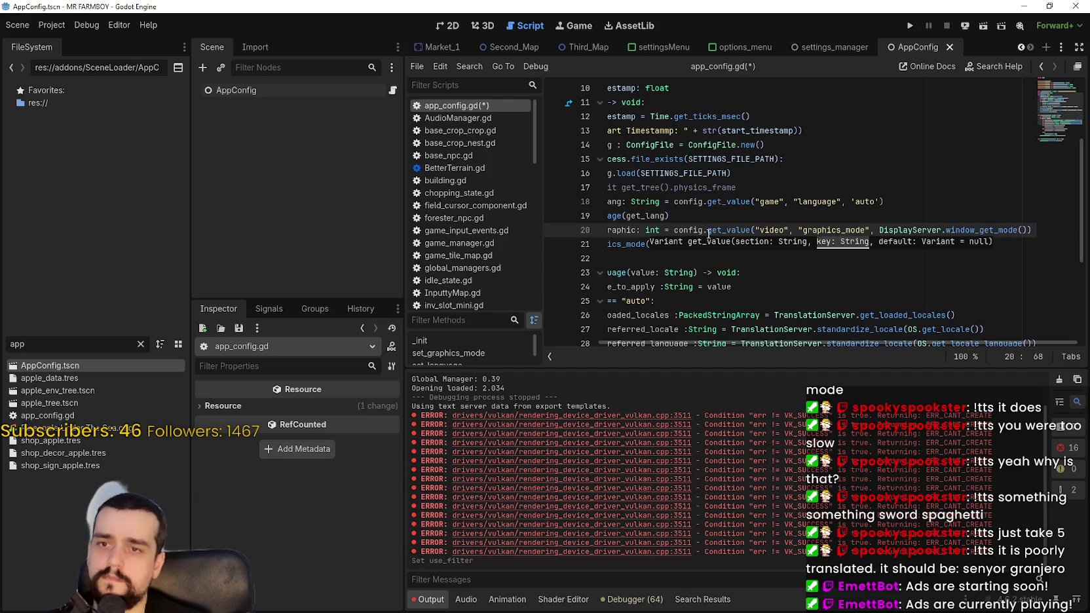
- Save app_config.gd, then open settings.ini from MR FARMBOY's game_data user folder in Notepad
left_click(668, 263)
key("ctrl+s")
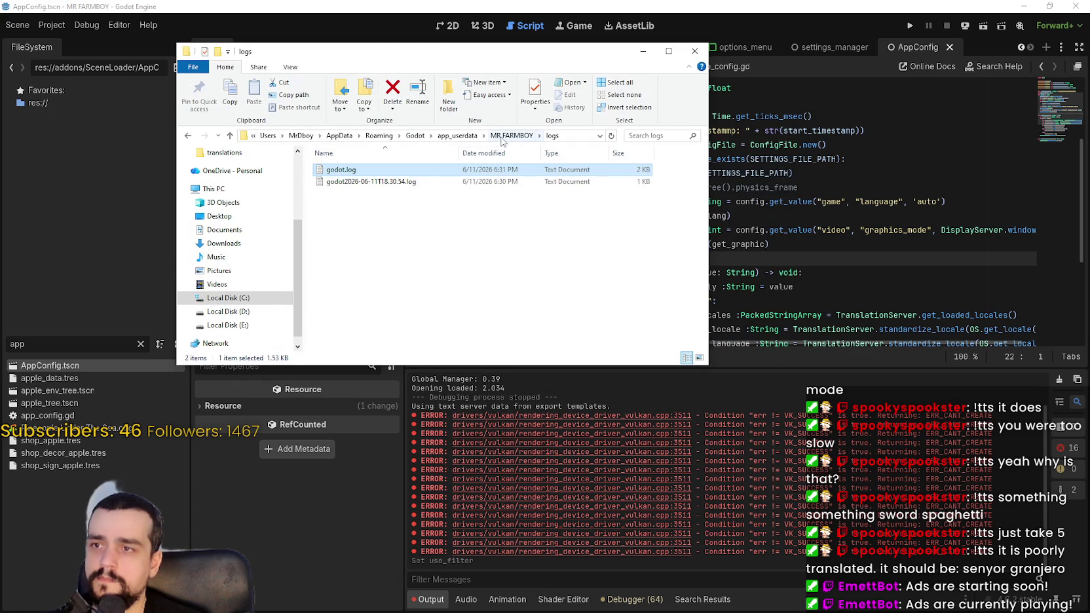
left_click(512, 135)
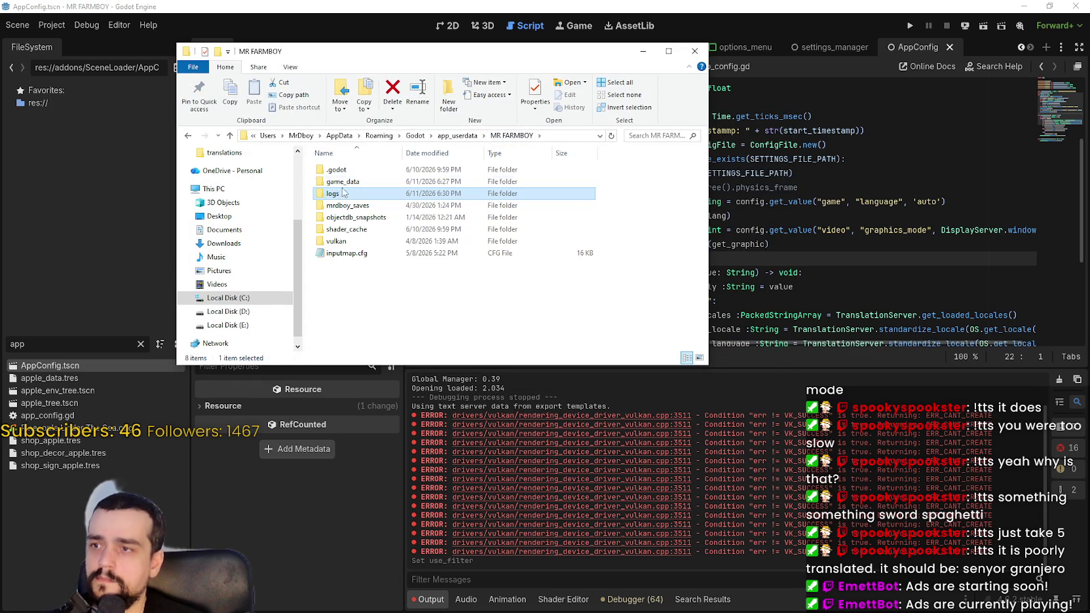
double_click(330, 165)
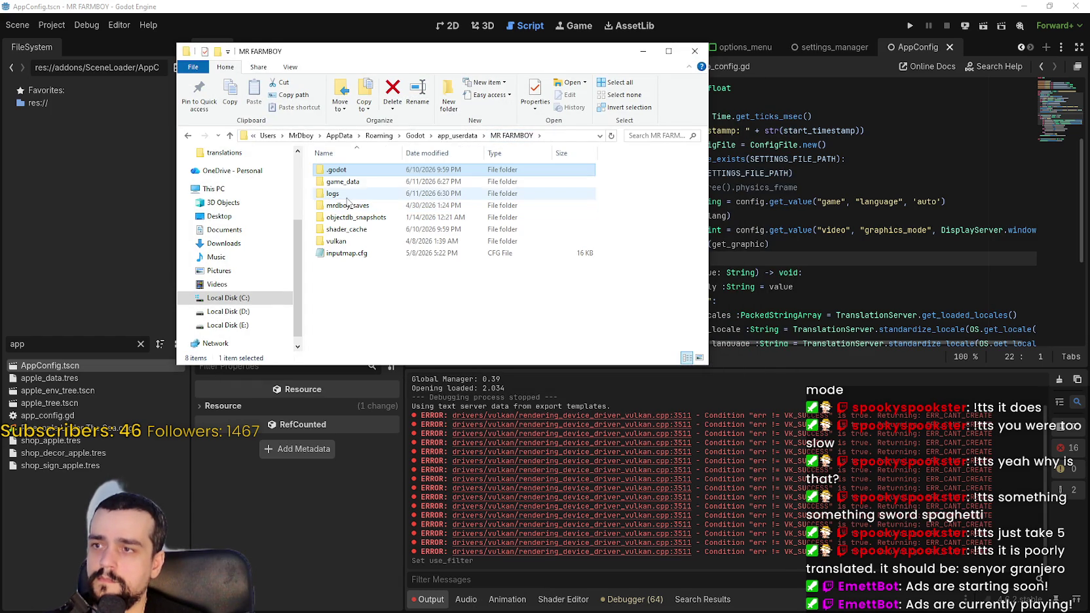
key("BackSpace")
double_click(366, 190)
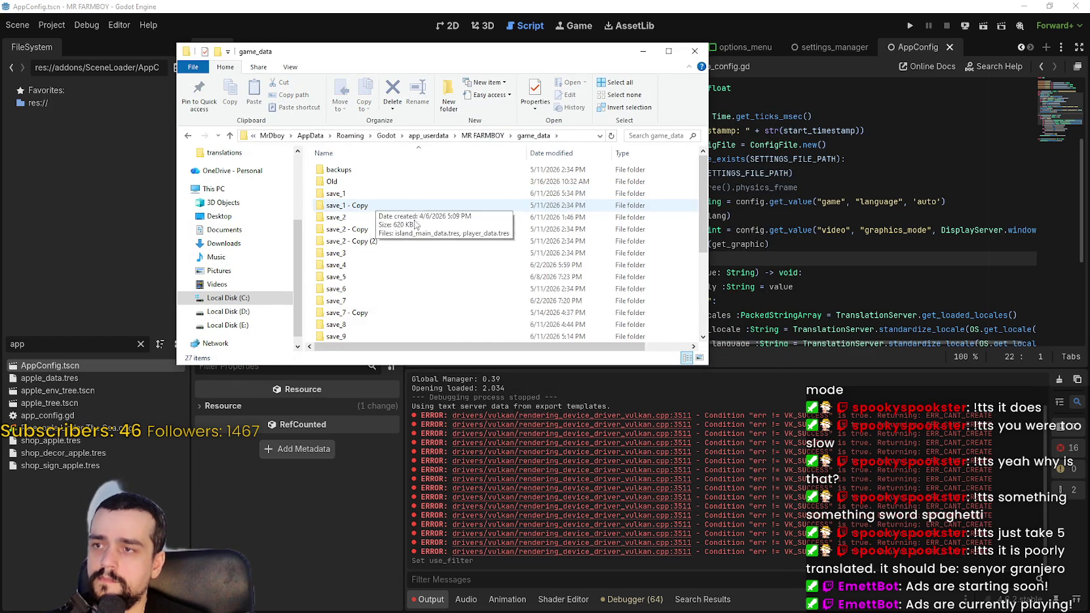
scroll(381, 275, "down", 3)
double_click(367, 324)
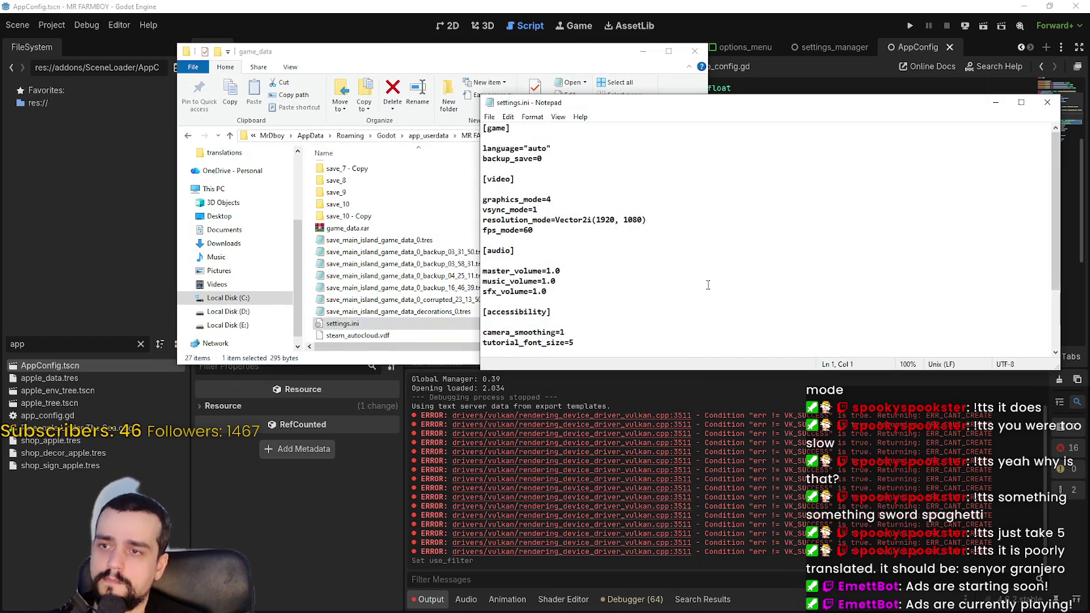
- Change graphics_mode from 4 to 0 in settings.ini and save the file
type("0")
key("ctrl+s")
left_click(632, 236)
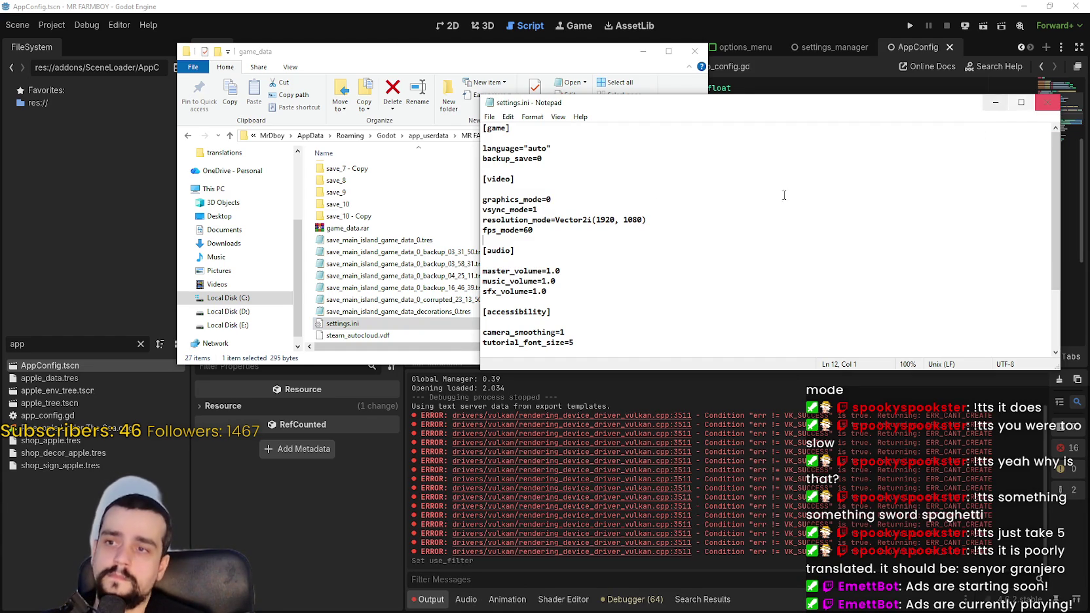
- Inspect the resolution_mode value (1920, 1080), then close Notepad without further changes
mouse_move(649, 221)
left_mouse_down()
mouse_move(485, 209)
mouse_move(556, 220)
left_mouse_up()
left_click(556, 220)
triple_click(556, 220)
left_click_drag(662, 221, 484, 220)
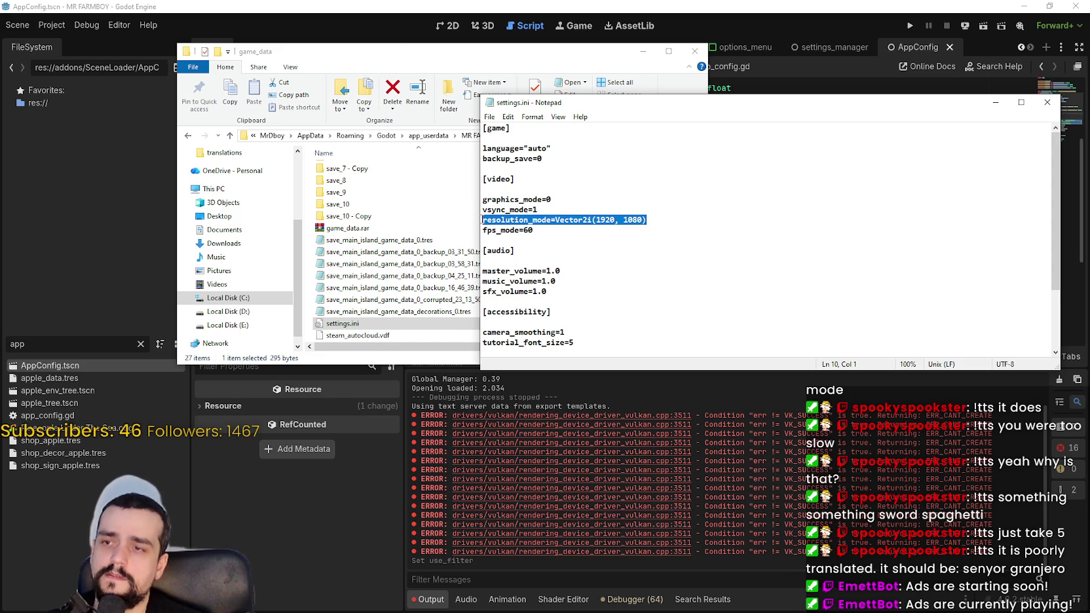
mouse_move(650, 220)
left_mouse_down()
mouse_move(602, 233)
mouse_move(589, 222)
left_mouse_up()
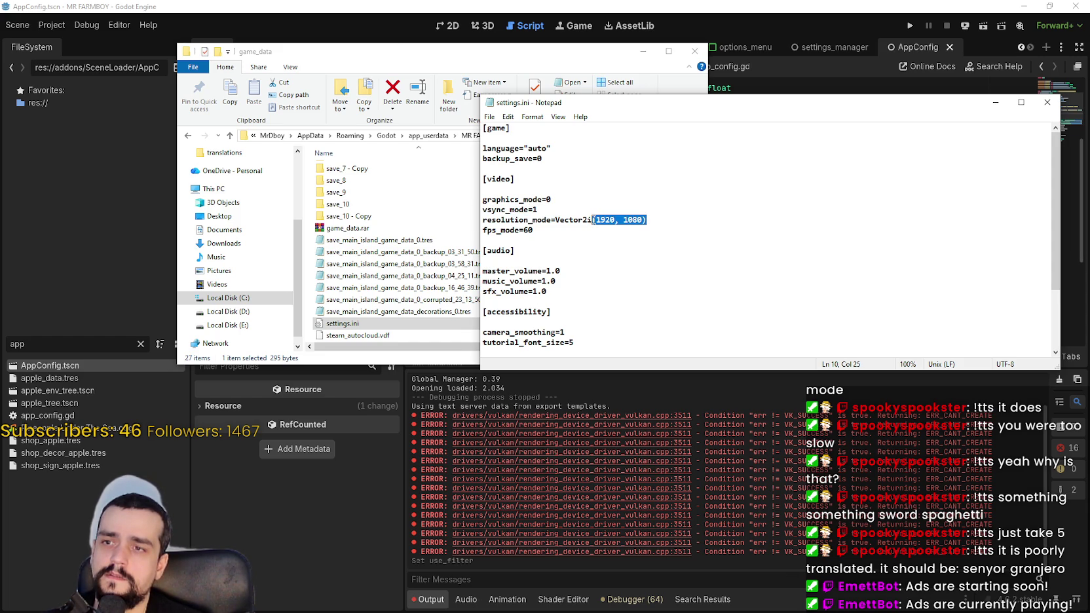
left_click(630, 219)
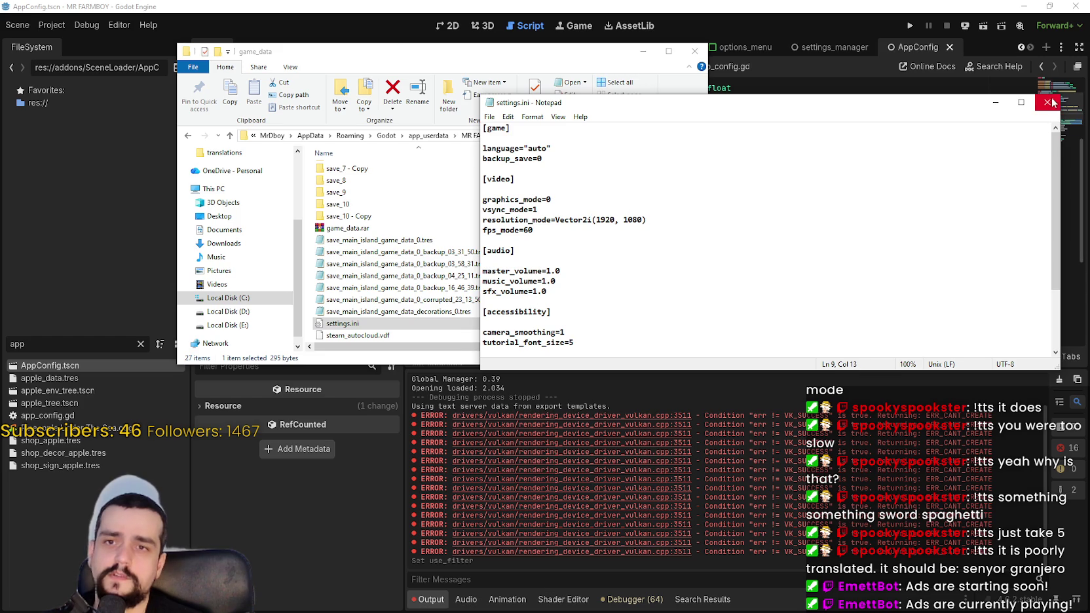
left_click(1046, 103)
- Read the window_get_mode documentation on line 20, then run the MR FARMBOY project
left_click_drag(945, 225, 1061, 232)
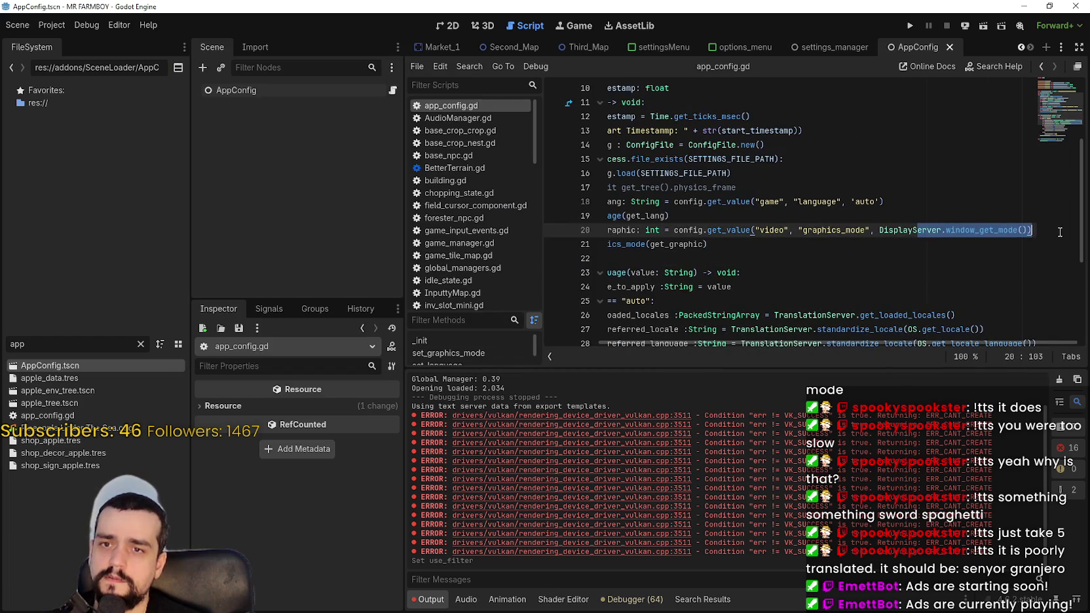
left_click(988, 231)
mouse_move(988, 231)
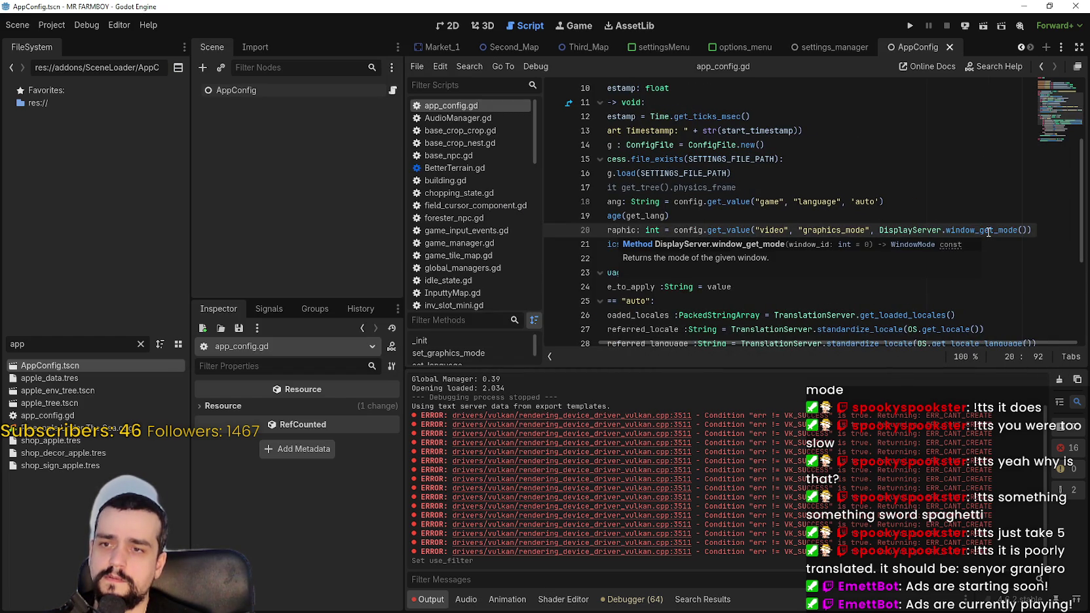
key("Down")
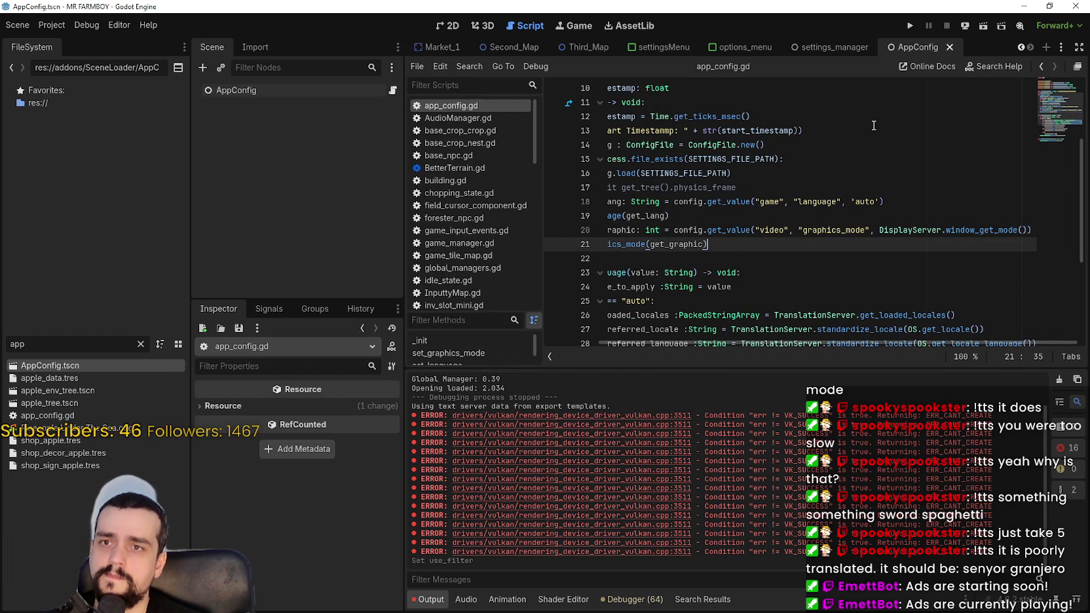
left_click(910, 26)
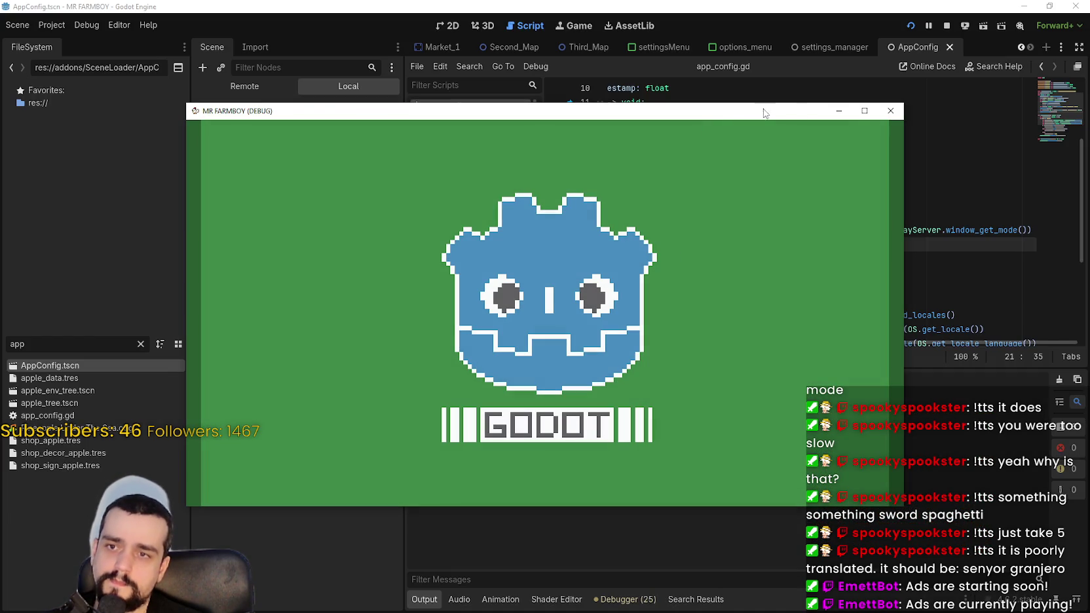
- In the game's Video options, choose 1280x720 in Window mode, apply, and close the game
left_click(865, 110)
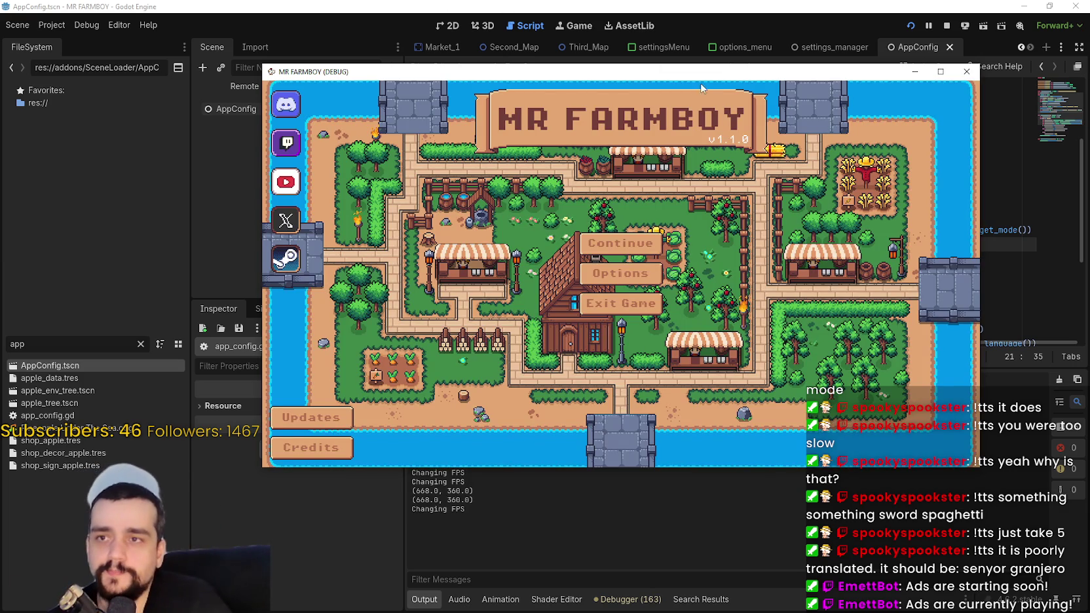
left_click_drag(698, 73, 686, 54)
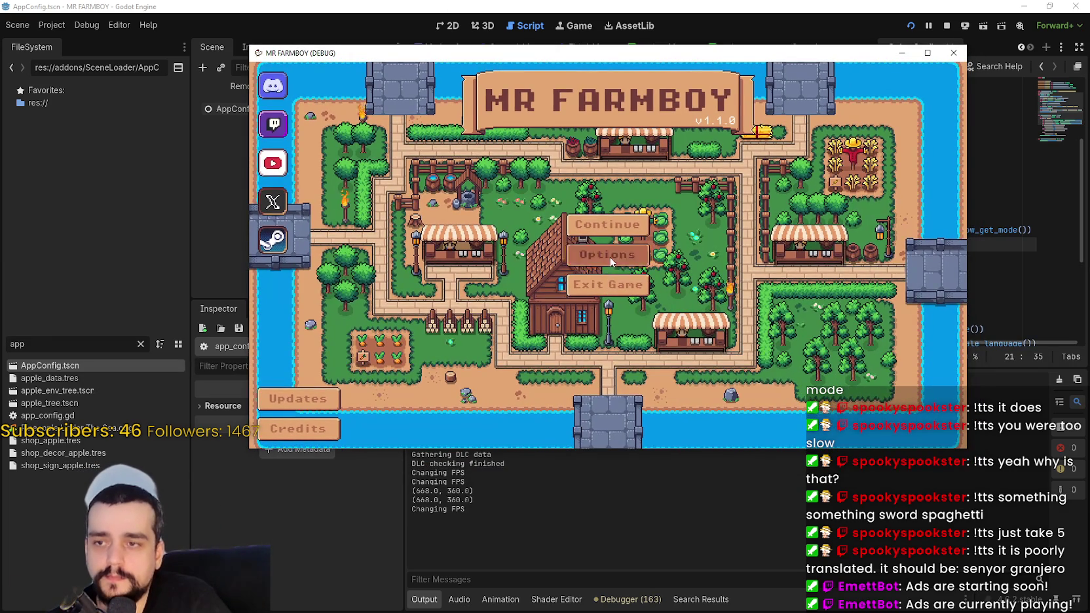
left_click(607, 255)
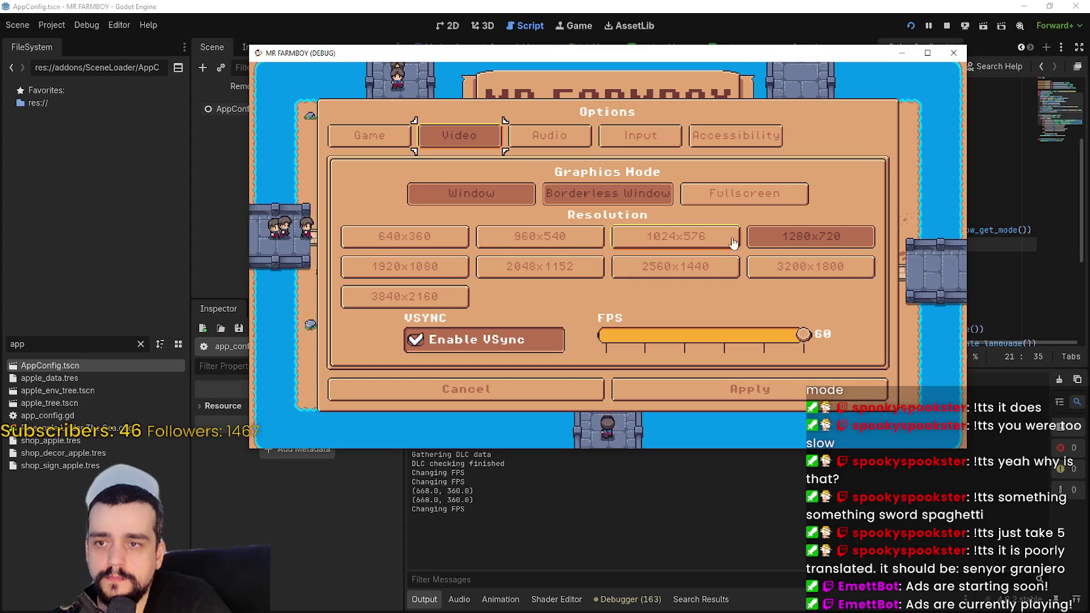
left_click(811, 239)
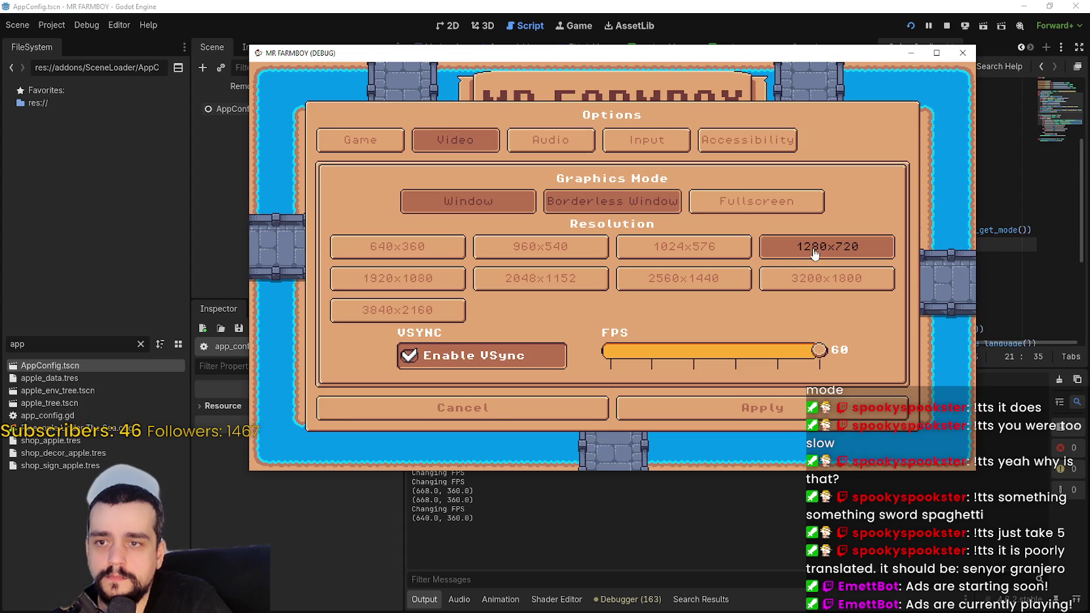
left_click(664, 208)
left_click(353, 206)
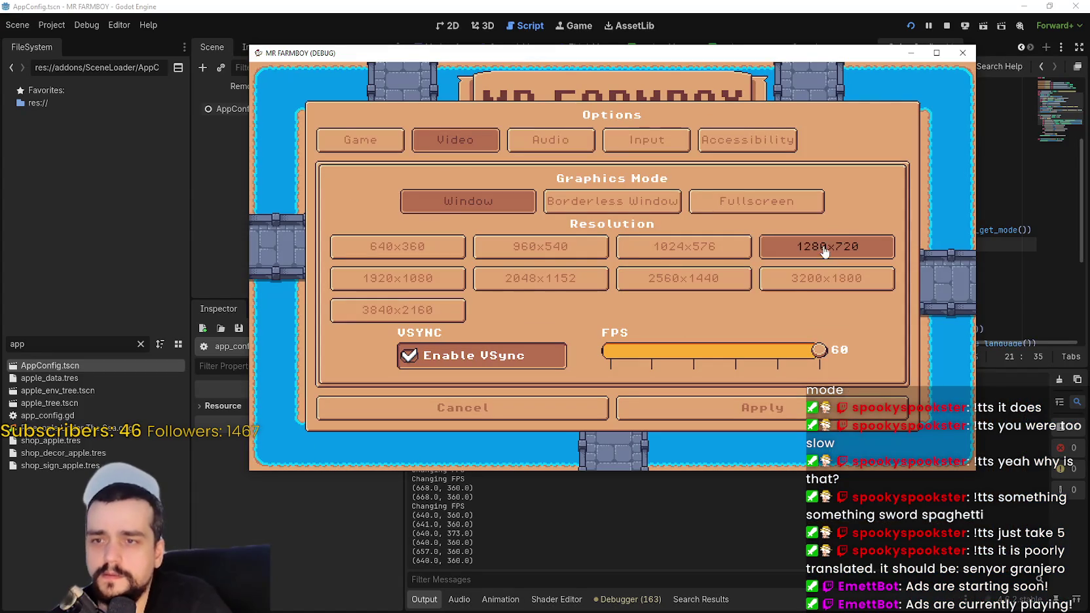
left_click(727, 406)
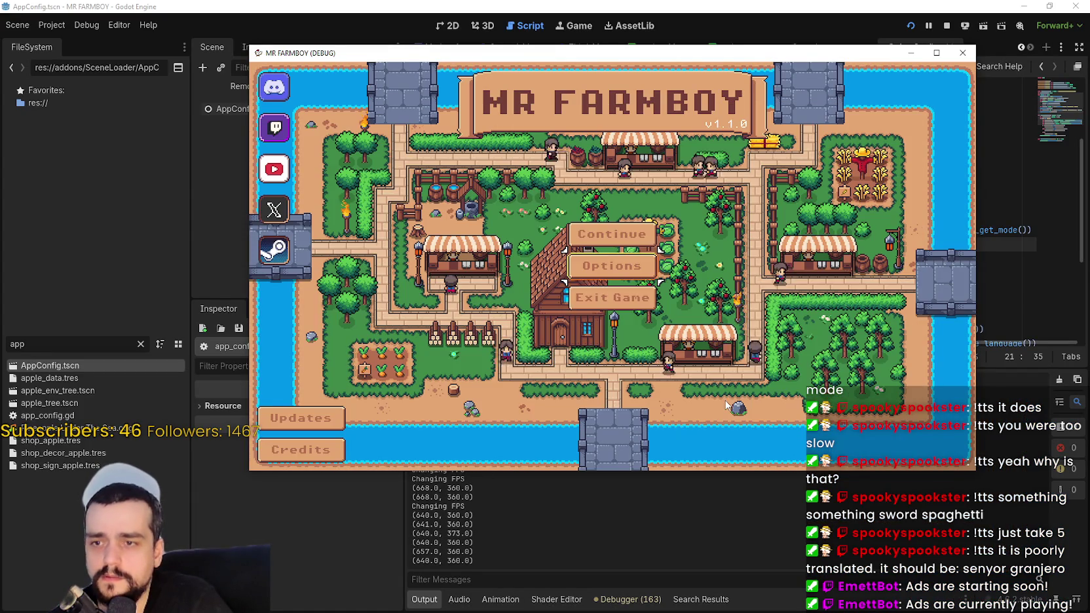
left_click(612, 297)
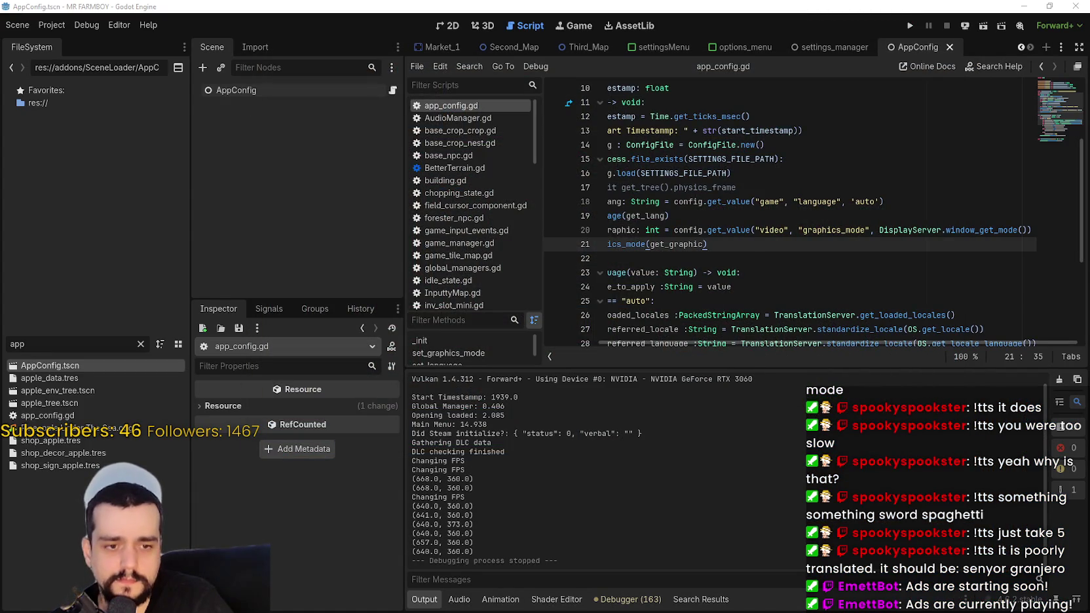
key("alt+Tab")
- Recheck the saved values in settings.ini, close Notepad, and run the project again from Godot
left_click(365, 326)
double_click(365, 326)
left_click(484, 230)
left_click(1047, 103)
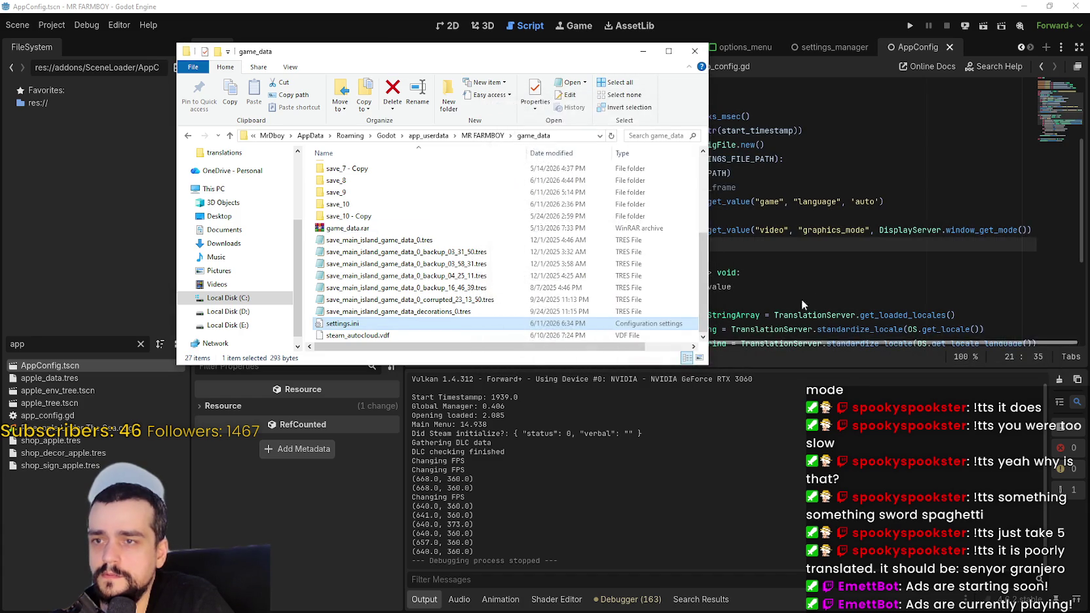
left_click(824, 270)
left_click(910, 26)
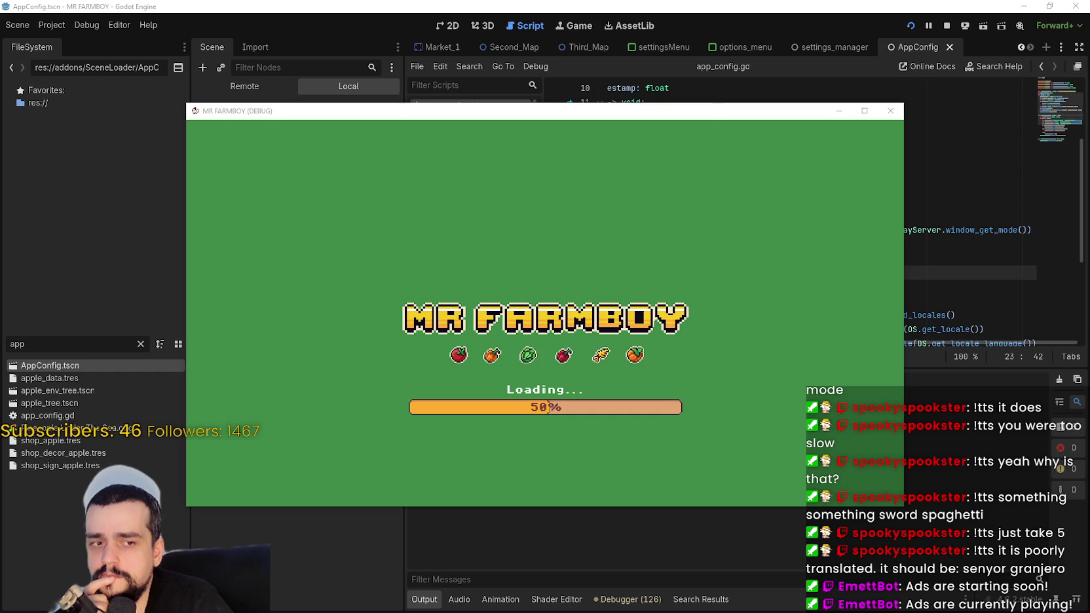
- Confirm settings.ini and the game's Video options both show 1280x720, then return to Godot's script editor
key("Return")
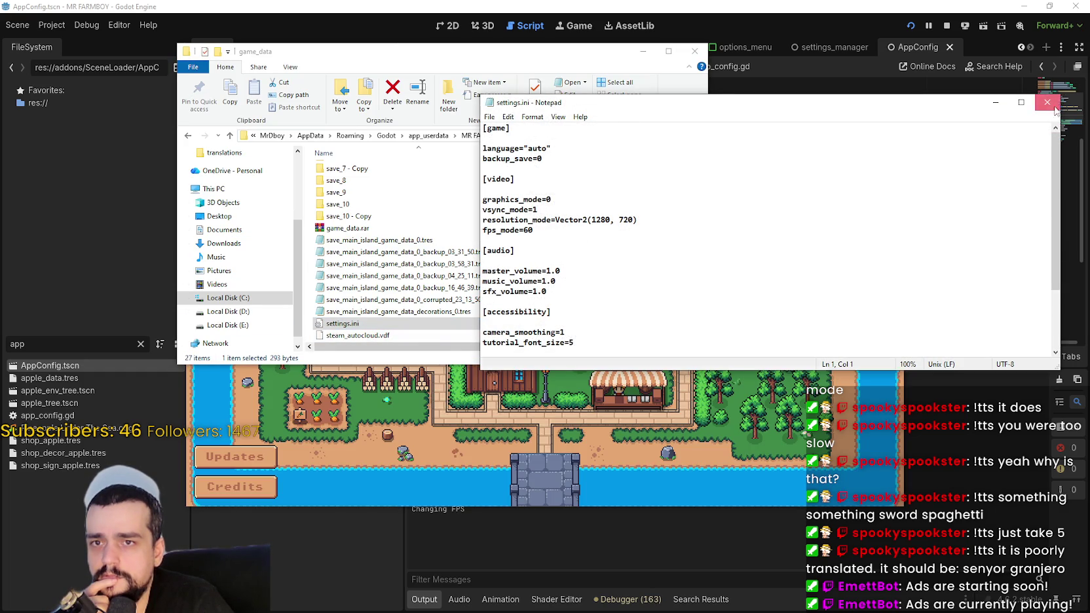
key("alt+F4")
left_click(524, 320)
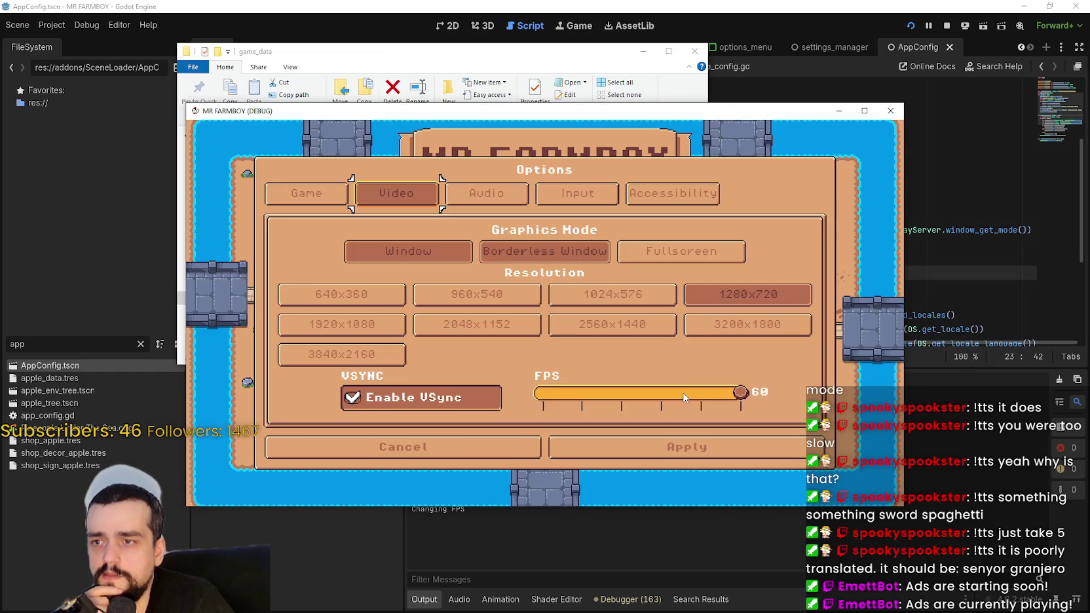
left_click(721, 298)
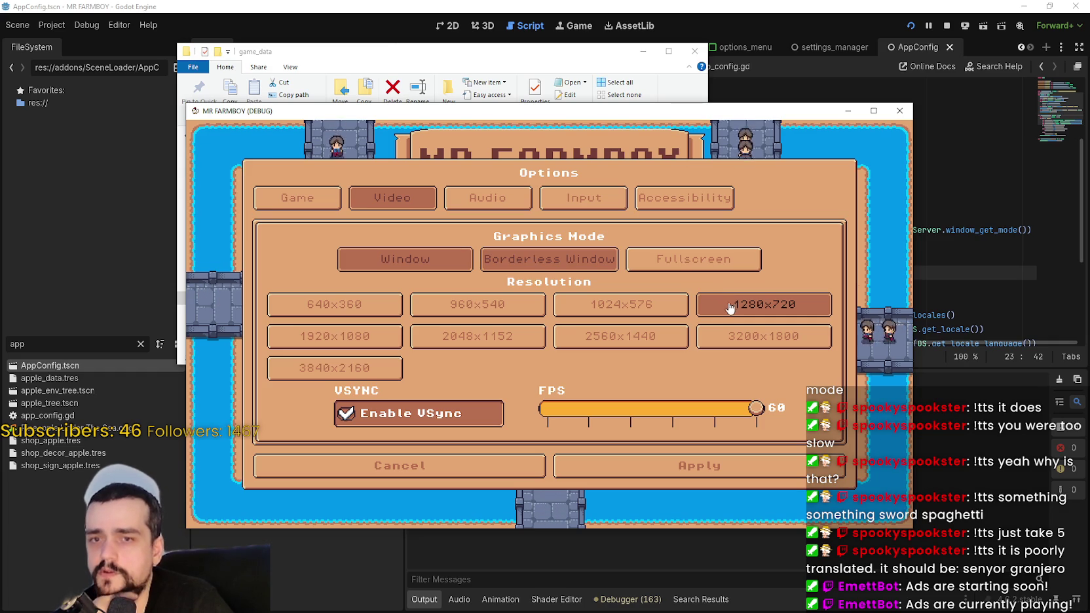
left_click(732, 307)
left_click(733, 305)
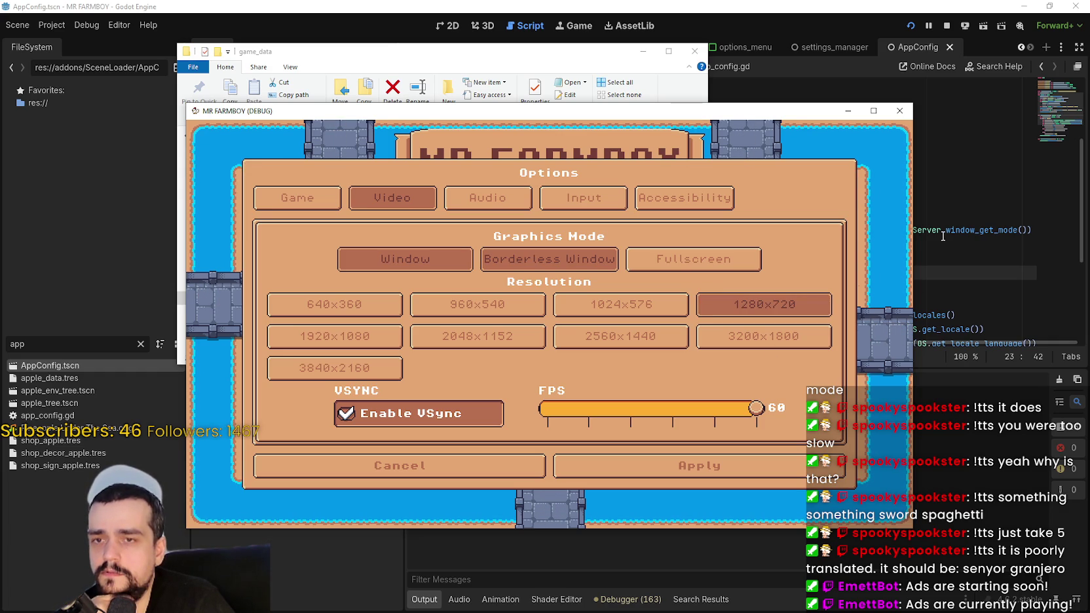
mouse_move(989, 236)
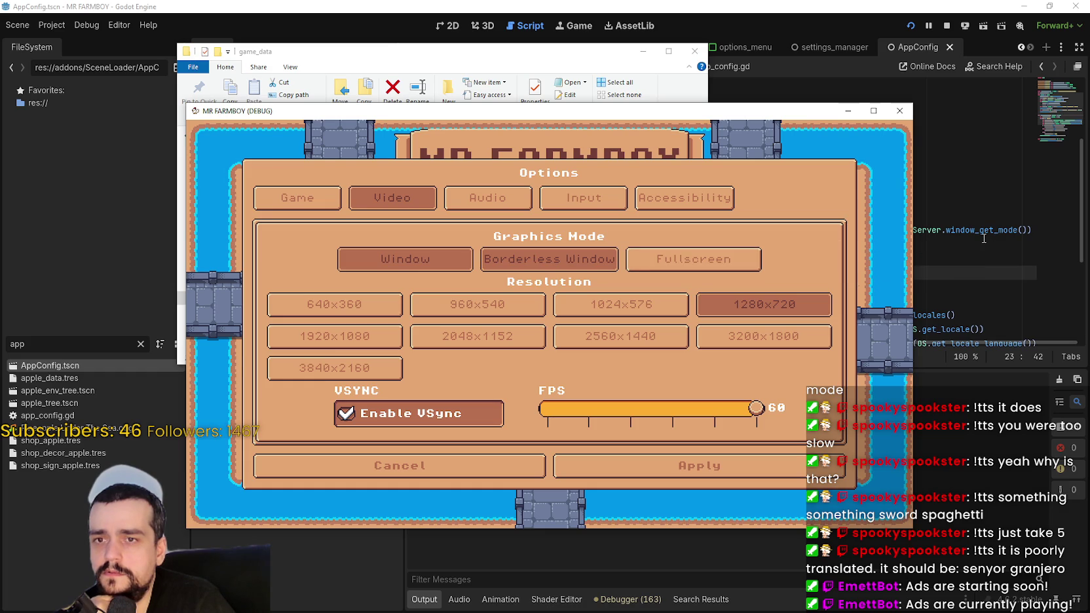
left_click(961, 229)
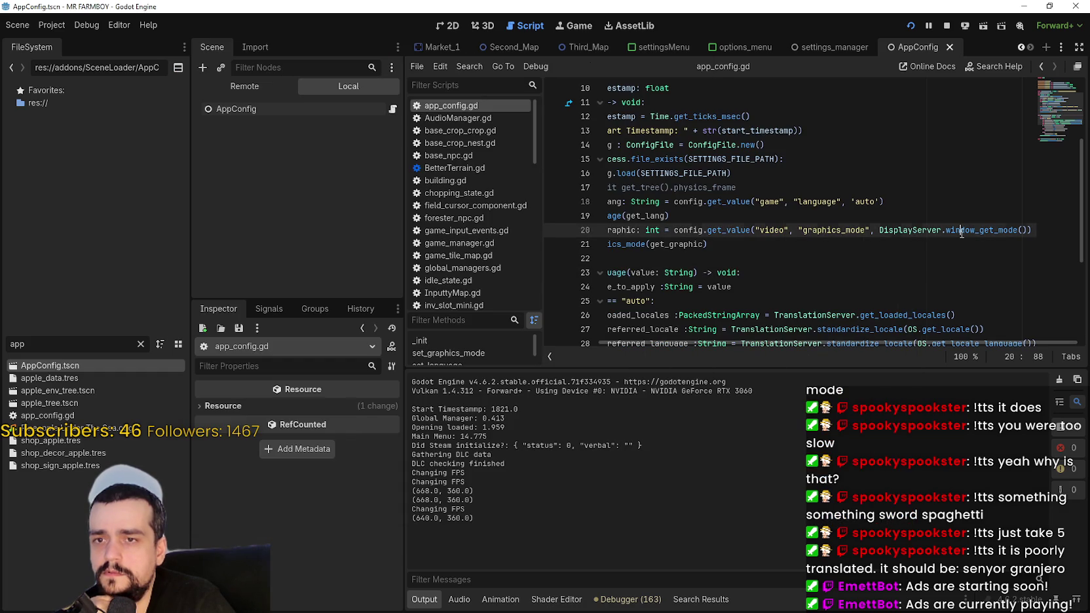
- Review app_config.gd's startup code, set_graphics_mode's graphics parameter and window_get_mode docs, then return to the game
mouse_move(724, 245)
left_mouse_down()
mouse_move(505, 213)
mouse_move(511, 227)
left_mouse_up()
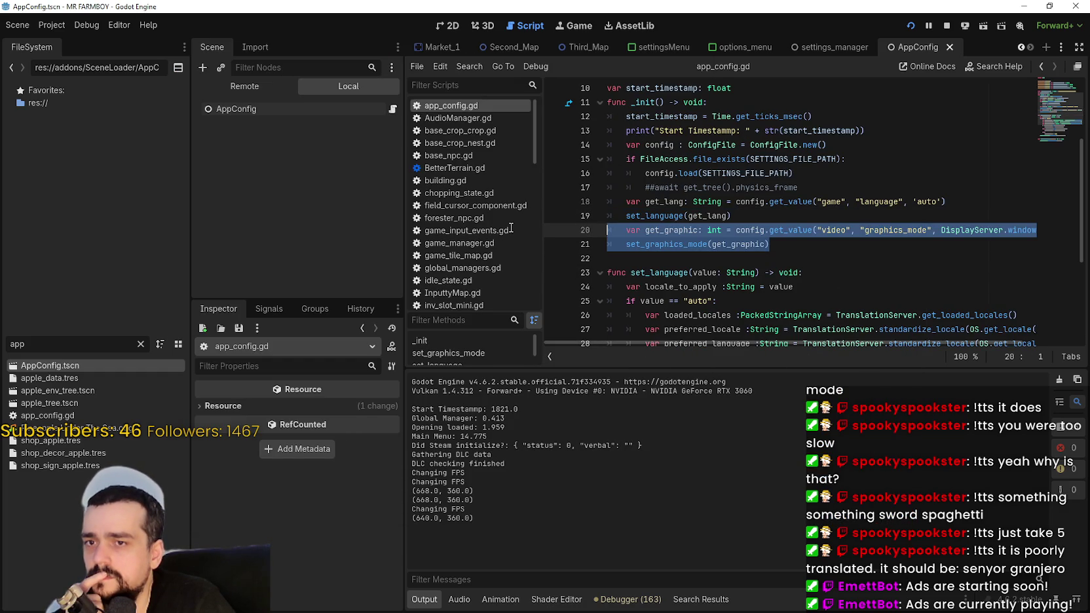
scroll(781, 290, "down", 4)
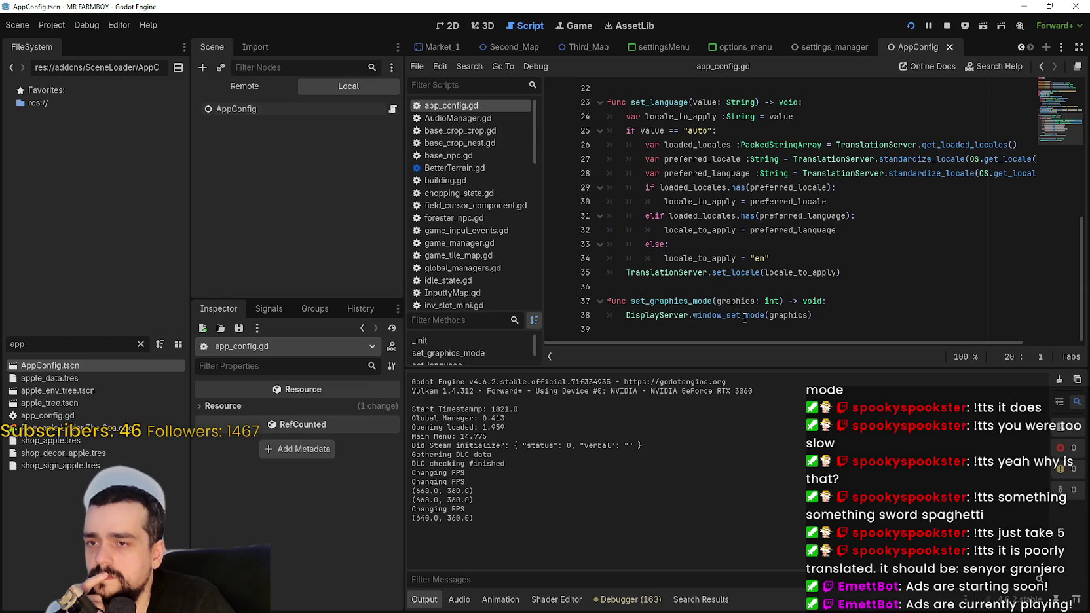
mouse_move(745, 318)
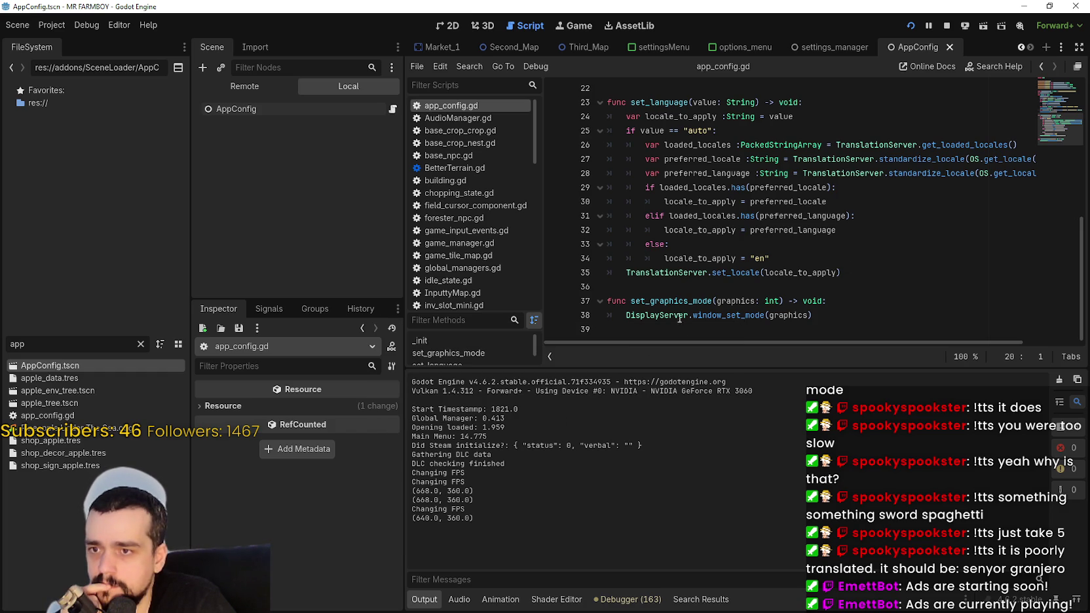
mouse_move(859, 343)
left_mouse_down()
mouse_move(978, 344)
mouse_move(768, 347)
left_mouse_up()
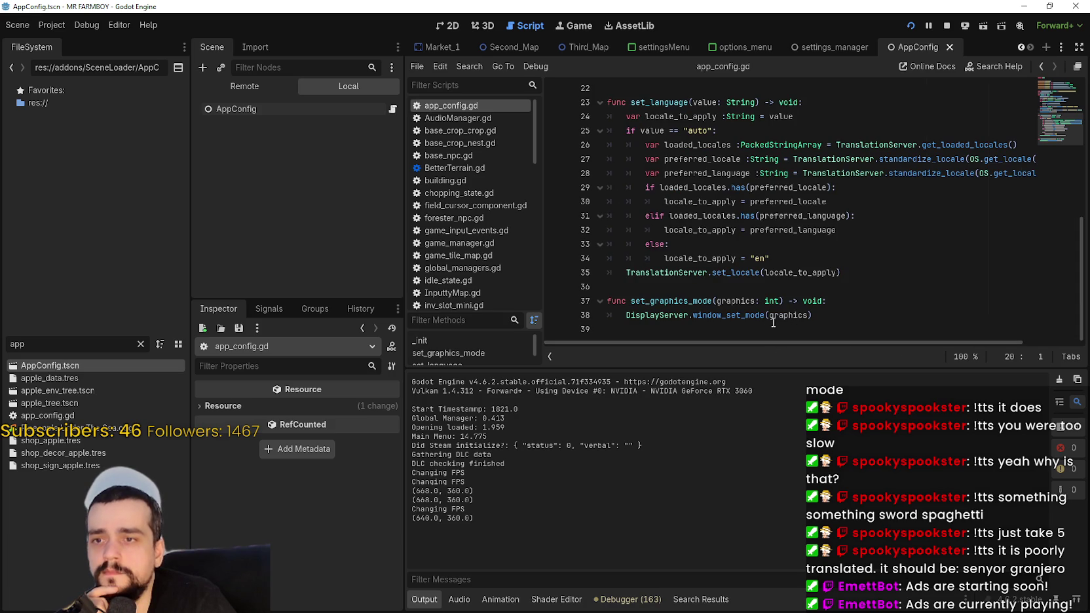
double_click(728, 301)
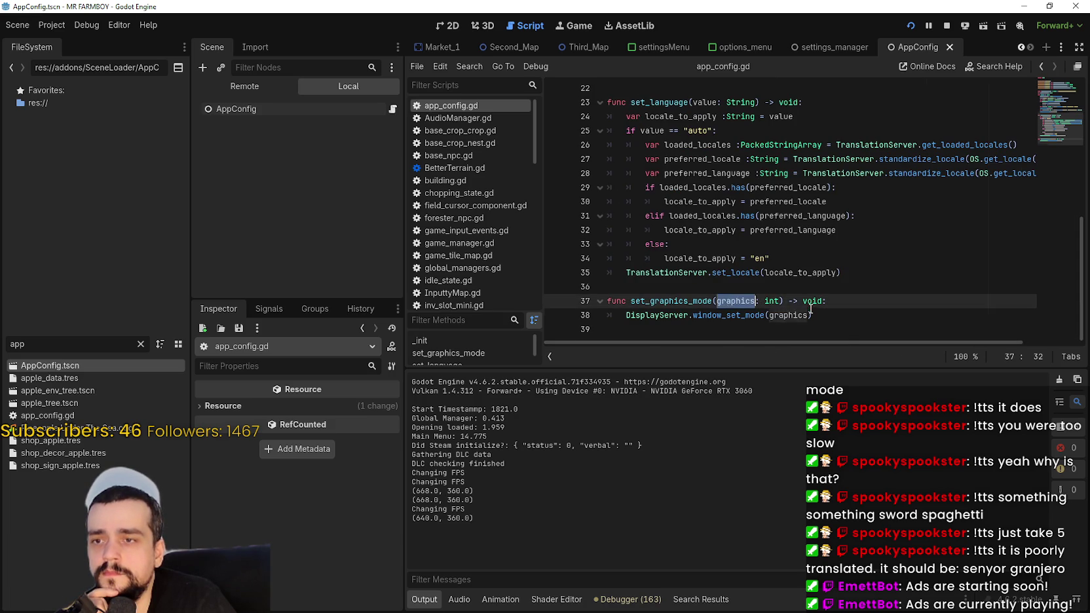
scroll(796, 299, "up", 3)
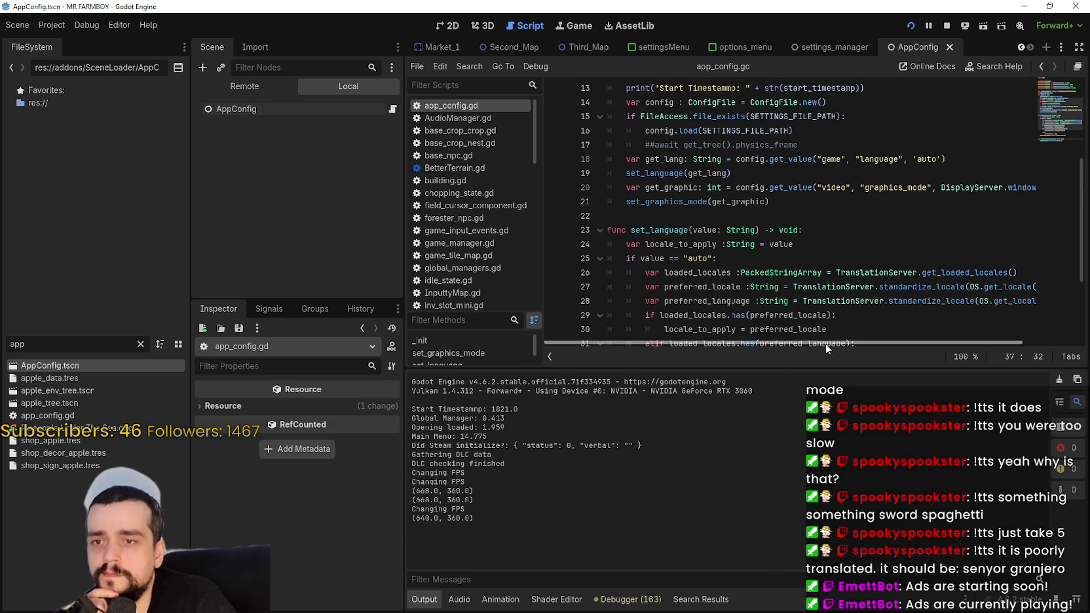
left_click_drag(825, 344, 922, 338)
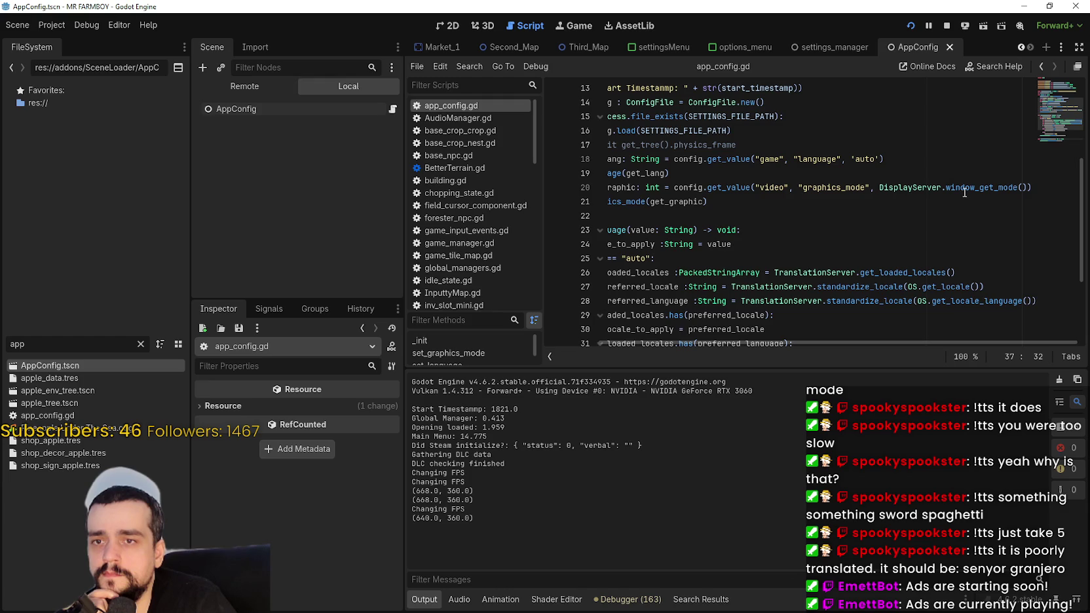
mouse_move(964, 191)
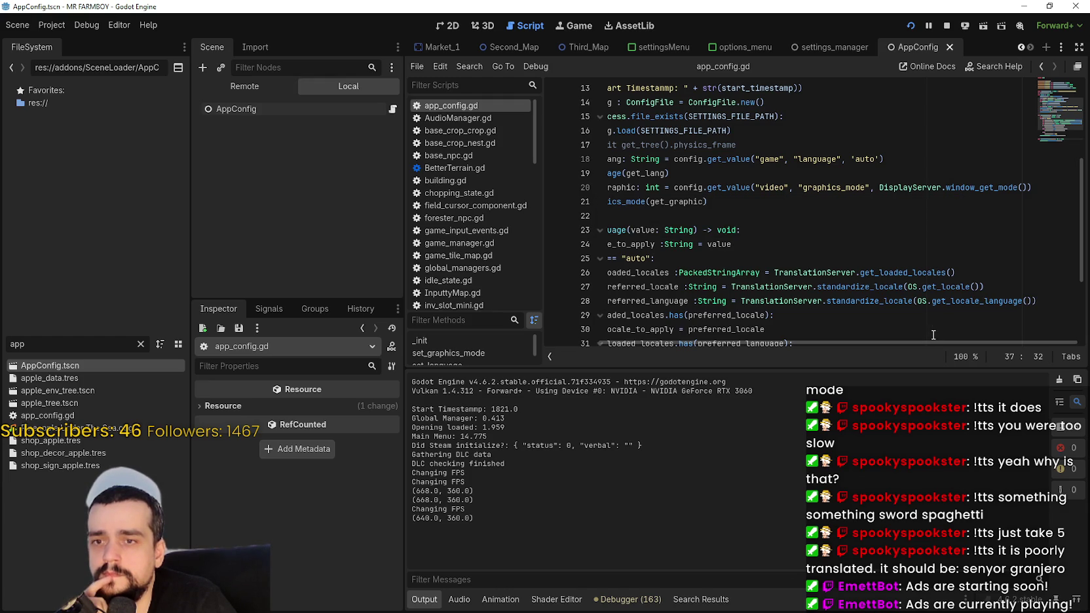
left_click_drag(933, 341, 839, 349)
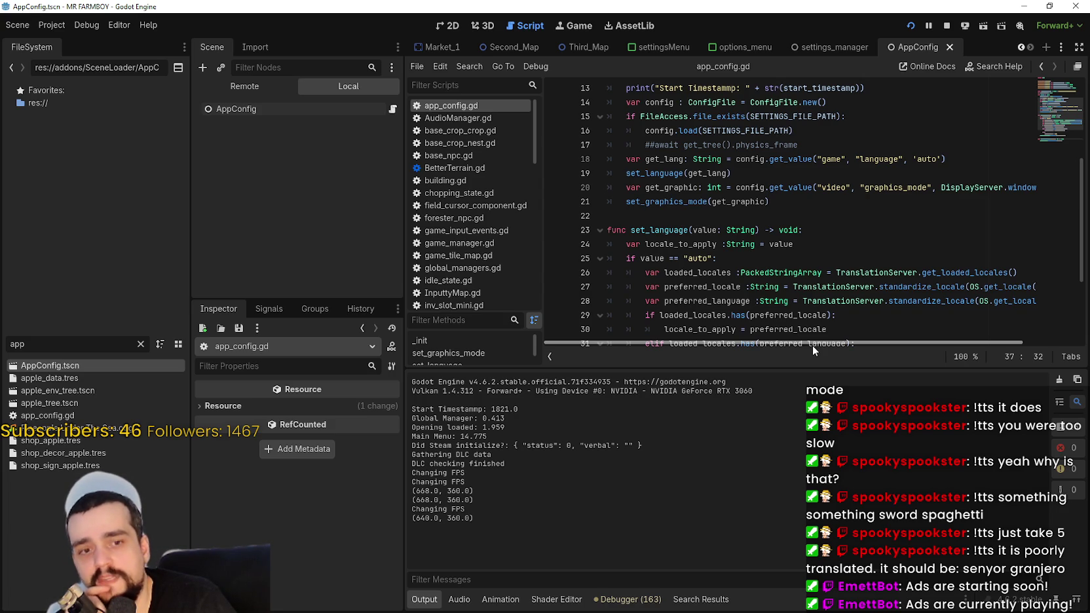
key("alt+Tab")
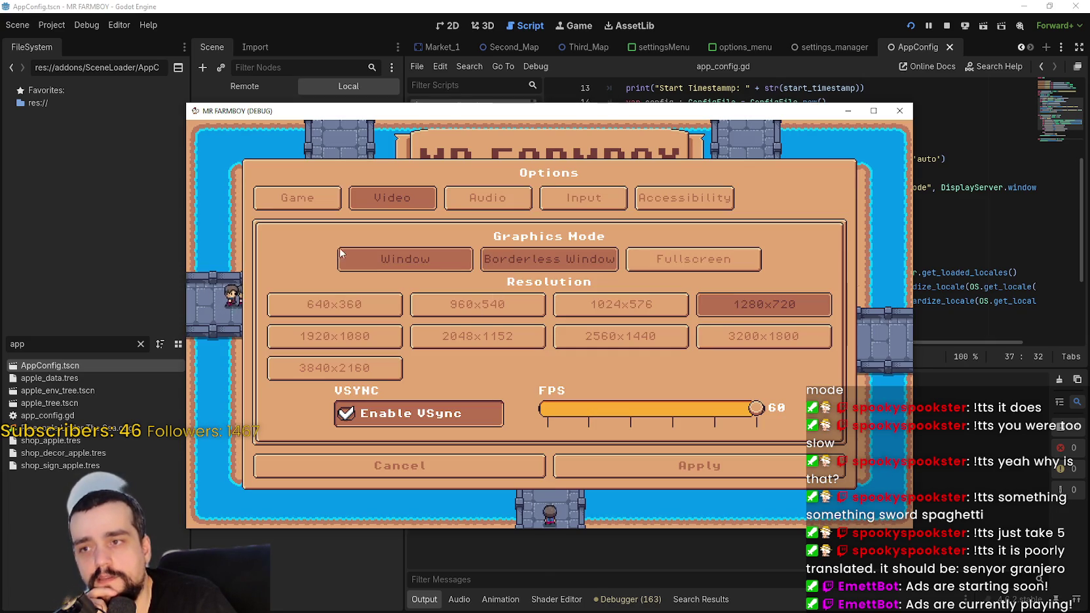
- Pick 1280x720 in Video options, leave Options, close the game, and run the project again
left_click(779, 312)
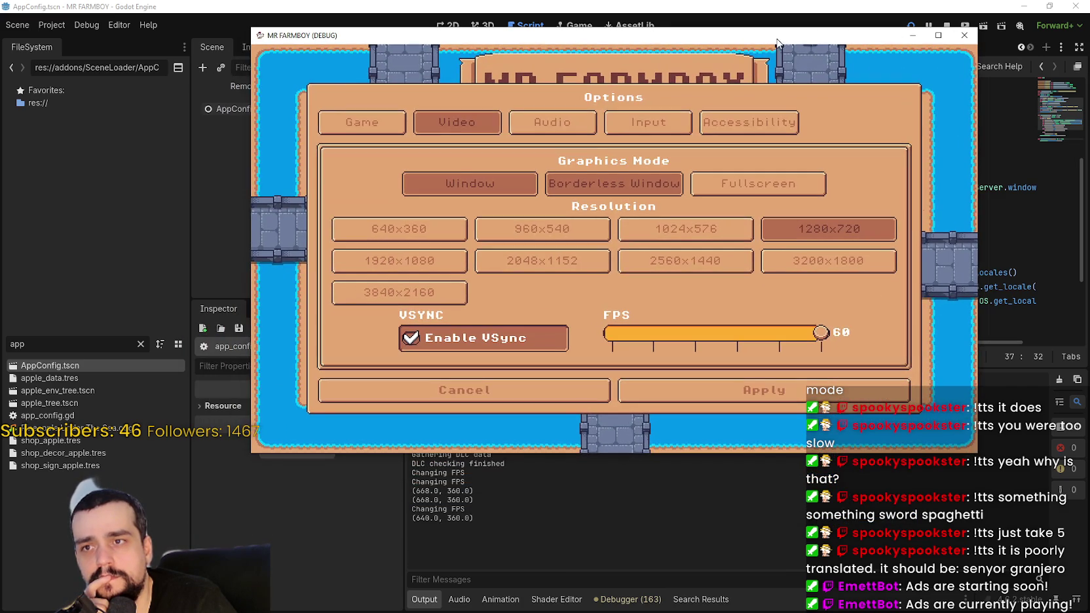
key("Escape")
left_click(607, 281)
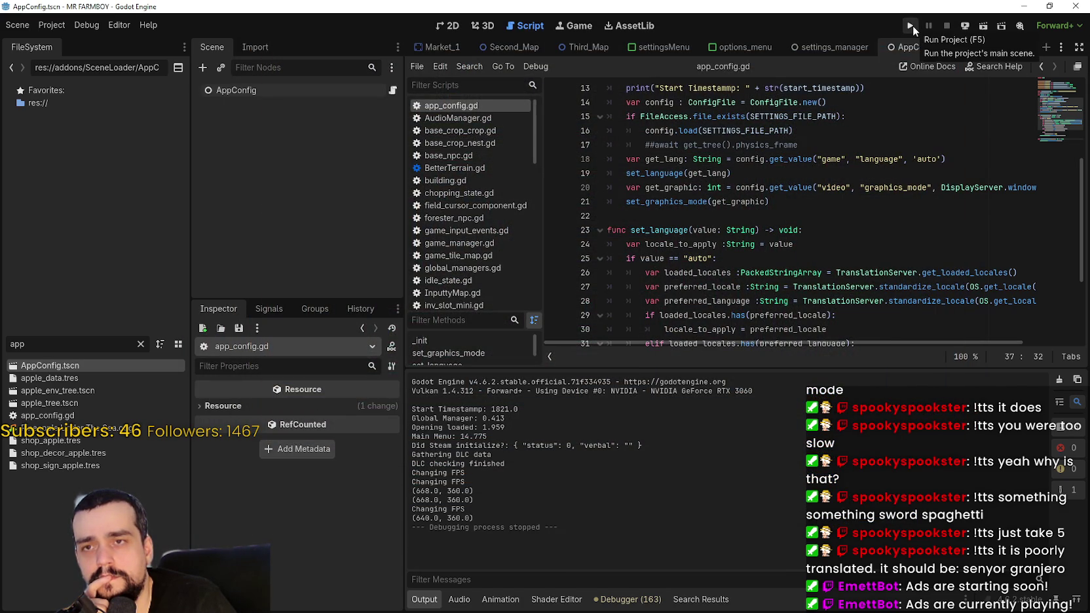
left_click(913, 26)
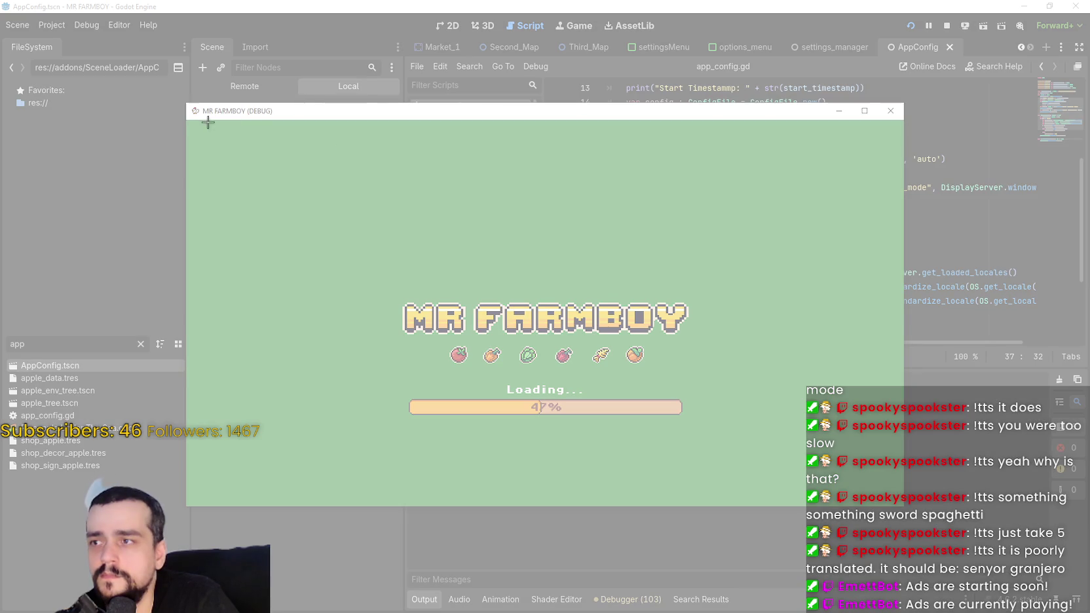
- Snip the game window's loading screen and copy the screenshot to the clipboard
mouse_move(182, 97)
left_mouse_down()
mouse_move(304, 231)
mouse_move(911, 517)
left_mouse_up()
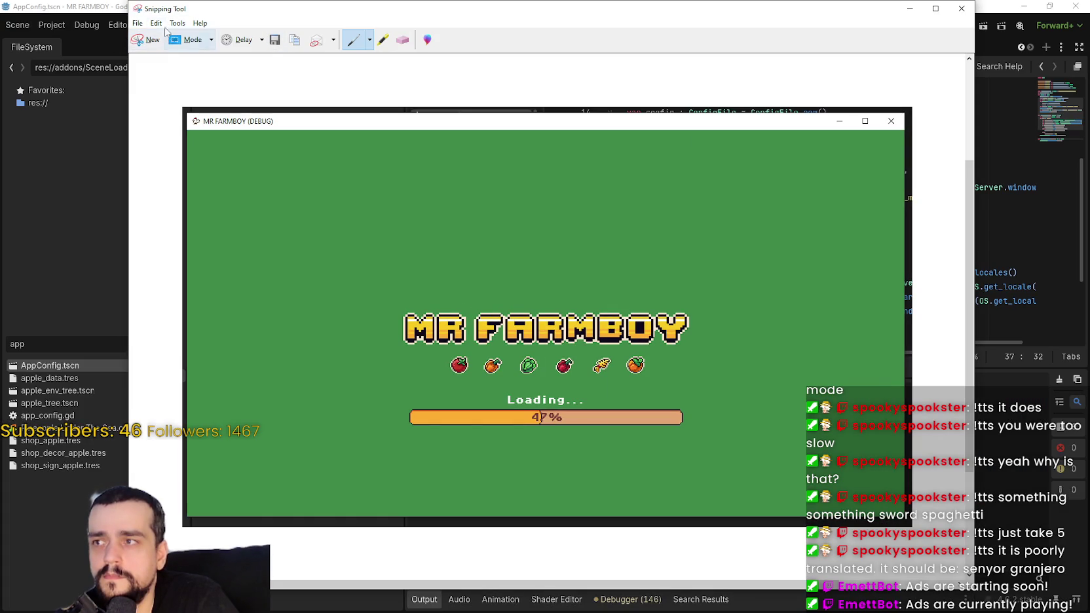
left_click(156, 23)
left_click(165, 36)
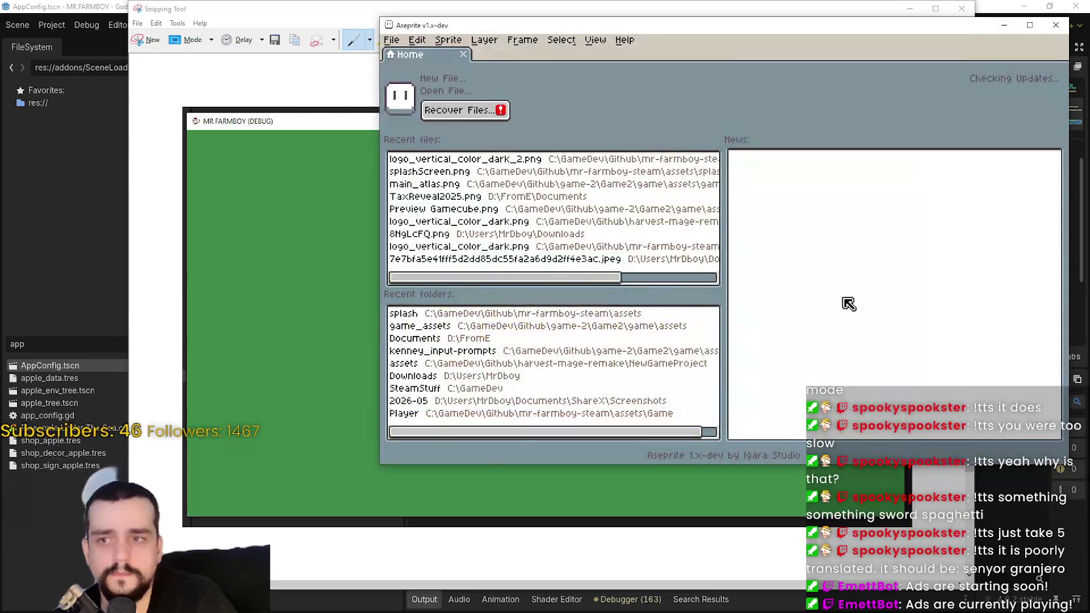
- Paste the screenshot as a new 1286×741 sprite, zoom into its frame edges, and open Canvas Size
key("ctrl+v")
scroll(654, 234, "up", 3)
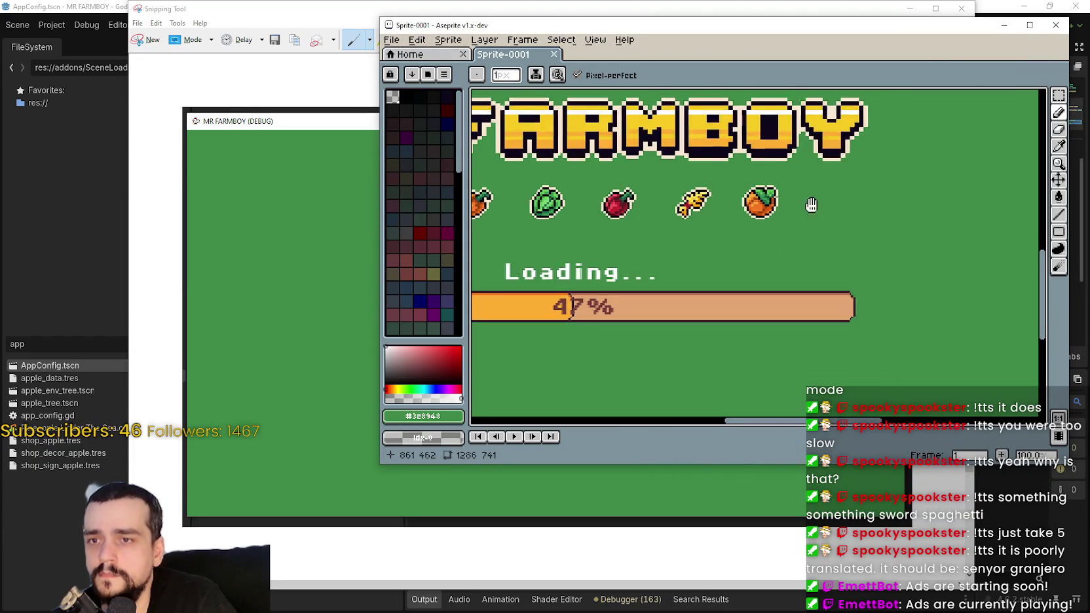
scroll(856, 217, "down", 1)
scroll(791, 256, "up", 4)
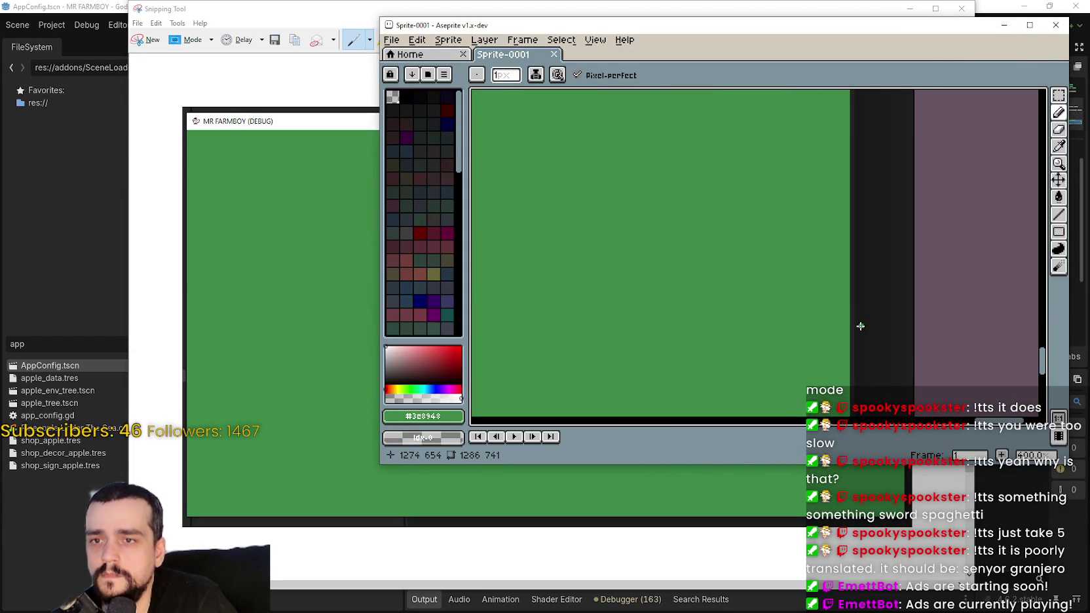
scroll(737, 324, "up", 5)
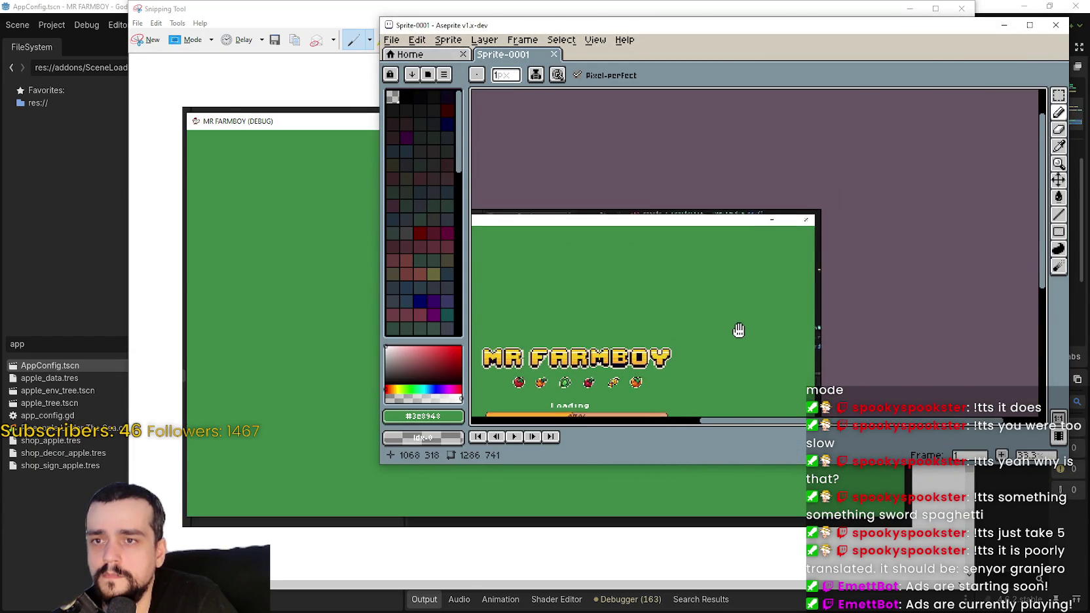
left_click_drag(685, 226, 581, 217)
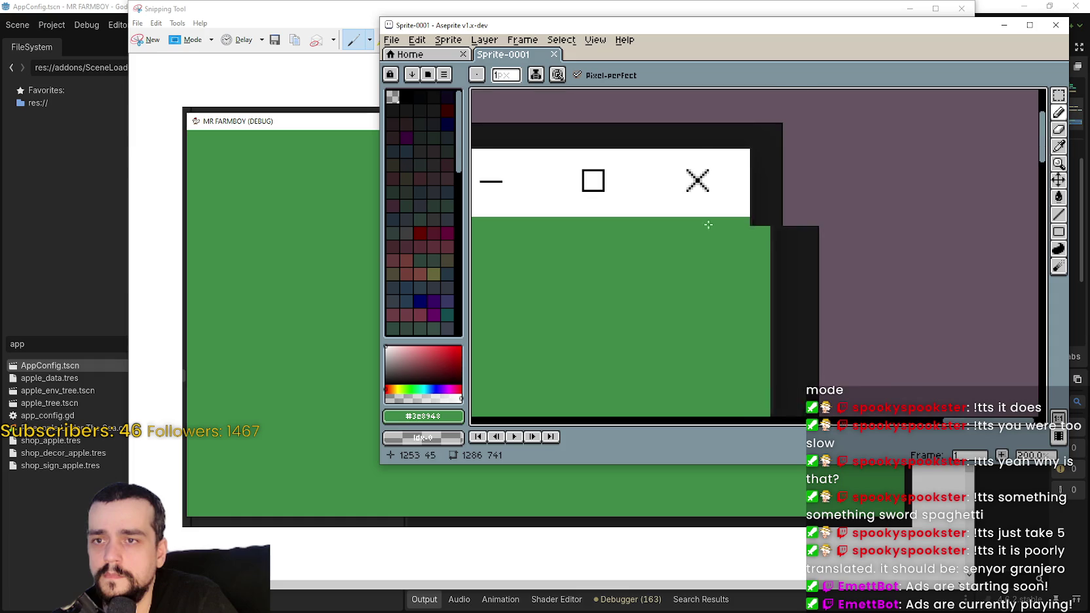
scroll(854, 231, "up", 4)
left_click(449, 40)
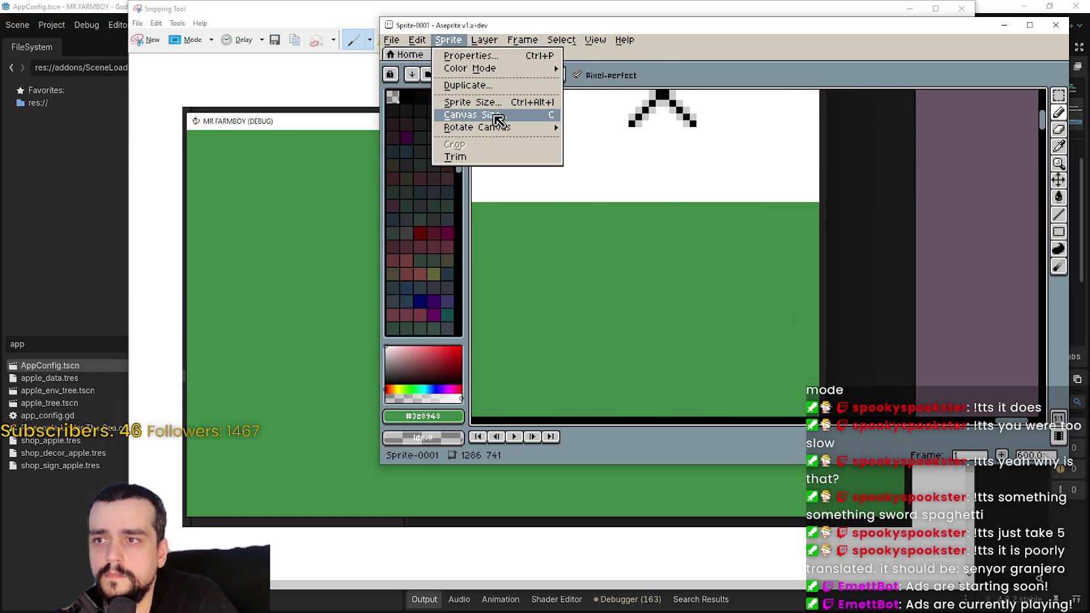
left_click(495, 116)
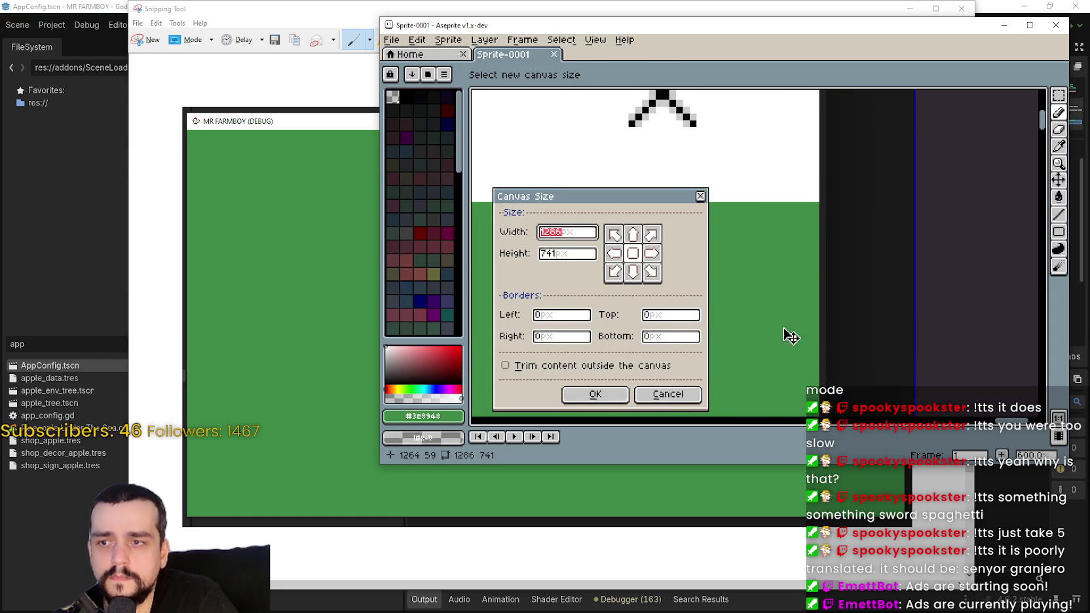
- Trim 14 pixels off the canvas's right edge and 8 pixels off the left edge
left_click_drag(913, 314, 824, 312)
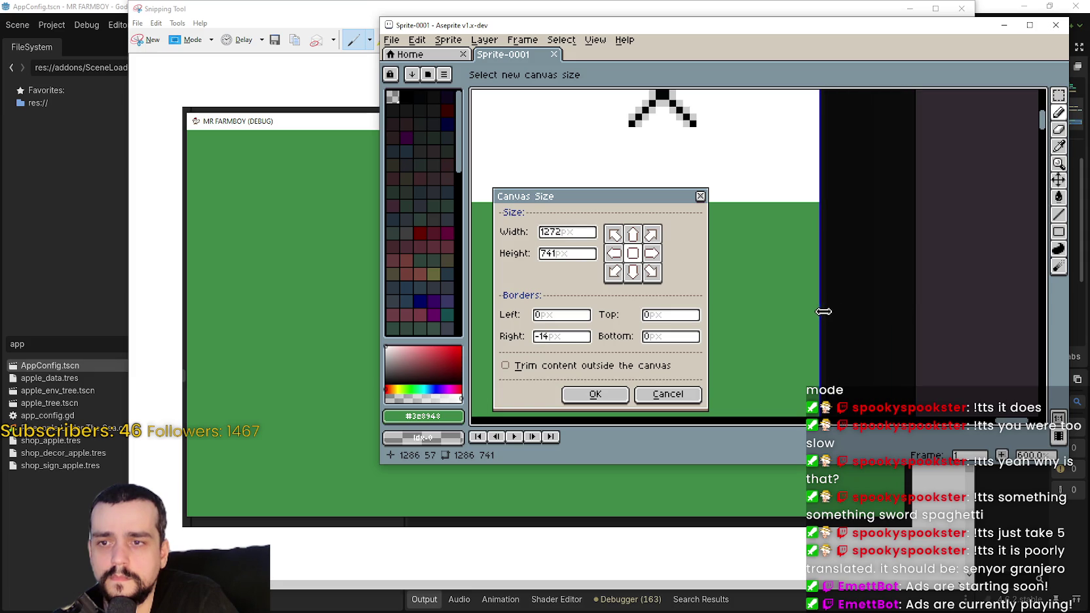
scroll(839, 318, "down", 8)
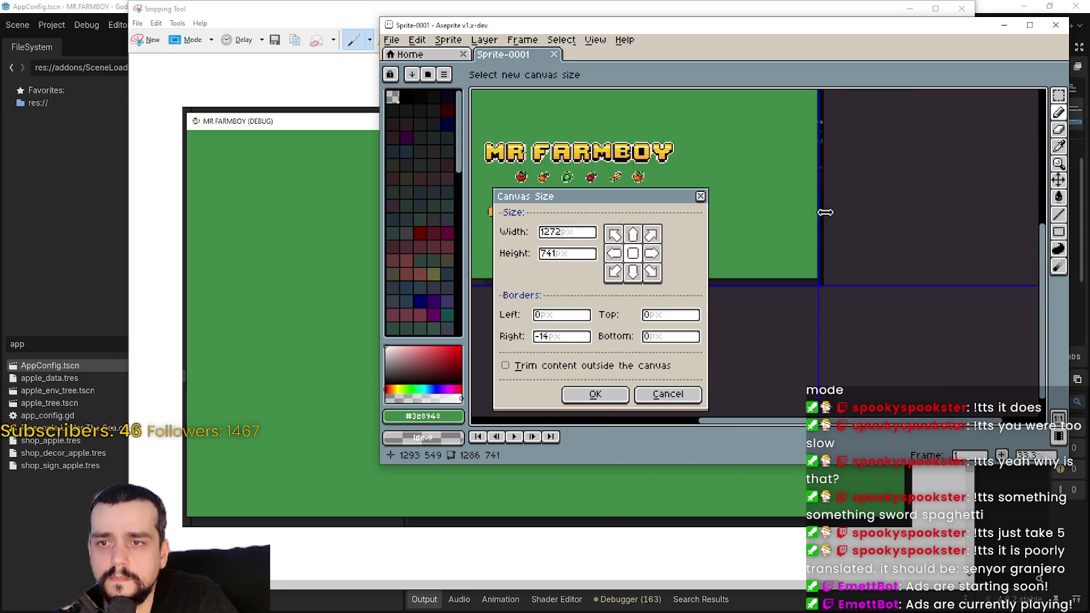
scroll(771, 210, "up", 5)
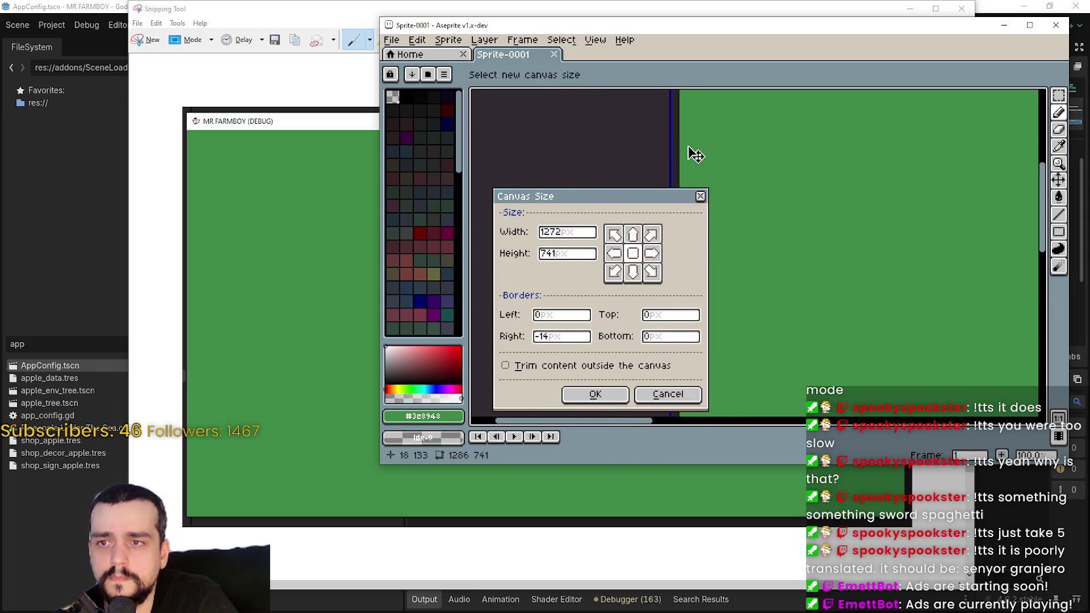
scroll(664, 135, "up", 1)
left_click_drag(664, 135, 707, 133)
scroll(832, 200, "down", 4)
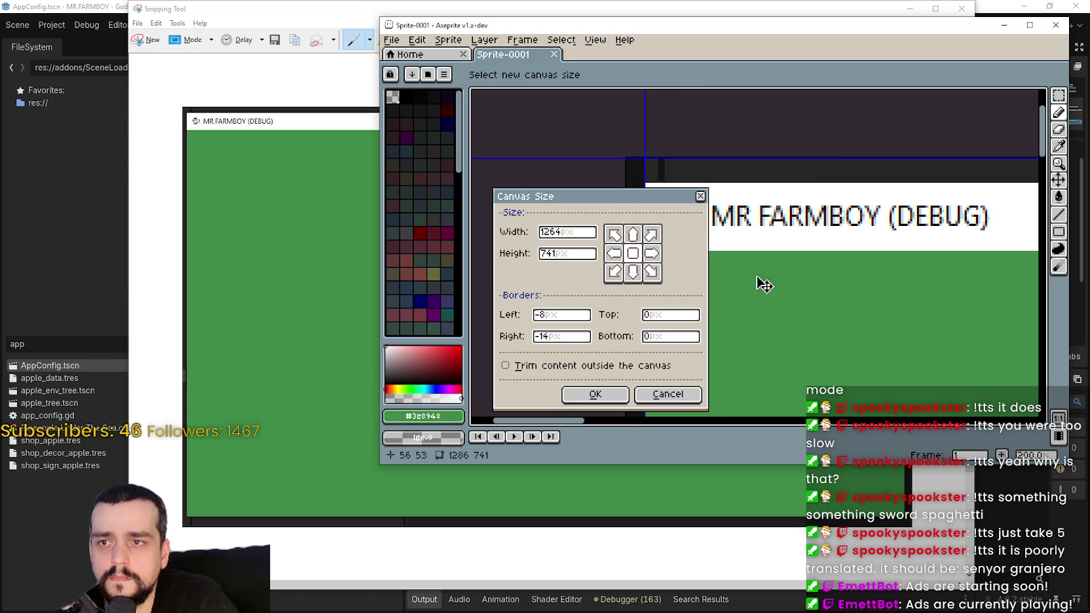
- Trim 11 pixels off the top and 19 off the bottom, leaving a 1264×711 canvas
left_click_drag(822, 158, 822, 172)
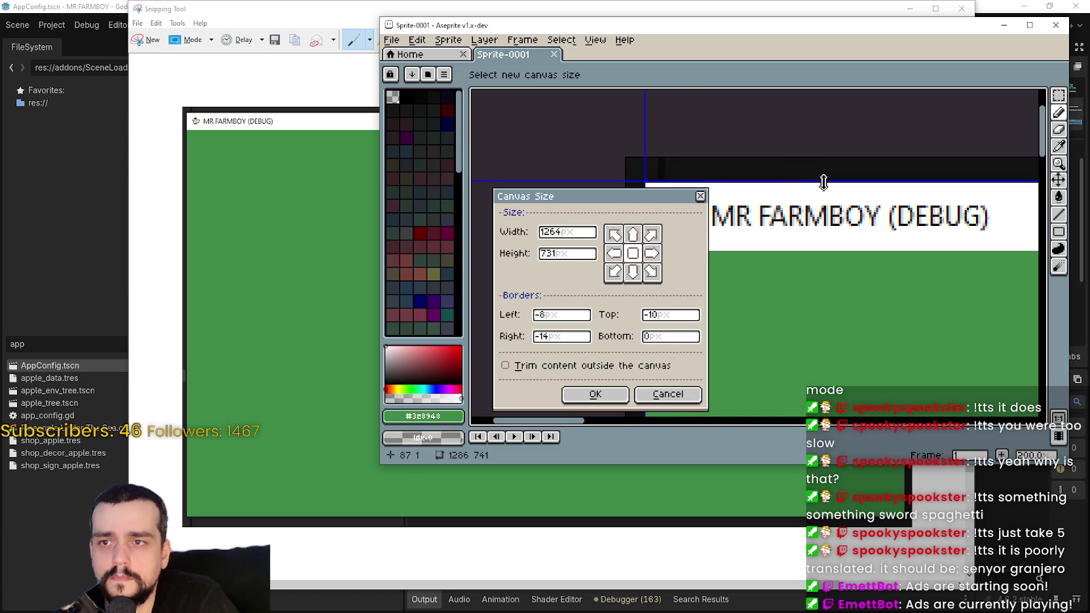
scroll(792, 197, "up", 1)
scroll(794, 198, "up", 4)
left_click_drag(752, 155, 752, 160)
scroll(773, 226, "down", 8)
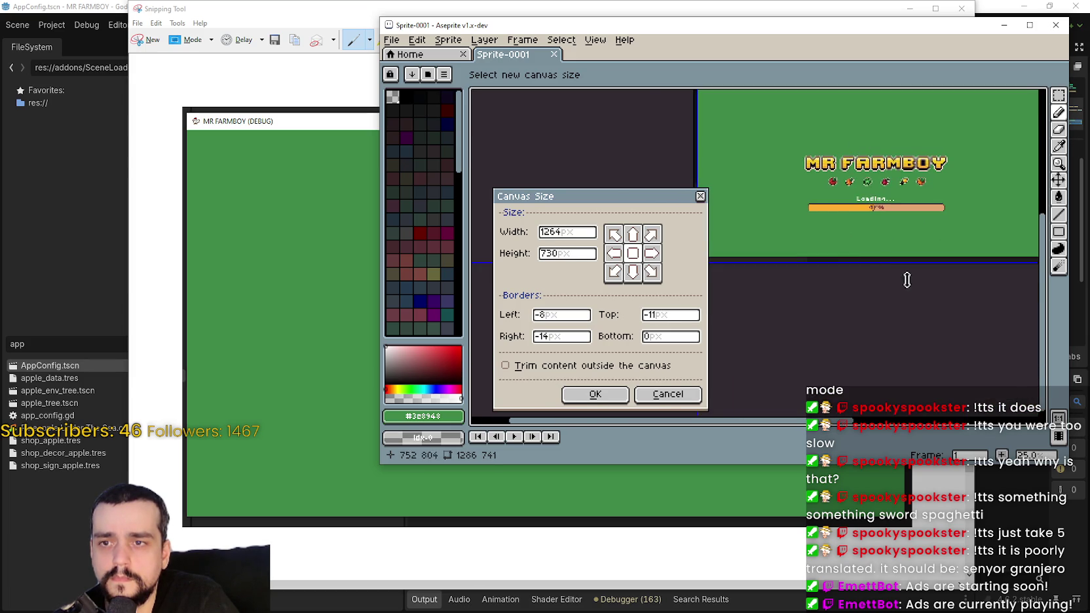
scroll(818, 255, "up", 1)
left_click_drag(817, 257, 831, 270)
scroll(1001, 236, "up", 7)
scroll(837, 259, "down", 10)
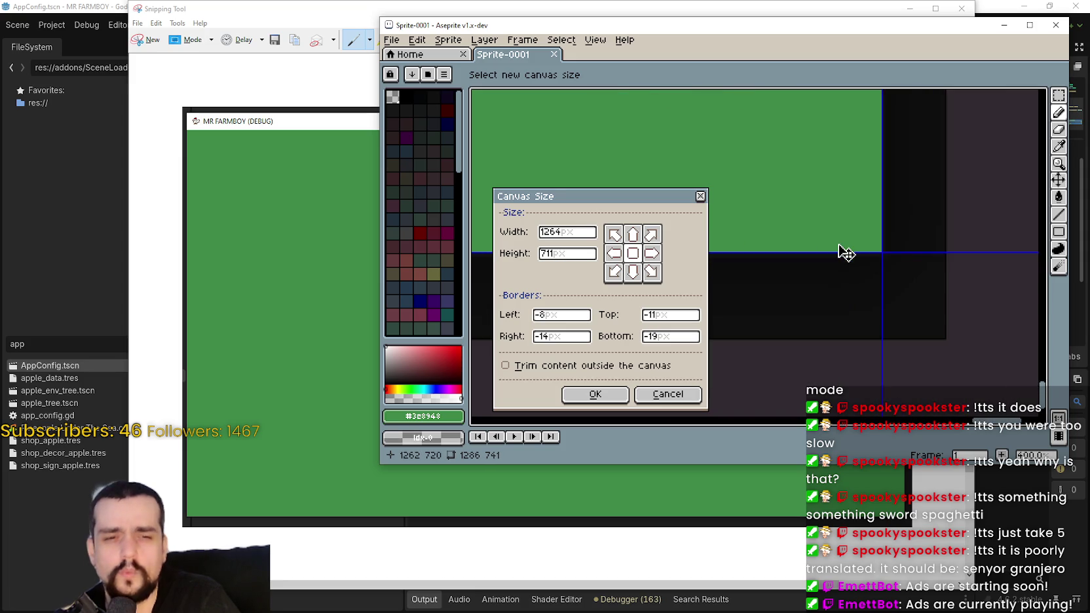
scroll(824, 262, "down", 3)
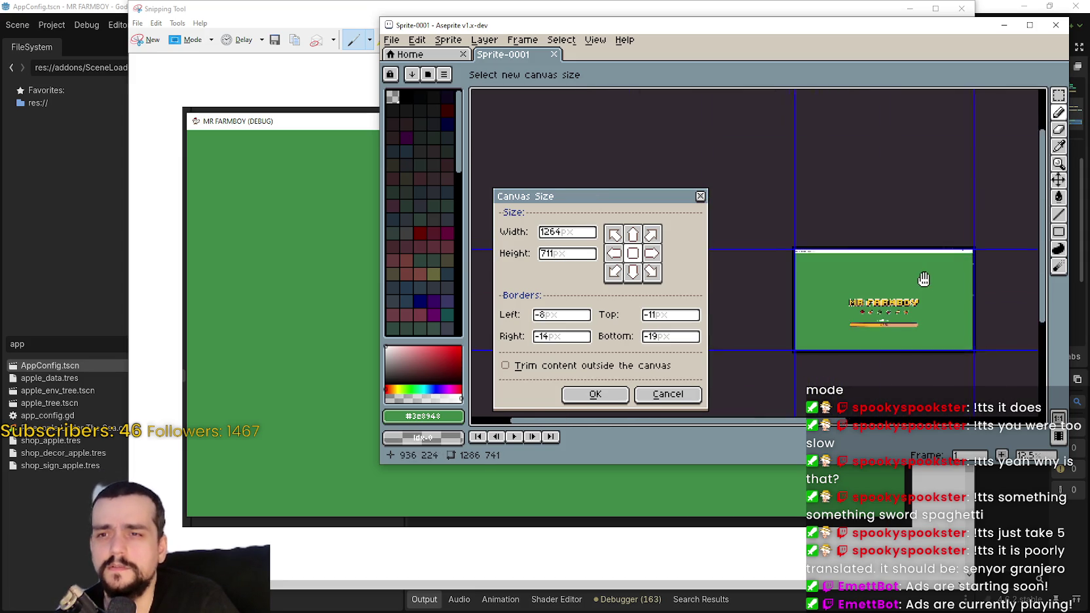
scroll(918, 272, "up", 5)
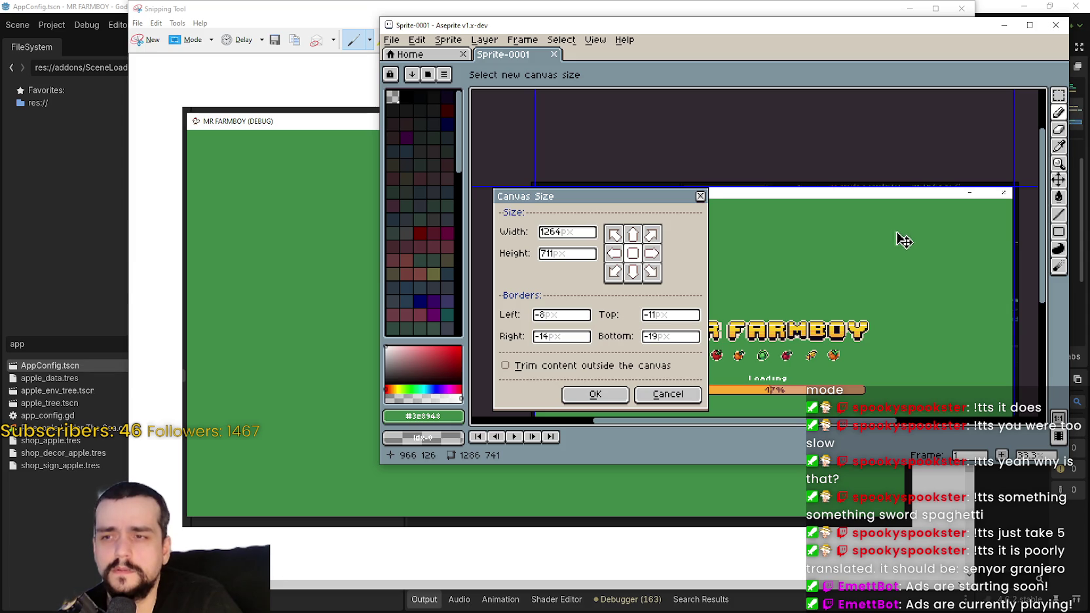
scroll(900, 236, "down", 2)
- Move the Canvas Size settings aside and switch over to settings.ini in Notepad
mouse_move(551, 190)
left_mouse_down()
mouse_move(652, 89)
mouse_move(675, 110)
left_mouse_up()
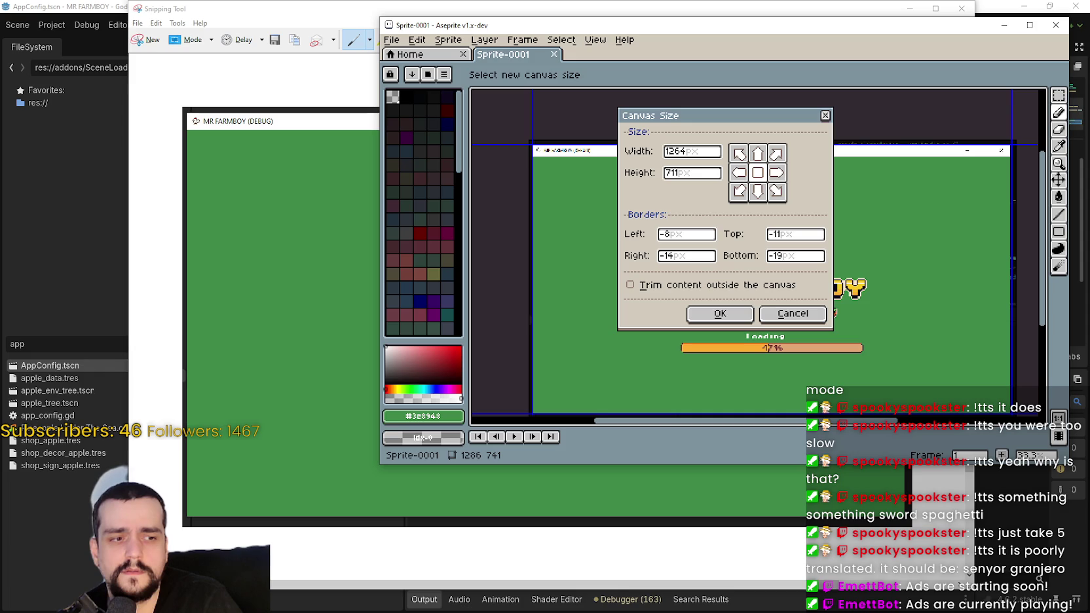
key("alt+Tab")
key("alt+Tab")
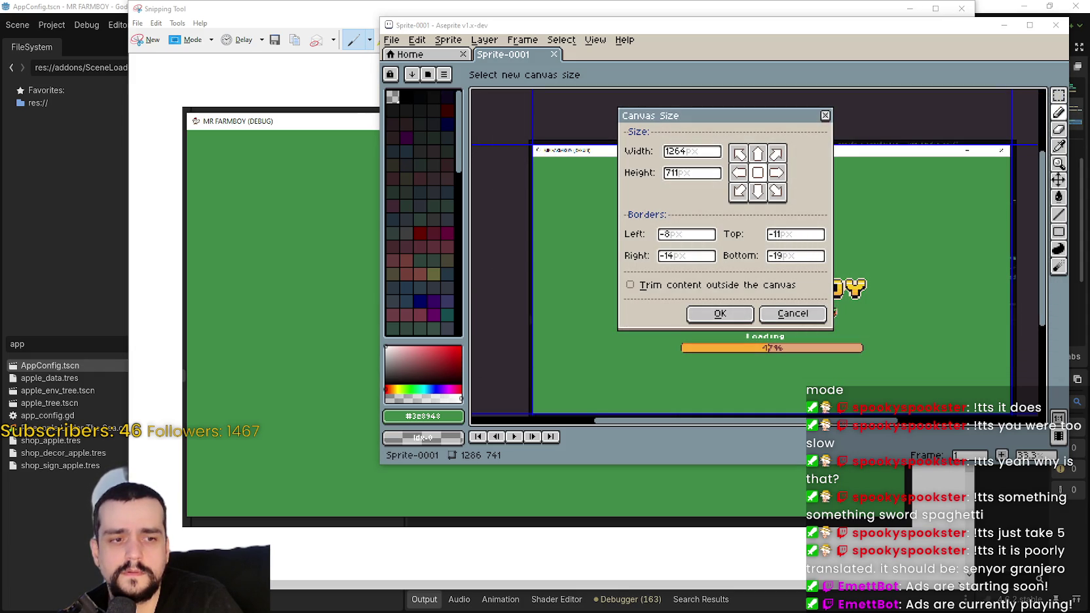
key("alt+Tab")
left_click(927, 106)
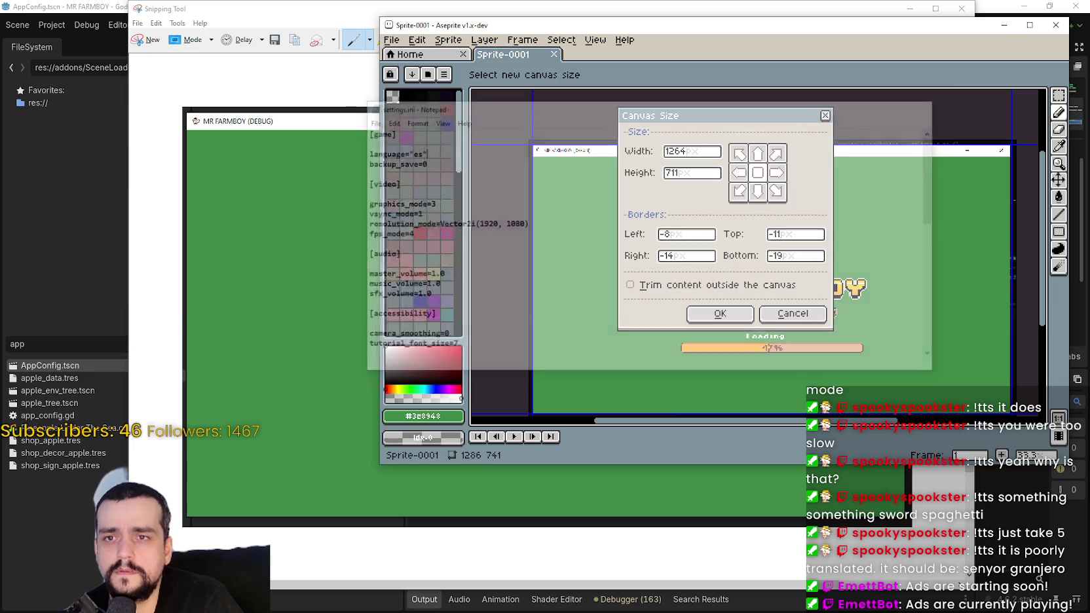
- Close the untitled Notepad window without saving it
key("alt+Tab")
left_click(1066, 265)
left_click(569, 314)
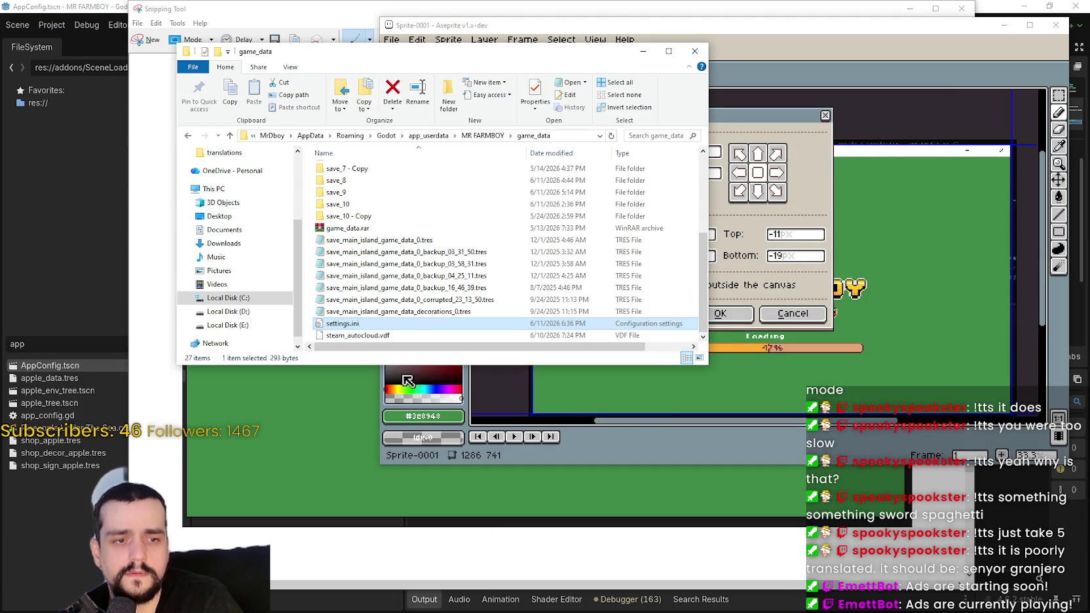
- Open settings.ini and select the stored resolution values 1280 and 720
double_click(367, 324)
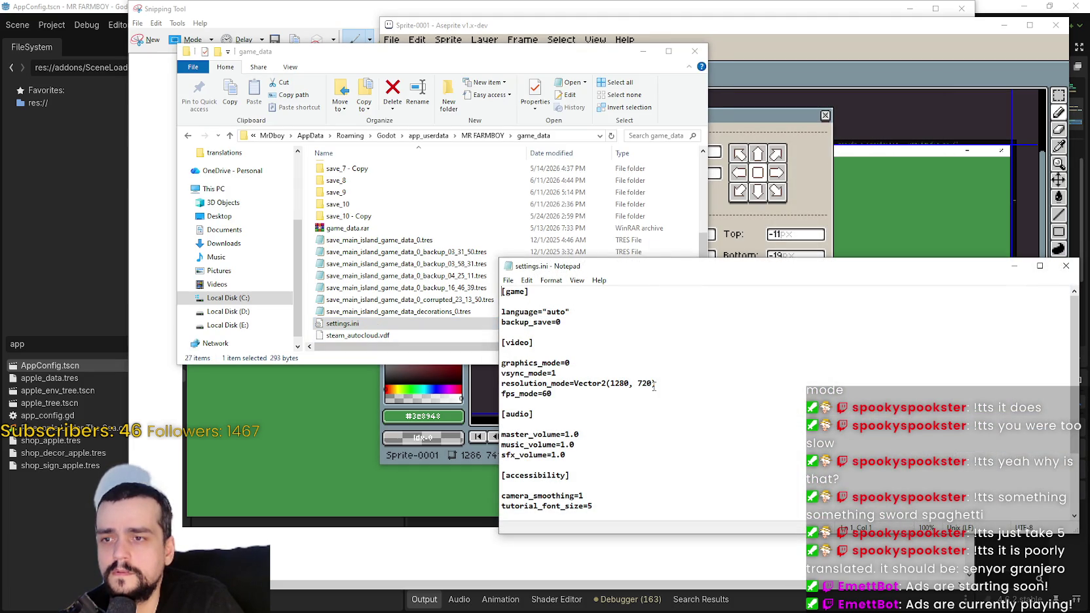
left_click_drag(610, 384, 626, 383)
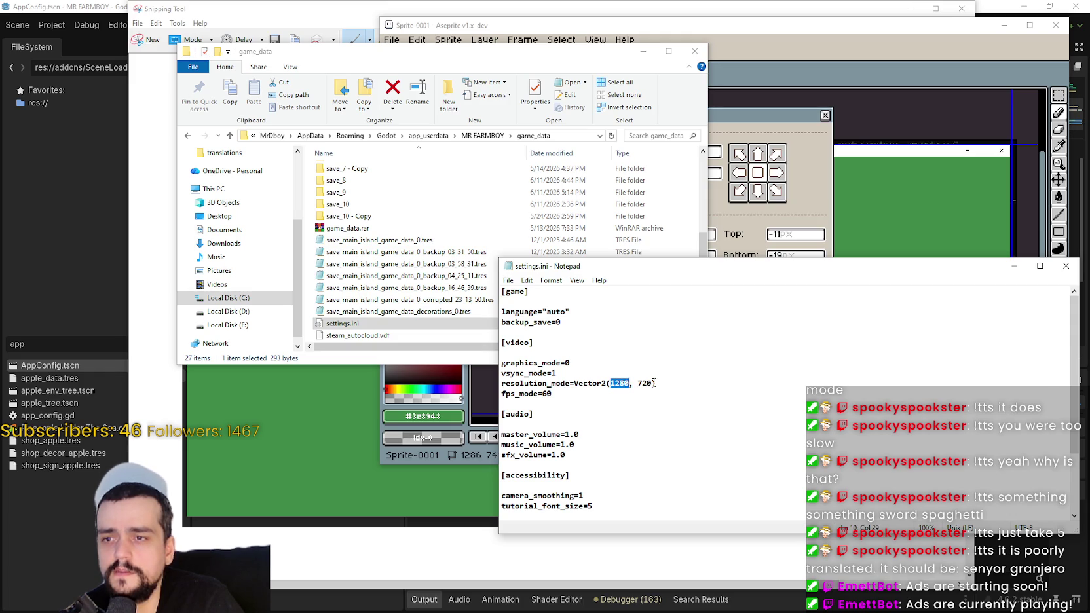
left_click_drag(654, 383, 640, 385)
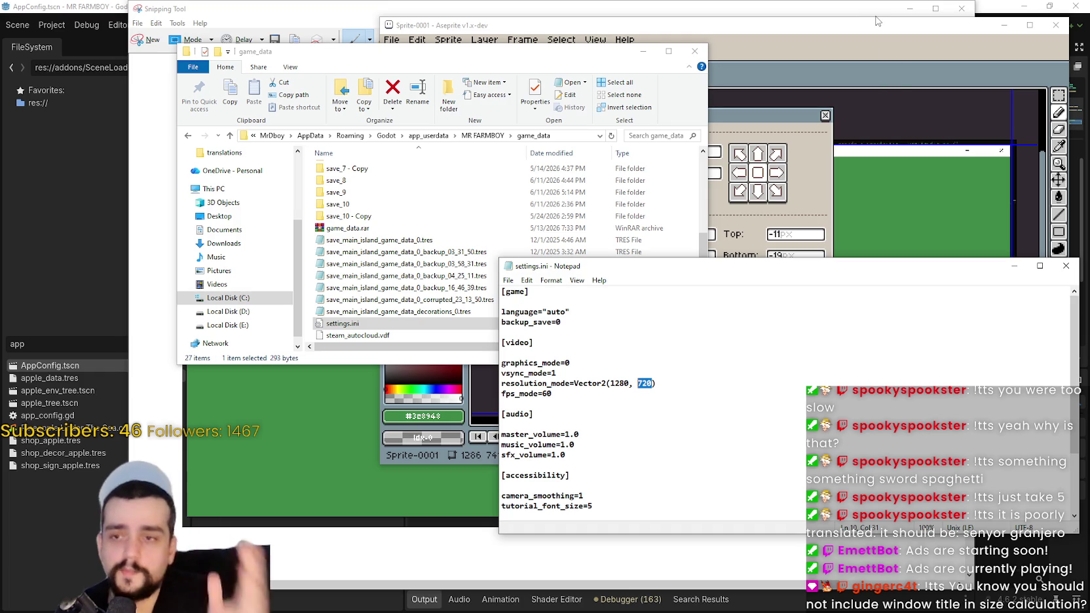
left_click(797, 54)
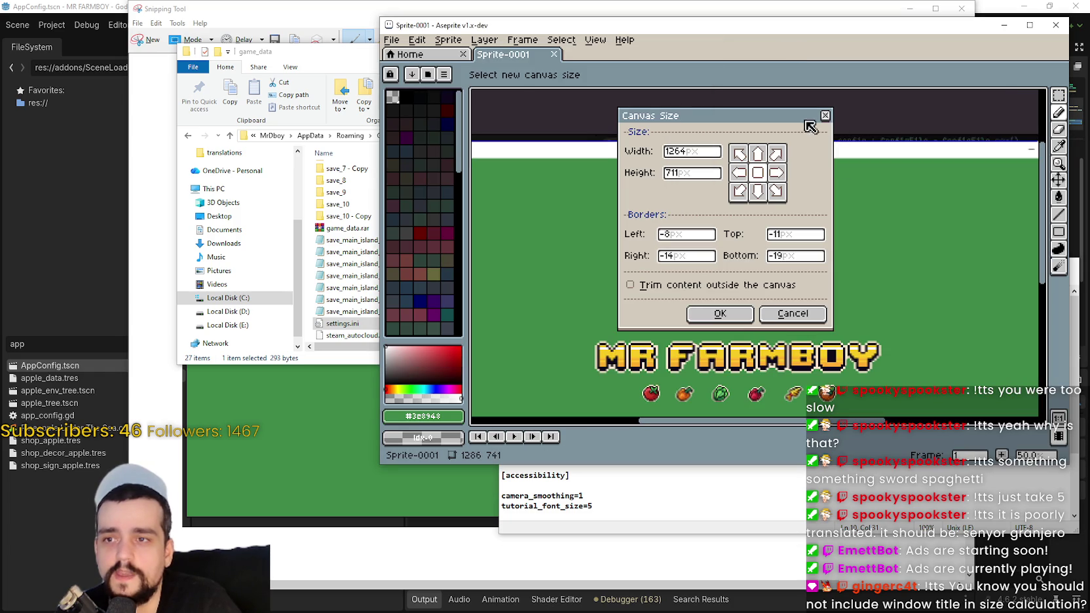
- Reposition the Canvas Size settings and drag the canvas's top edge down
left_click_drag(785, 122, 778, 255)
scroll(747, 190, "up", 3)
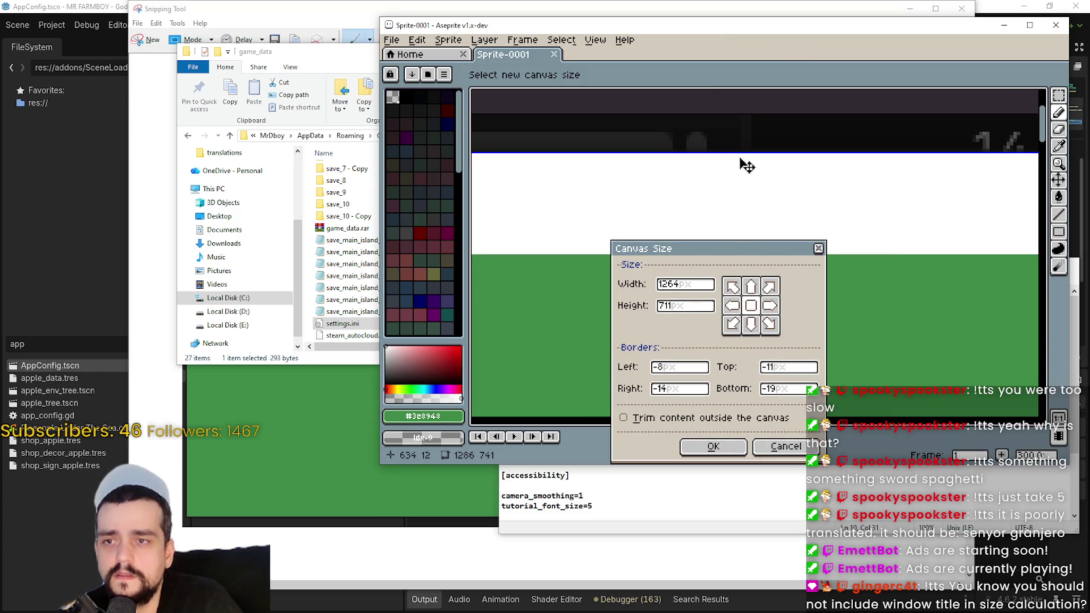
left_click_drag(745, 161, 868, 255)
scroll(871, 256, "down", 4)
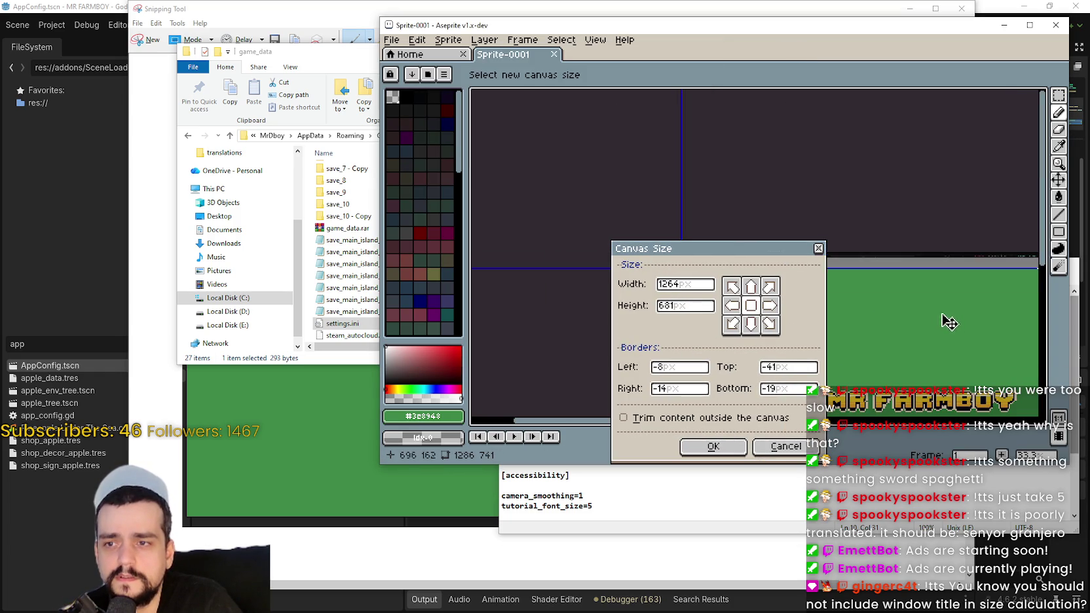
scroll(949, 300, "down", 3)
scroll(948, 300, "right", 3)
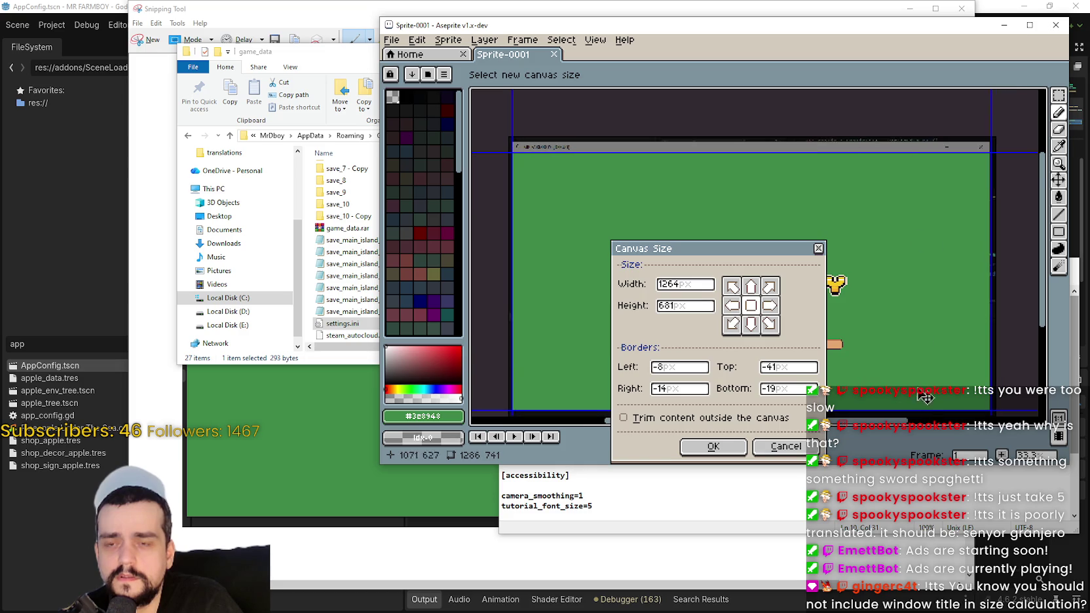
scroll(948, 253, "up", 2)
scroll(944, 266, "down", 4)
scroll(944, 266, "up", 2)
scroll(888, 219, "down", 1)
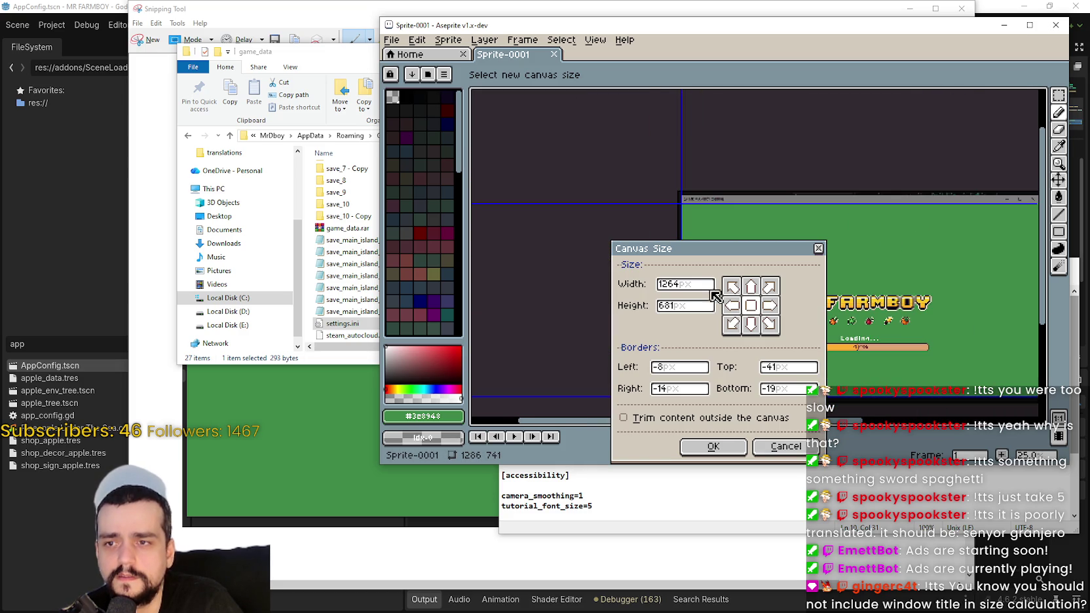
- Enter canvas Width 1280 and Height 720, then inspect the preview
left_click_drag(695, 287, 609, 282)
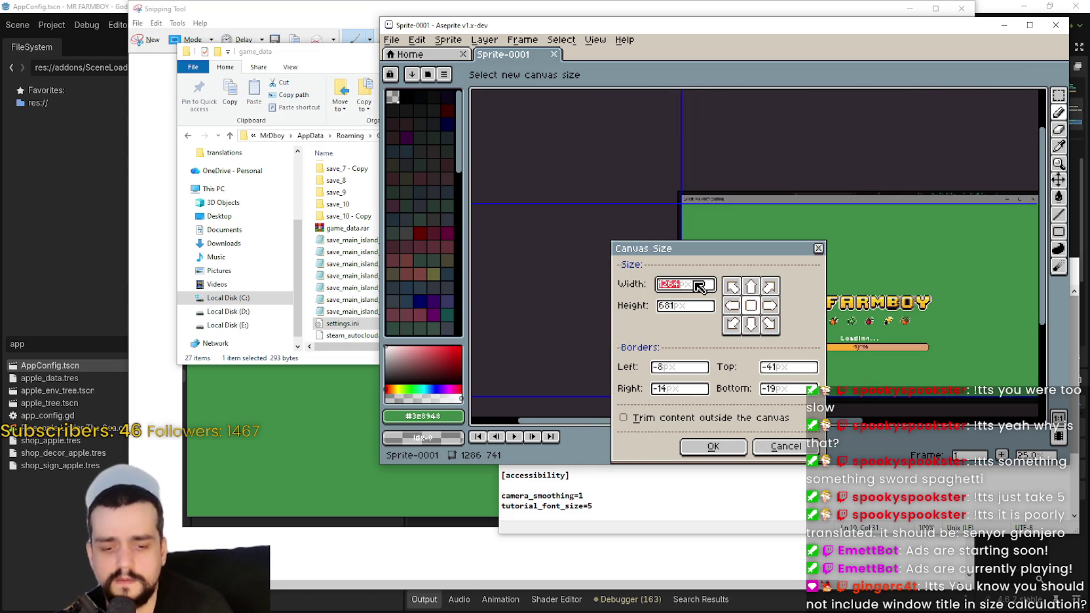
type("1")
type("280")
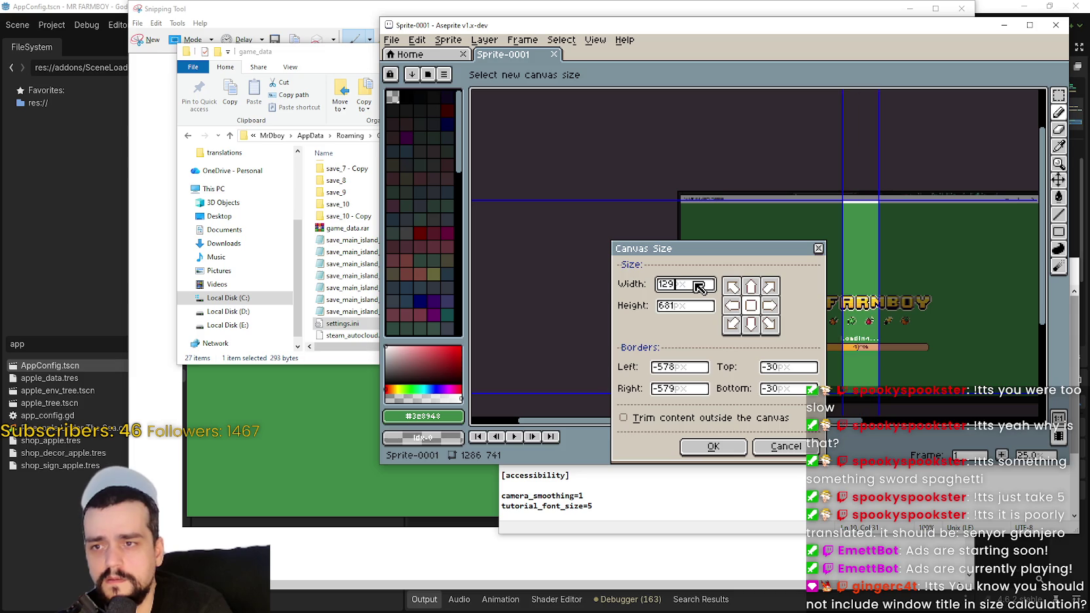
left_click(689, 304)
type("720")
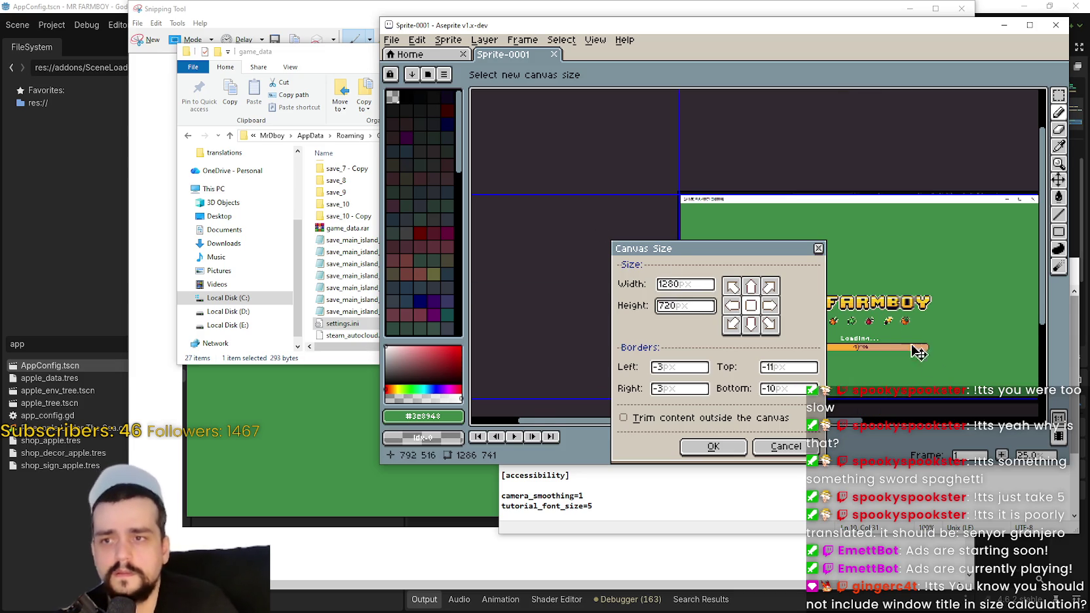
scroll(932, 302, "up", 1)
scroll(915, 175, "up", 1)
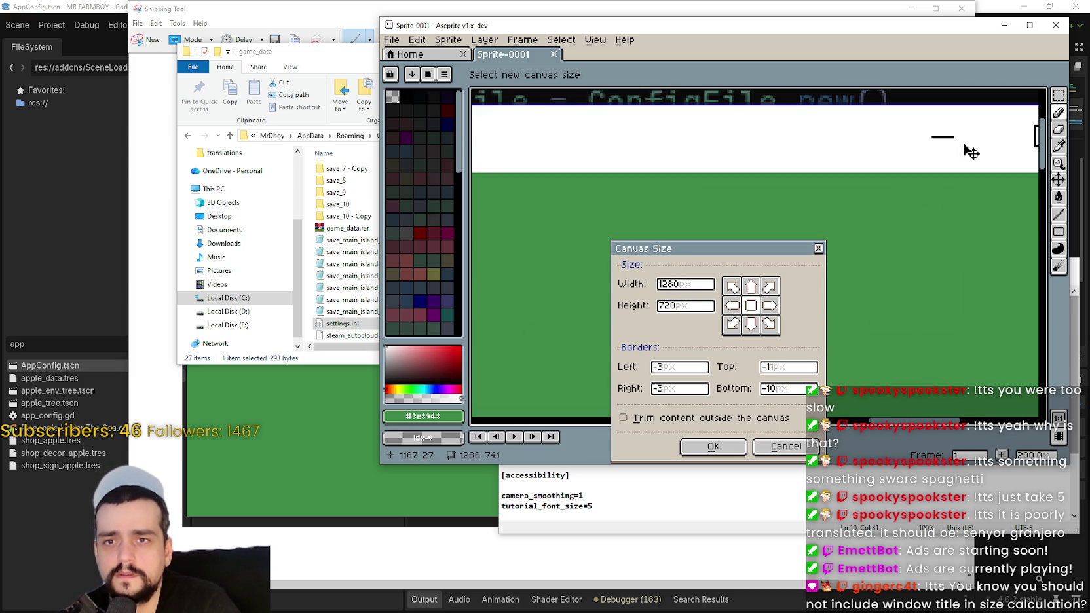
scroll(965, 146, "up", 2)
scroll(745, 161, "down", 1)
scroll(745, 161, "left", 10)
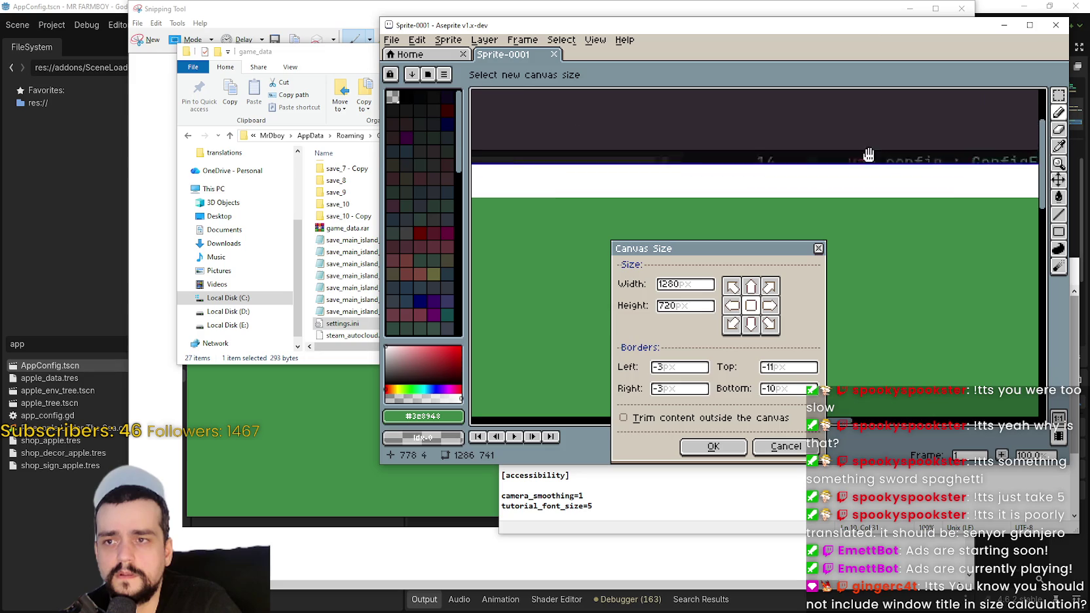
scroll(893, 110, "down", 2)
scroll(819, 134, "up", 1)
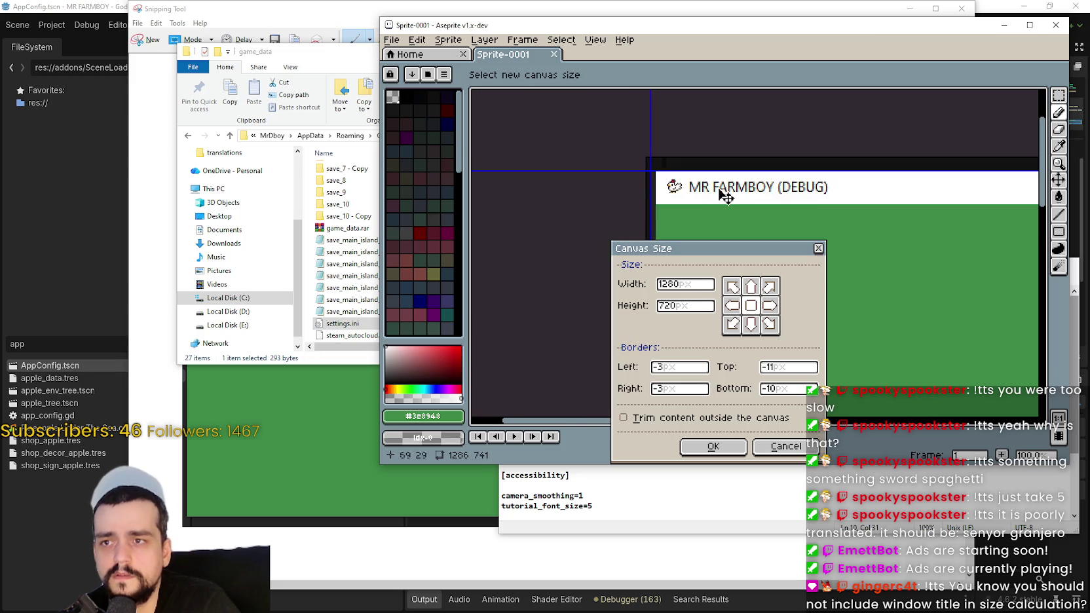
scroll(711, 170, "up", 1)
scroll(772, 186, "down", 1)
scroll(929, 332, "down", 3)
scroll(929, 333, "down", 3)
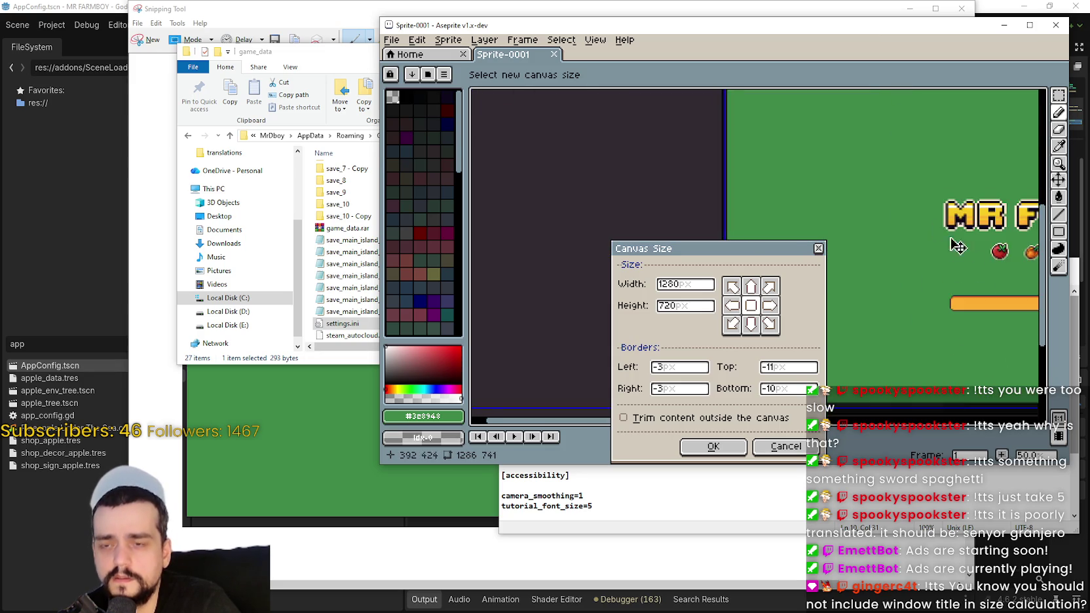
scroll(932, 273, "right", 10)
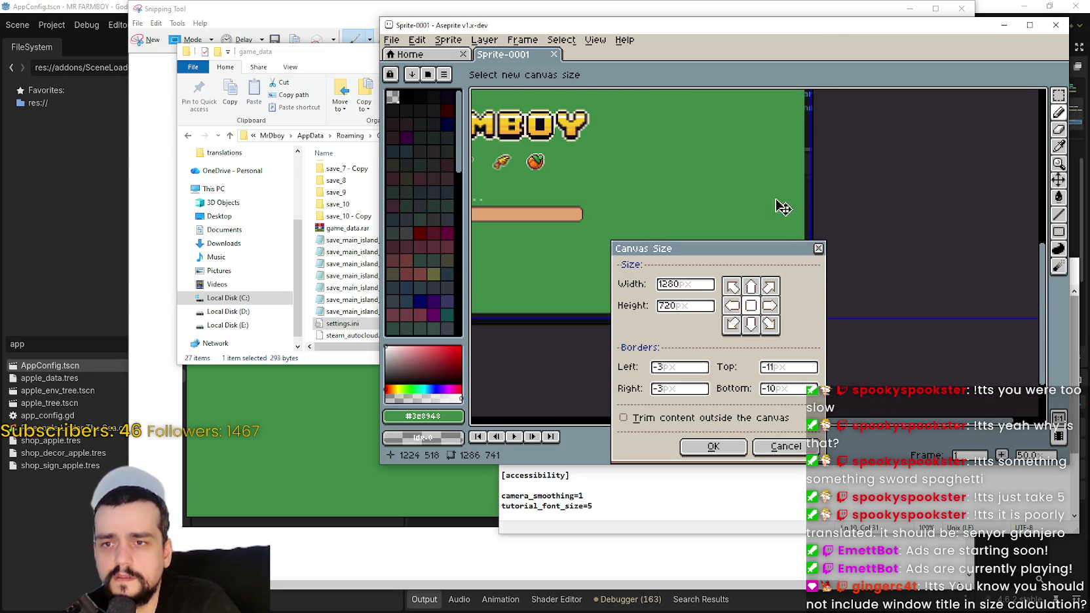
- Move the Canvas Size settings aside and return to app_config.gd in Godot at line 38
left_click_drag(781, 251, 560, 282)
scroll(779, 281, "up", 2)
scroll(754, 229, "down", 2)
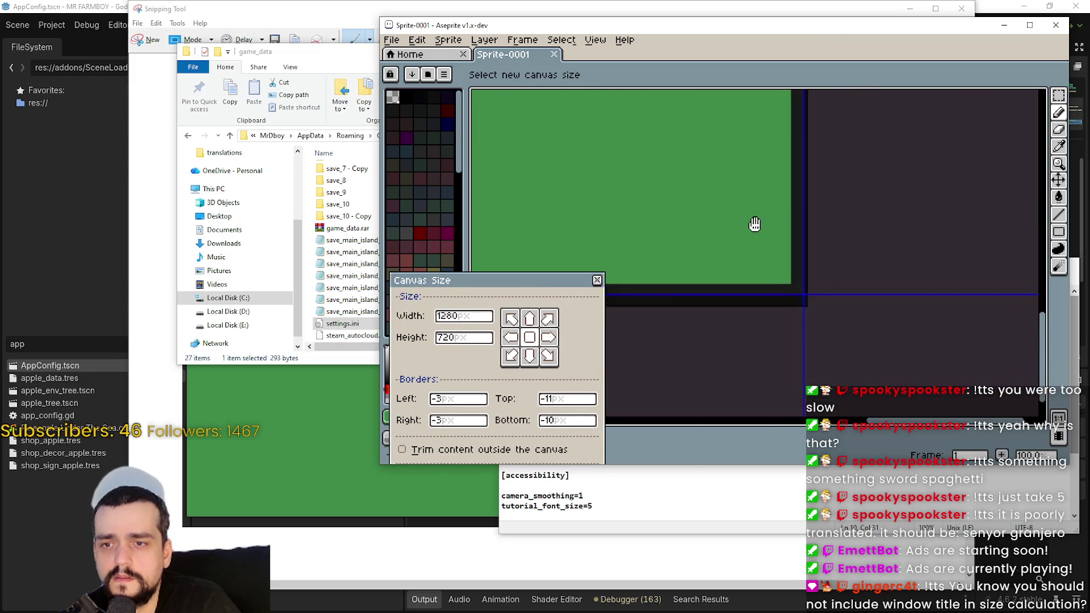
scroll(813, 288, "up", 2)
scroll(812, 282, "down", 5)
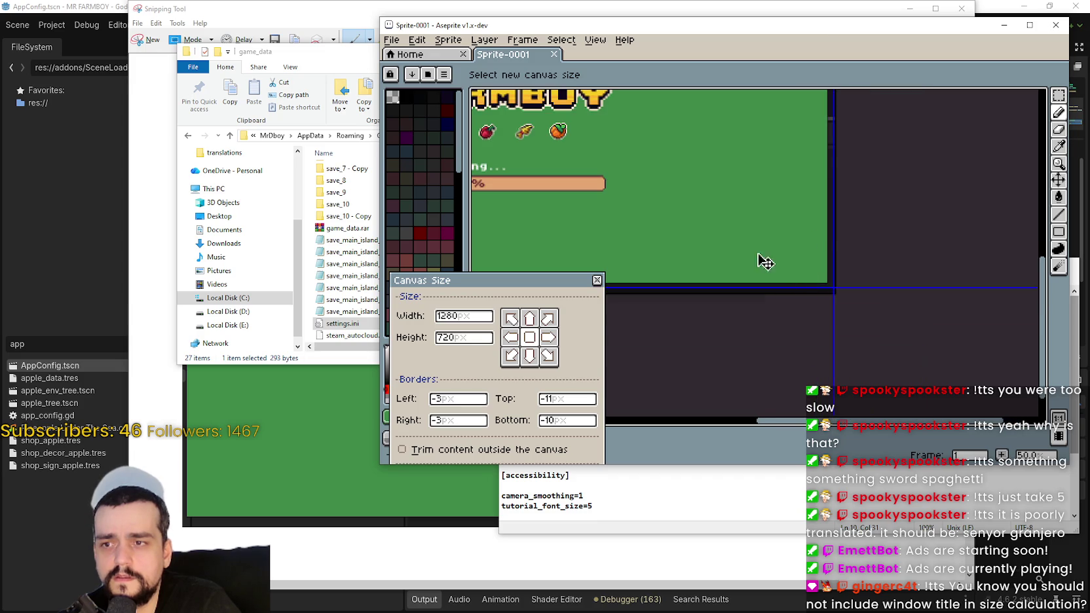
left_click(86, 5)
scroll(843, 308, "down", 5)
left_click(843, 316)
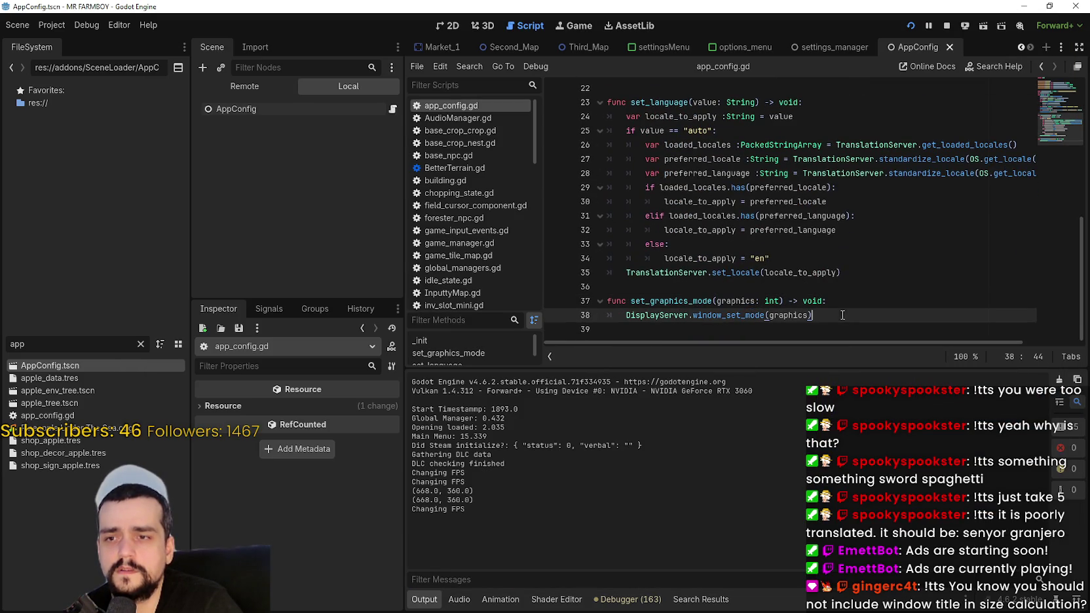
- Open settingsManager.gd and inspect set_resolution_mode's window_set_size call
mouse_move(735, 313)
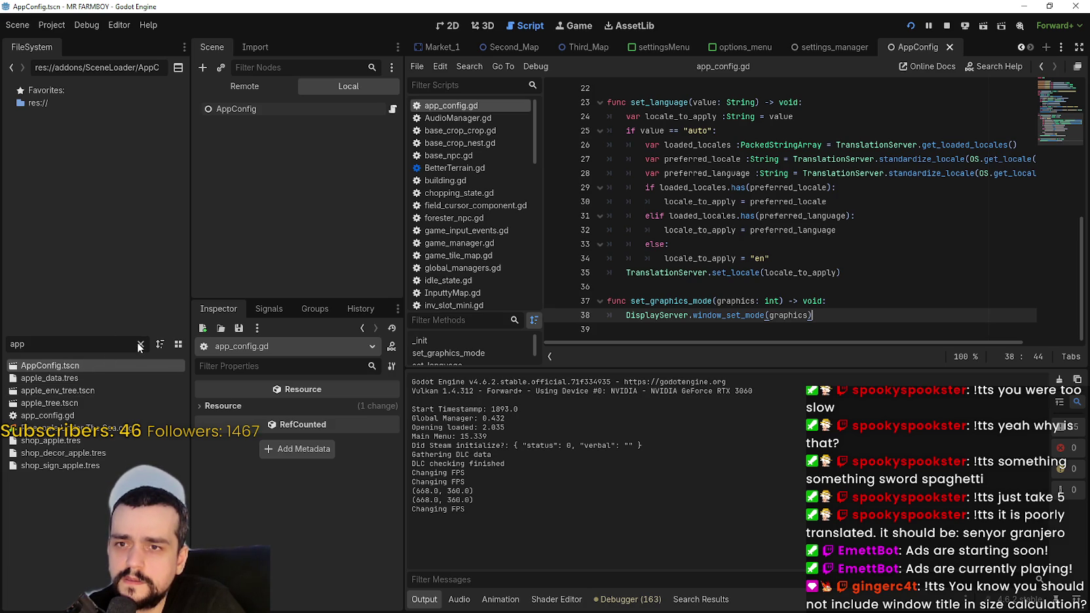
scroll(496, 210, "down", 8)
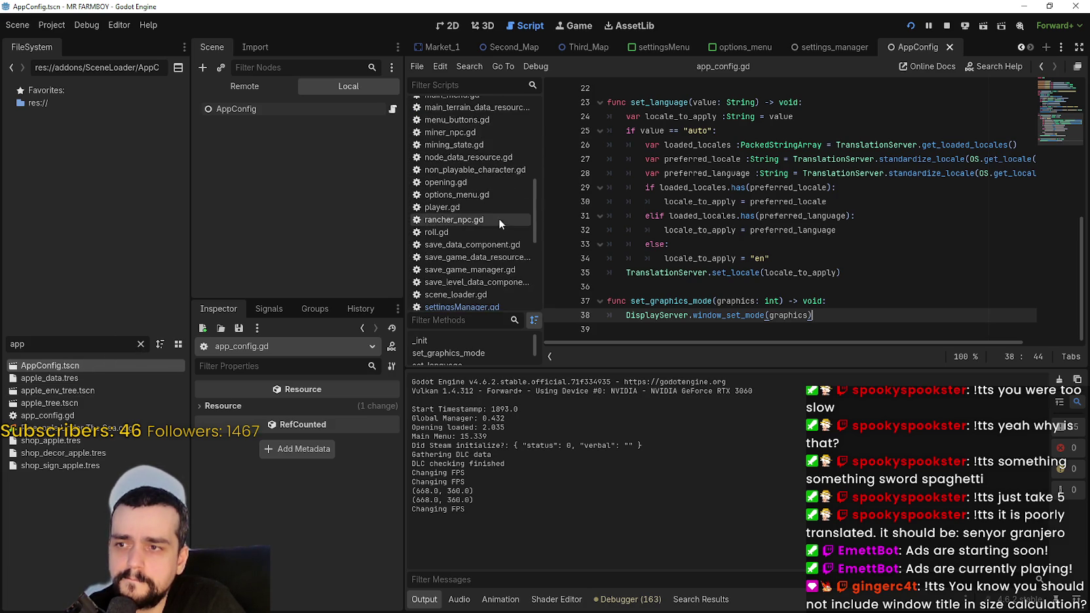
scroll(490, 257, "down", 3)
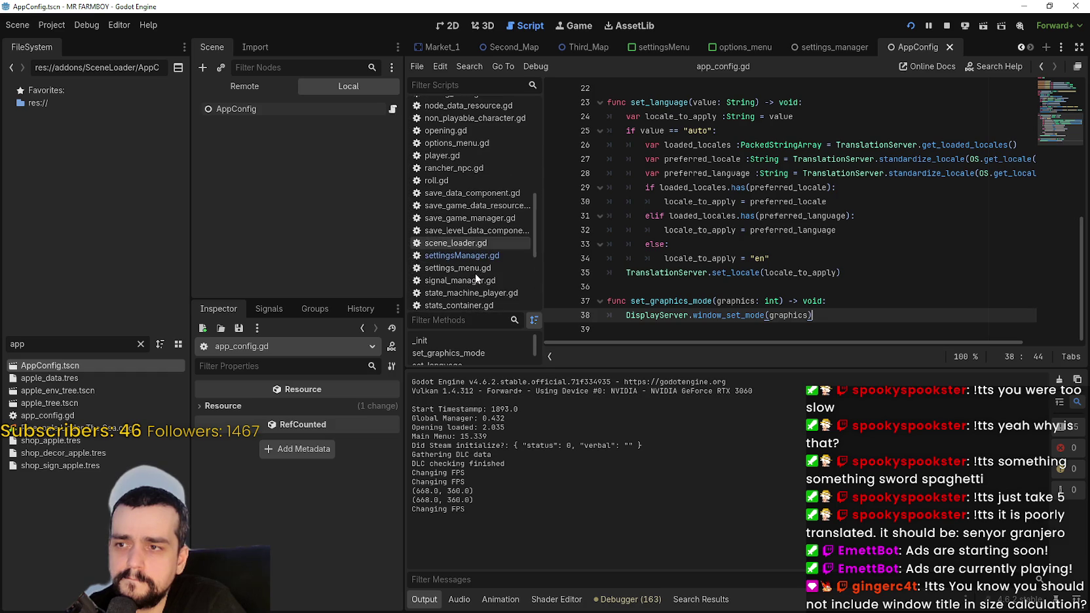
left_click(462, 256)
mouse_move(1060, 111)
left_mouse_down()
mouse_move(1062, 303)
mouse_move(1054, 275)
left_mouse_up()
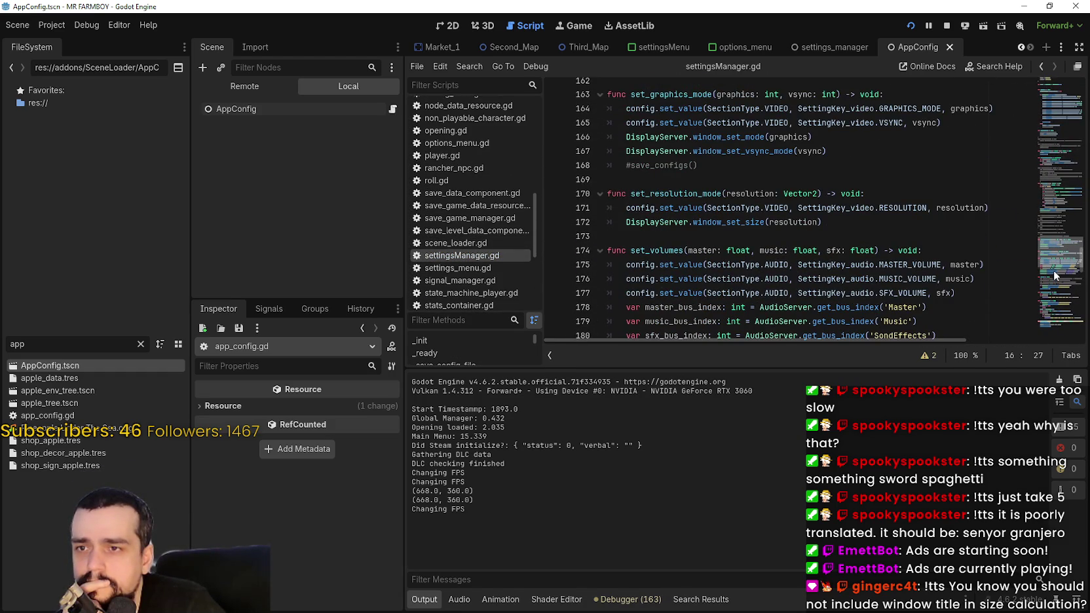
double_click(738, 224)
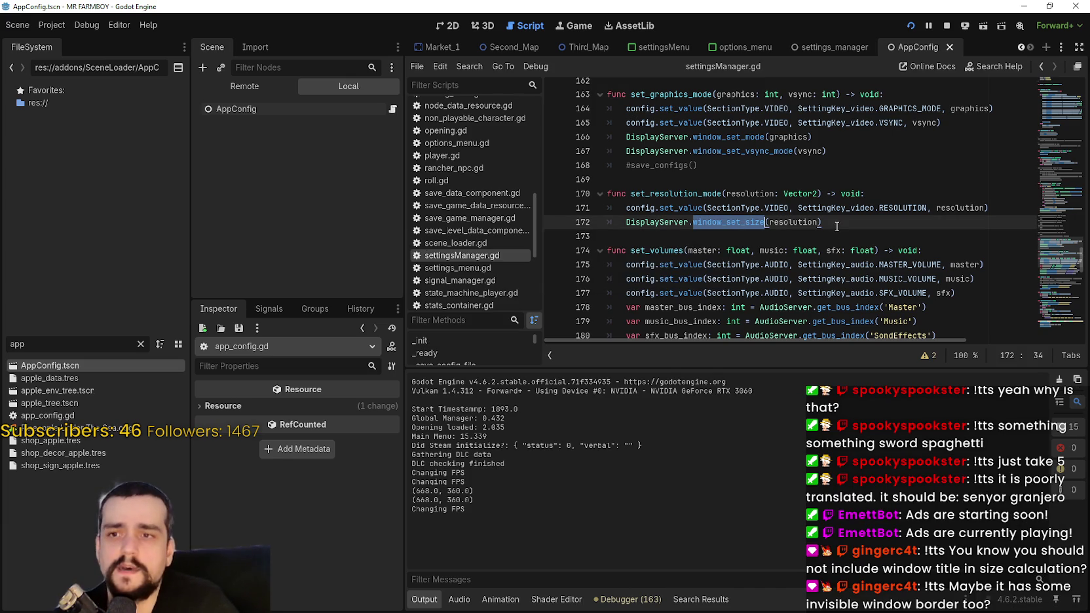
left_click_drag(837, 226, 622, 208)
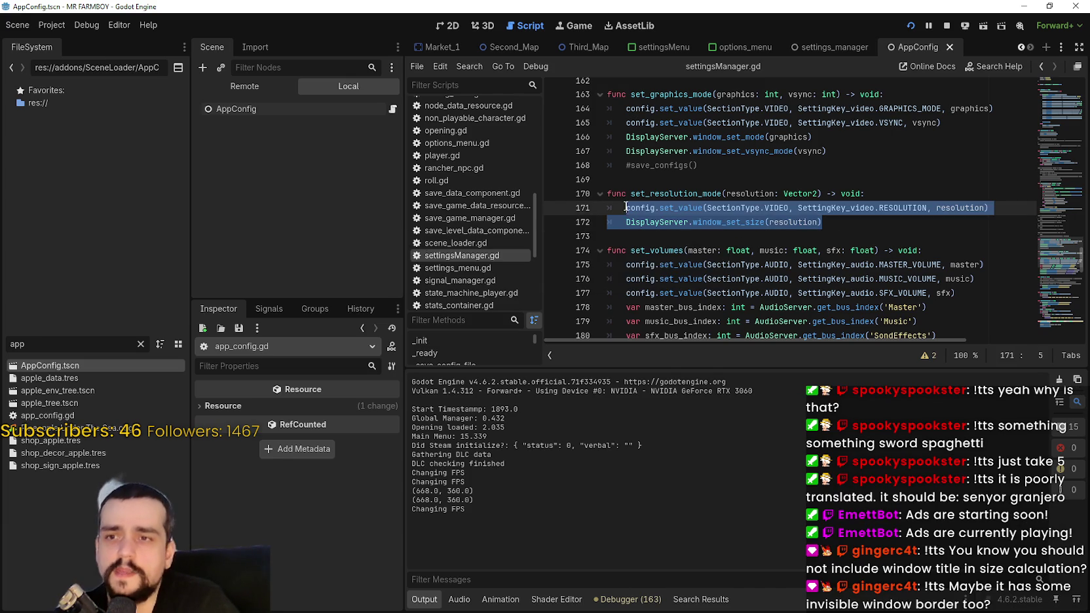
left_click(647, 237)
scroll(663, 264, "up", 2)
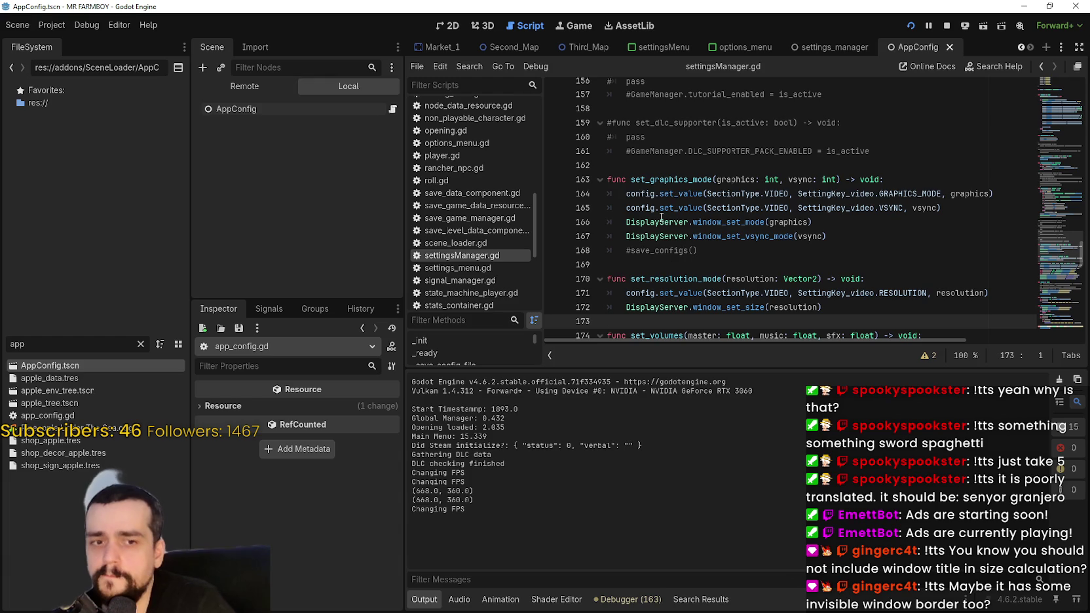
- Stop the running game and reopen app_config.gd from the AppConfig node's script
left_click(947, 25)
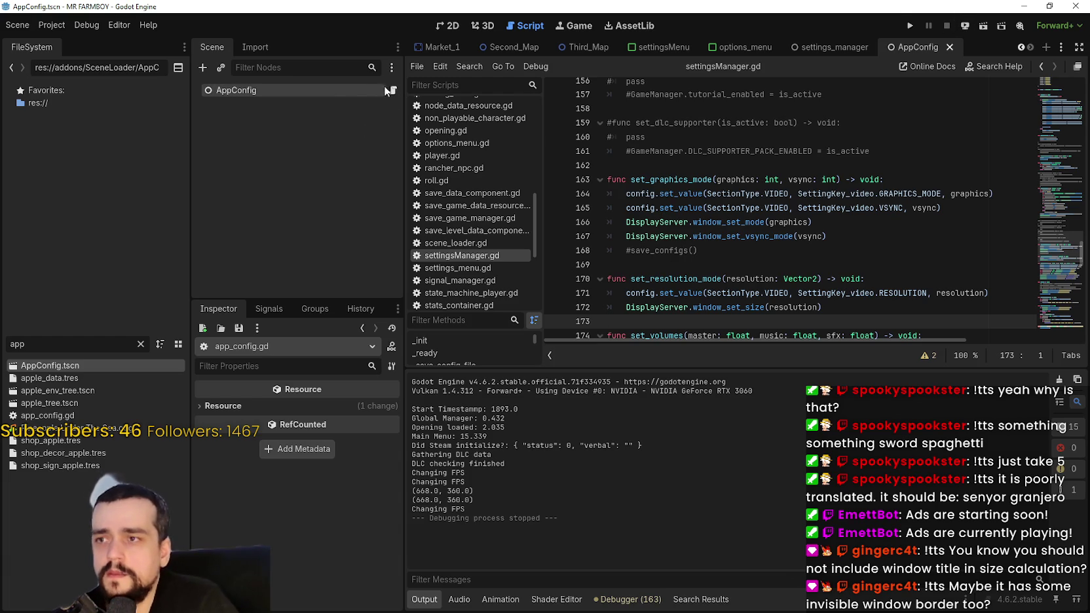
left_click(392, 90)
left_click(841, 284)
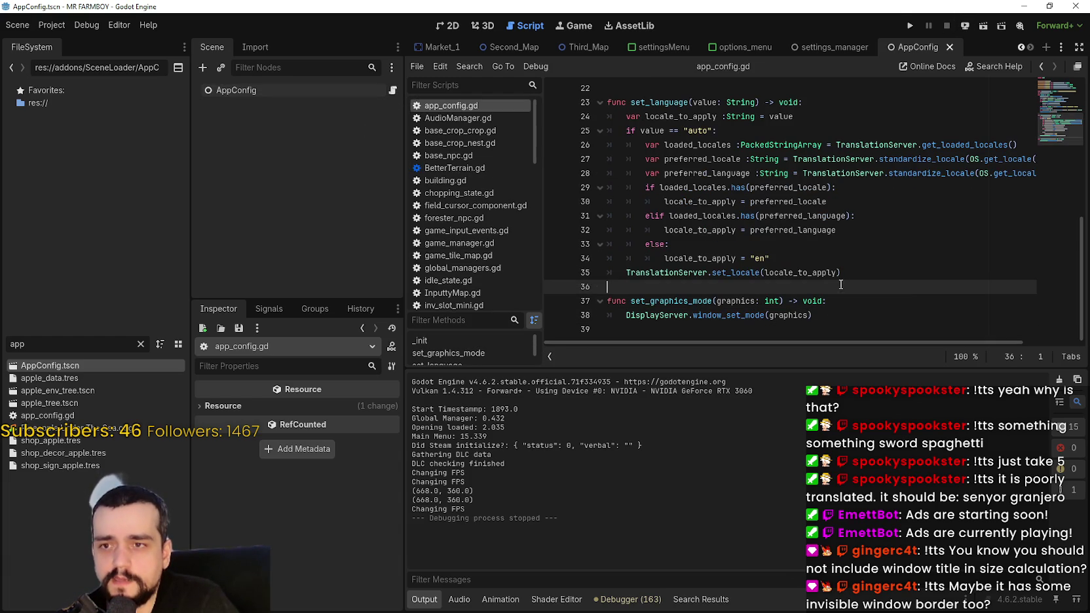
- Paste the resolution set_value and window_set_size lines into _init after line 21
key("Down")
key("End")
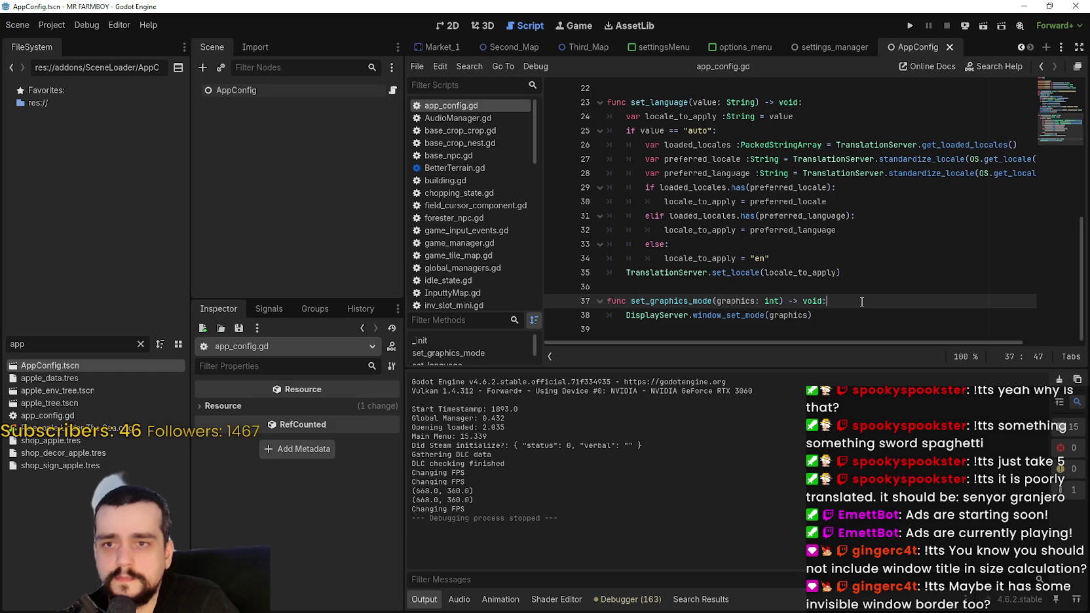
scroll(864, 267, "up", 2)
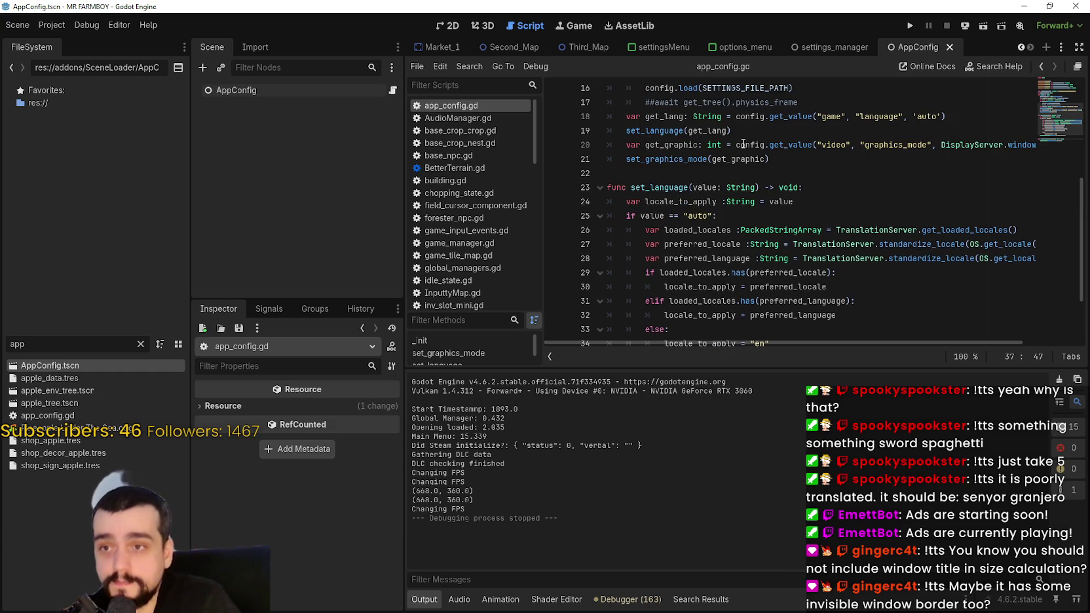
left_click(860, 158)
key("Return")
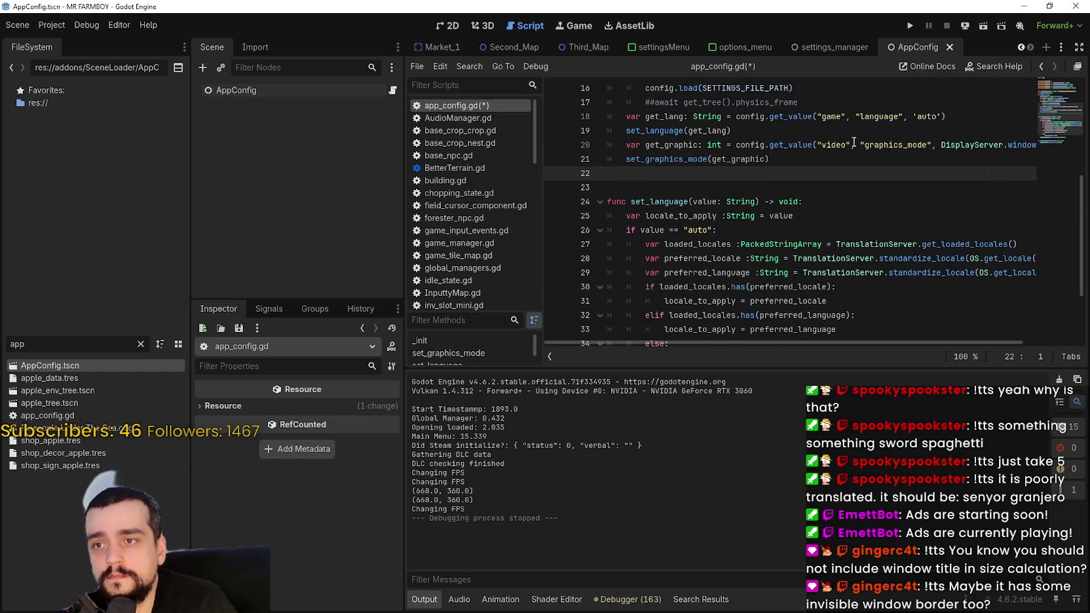
key("ctrl+v")
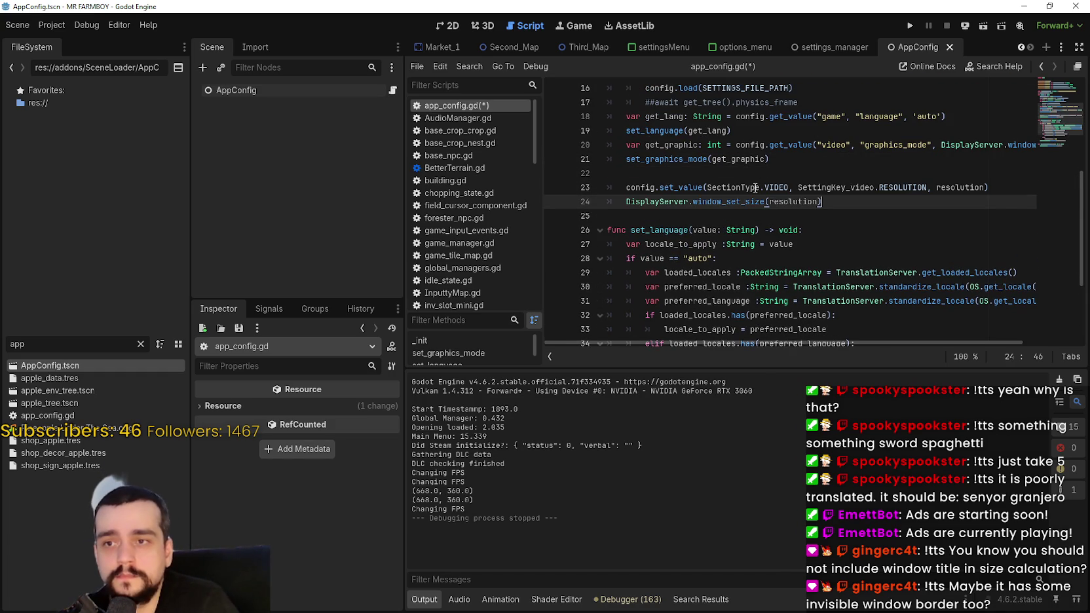
- Paste the window_set_size call at the end of set_graphics_mode's body
scroll(754, 188, "down", 1)
left_click_drag(823, 160, 626, 159)
key("ctrl+c")
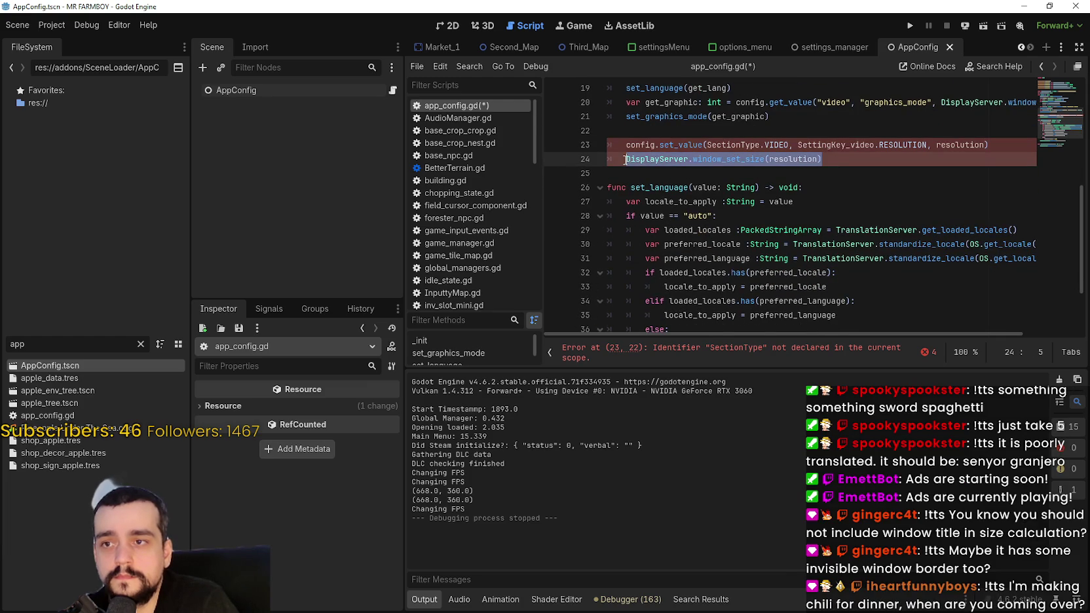
scroll(737, 265, "down", 2)
left_click(871, 308)
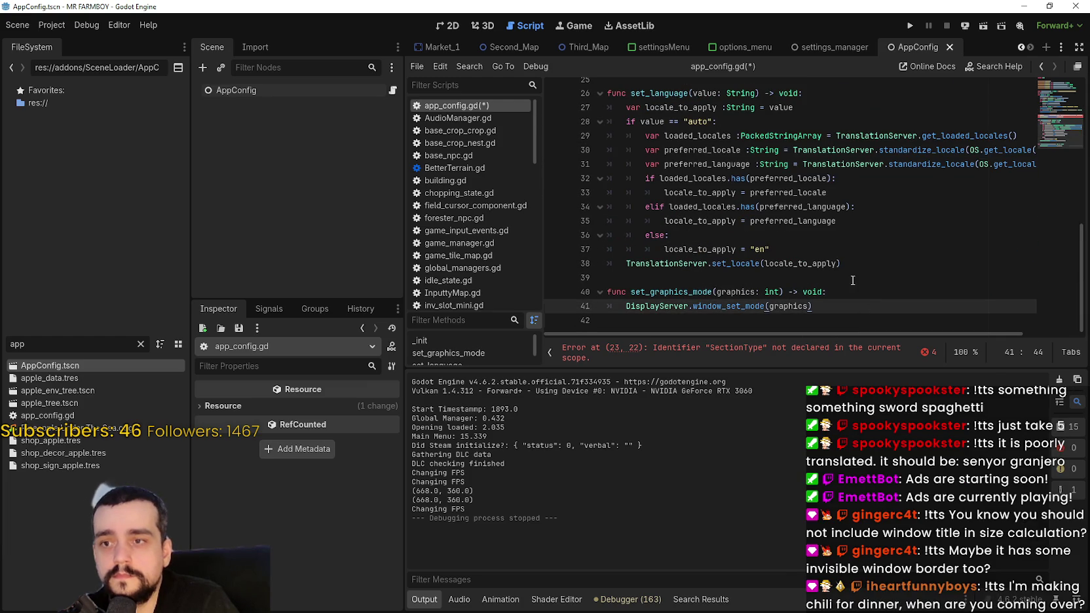
key("Return")
key("ctrl+v")
- Add a second resolution parameter of type int to set_graphics_mode's signature
left_click(780, 292)
type(",resoultio")
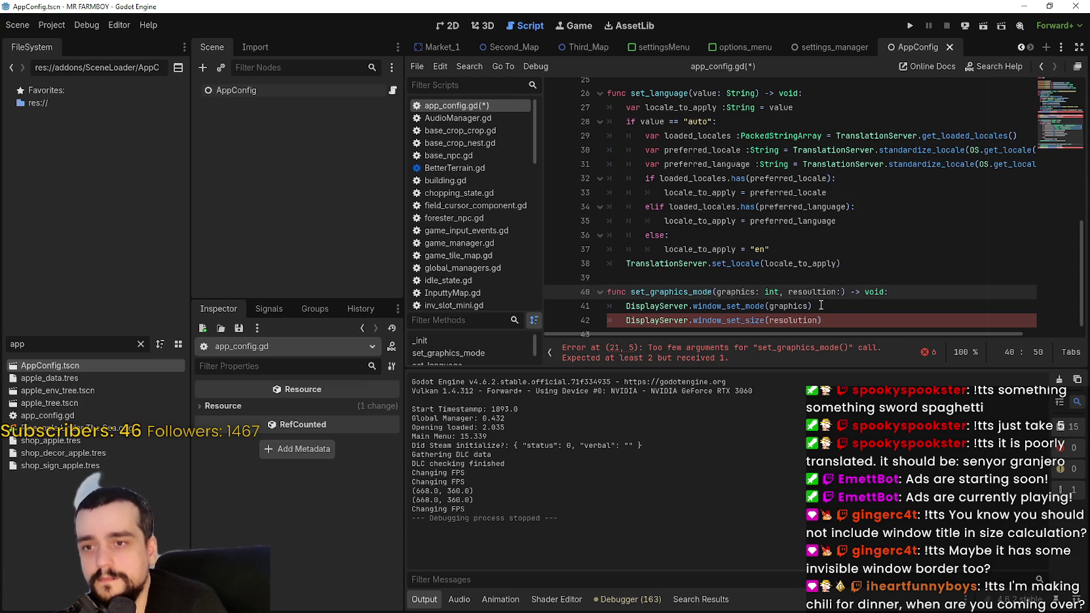
type(" int")
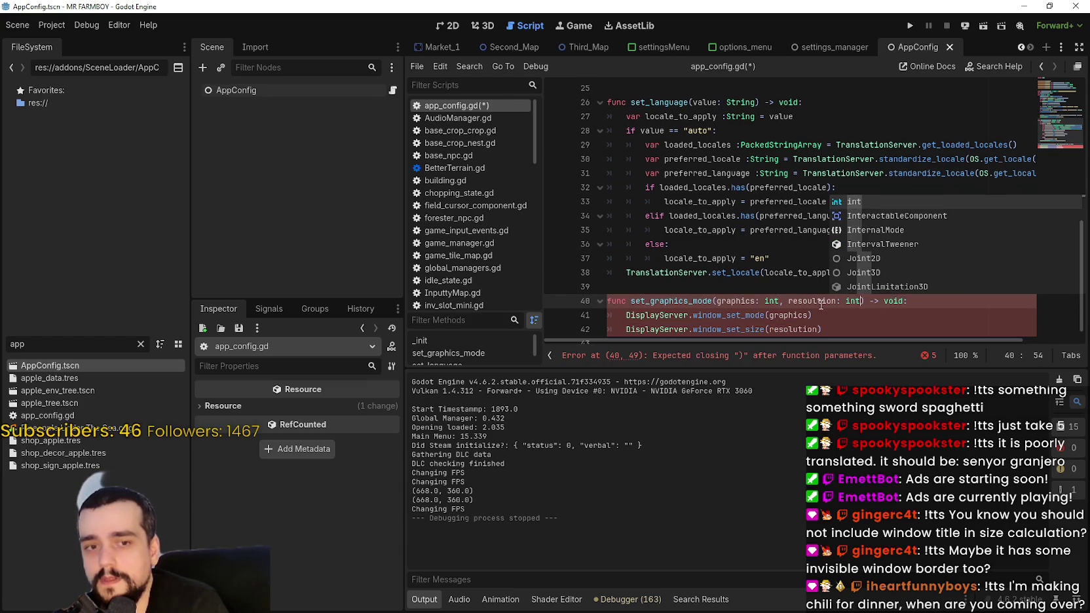
key("BackSpace")
key("BackSpace")
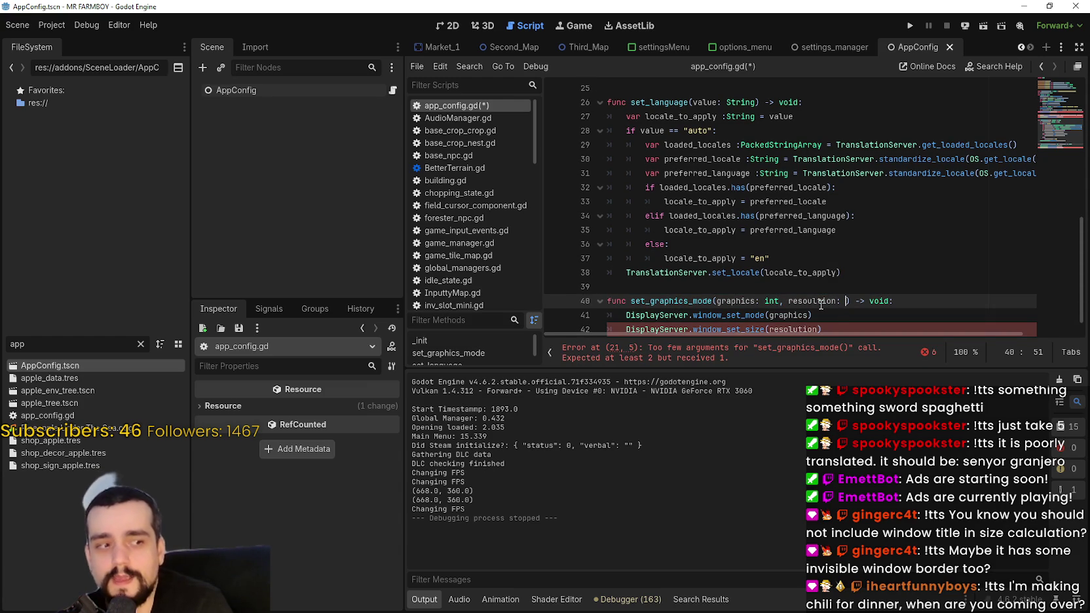
type("int")
left_click(711, 301)
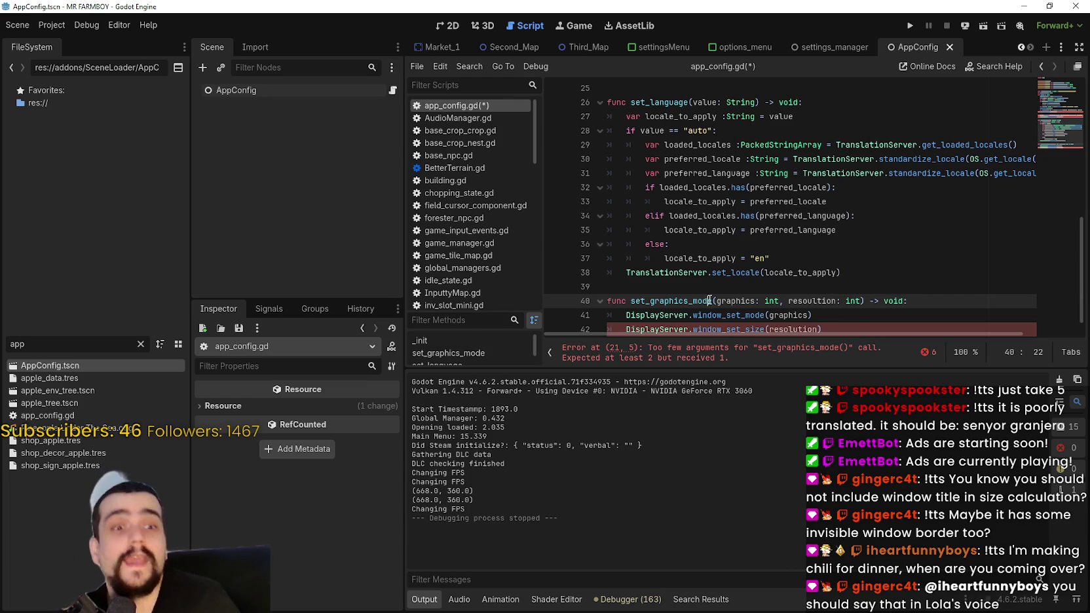
scroll(734, 306, "down", 1)
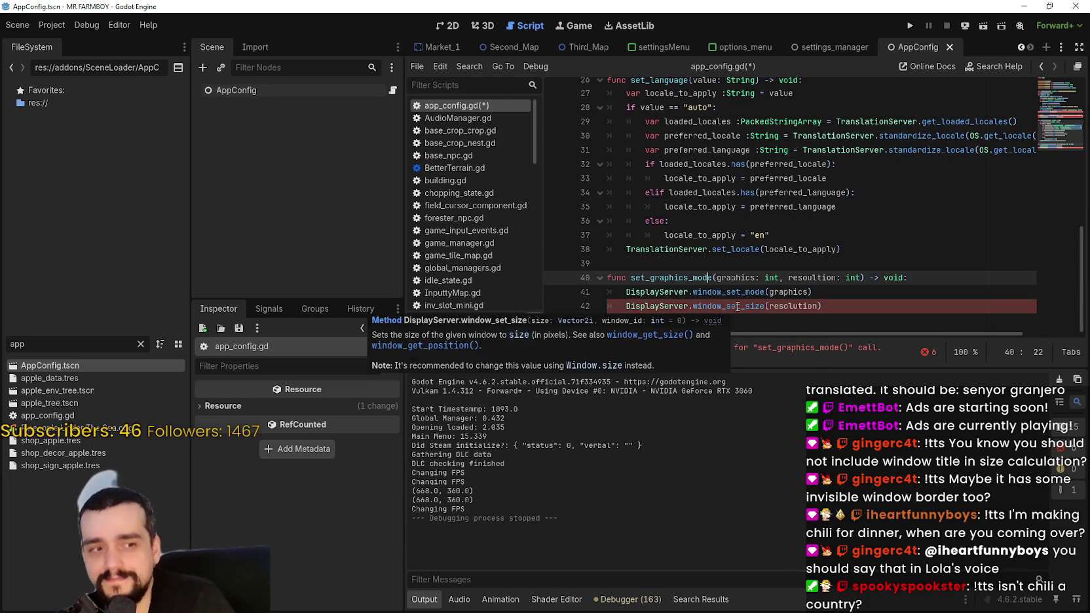
- Check the window_set_size and int tooltips, then add the closing ')' on line 42
mouse_move(738, 308)
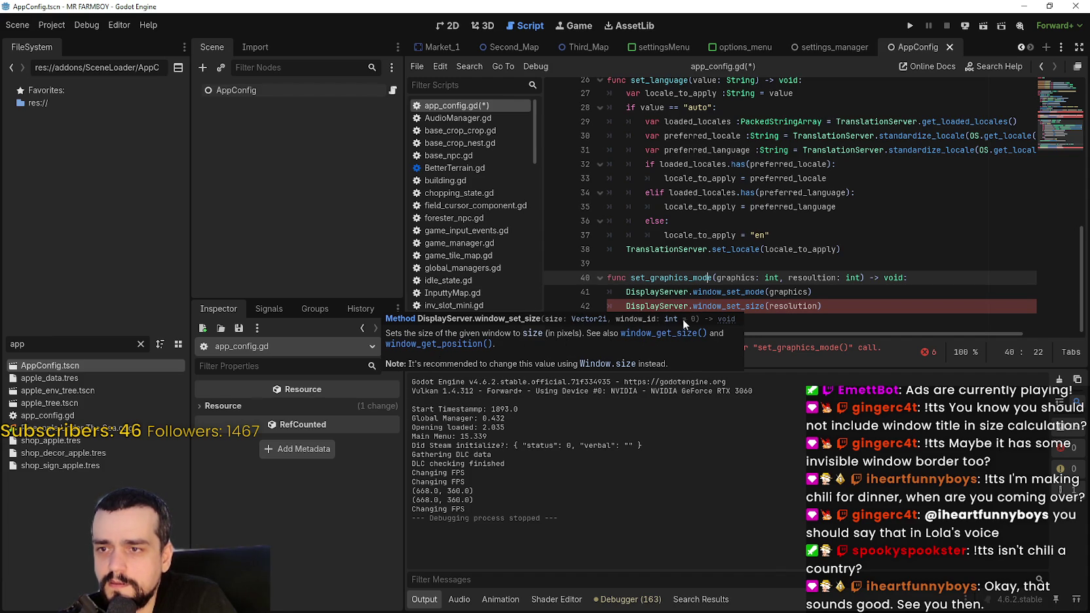
left_click(821, 305)
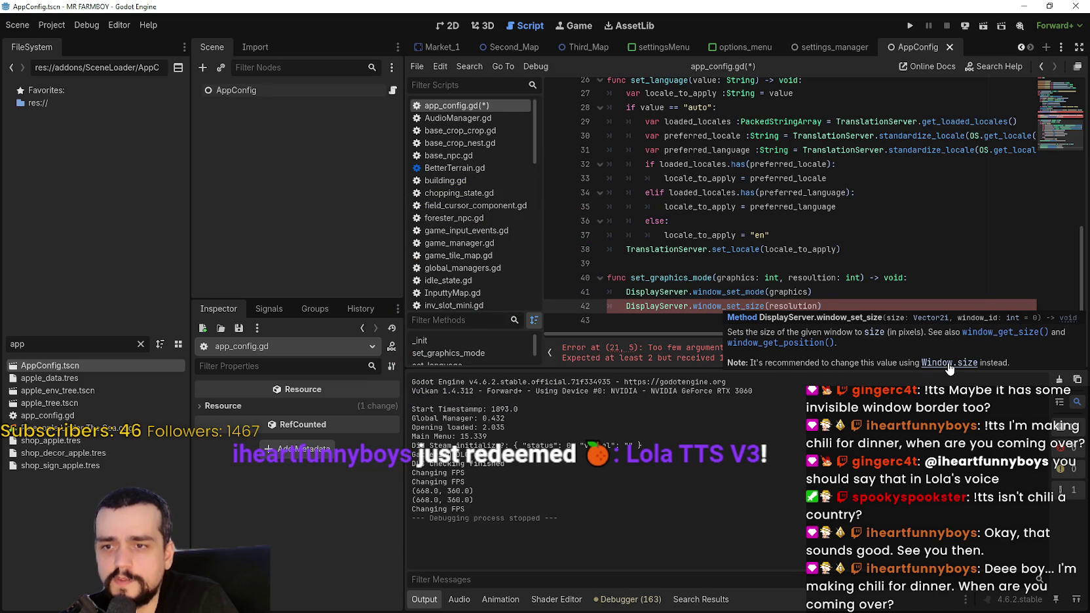
left_click(850, 320)
mouse_move(847, 283)
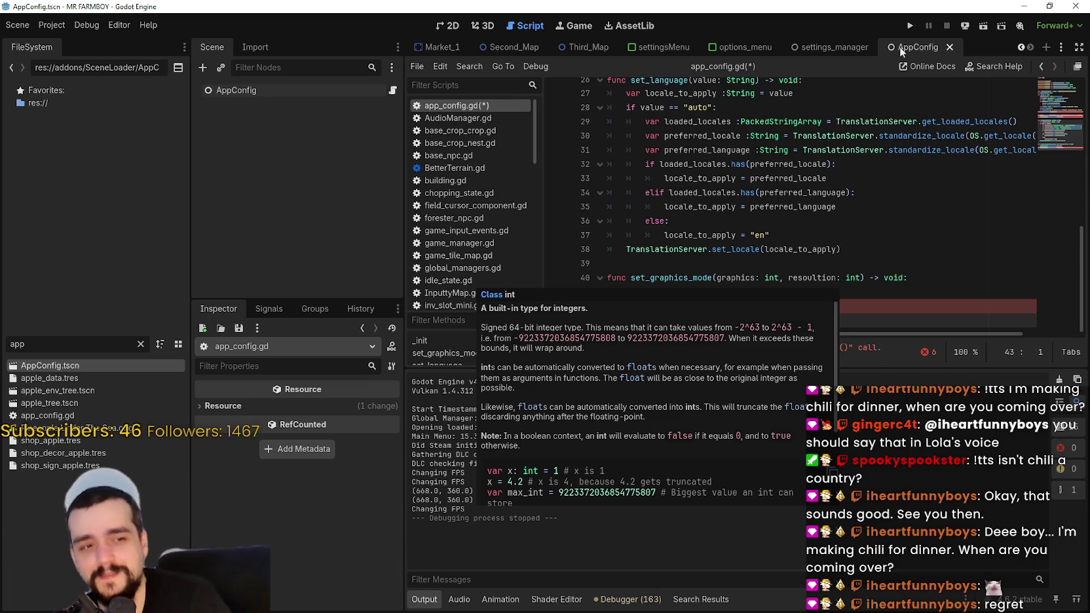
left_click(717, 262)
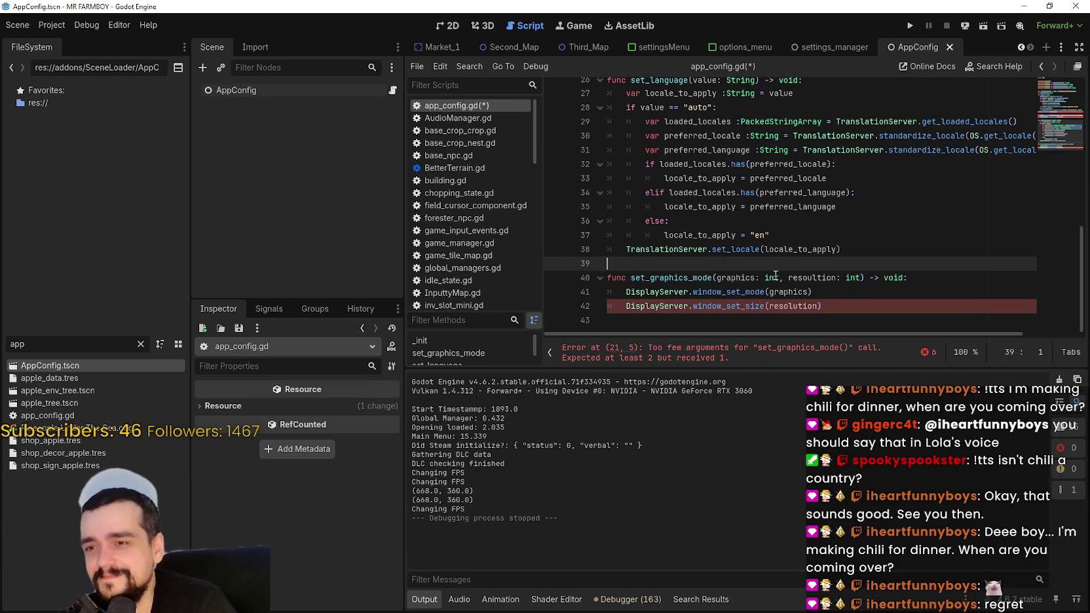
left_click(847, 291)
left_click(821, 305)
type(")")
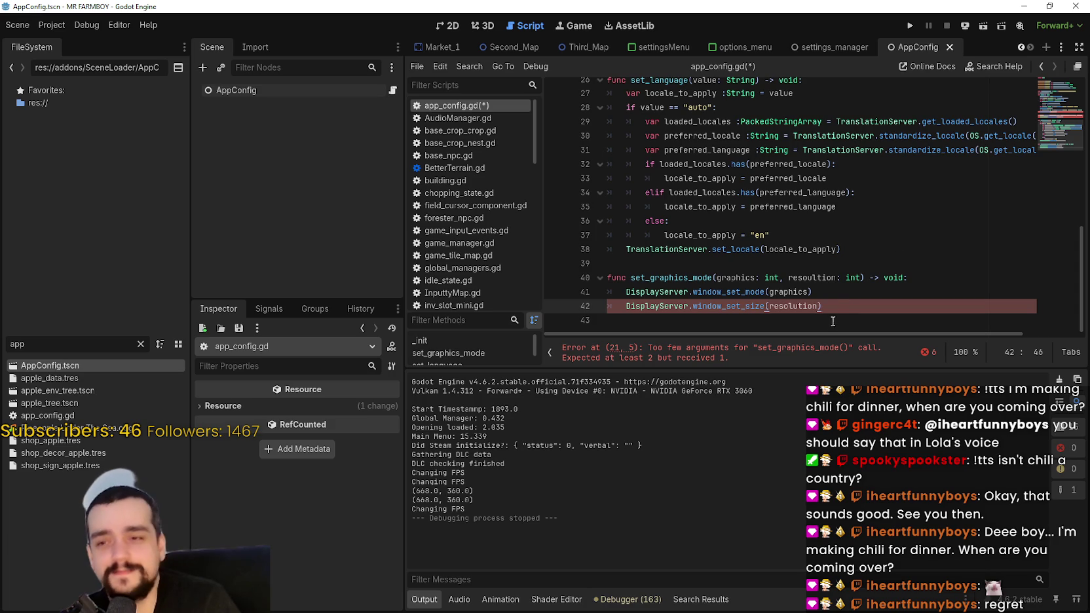
left_click(837, 296)
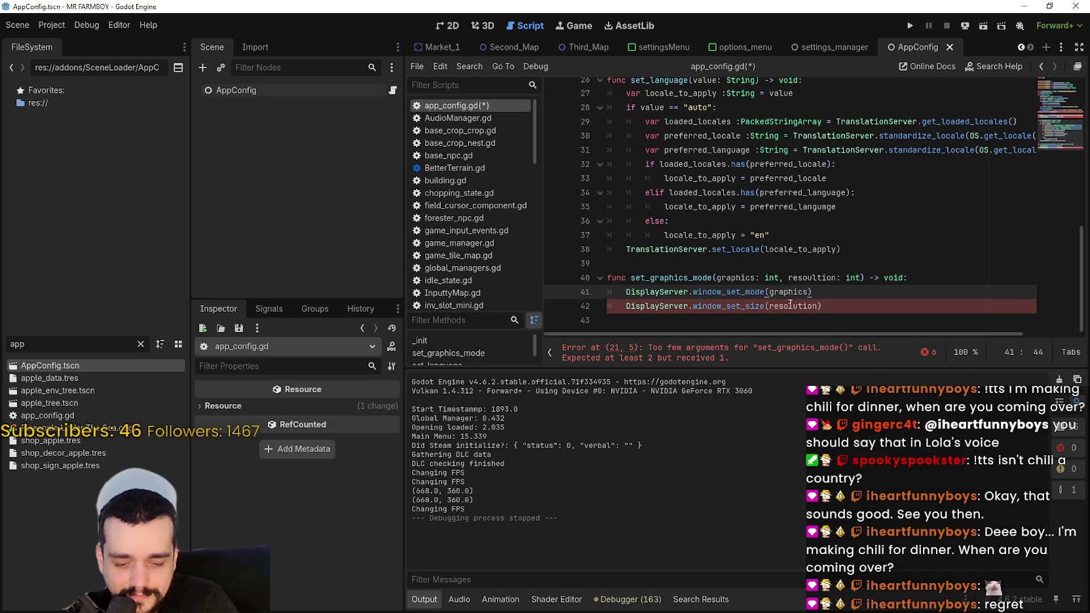
- Highlight the resolution and get_graphic names to trace where they are used
scroll(853, 280, "up", 2)
left_click(865, 275)
scroll(871, 249, "up", 2)
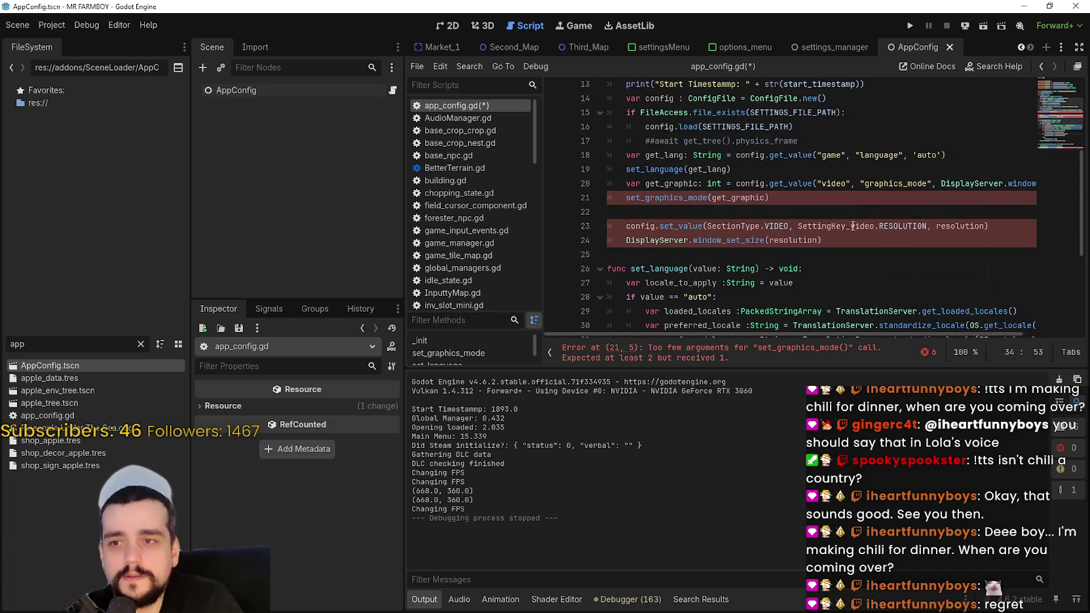
left_click(853, 226)
scroll(786, 216, "down", 4)
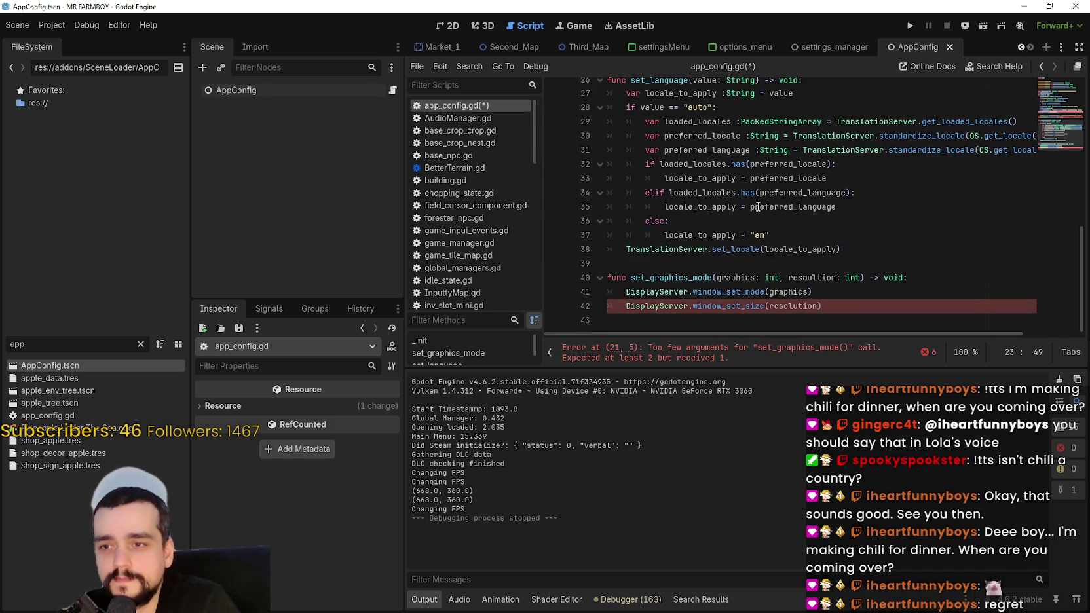
double_click(807, 307)
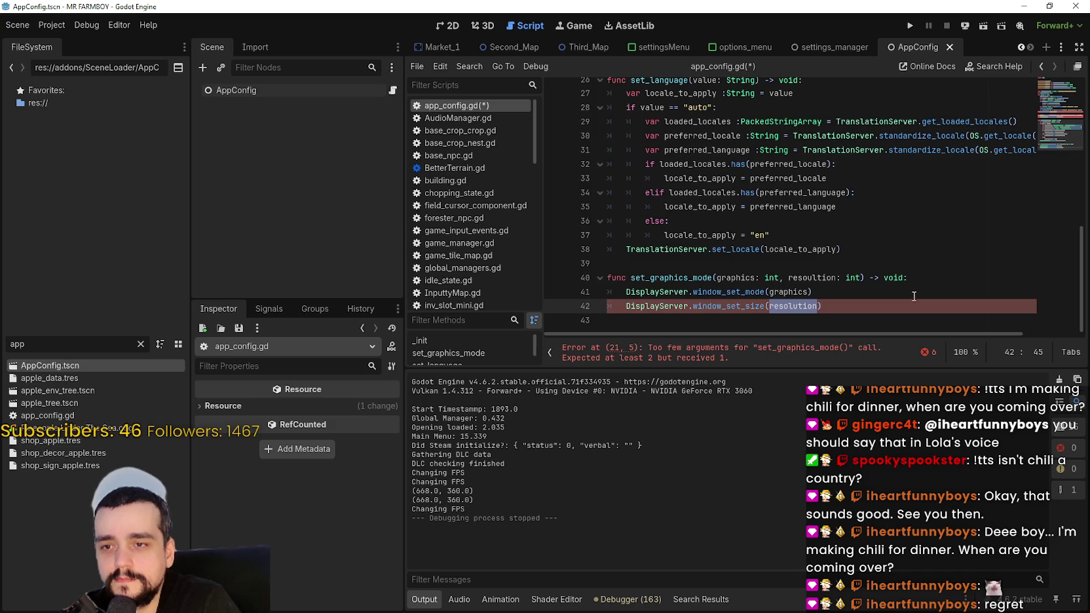
scroll(916, 298, "up", 6)
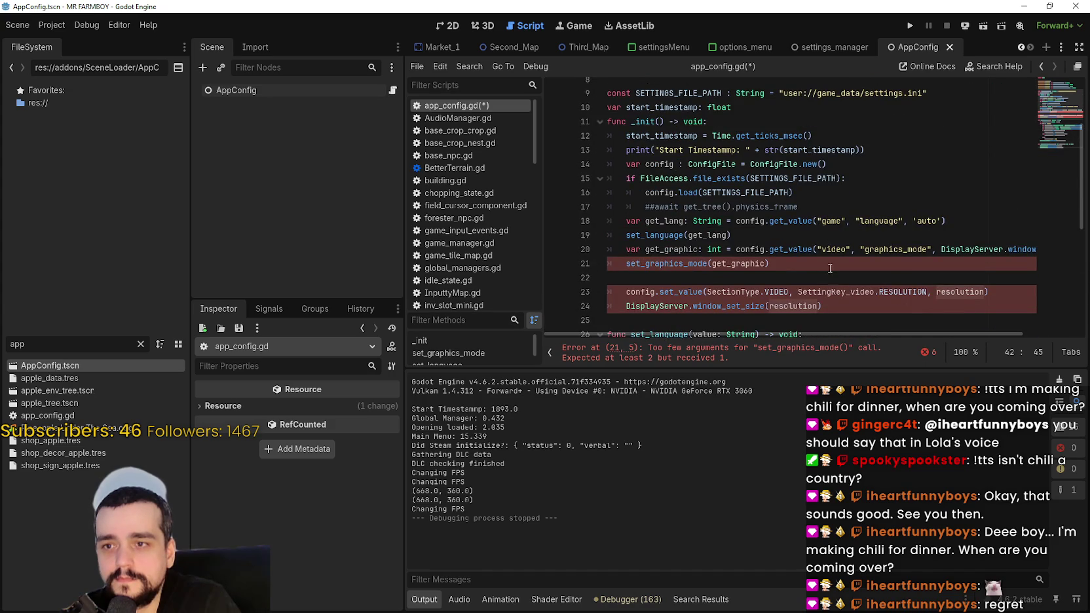
left_click(832, 270)
scroll(844, 273, "down", 2)
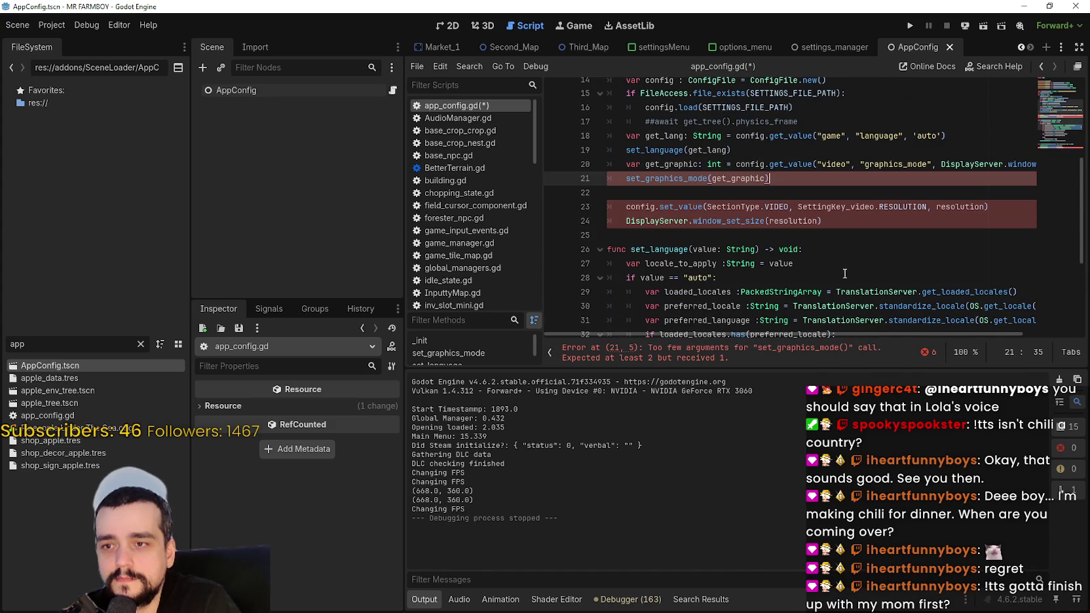
double_click(750, 178)
mouse_move(981, 164)
left_mouse_down()
mouse_move(1040, 165)
mouse_move(557, 164)
mouse_move(631, 164)
left_mouse_up()
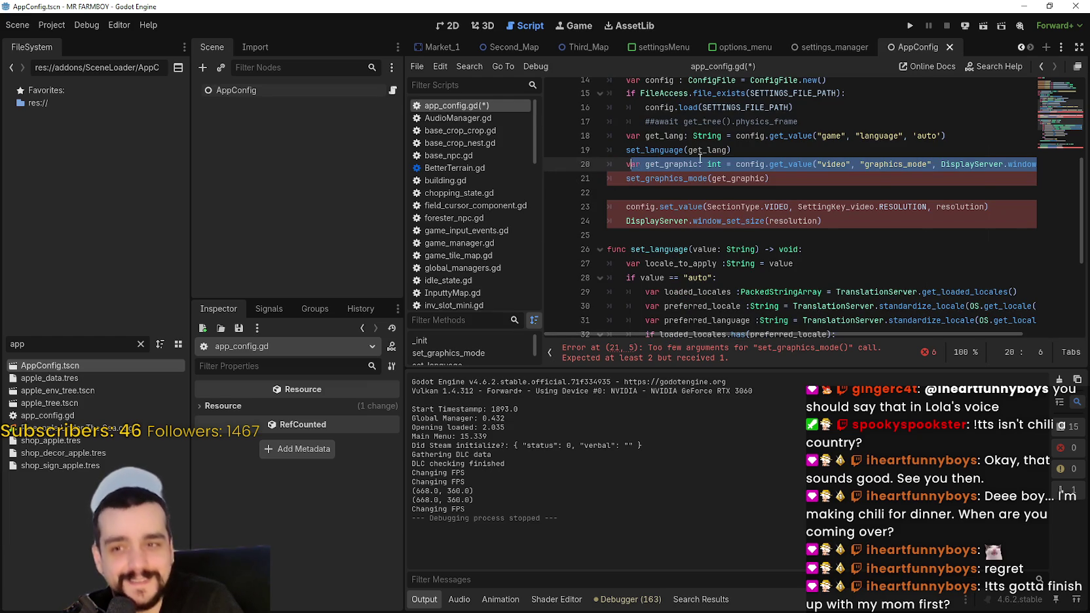
left_click_drag(628, 165, 1081, 162)
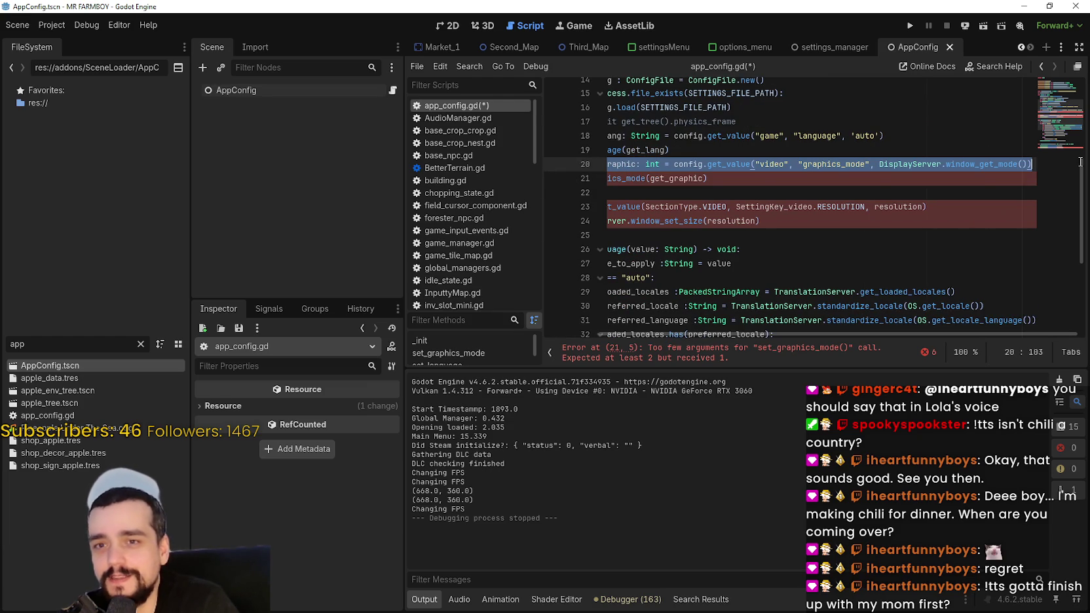
- Duplicate the graphics-mode loading line as line 21 and rename its variable to get_resolution
left_click(1022, 164)
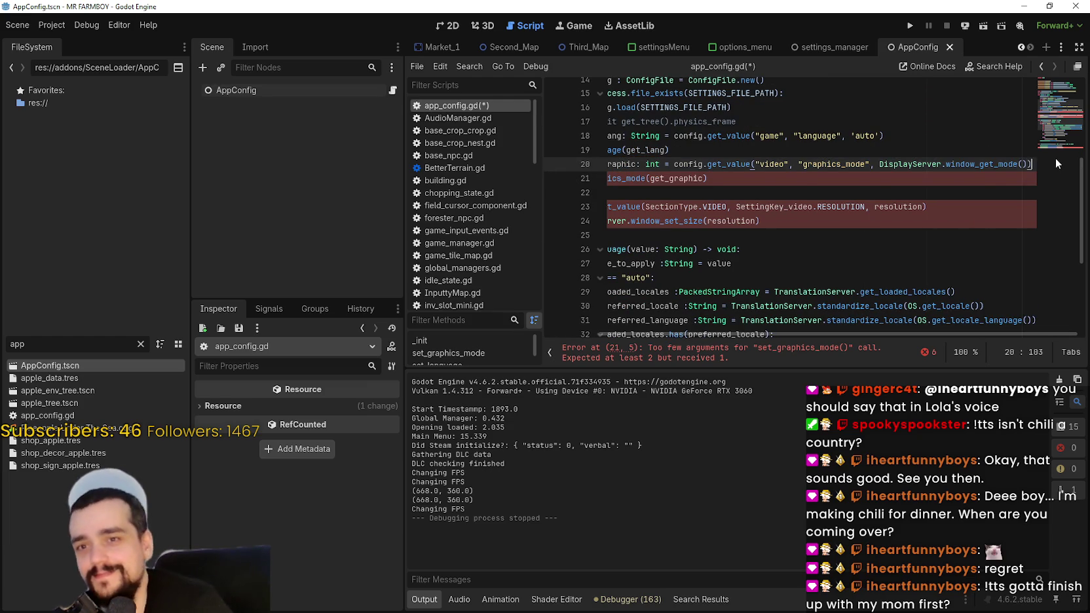
key("End")
key("Return")
type("var get_graphic: int = config.get_value(\"video\", \"graphics_mode\", DisplayServer.window_get_mode())")
key("Home")
left_click(655, 178)
left_click_drag(698, 177, 664, 178)
type("resol")
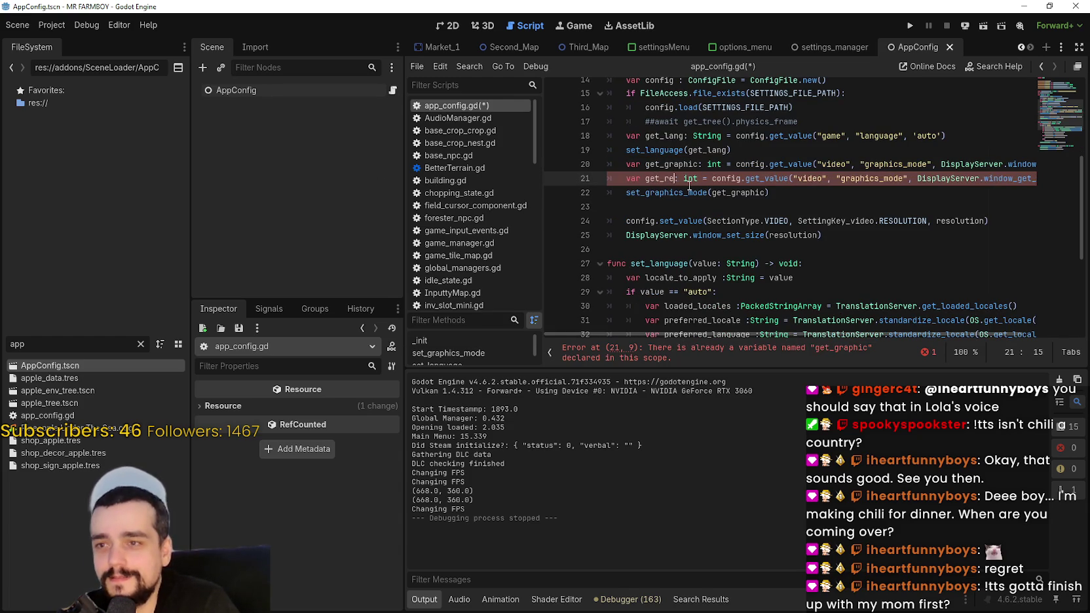
type("ution")
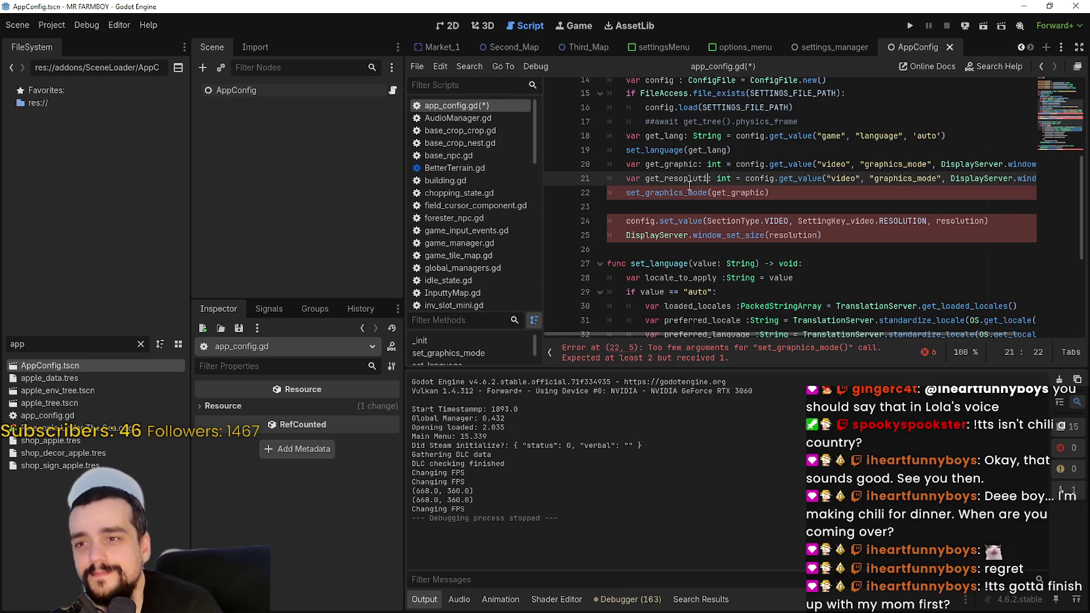
key("BackSpace")
key("BackSpace")
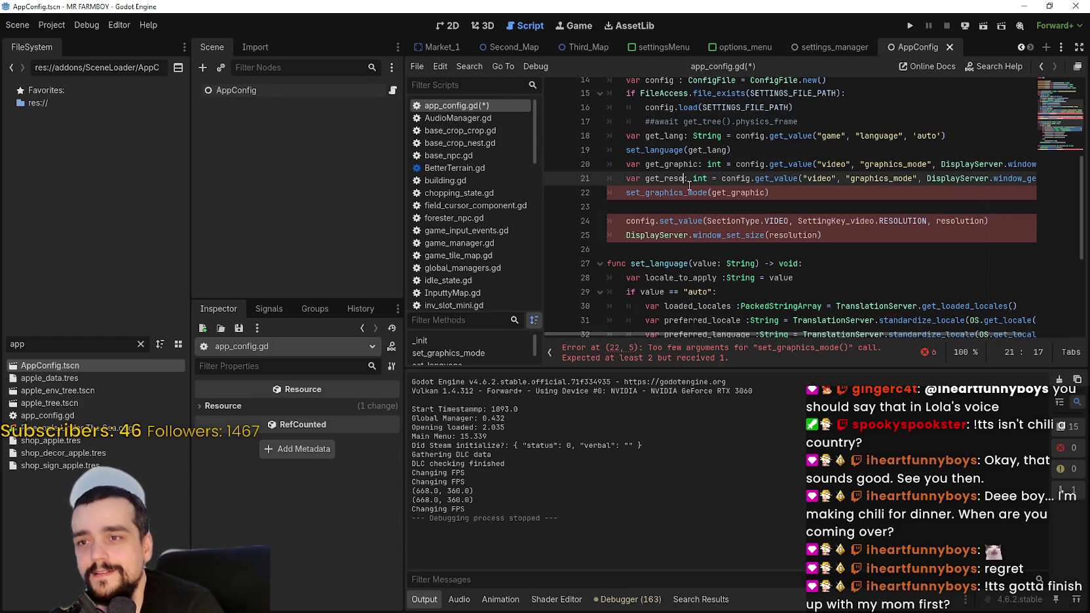
type("on")
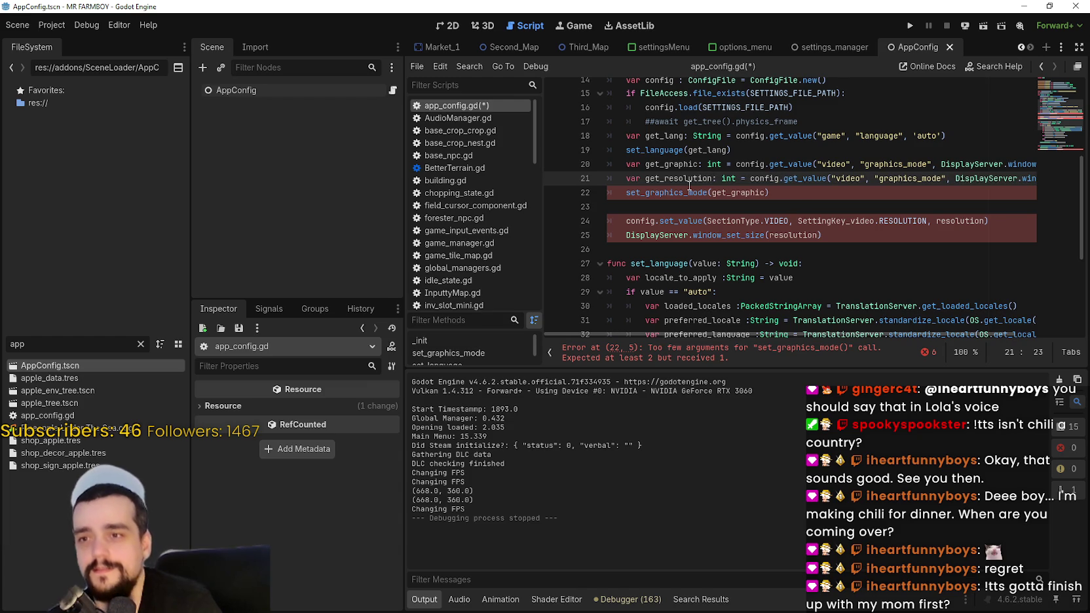
- Replace line 21's graphics_mode key with resolution_mode copied from settings.ini
left_click(703, 190)
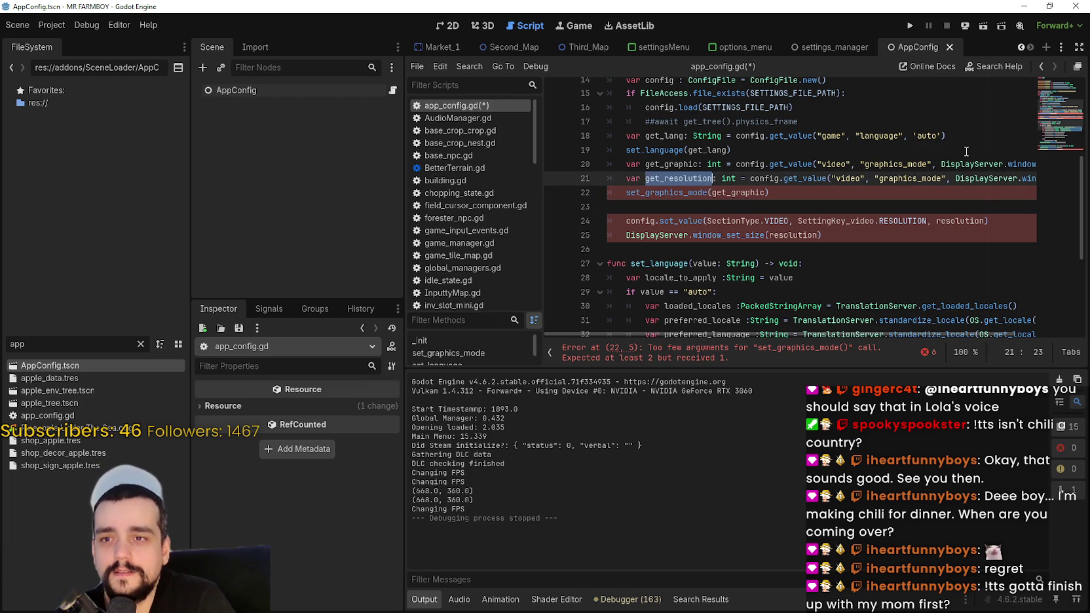
double_click(923, 177)
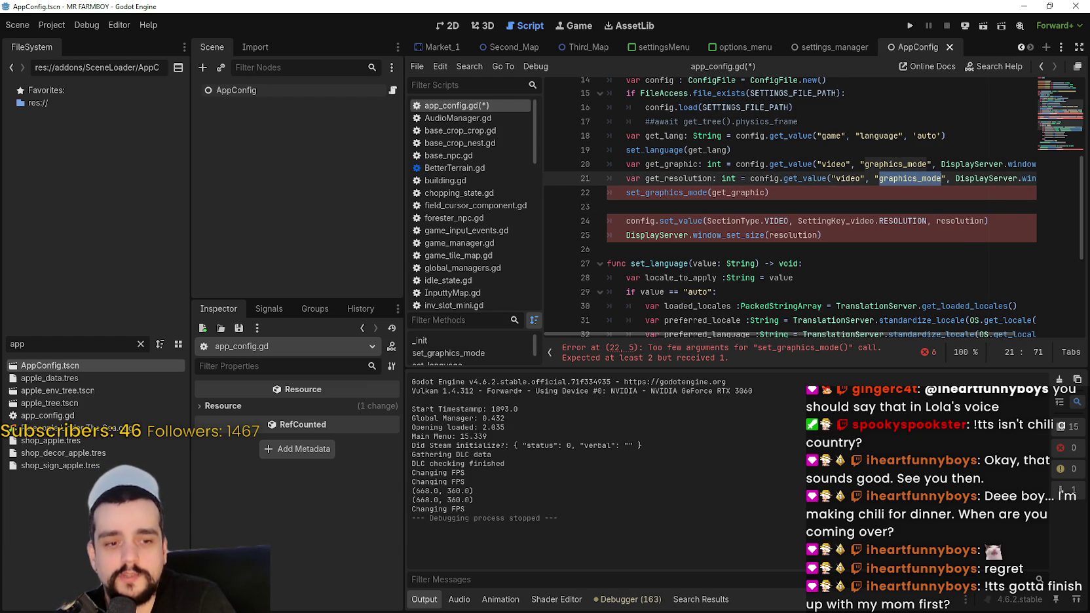
key("alt+Tab")
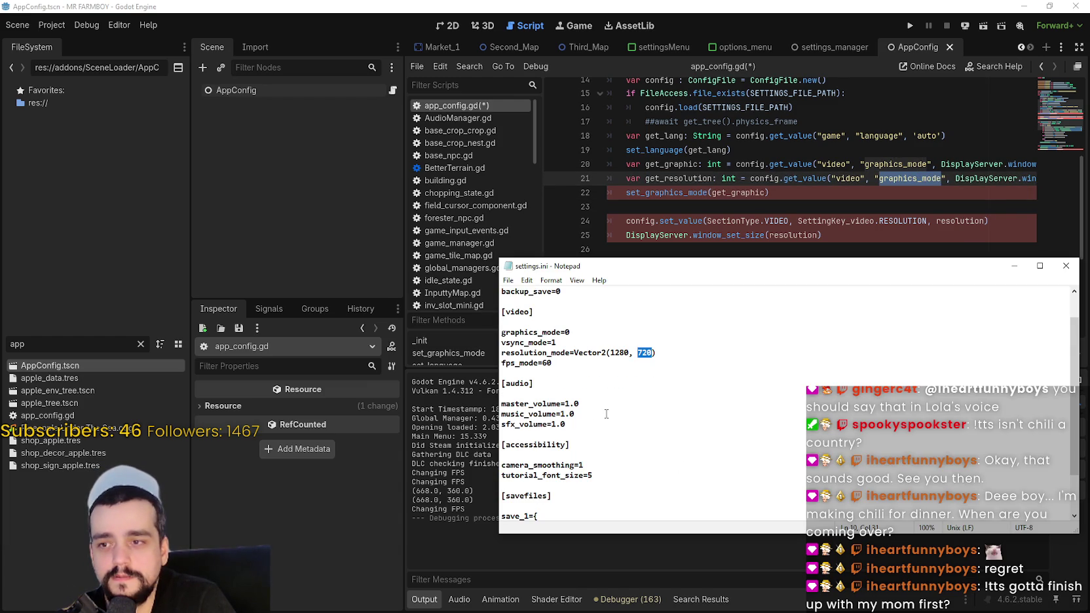
left_click_drag(569, 352, 495, 352)
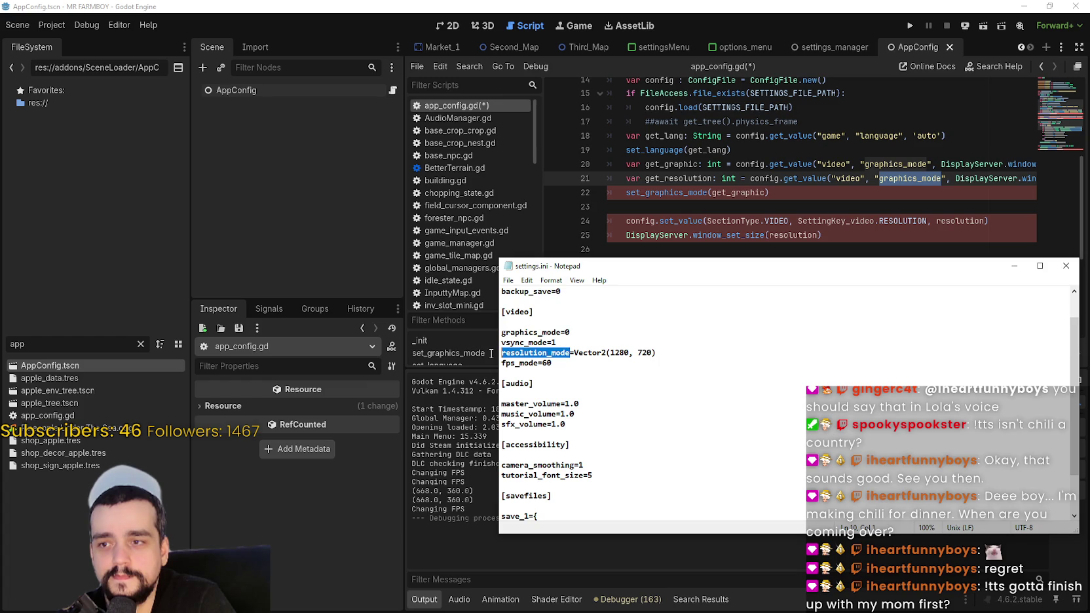
left_click(1015, 265)
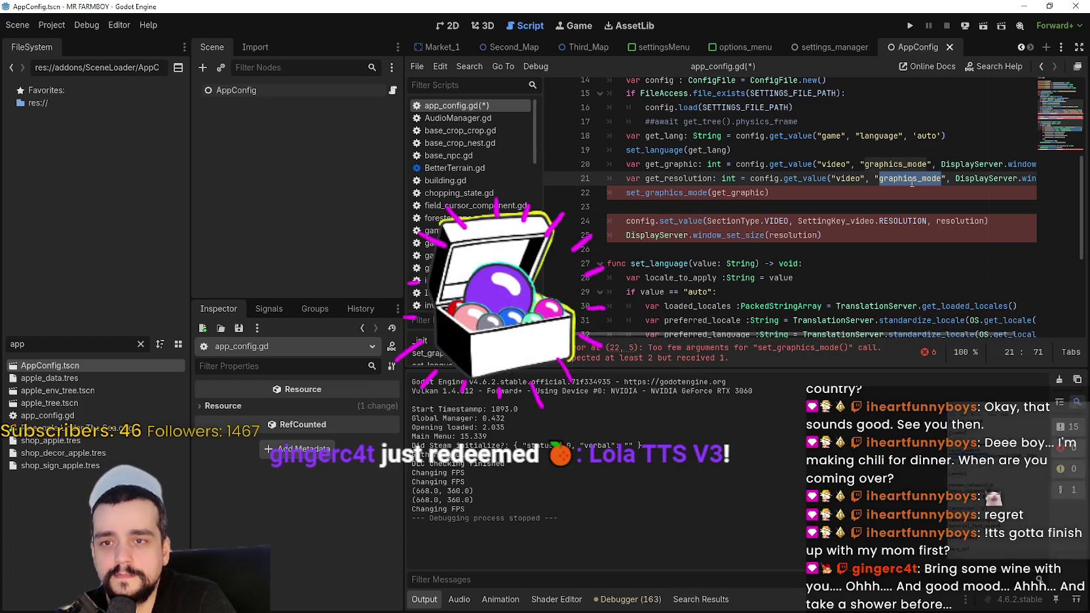
type("resolution_mode")
mouse_move(976, 164)
left_mouse_down()
mouse_move(1065, 168)
mouse_move(1073, 179)
left_mouse_up()
left_click_drag(884, 178, 1033, 178)
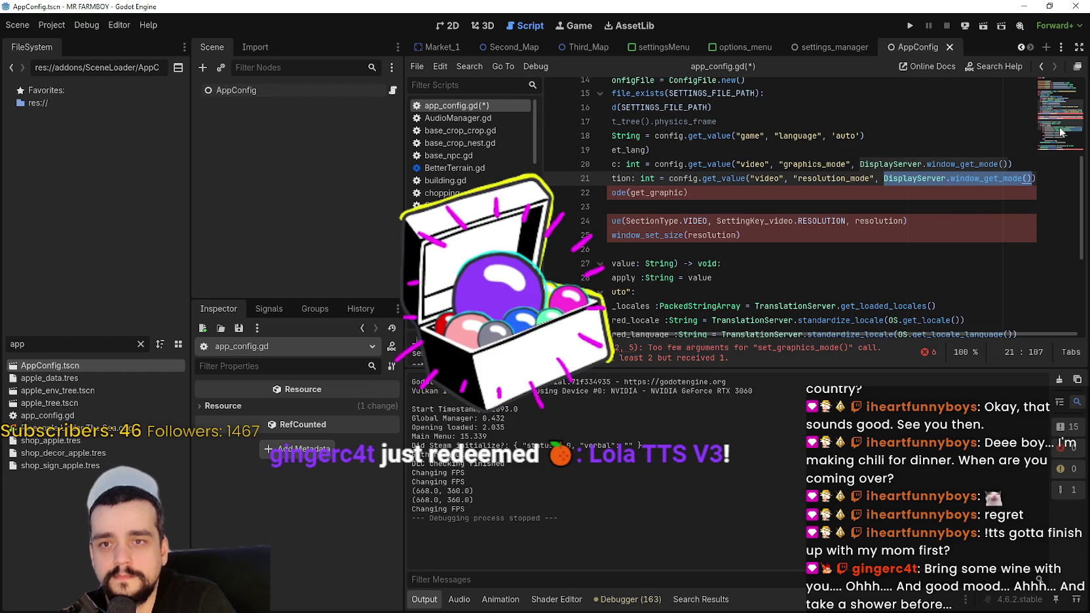
scroll(472, 163, "down", 5)
scroll(471, 163, "down", 5)
left_click(472, 255)
scroll(924, 263, "down", 4)
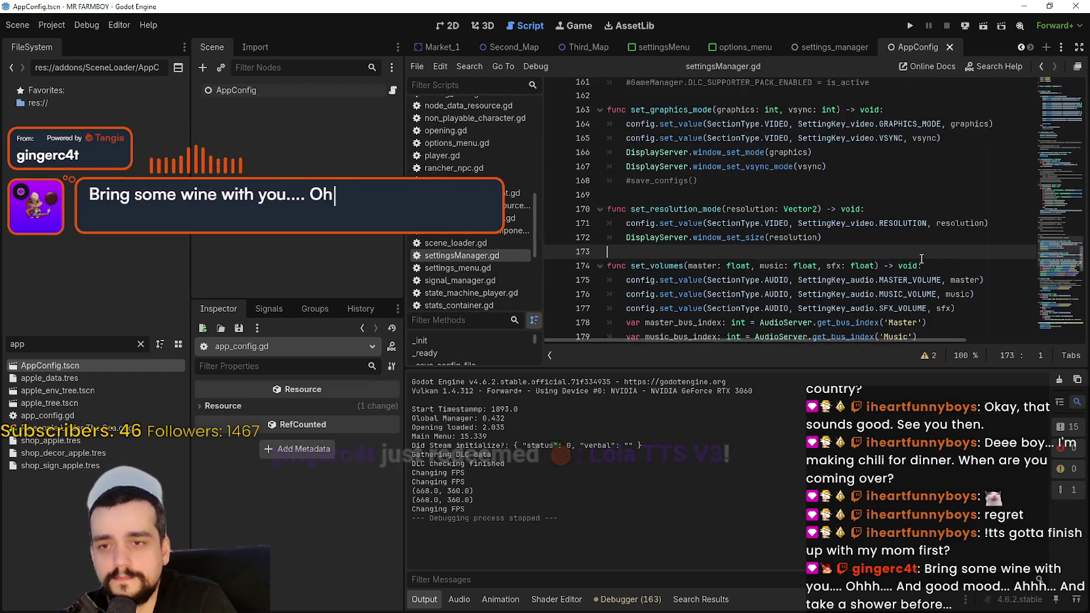
left_click(924, 242)
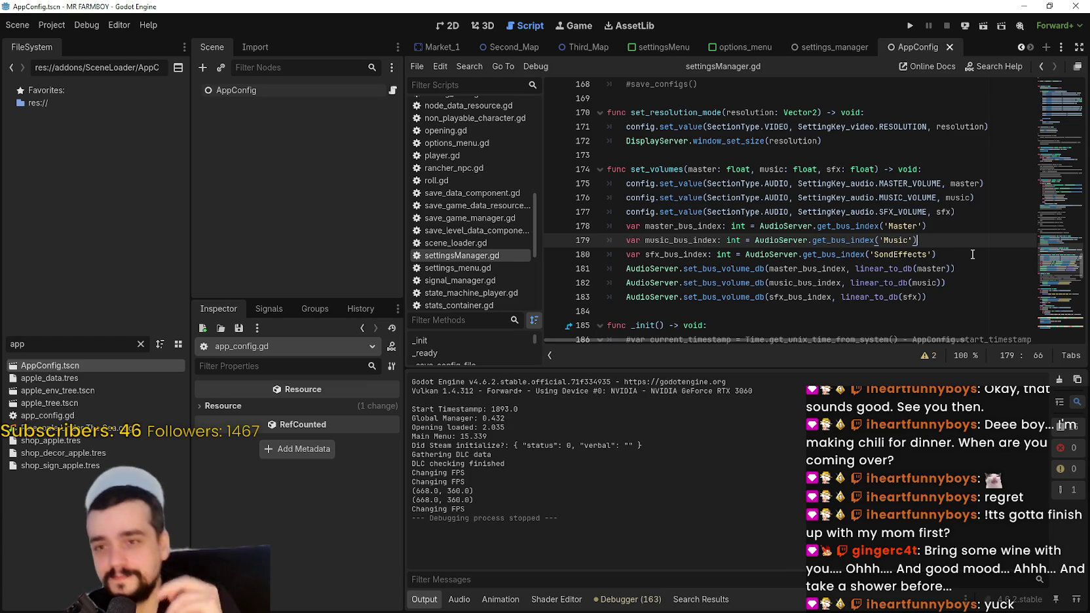
scroll(969, 197, "up", 4)
left_click(1076, 133)
scroll(878, 223, "up", 2)
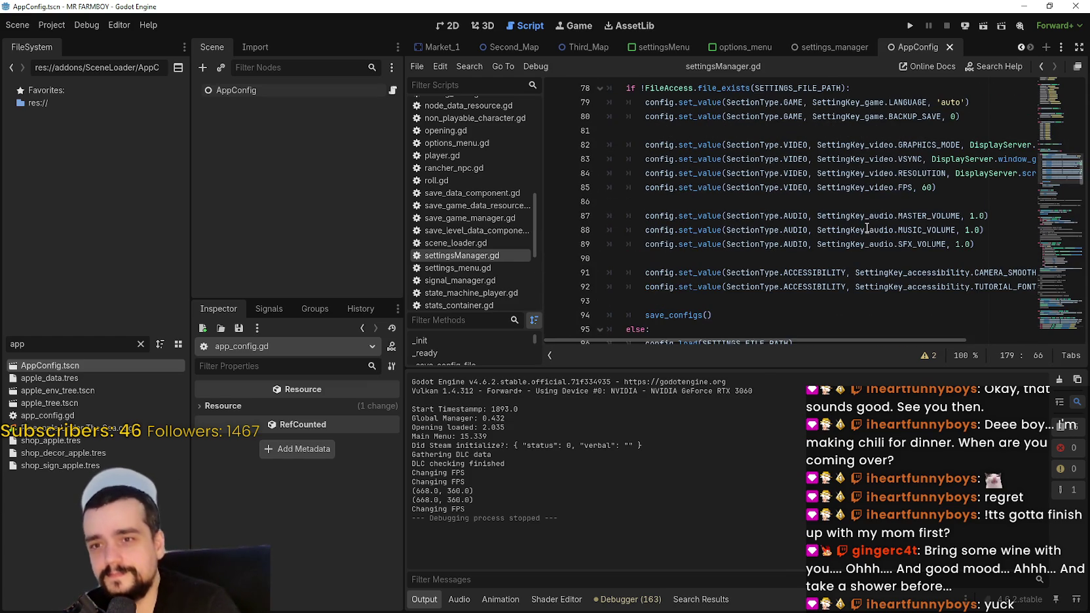
left_click(928, 172)
left_click_drag(865, 173, 1019, 171)
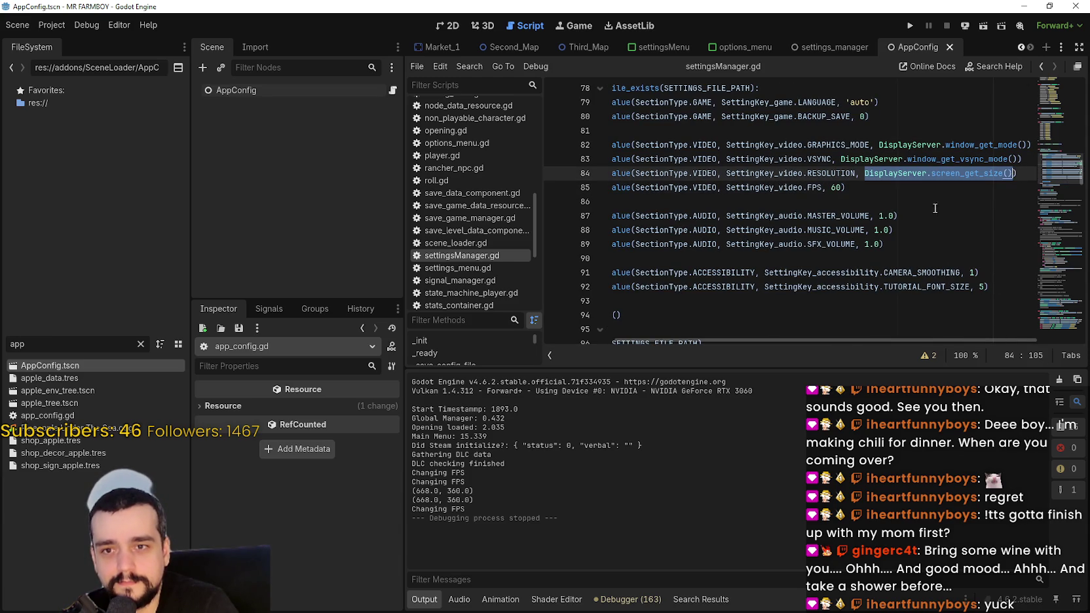
left_click(903, 187)
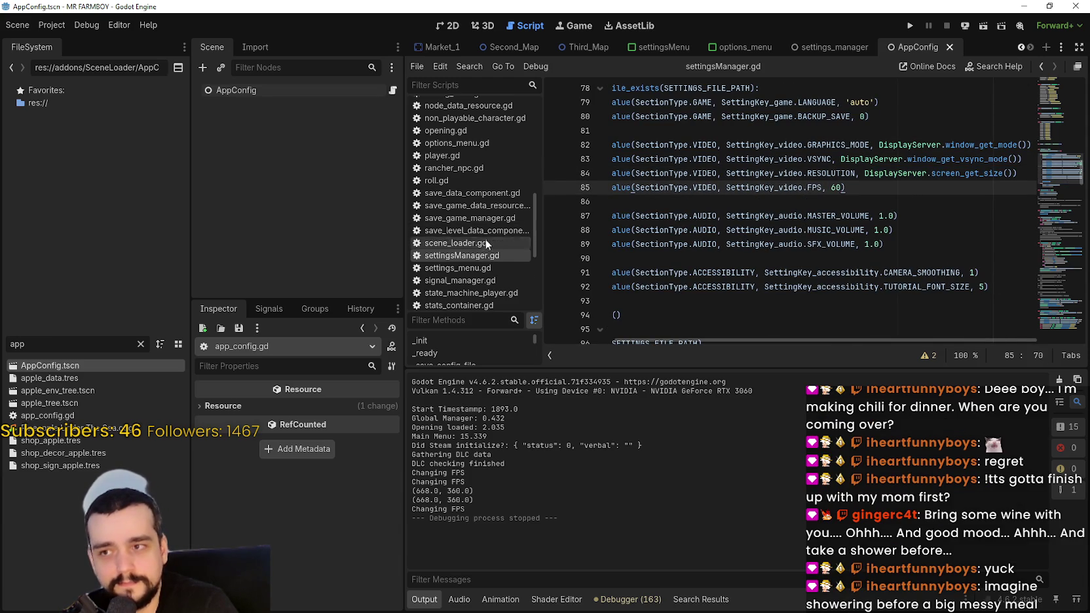
scroll(488, 241, "up", 10)
left_click(477, 105)
left_click(974, 189)
left_click_drag(931, 187, 1045, 194)
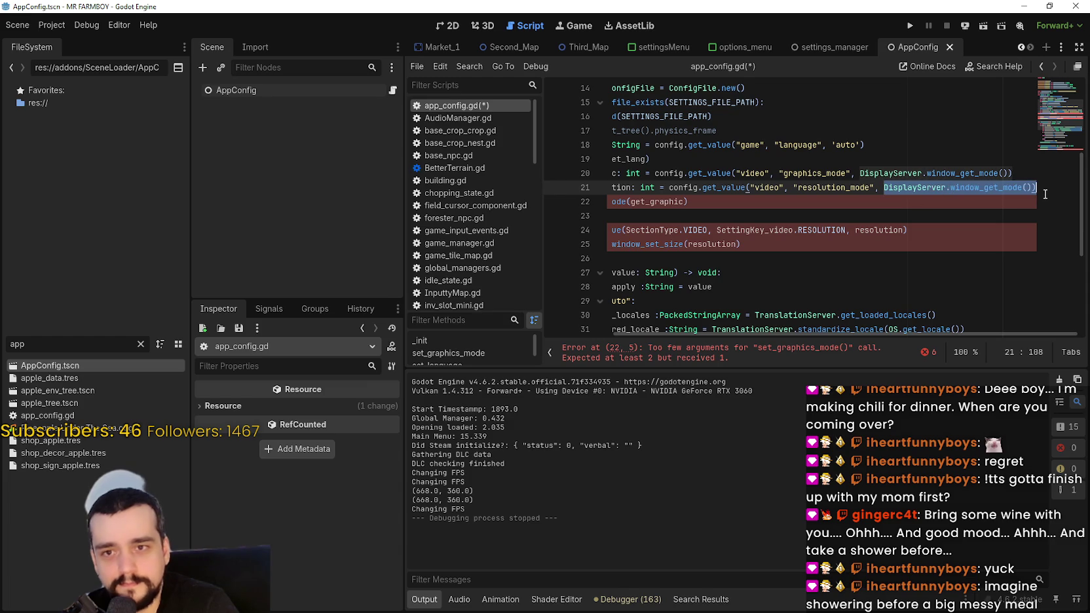
- Change the type of get_resolution on line 21 from int to Vector2i
left_click(898, 205)
left_click(642, 202)
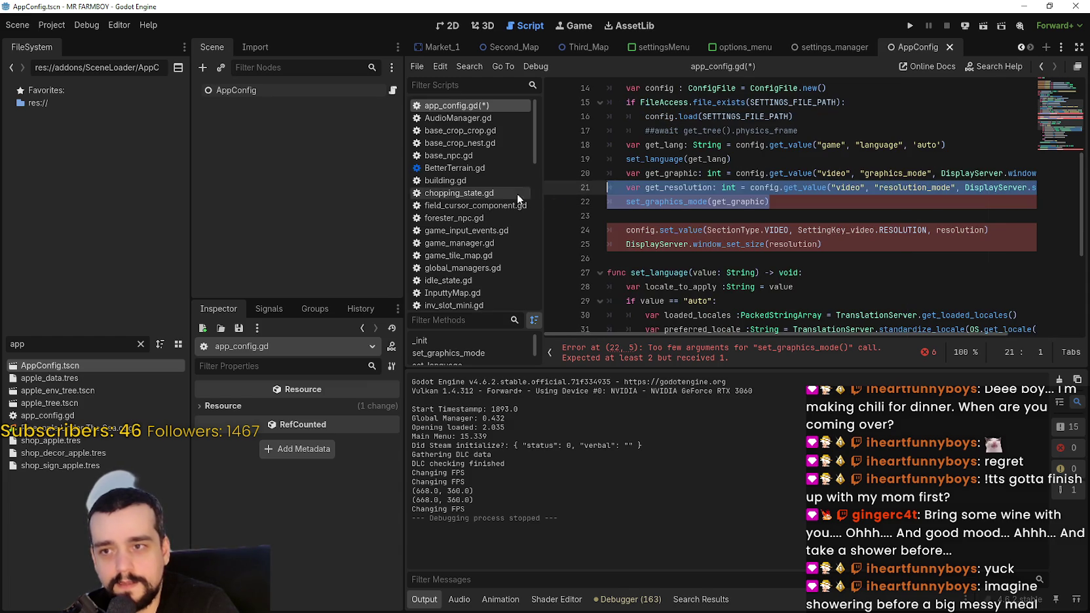
double_click(668, 173)
left_click(772, 204)
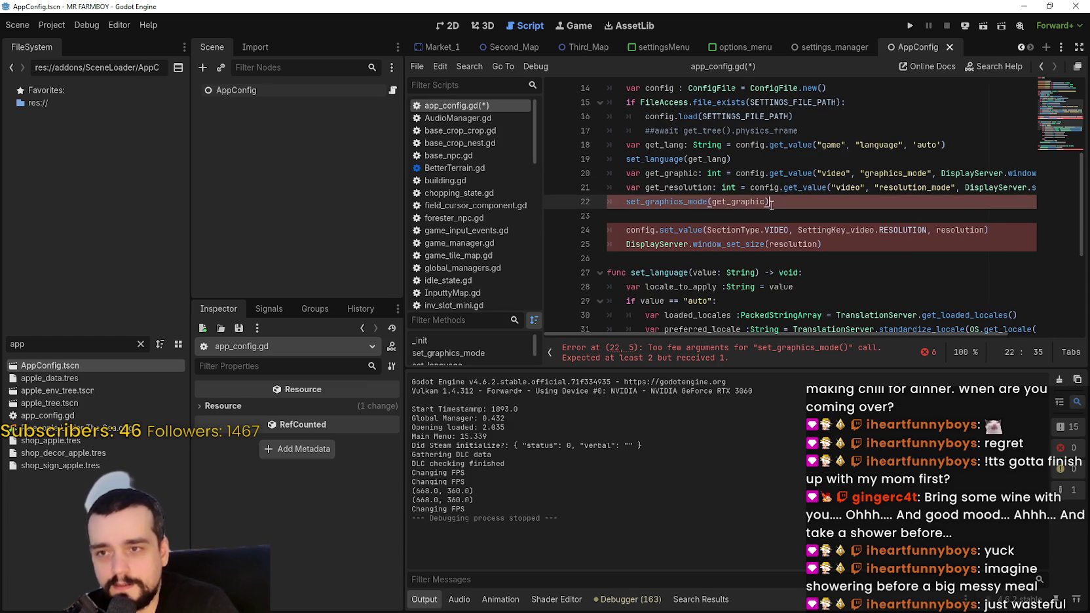
double_click(728, 187)
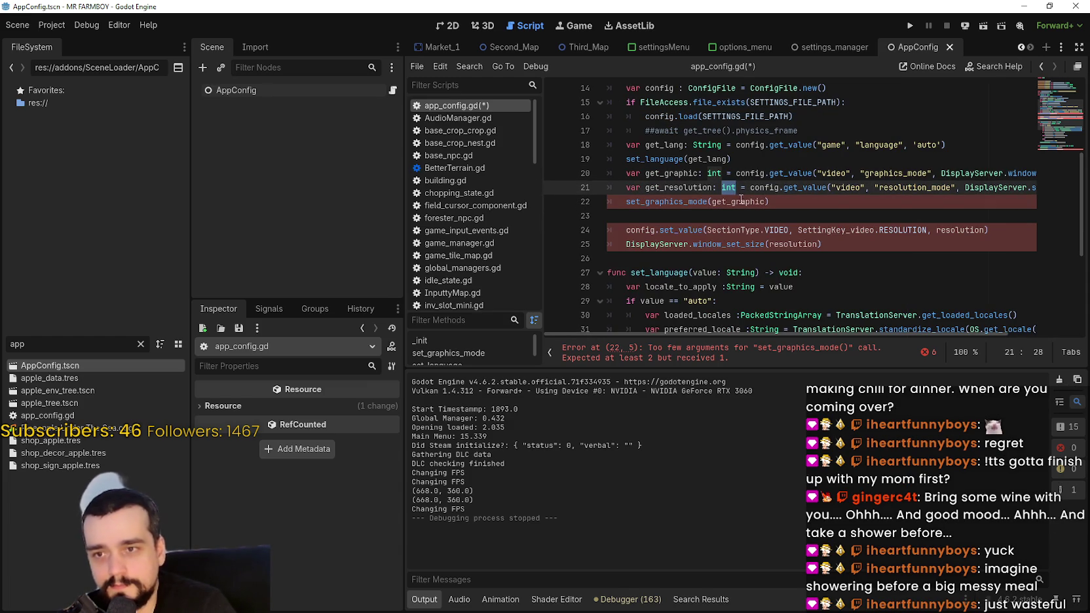
left_click(790, 200)
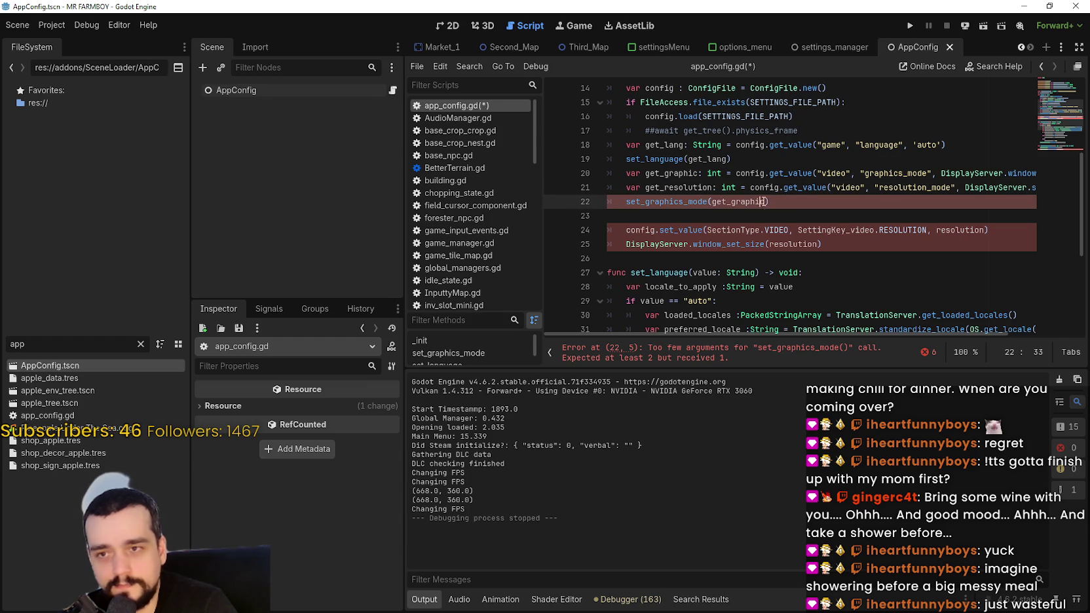
left_click(765, 215)
scroll(780, 251, "down", 5)
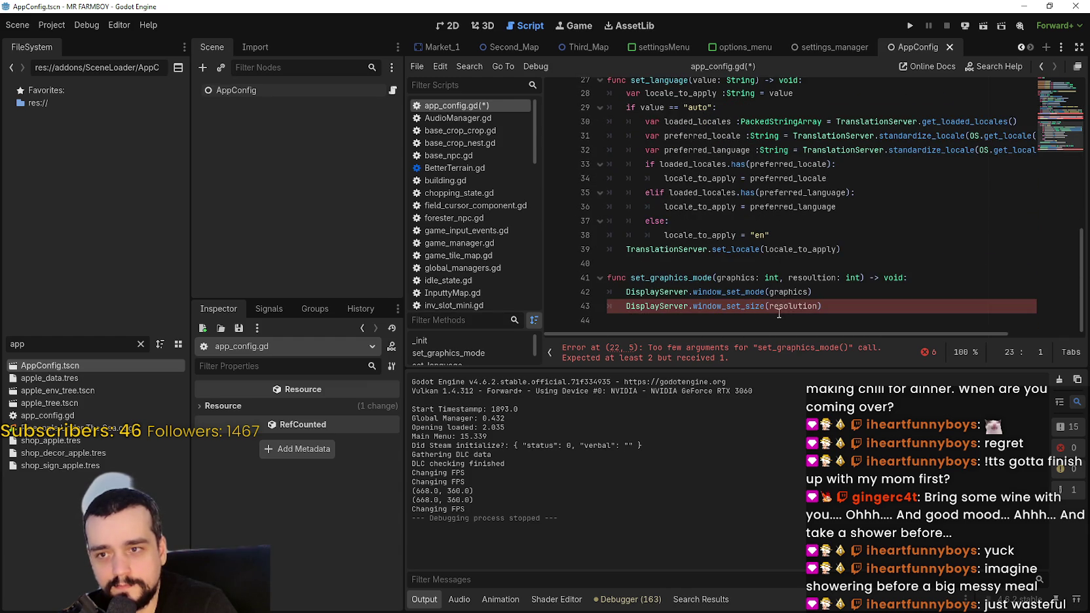
mouse_move(729, 310)
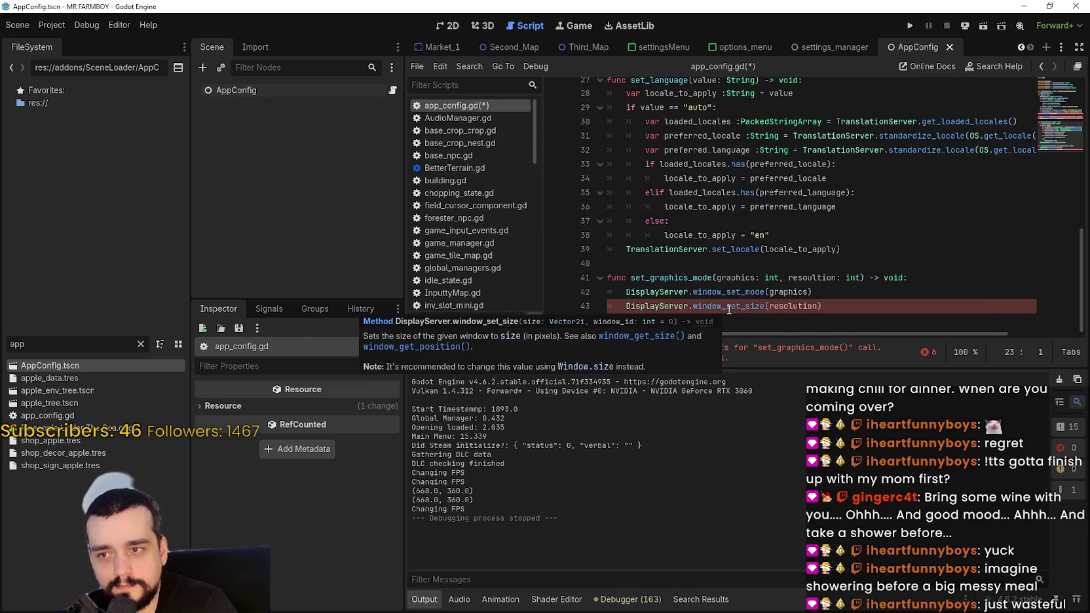
scroll(727, 282, "up", 5)
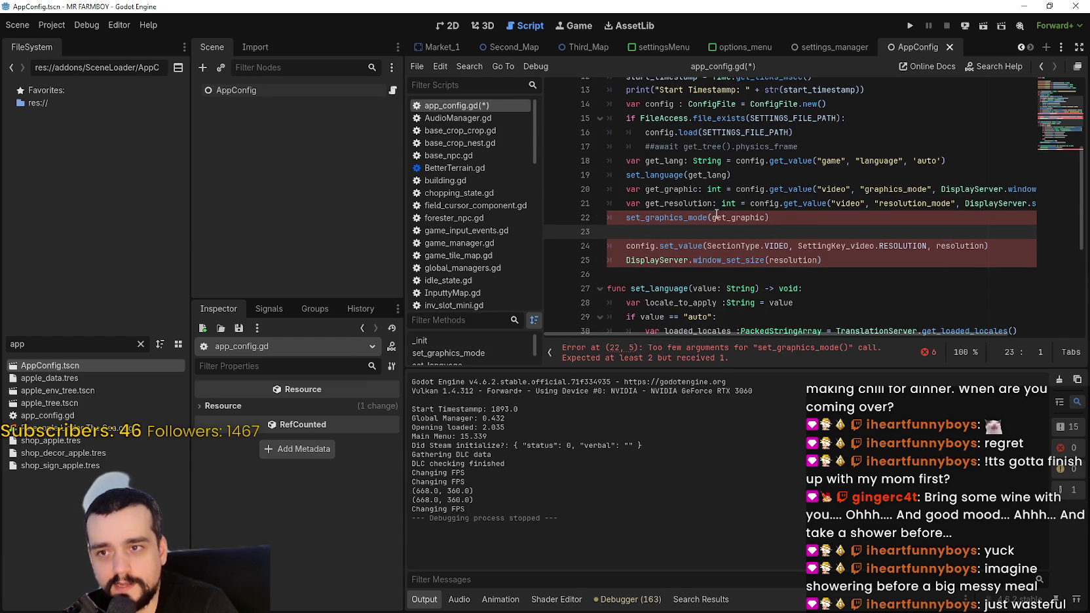
double_click(724, 202)
type("vector")
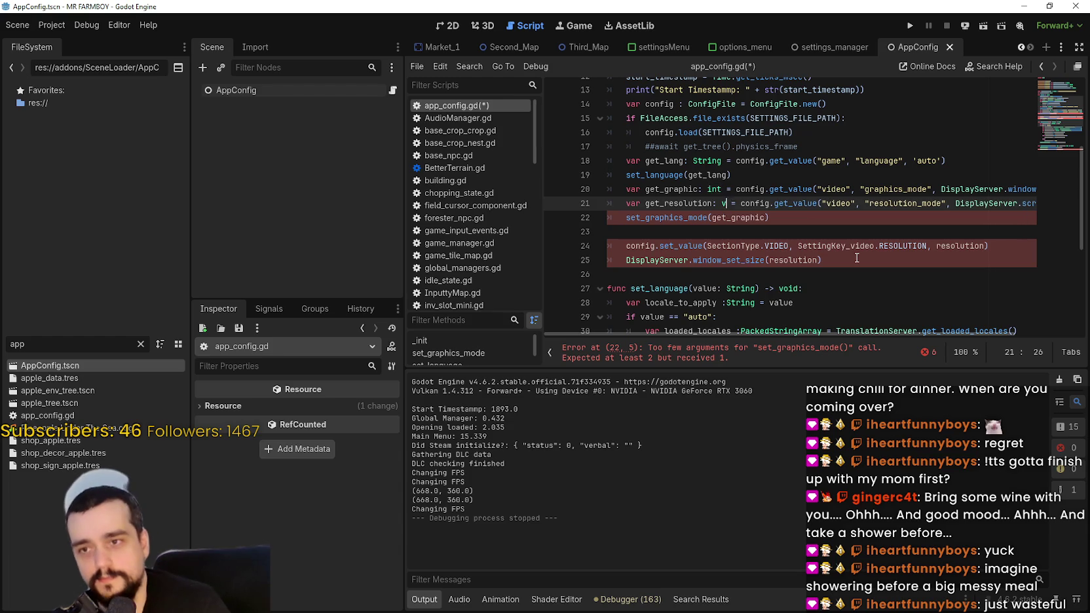
type("2i")
key("Return")
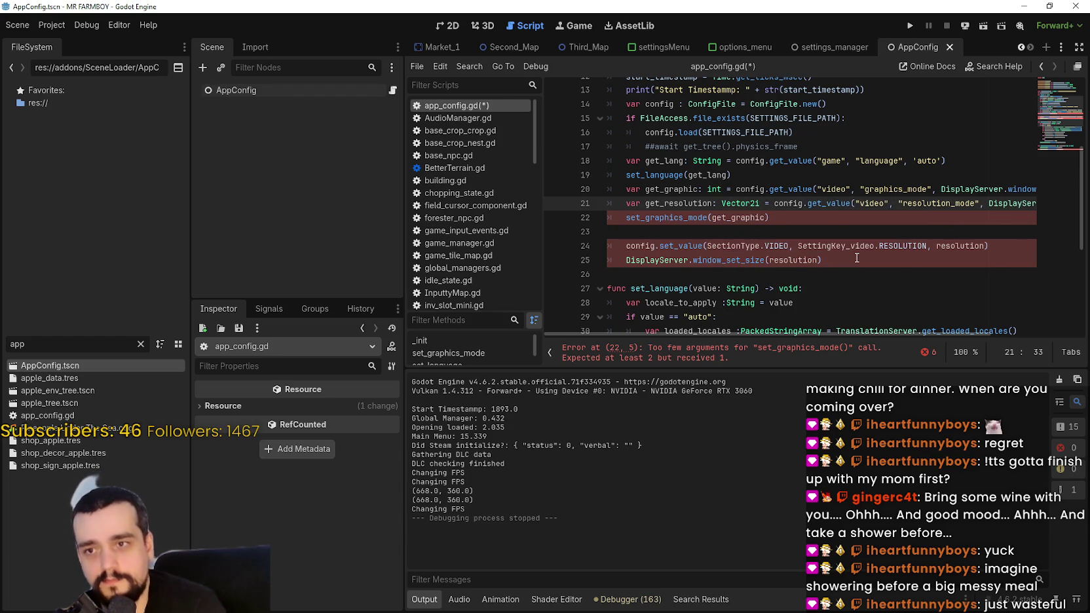
- Pass get_resolution as a second argument to set_graphics_mode and delete the old resolution lines 23–25
double_click(737, 218)
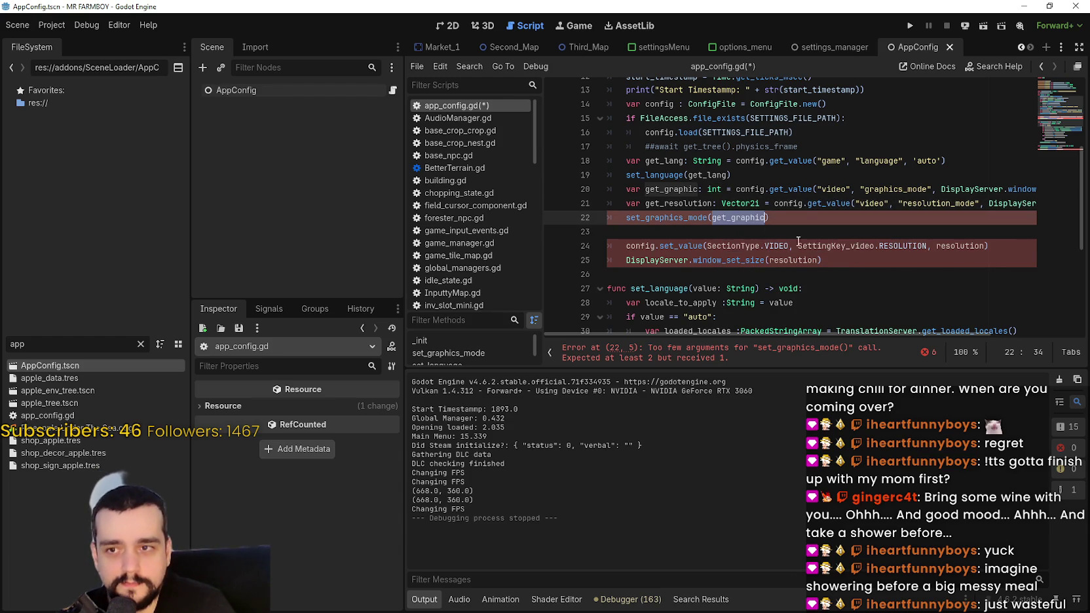
left_click(696, 203)
double_click(684, 203)
key("ctrl+c")
left_click(766, 219)
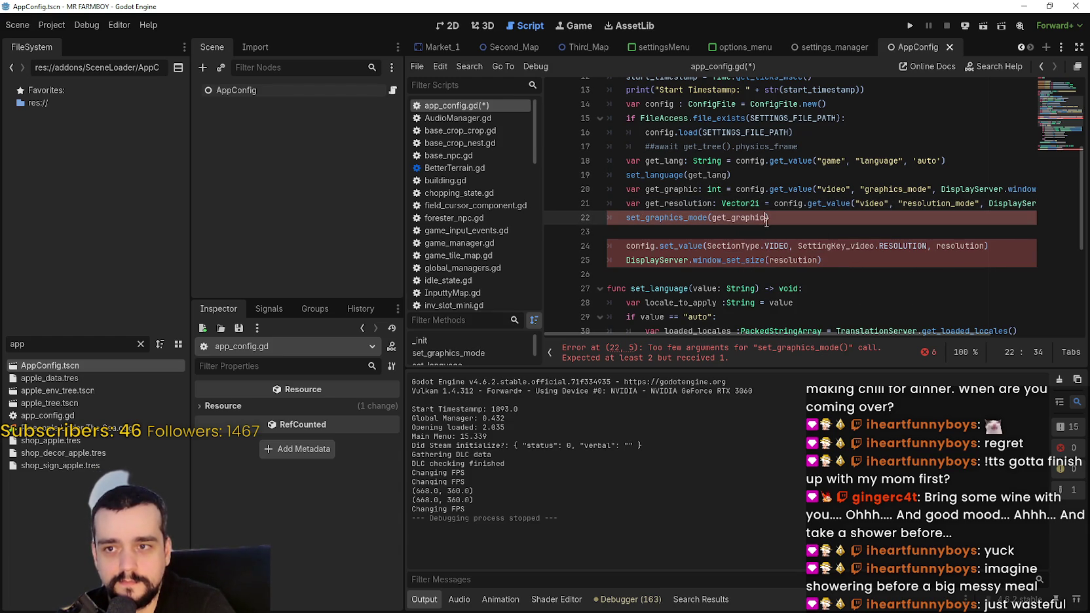
type(",")
key("ctrl+v")
left_click(782, 232)
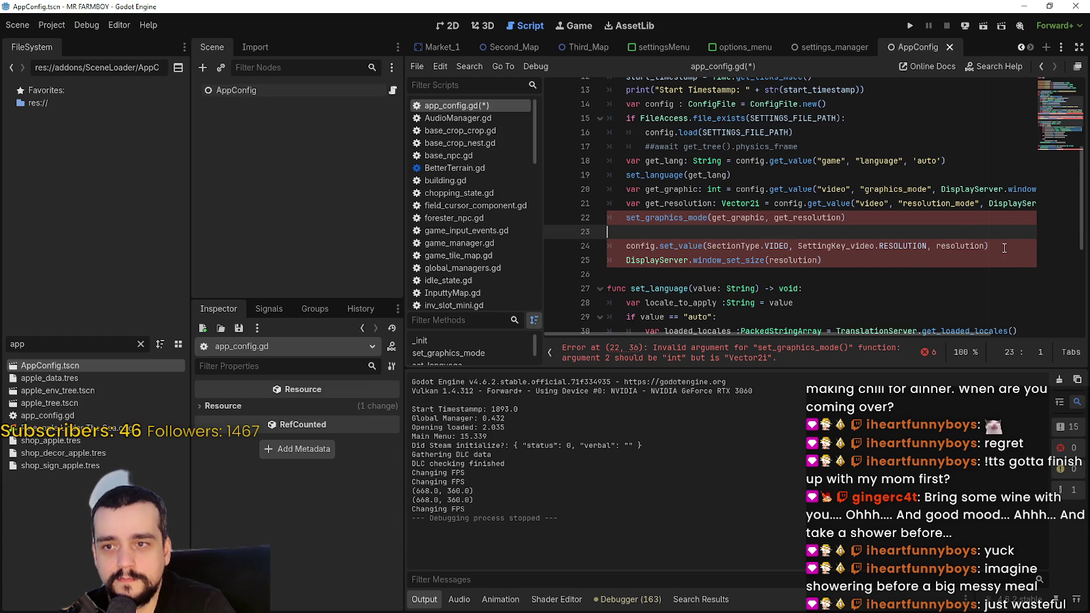
left_click_drag(820, 265, 572, 228)
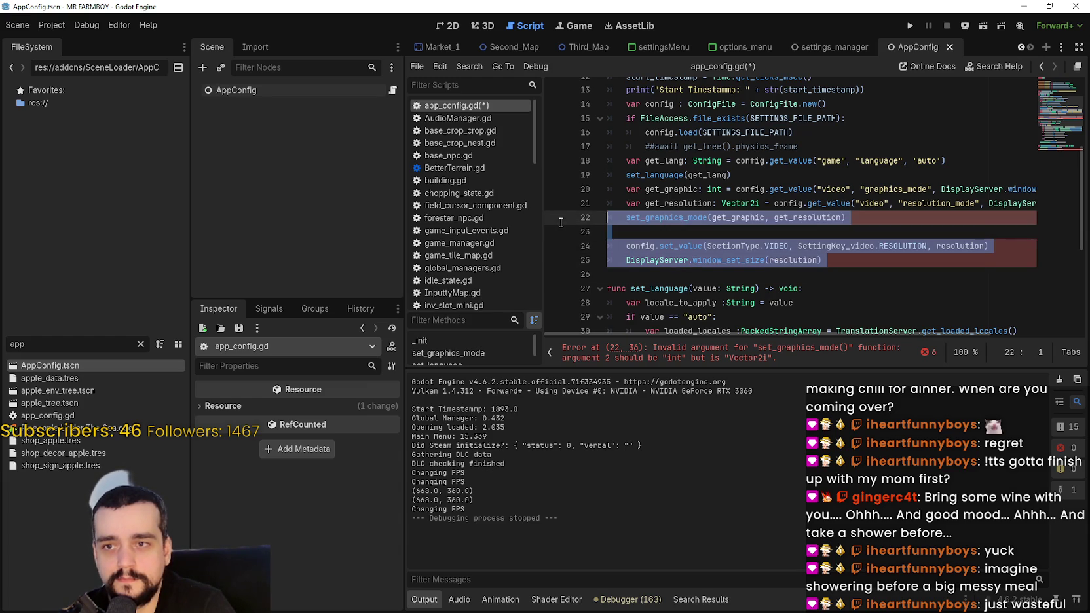
key("Delete")
key("Delete")
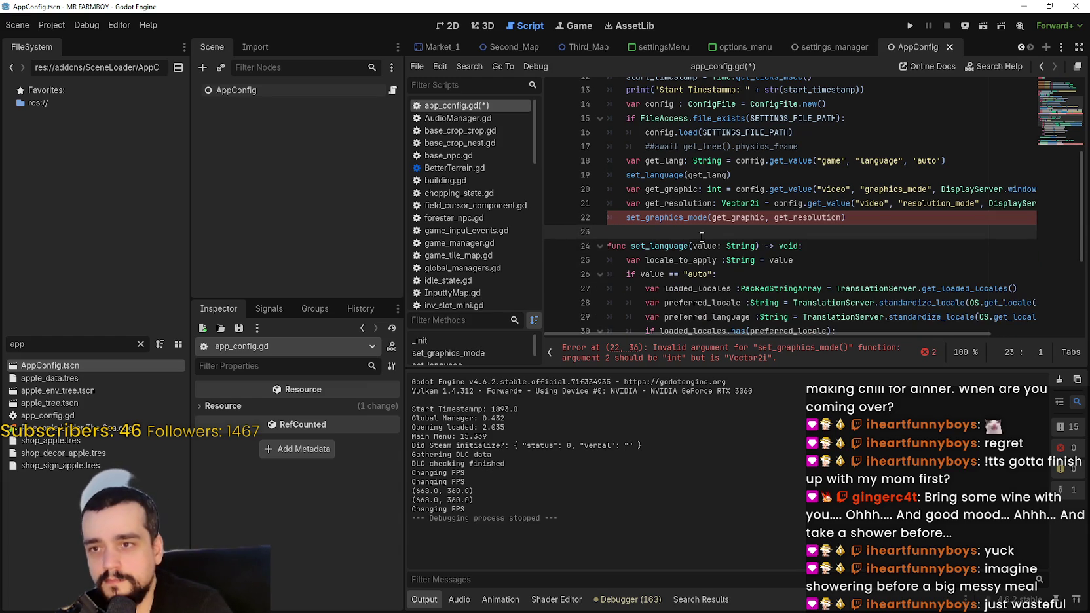
- Make line 40 use the function's resolution parameter name
scroll(699, 249, "down", 4)
double_click(774, 306)
double_click(812, 278)
key("ctrl+c")
double_click(794, 306)
key("ctrl+v")
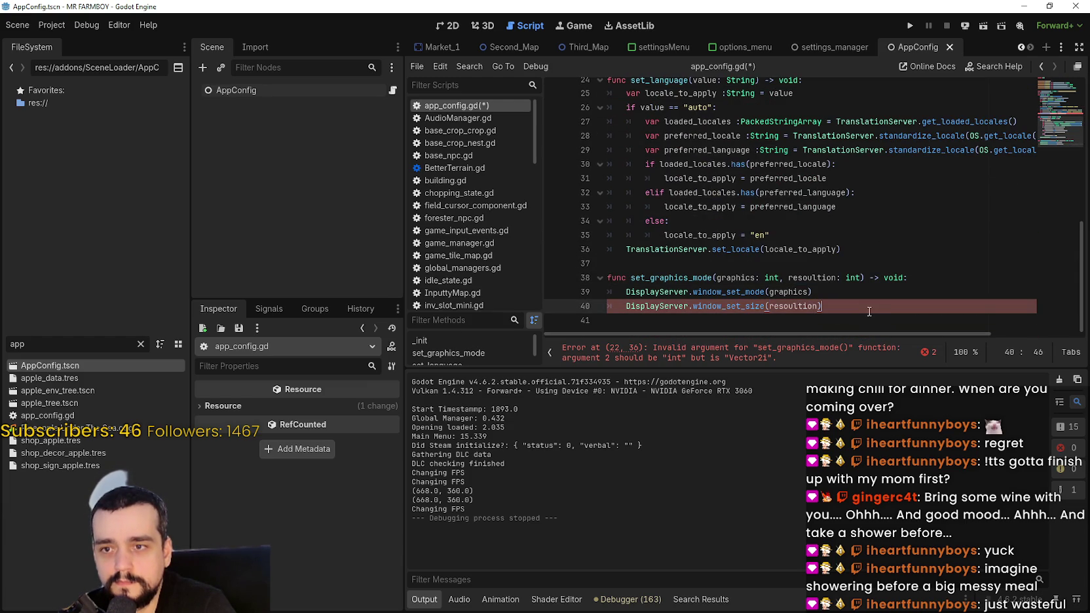
- Type the resolution parameter as Vector2i, save app_config.gd, and run the project
double_click(852, 277)
type("Vector2i")
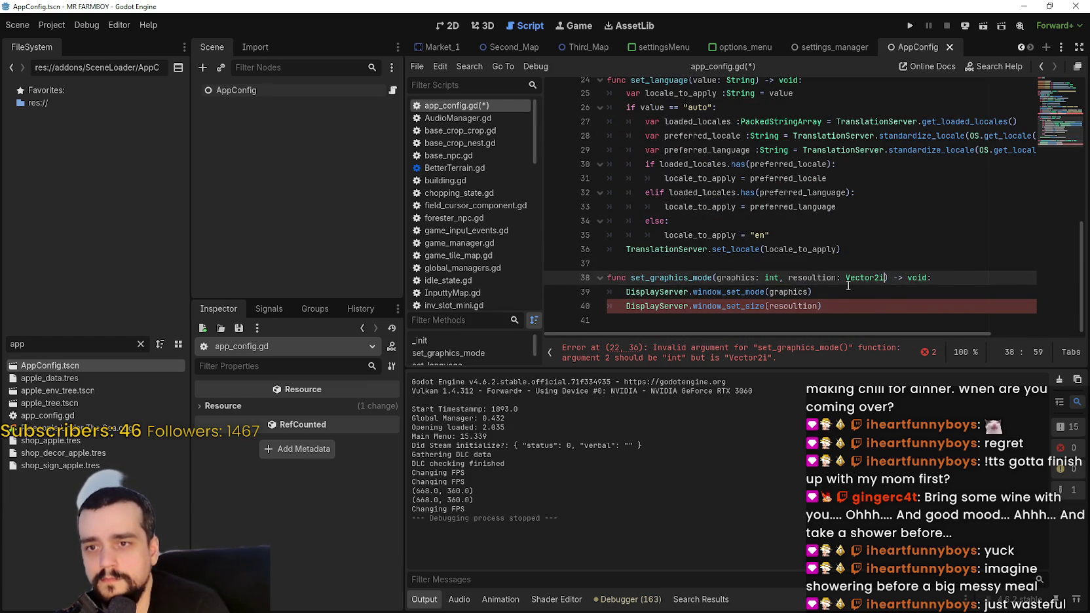
key("Return")
key("BackSpace")
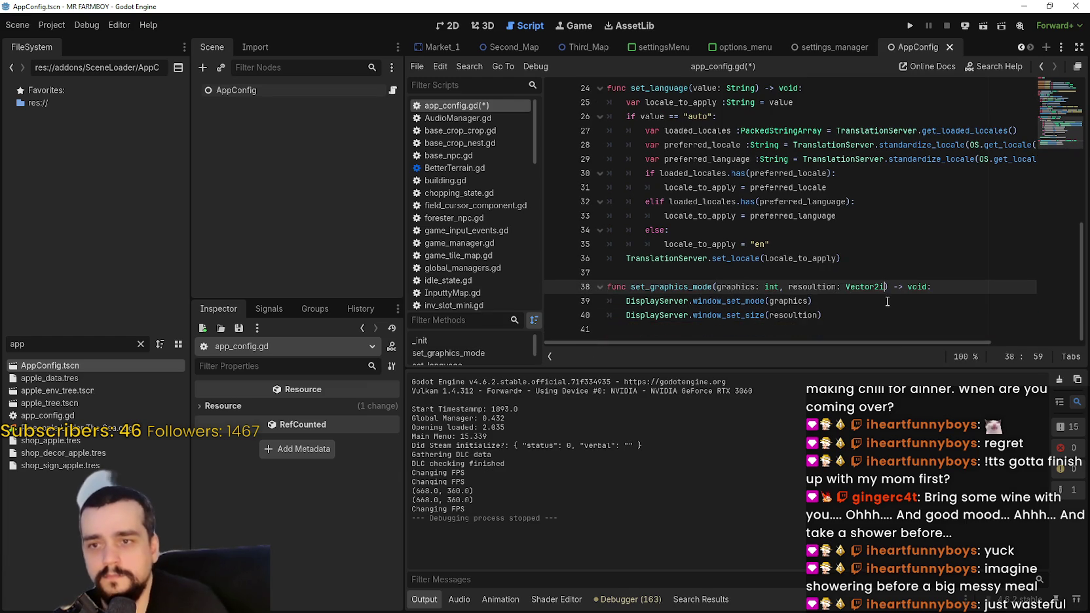
left_click(888, 316)
key("ctrl+s")
scroll(929, 244, "up", 5)
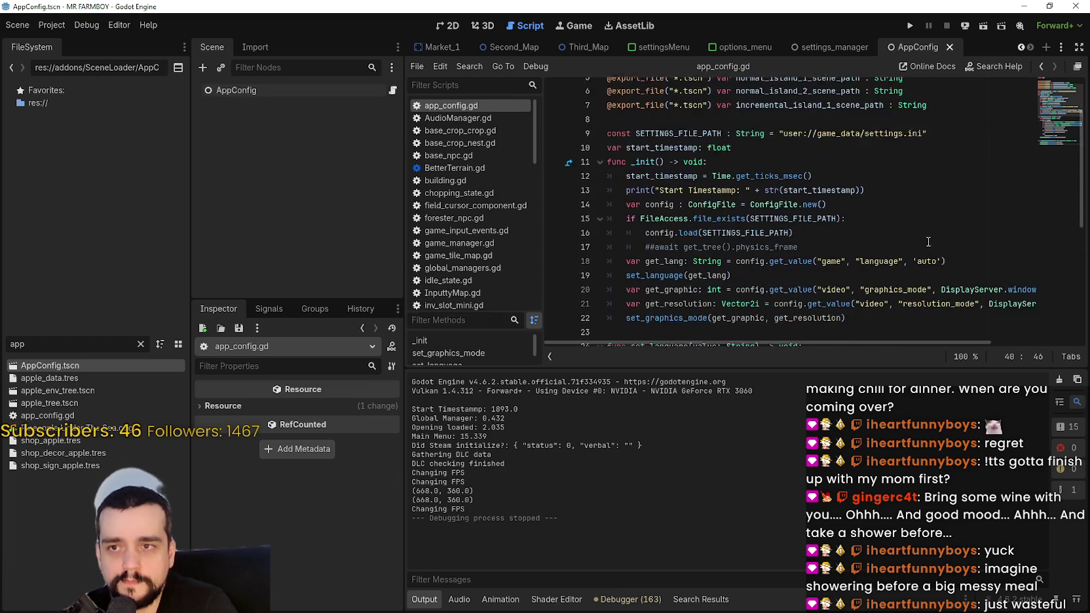
scroll(929, 243, "down", 1)
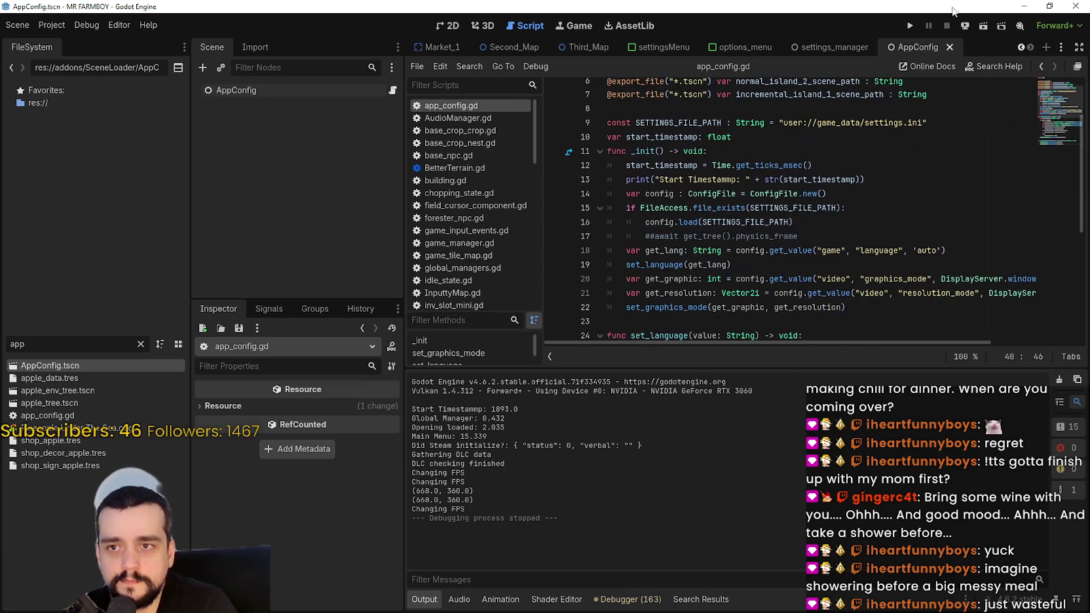
left_click(910, 27)
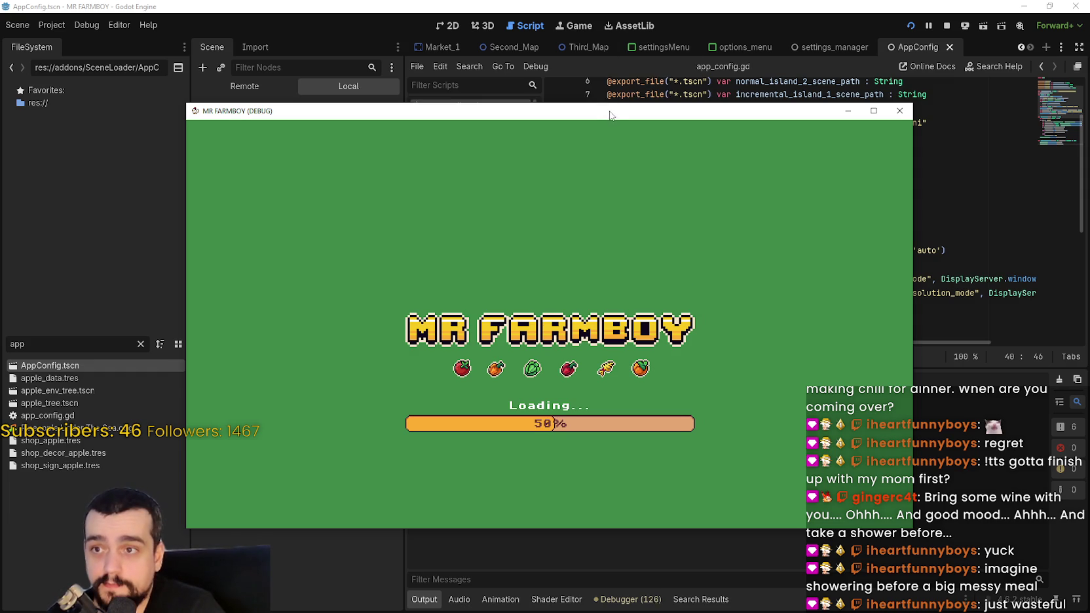
- In the game's Options choose Borderless Window at 1024x576, apply, then relaunch from Godot
left_click_drag(610, 114, 696, 24)
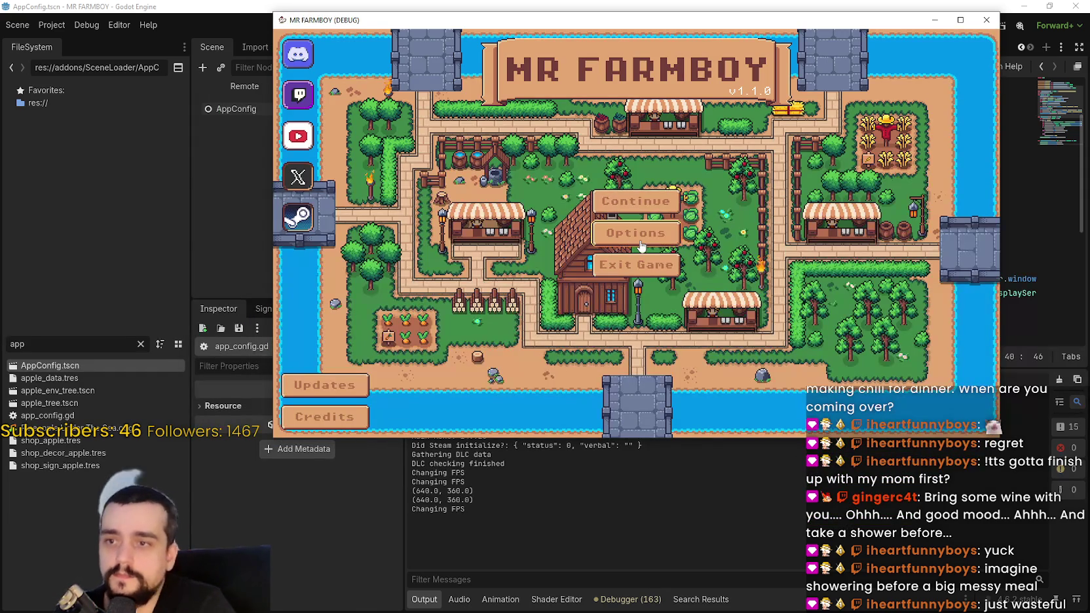
left_click(641, 245)
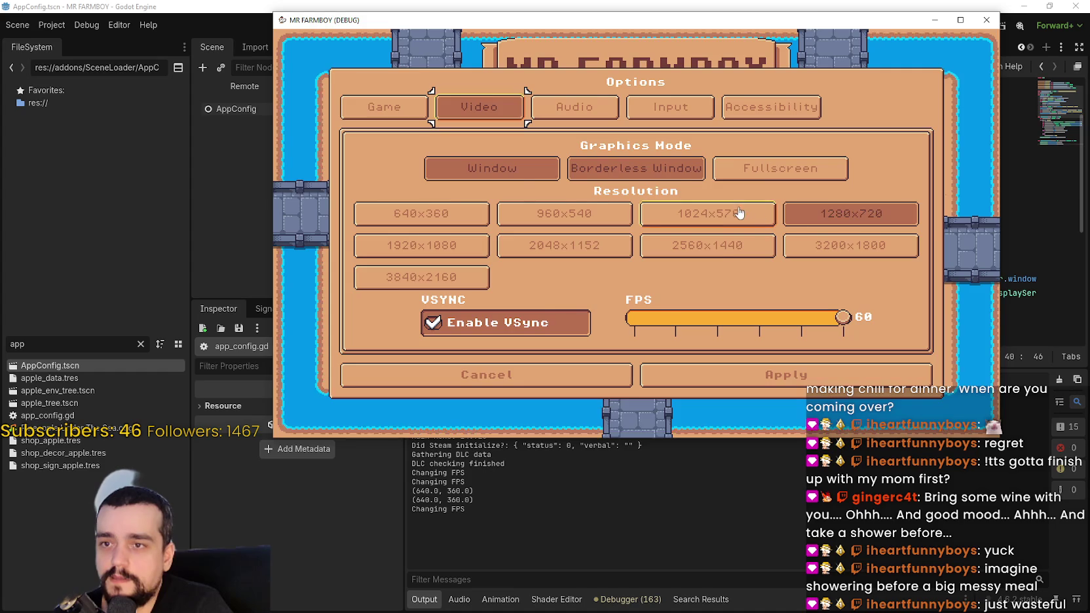
left_click(740, 213)
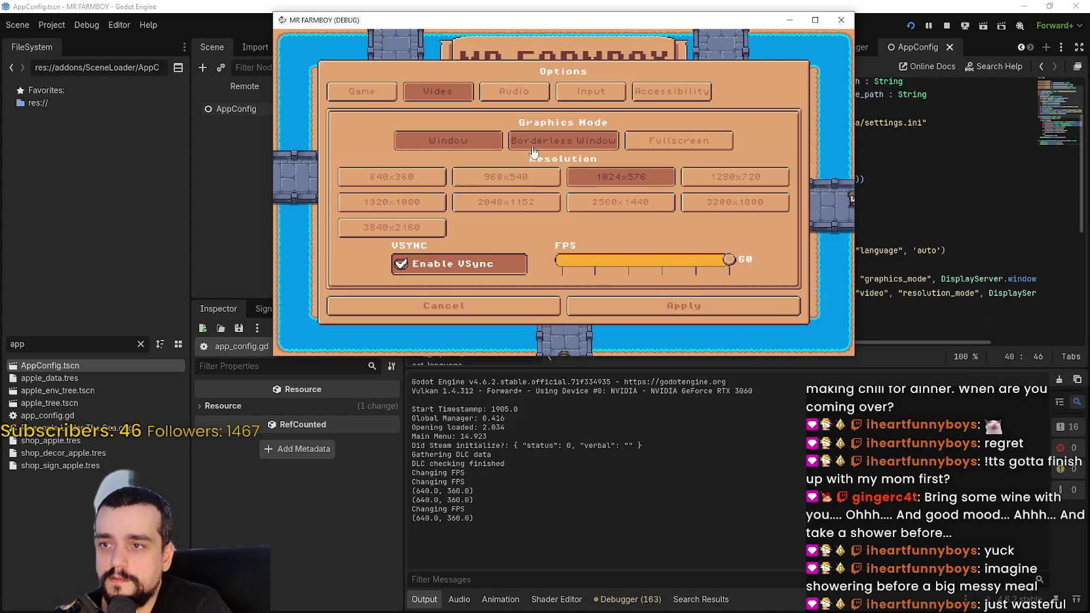
left_click(533, 145)
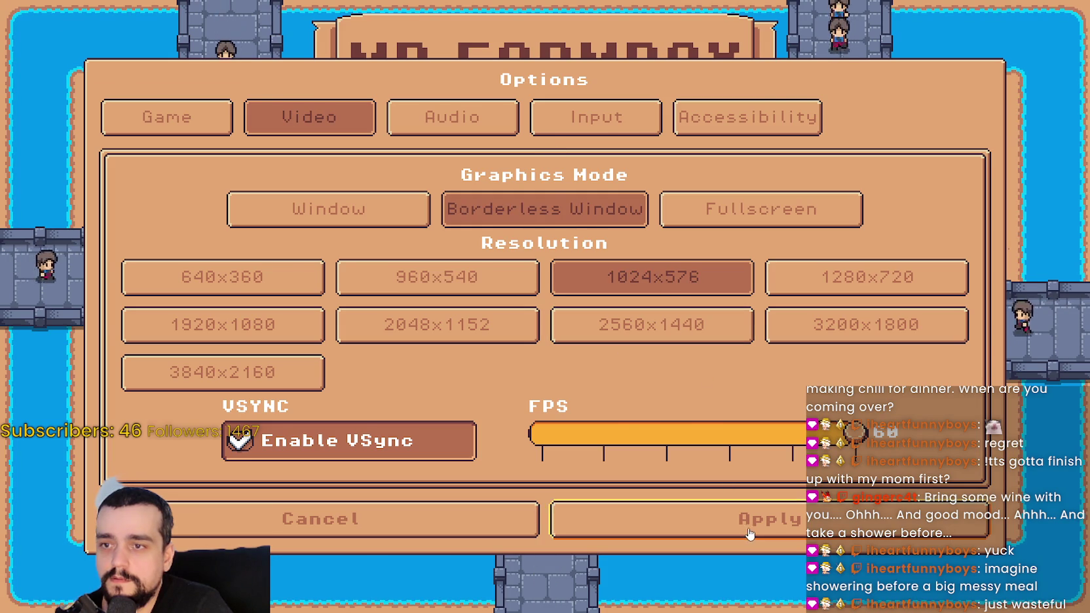
left_click(747, 534)
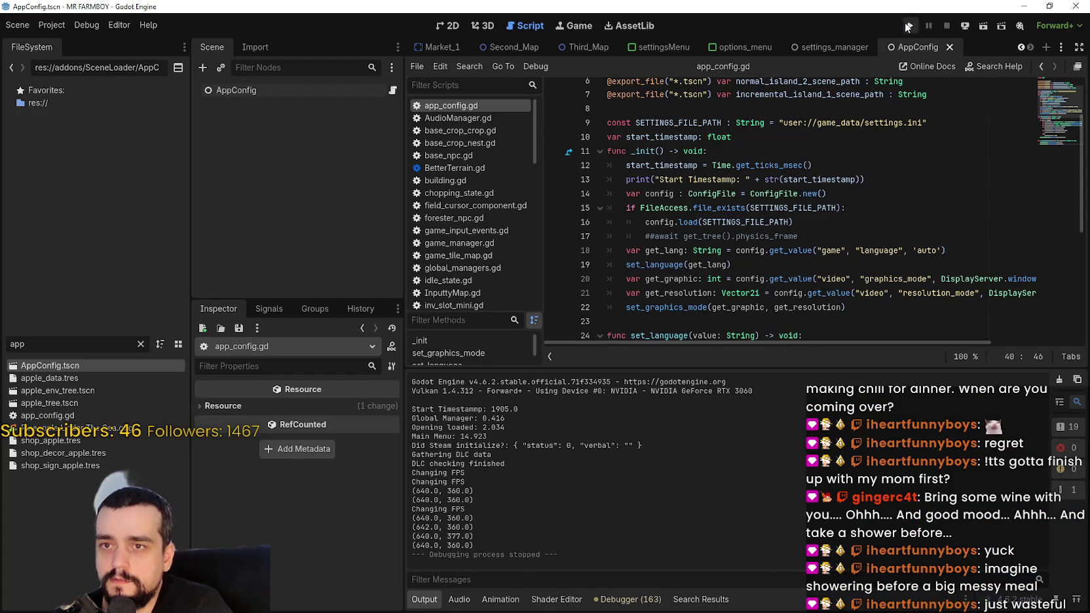
left_click(910, 25)
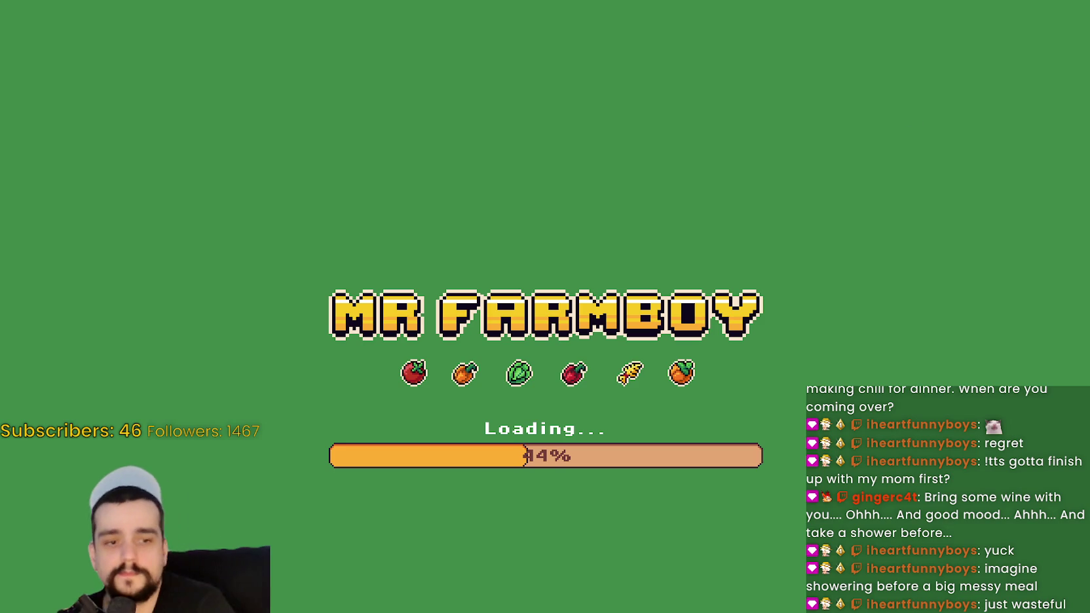
- Open settings.ini from the game_data folder to check the saved values, then close it
key("alt+Tab")
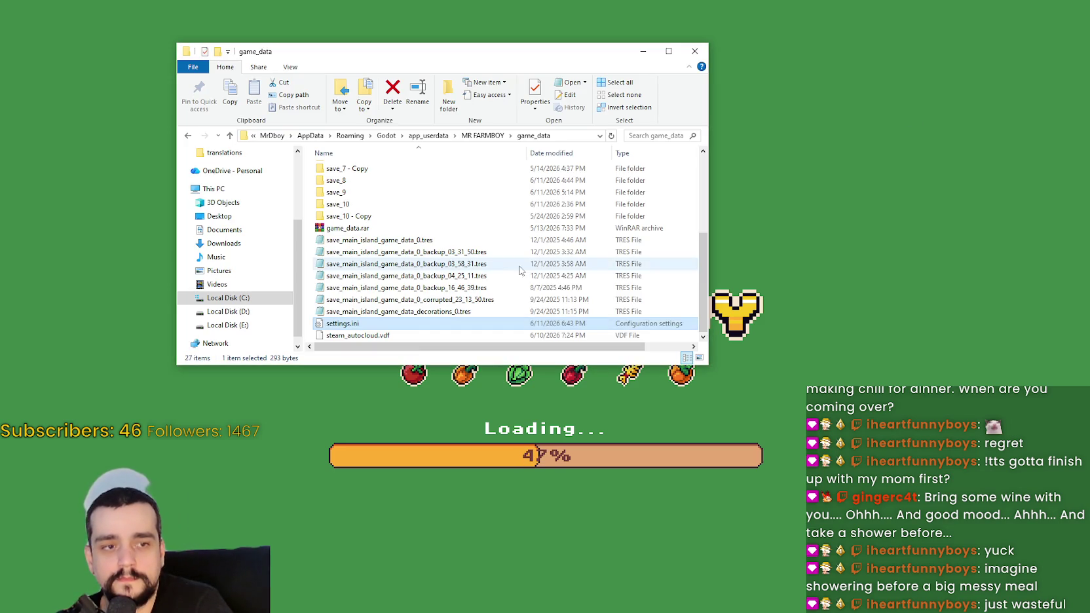
left_click(365, 312)
double_click(354, 323)
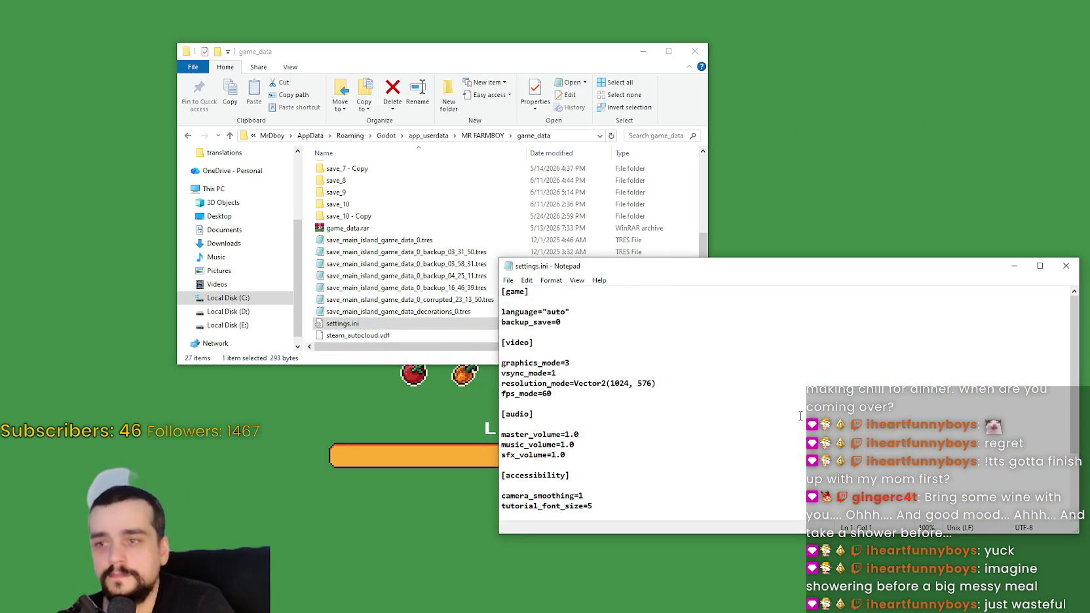
left_click(1066, 265)
- Set the game to fullscreen at 1280x720 and apply
left_click(536, 295)
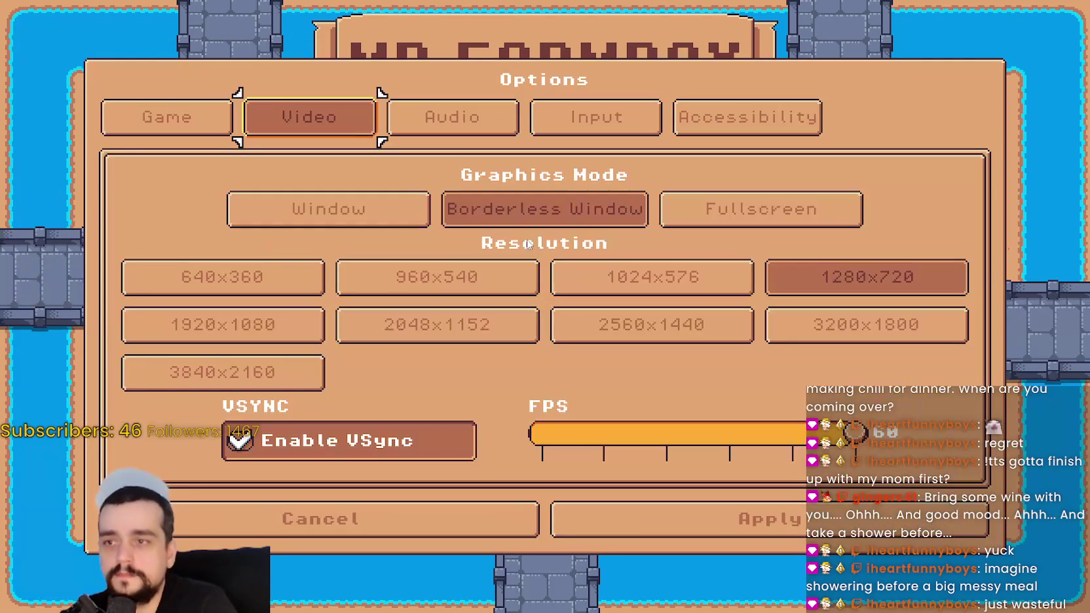
left_click(386, 211)
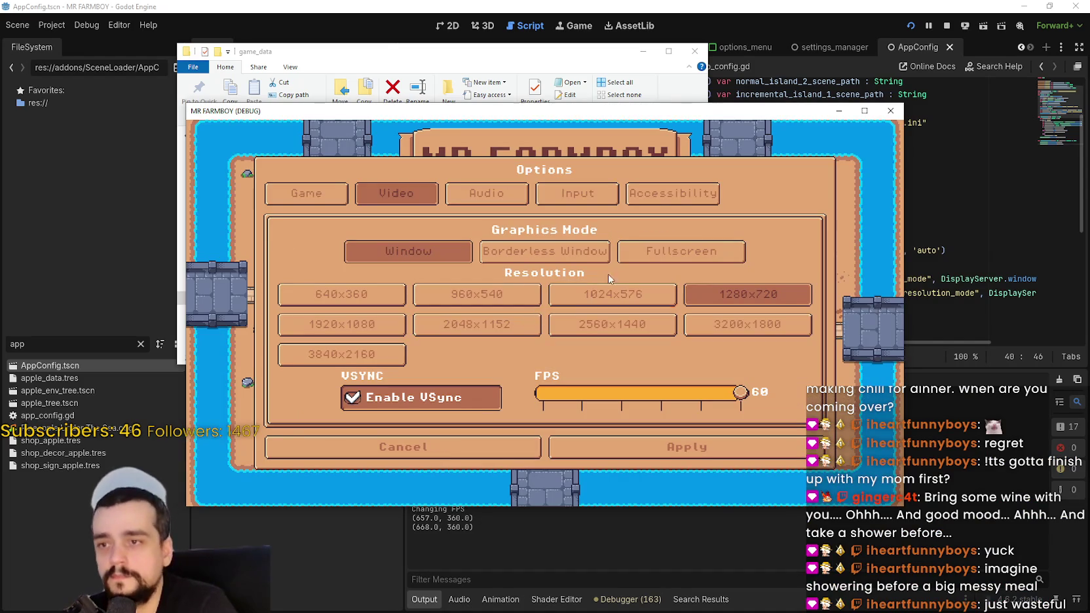
left_click(654, 261)
left_click(817, 284)
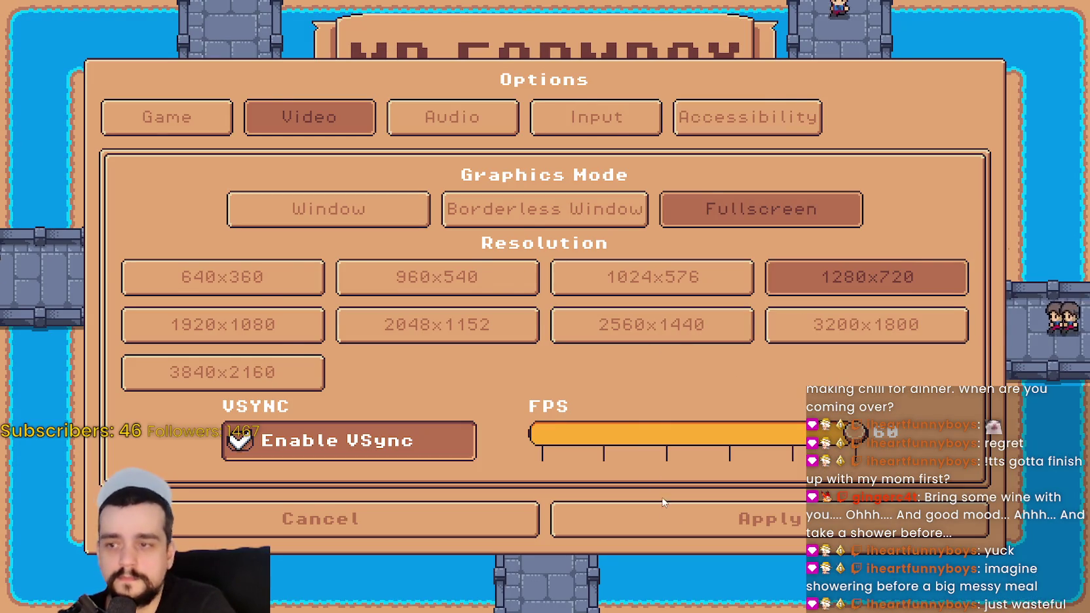
left_click(671, 512)
- Switch the game back to windowed mode at 960x540 and apply
left_click(569, 320)
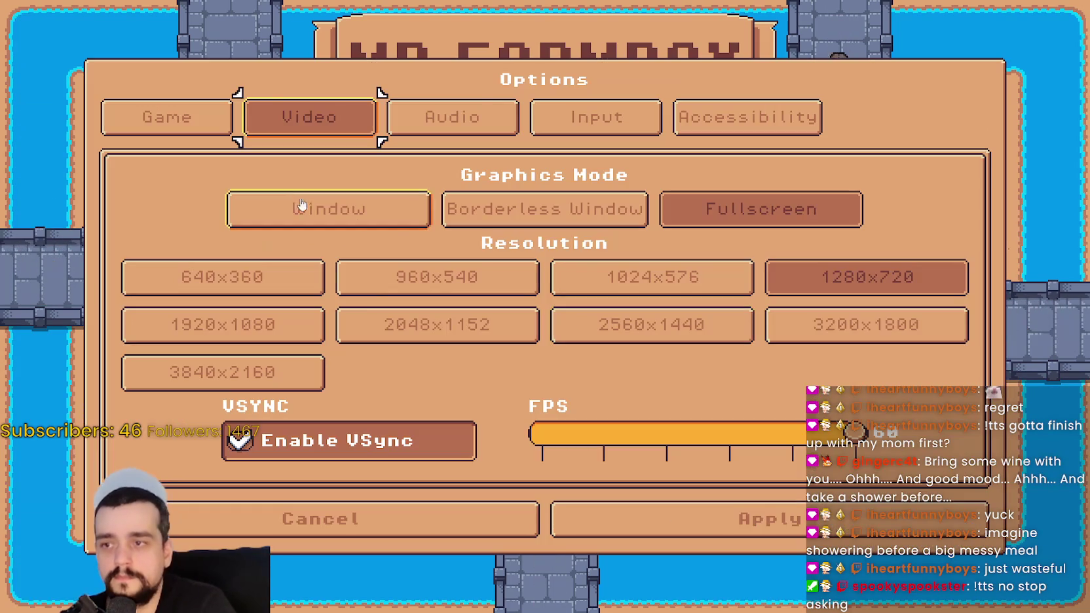
left_click(245, 116)
left_click(511, 122)
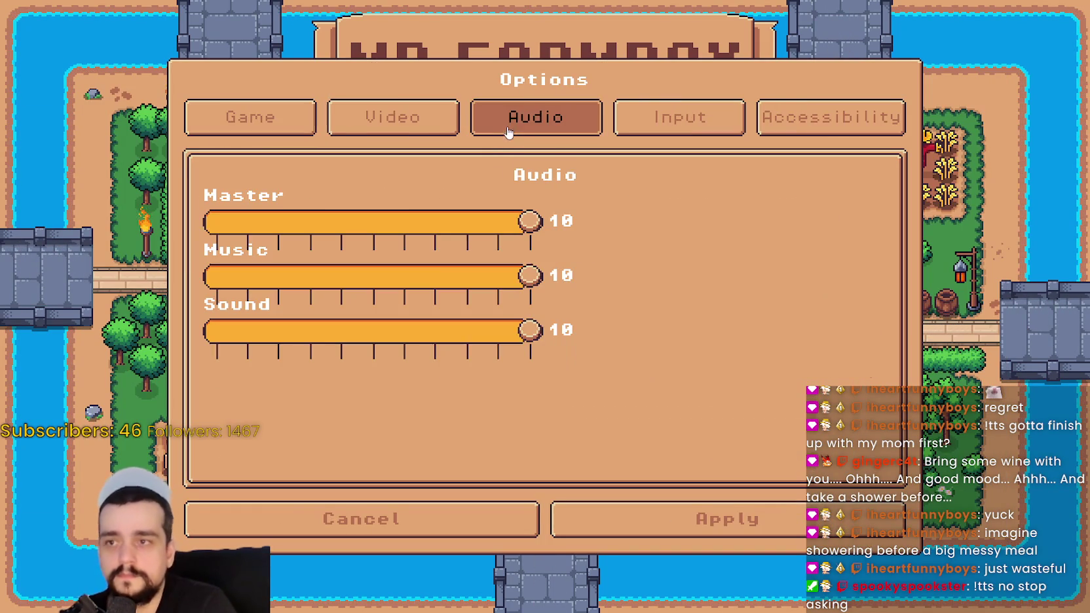
left_click(439, 125)
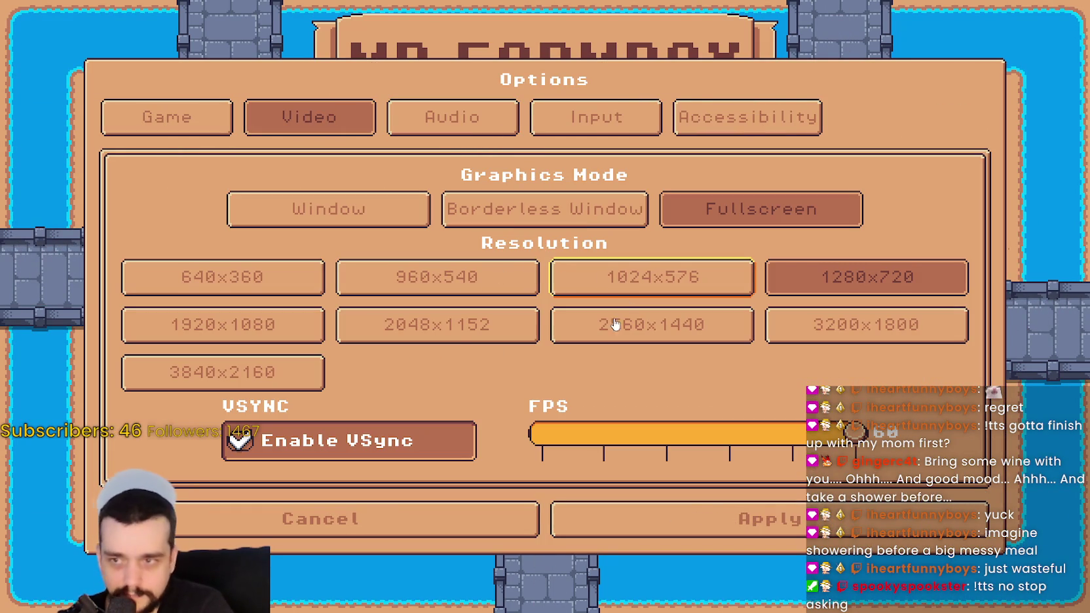
left_click(459, 279)
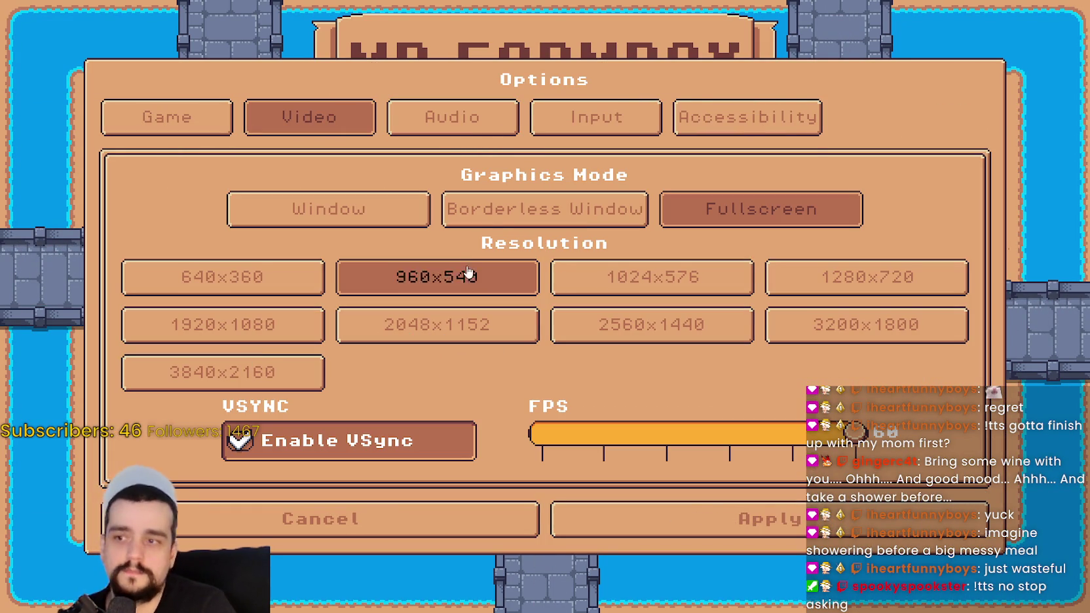
left_click(407, 210)
left_click(307, 193)
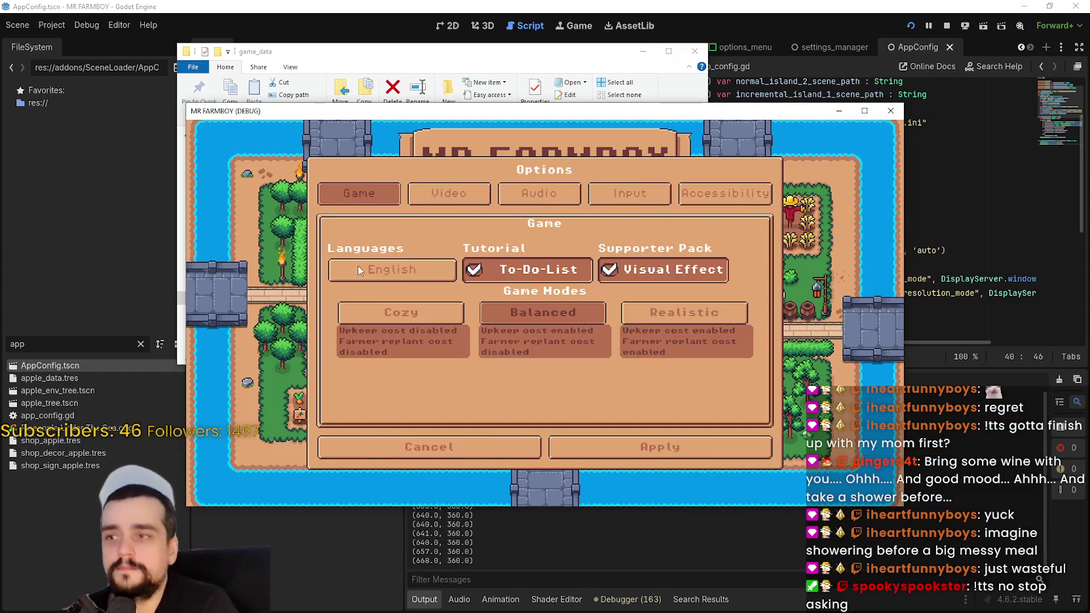
left_click(397, 193)
left_click(484, 290)
- Set the game language to Spanish, apply, quit, and run the project again
left_click(299, 178)
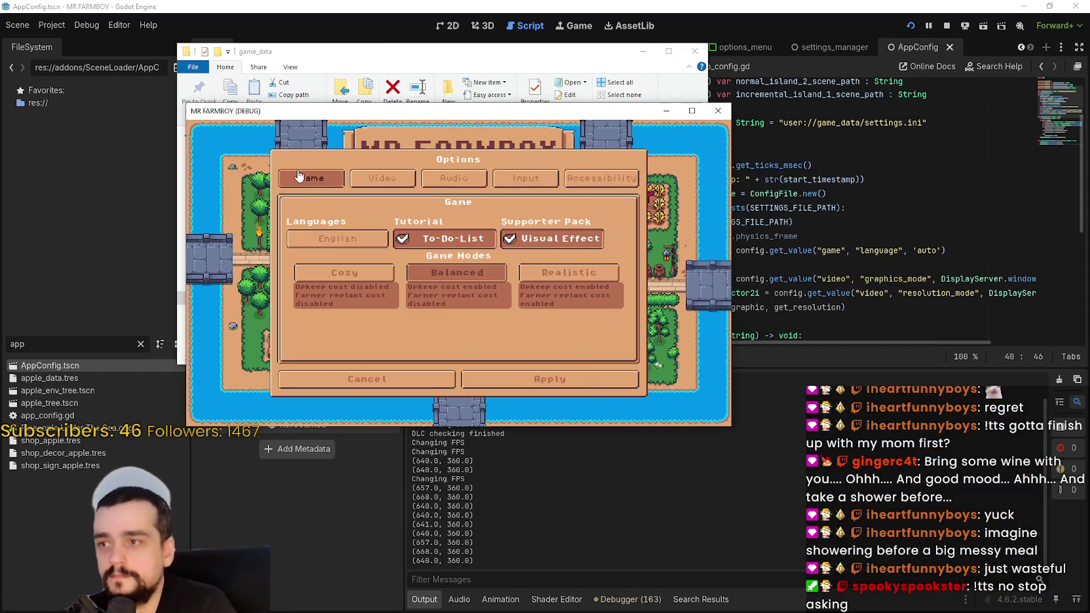
left_click(308, 239)
left_click(304, 219)
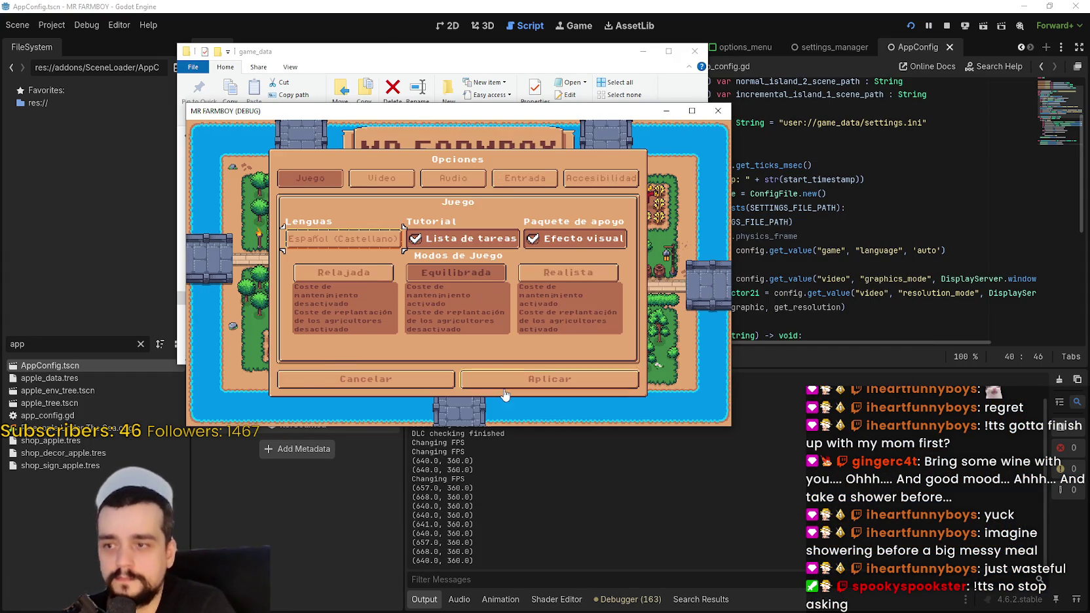
left_click(550, 379)
left_click(475, 300)
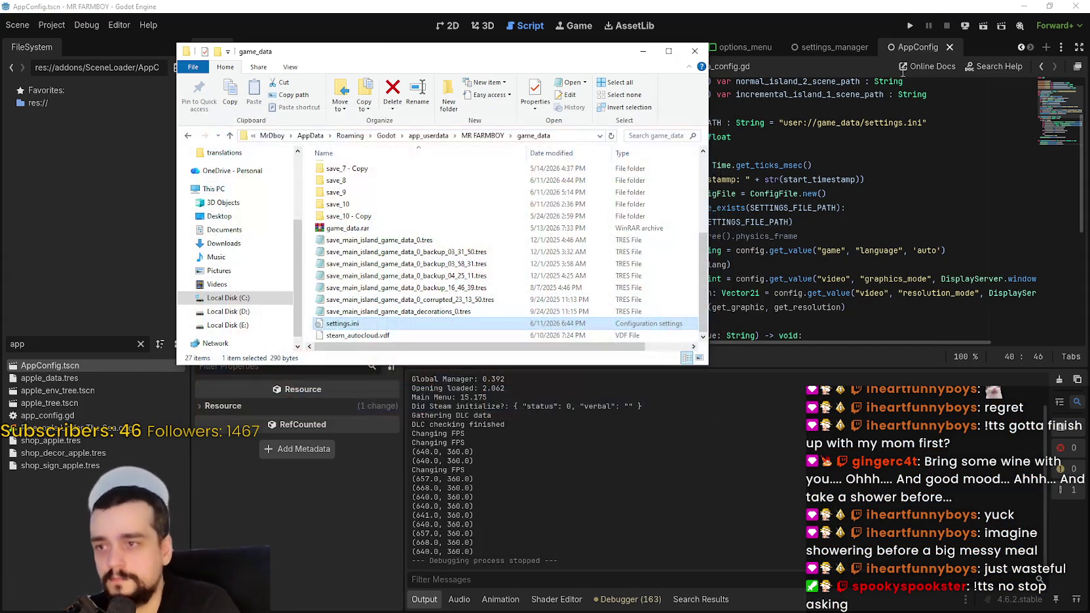
left_click(912, 26)
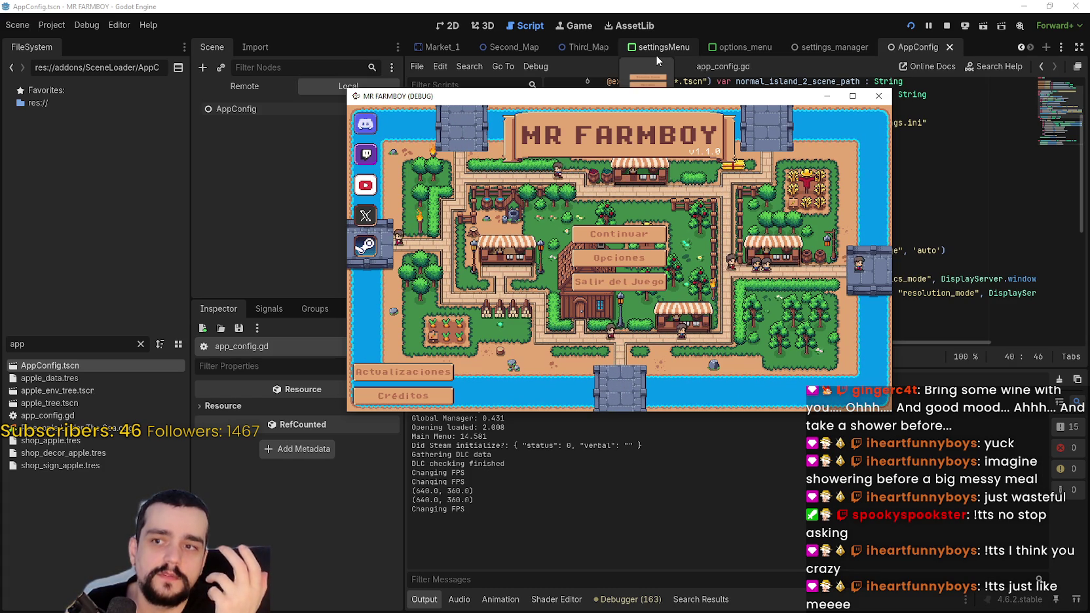
- In the Spanish Opciones menu, choose Ventana sin bordes, apply, and quit the game
left_click(619, 258)
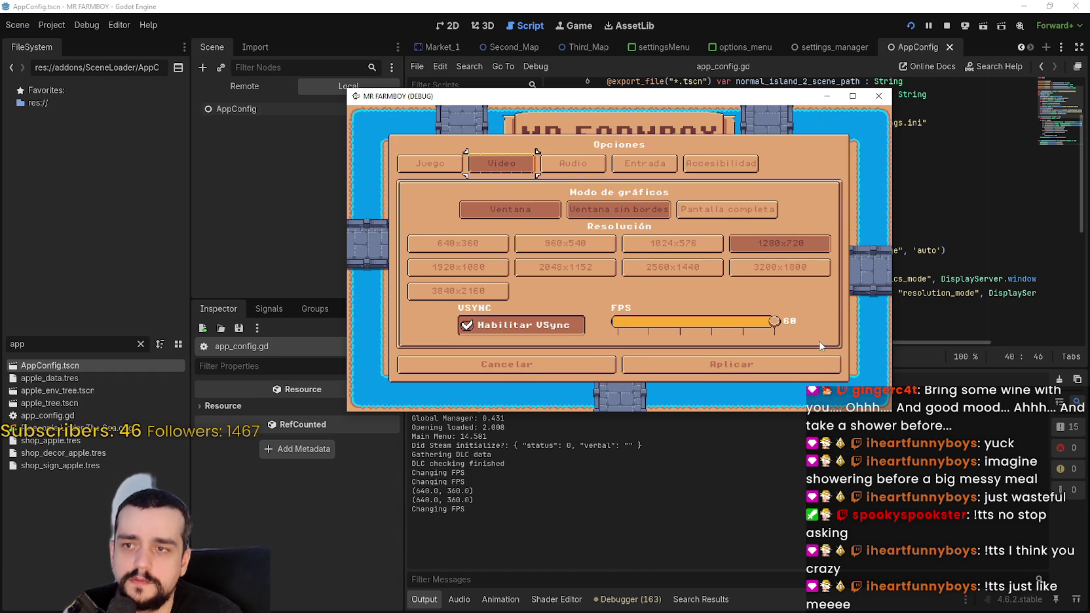
left_click(612, 211)
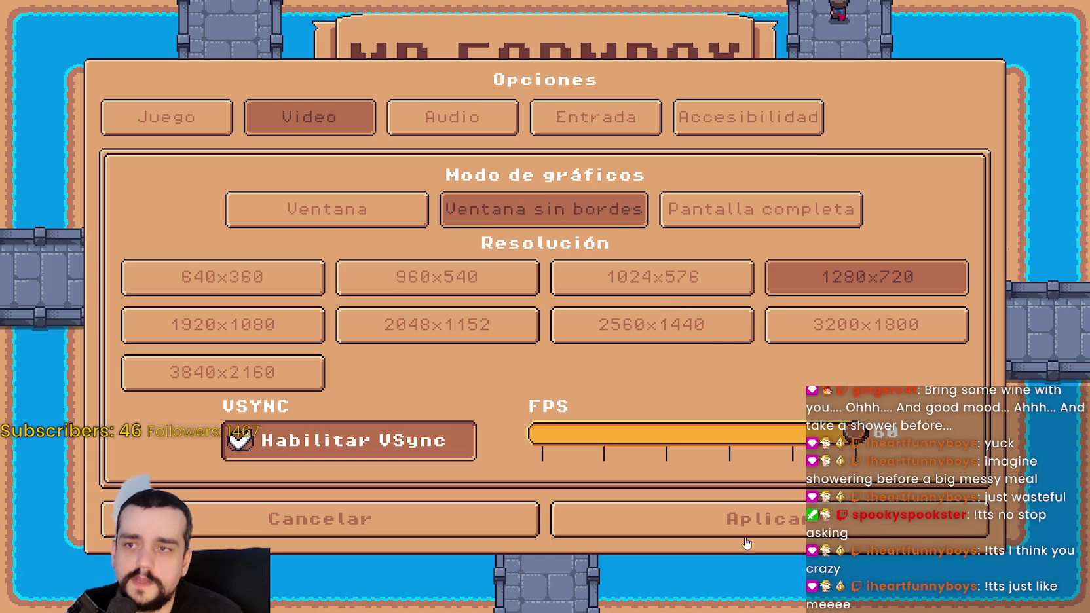
left_click(759, 517)
left_click(524, 355)
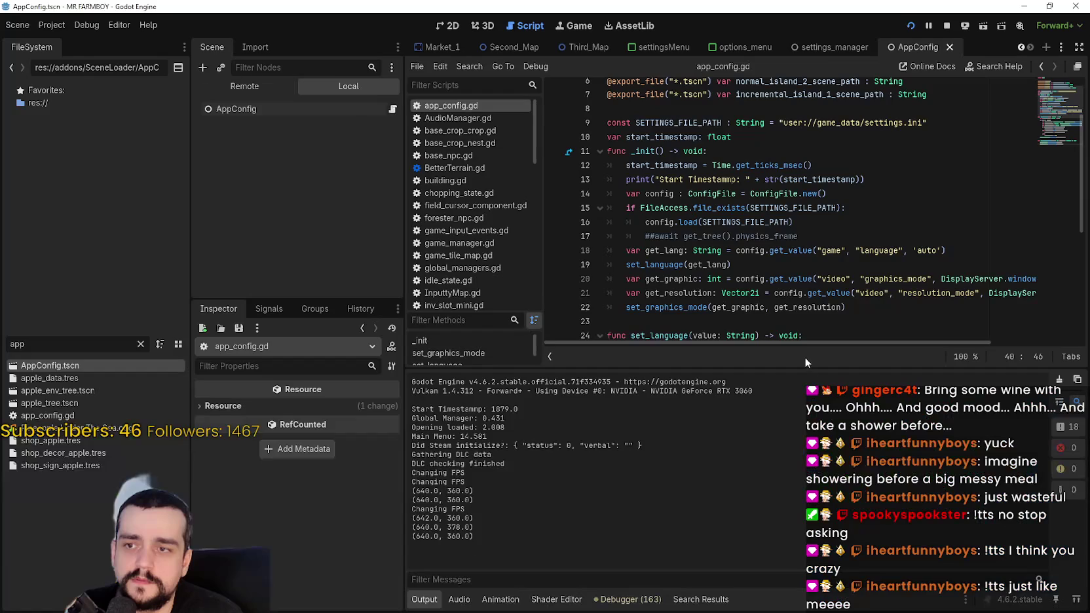
left_click(798, 266)
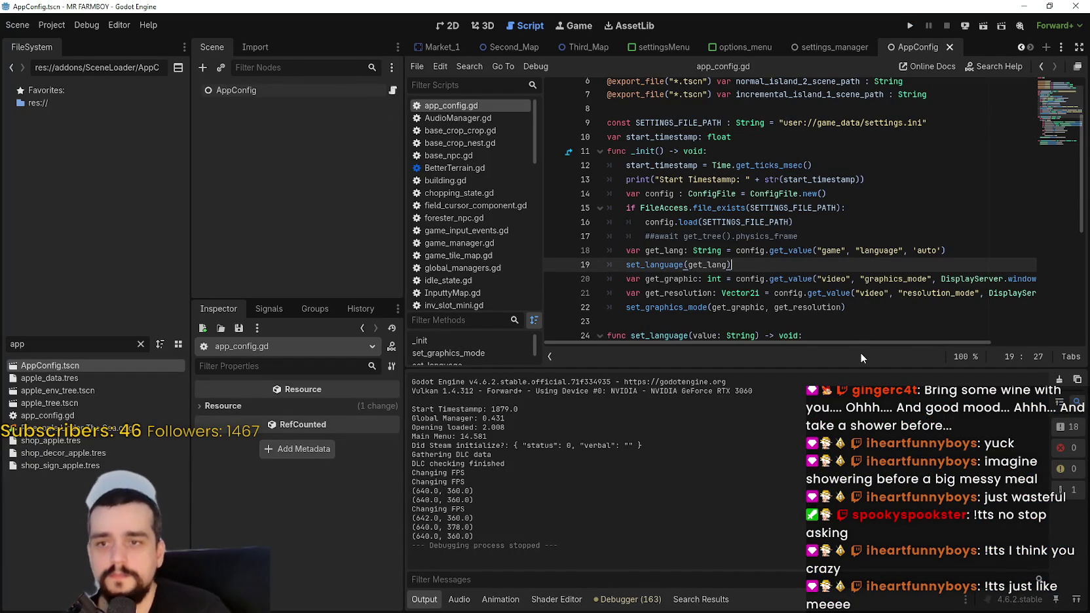
- Review the settings-loading code on lines 14–22 of _init(), then switch to the game_data folder
key("Up")
key("Up")
key("End")
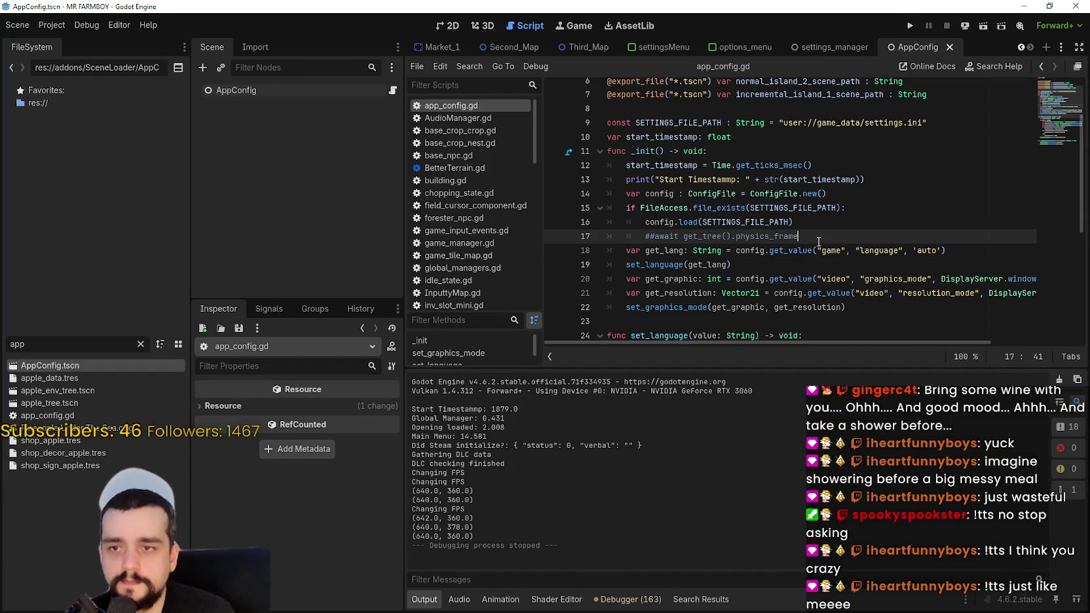
scroll(790, 210, "down", 2)
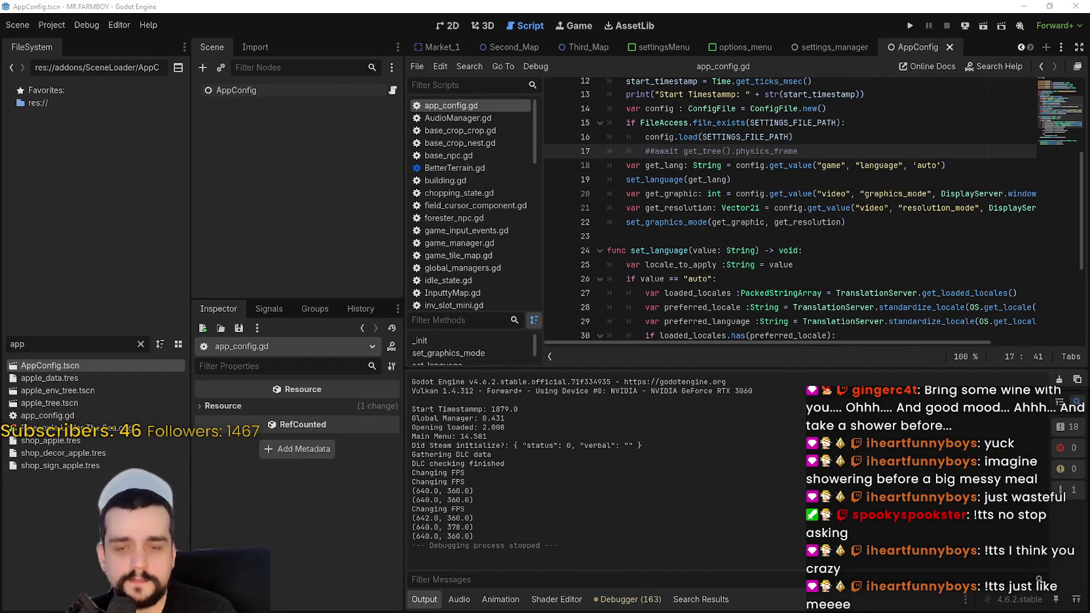
scroll(816, 287, "up", 3)
mouse_move(827, 204)
left_mouse_down()
mouse_move(632, 191)
mouse_move(624, 201)
left_mouse_up()
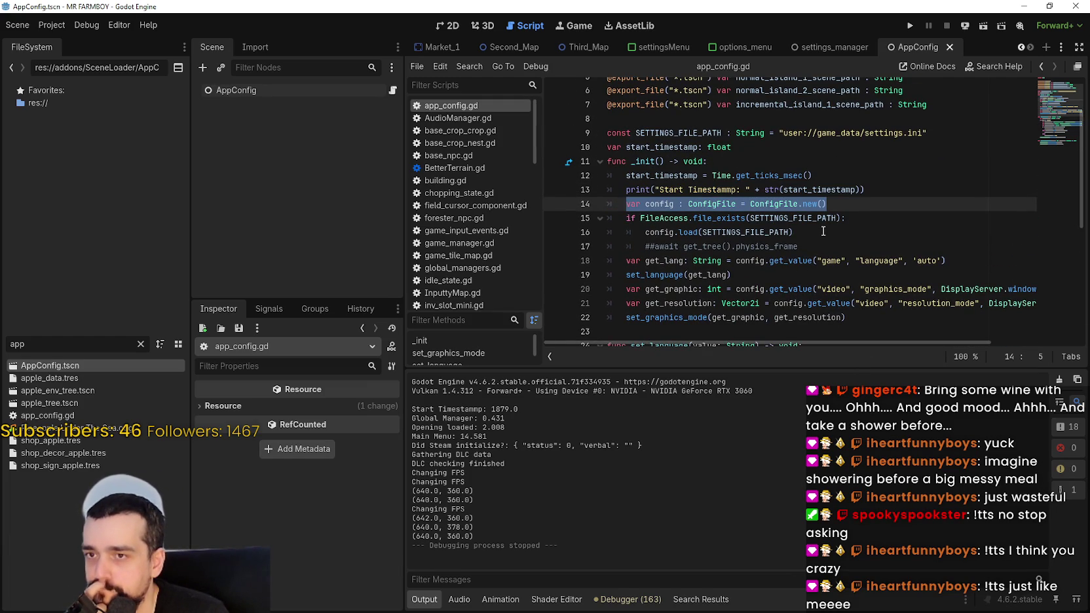
scroll(824, 230, "down", 2)
mouse_move(852, 233)
left_mouse_down()
mouse_move(773, 218)
mouse_move(592, 118)
left_mouse_up()
left_click(754, 241)
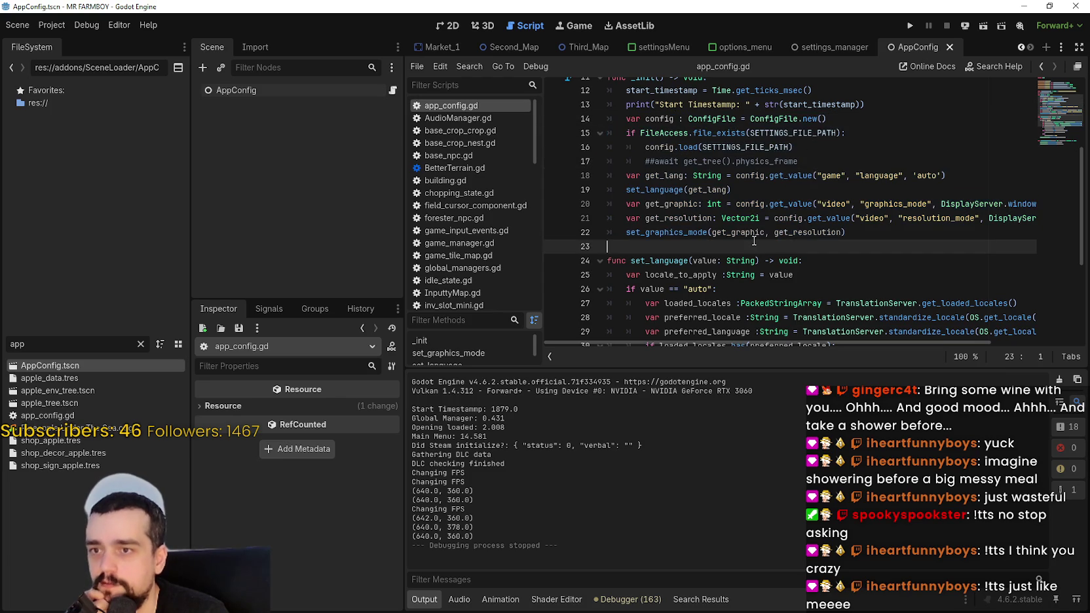
scroll(862, 274, "down", 2)
scroll(861, 272, "up", 3)
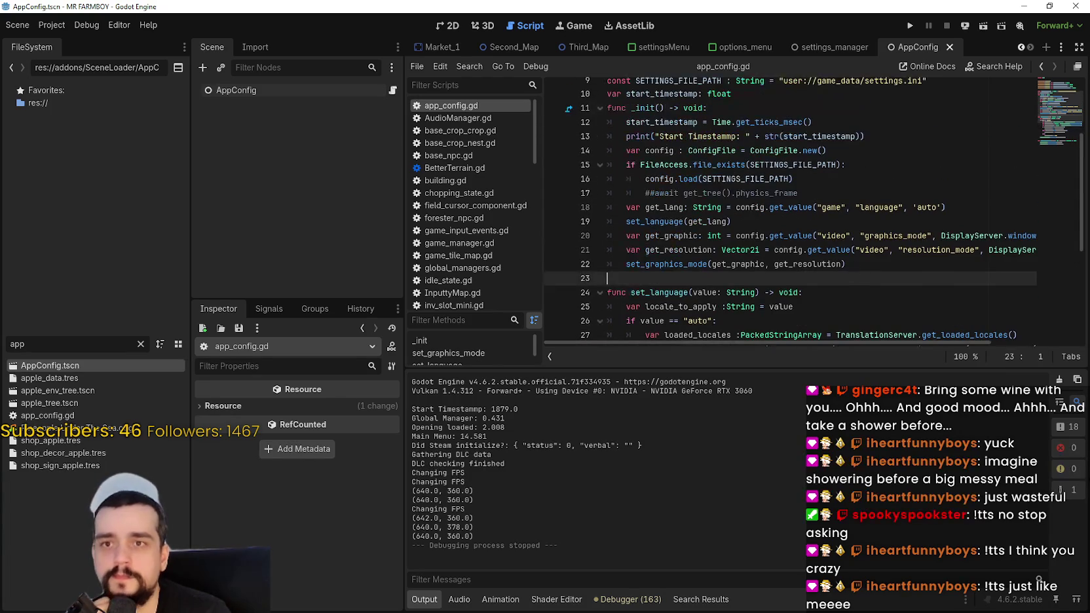
key("alt+Tab")
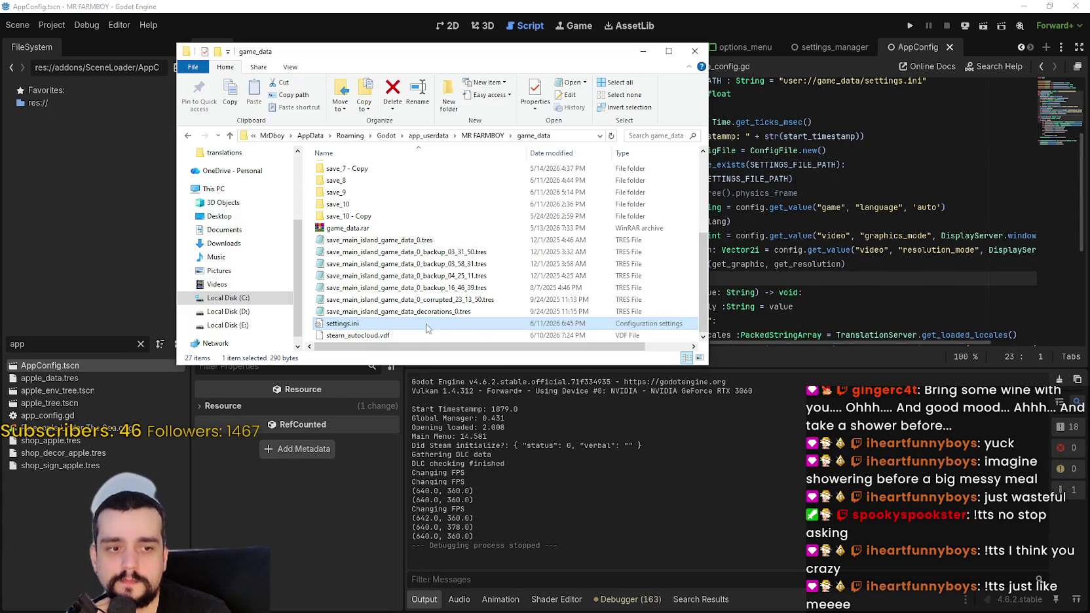
- Delete settings.ini, then run the game with default settings and close it
right_click(344, 324)
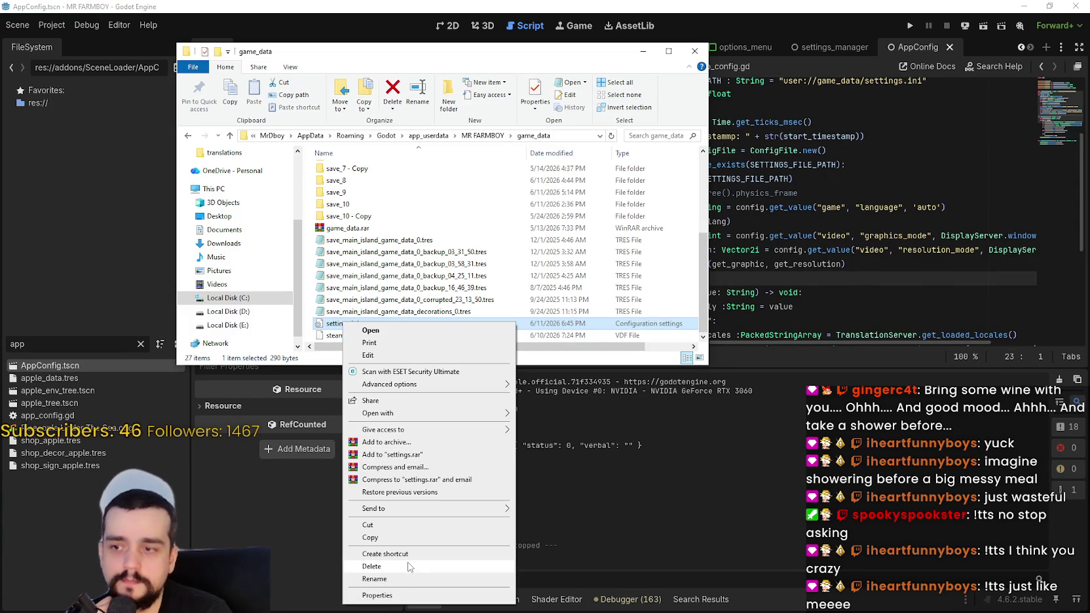
left_click(408, 566)
key("alt+Tab")
key("F5")
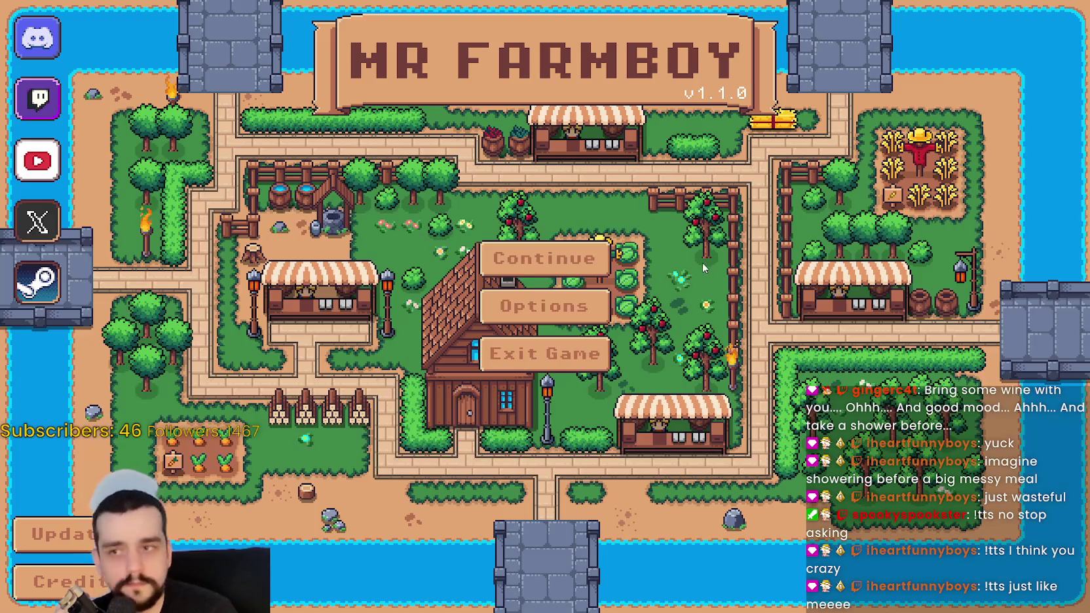
key("alt+F4")
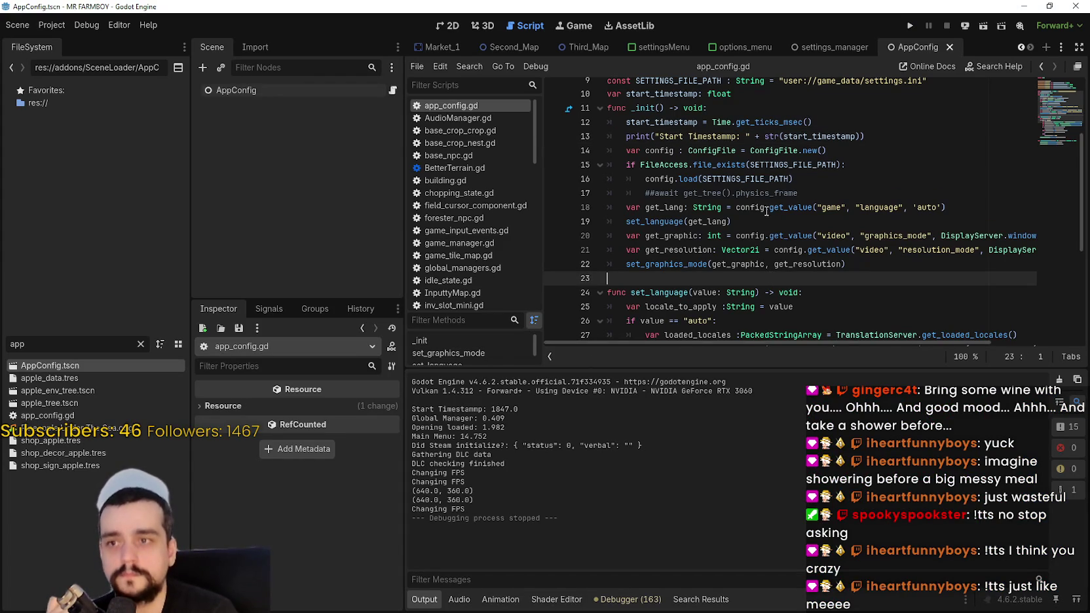
- Set the project renderer to Compatibility, save and restart the editor, then switch to the browser
left_click(839, 178)
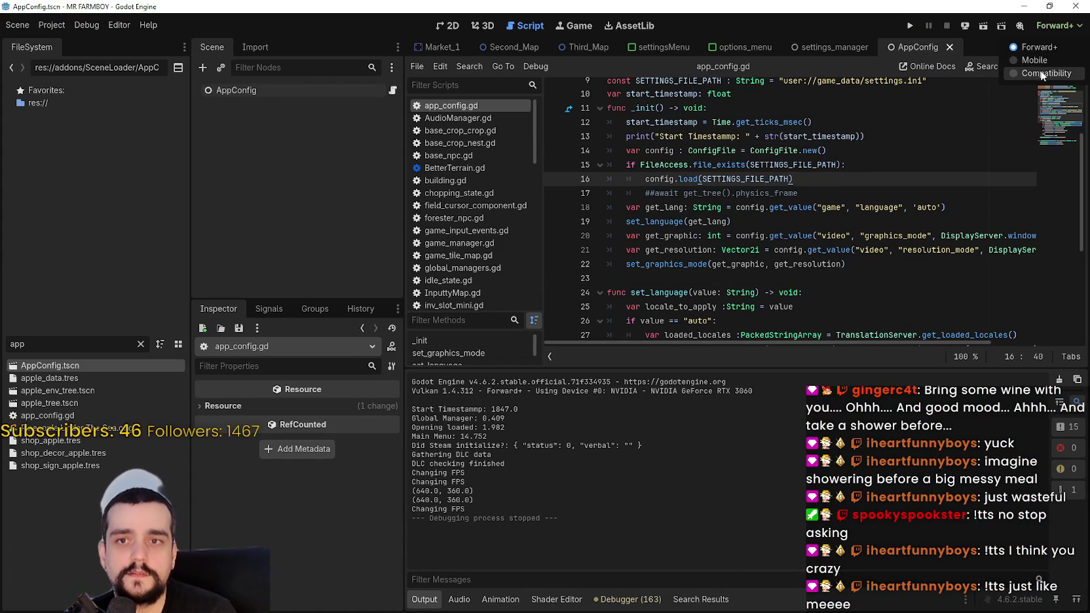
left_click(1042, 73)
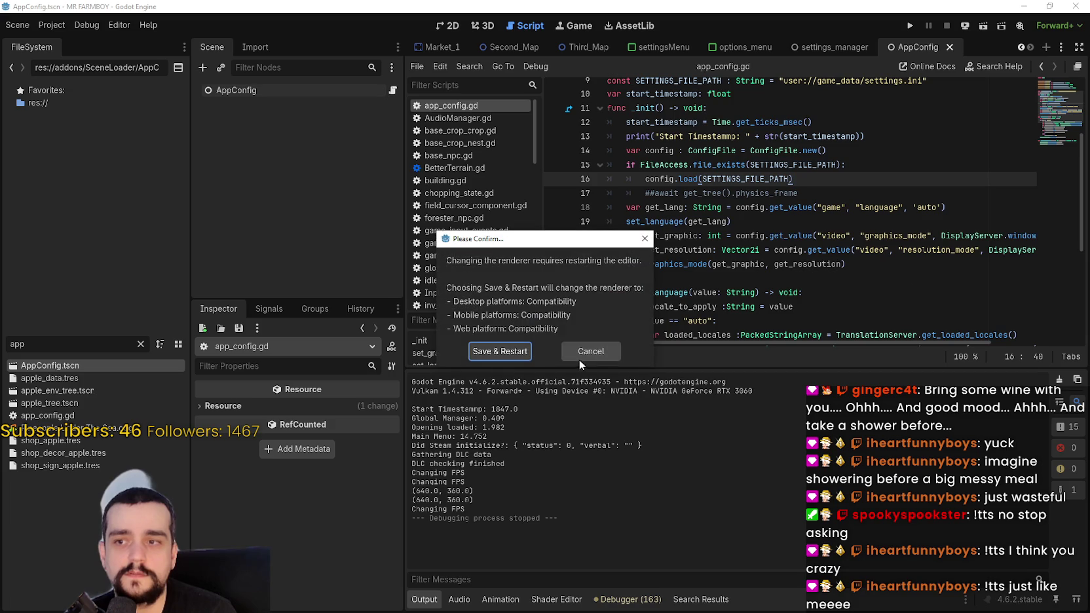
left_click(500, 353)
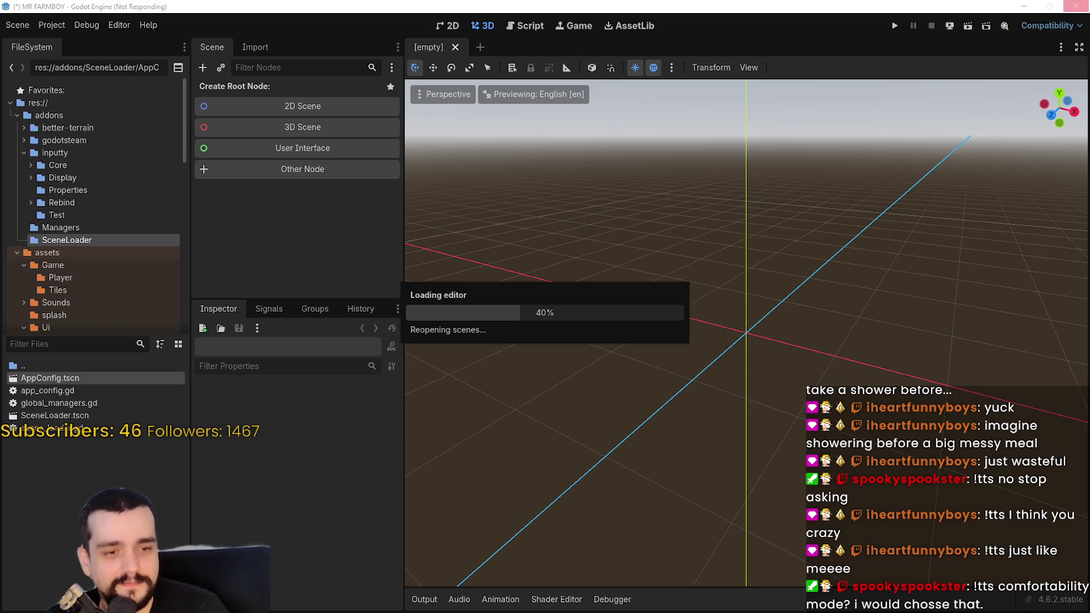
key("alt+Tab")
scroll(539, 210, "up", 10)
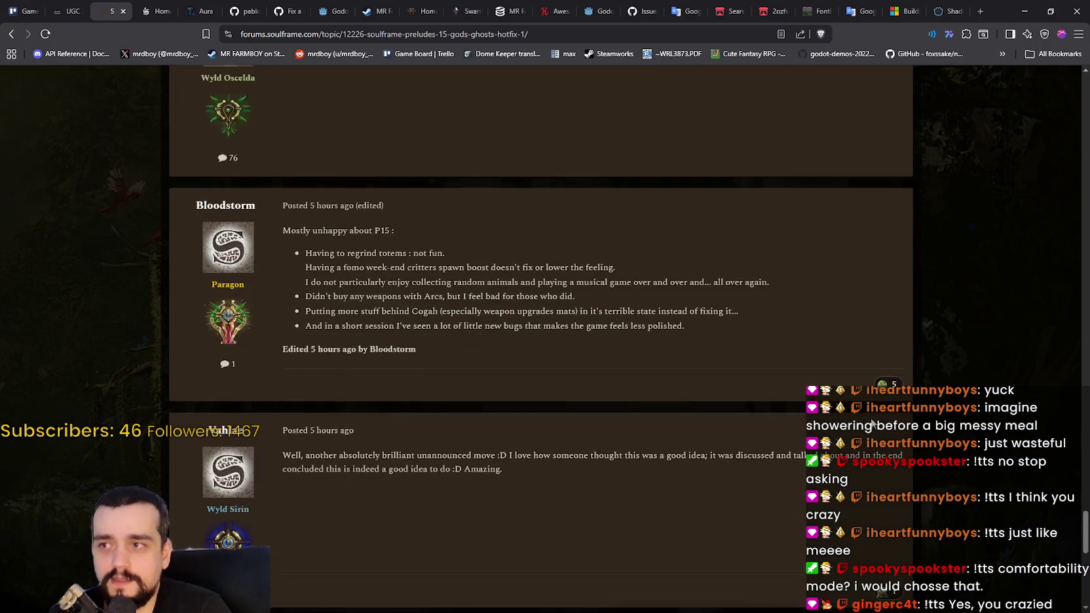
- Go back to the Update Notes list and open the Preludes 15: Gods & Ghosts thread
scroll(579, 283, "up", 3)
key("alt+Left")
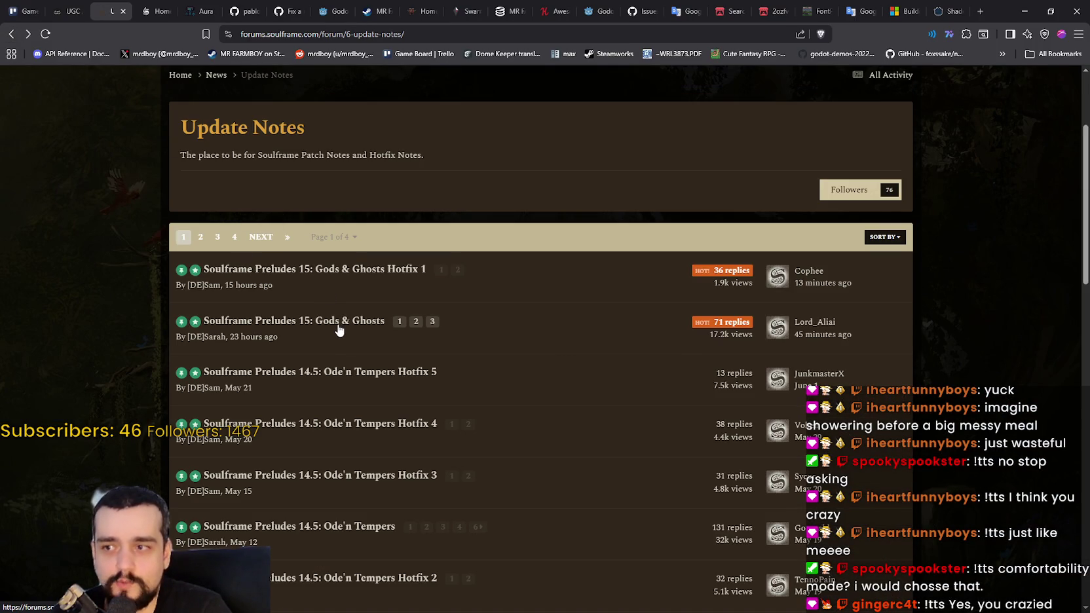
left_click(336, 324)
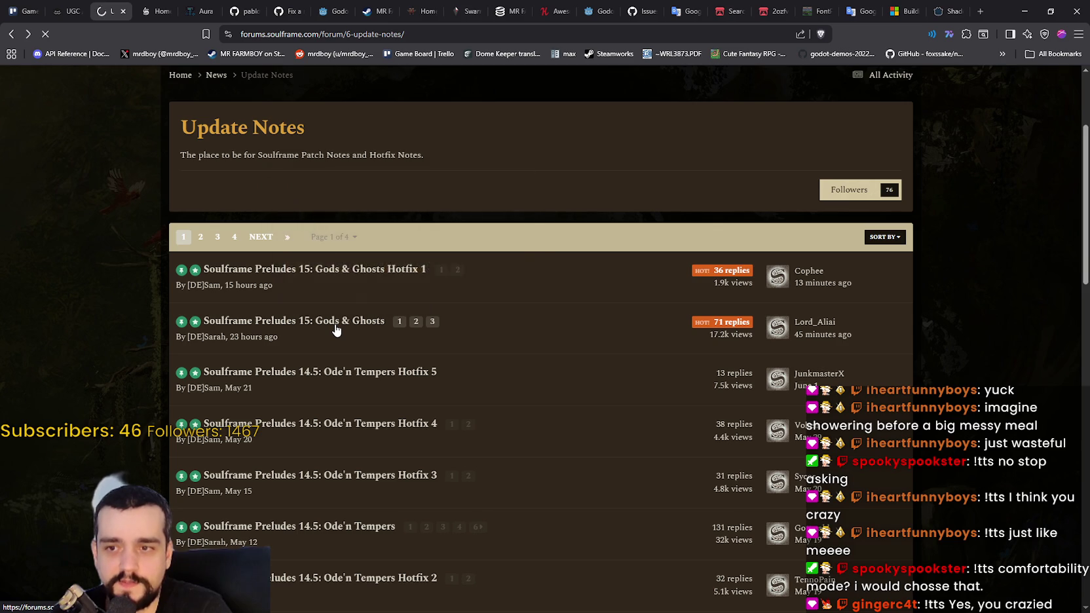
scroll(752, 449, "down", 1)
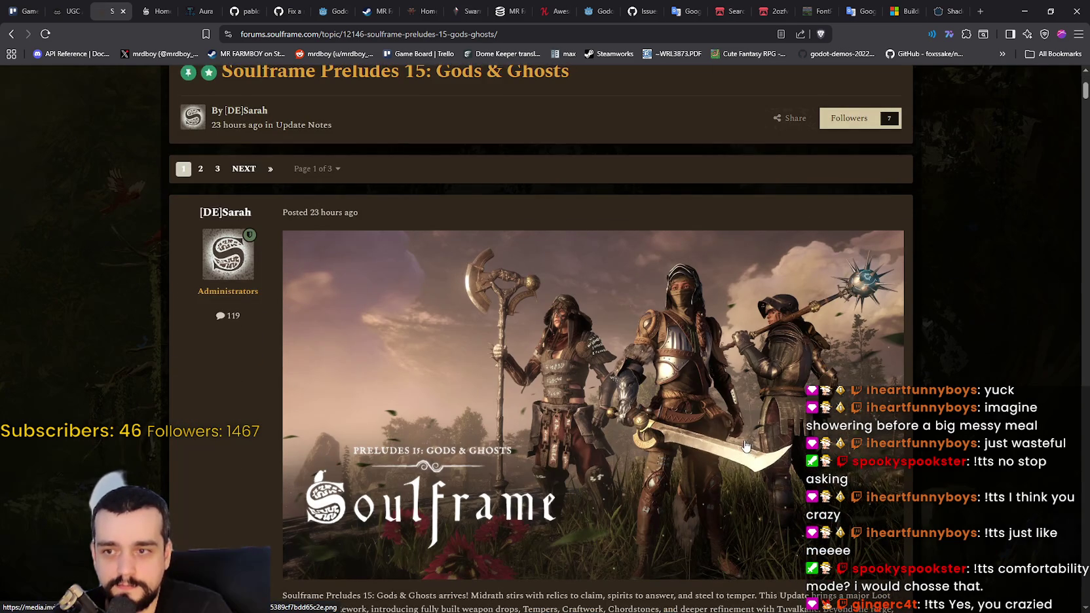
scroll(745, 445, "down", 1)
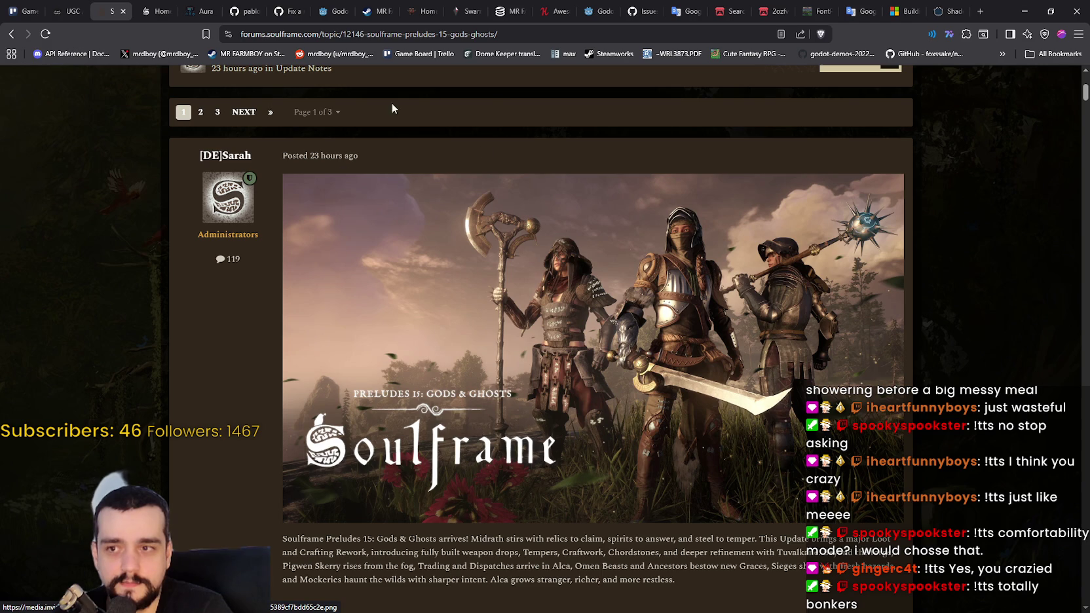
scroll(539, 342, "down", 10)
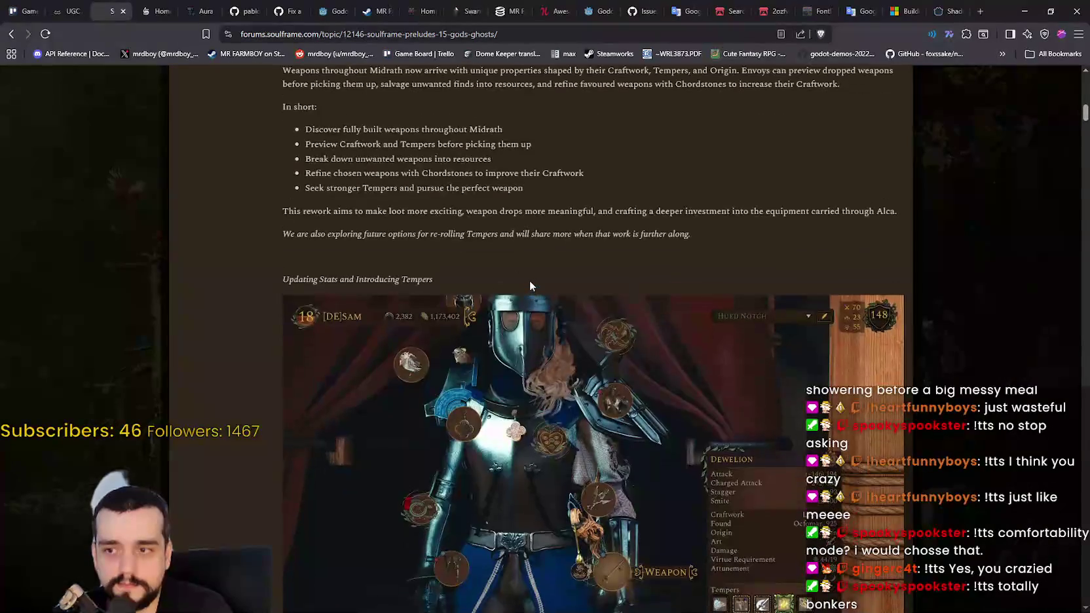
scroll(538, 337, "up", 2)
- Read down to the Trading section, then switch to the SteamDB MR FARMBOY tab
scroll(534, 334, "down", 4)
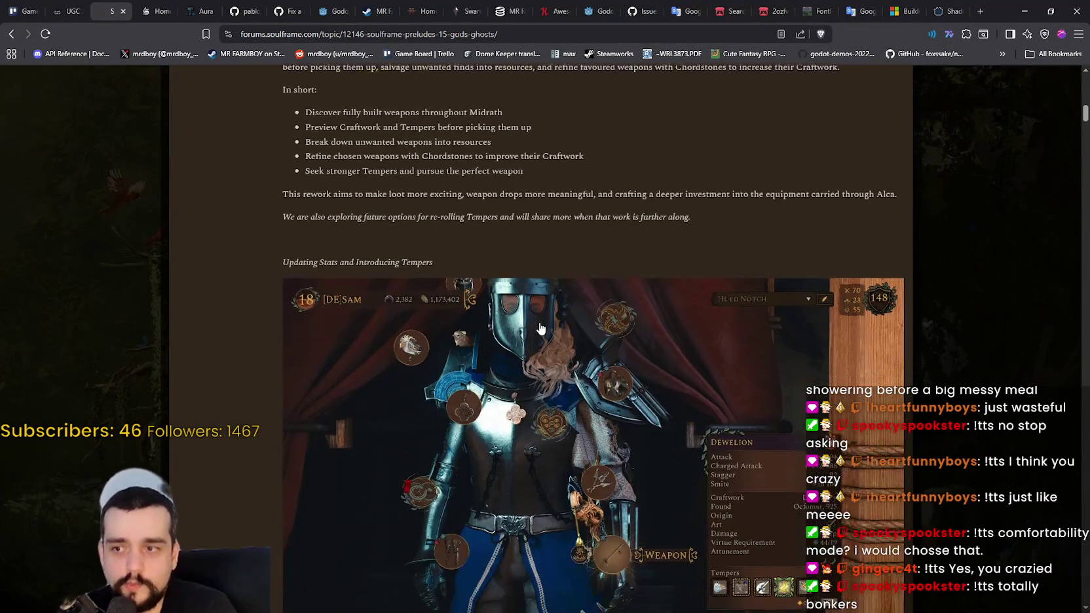
scroll(536, 329, "down", 7)
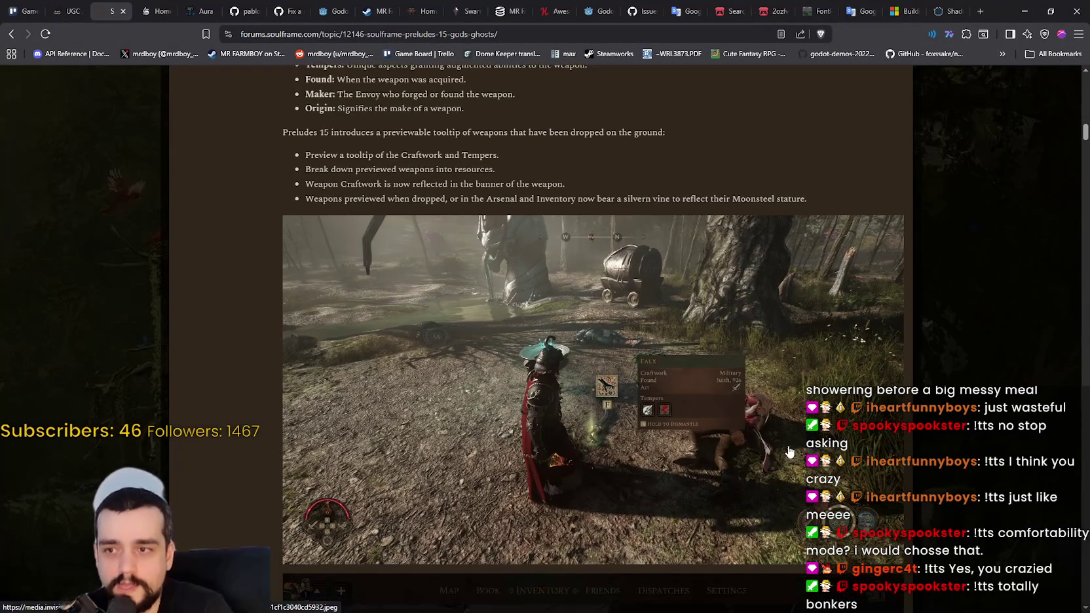
scroll(591, 370, "down", 17)
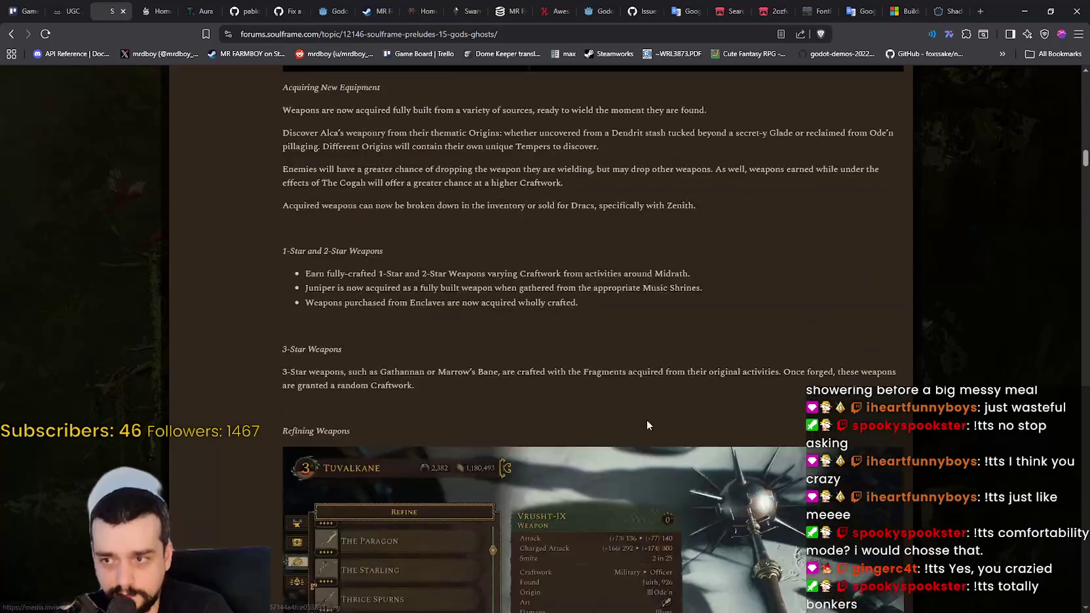
scroll(646, 420, "down", 3)
scroll(644, 399, "down", 15)
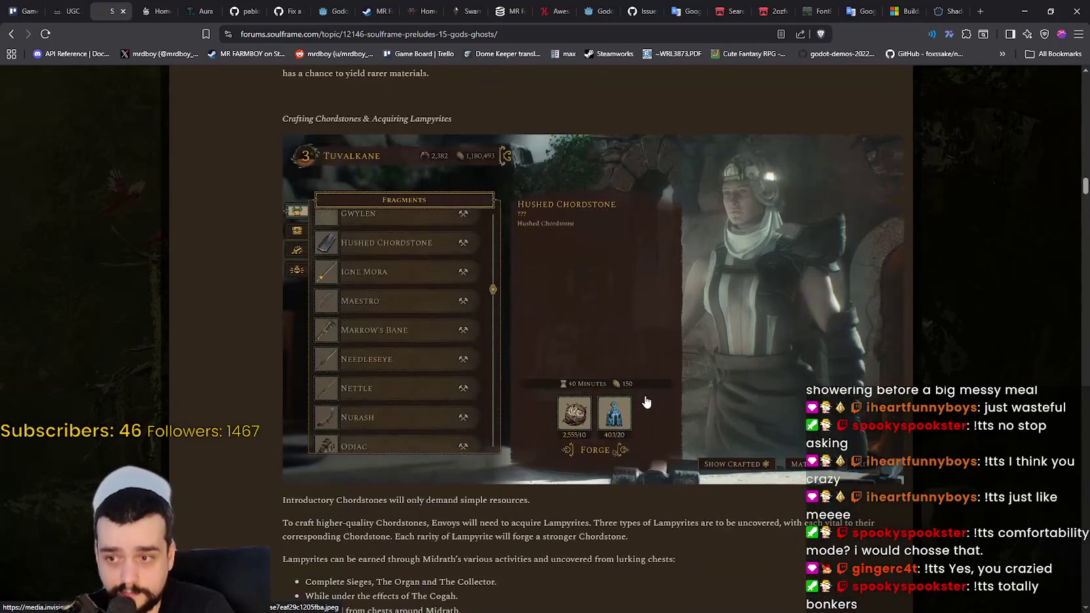
scroll(642, 390, "down", 4)
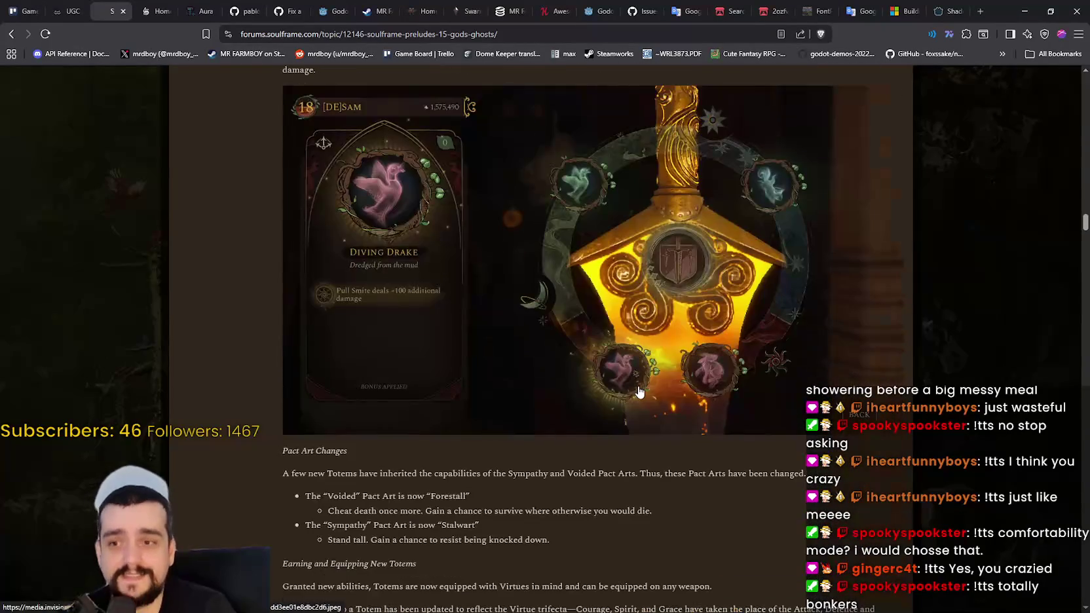
scroll(639, 392, "down", 20)
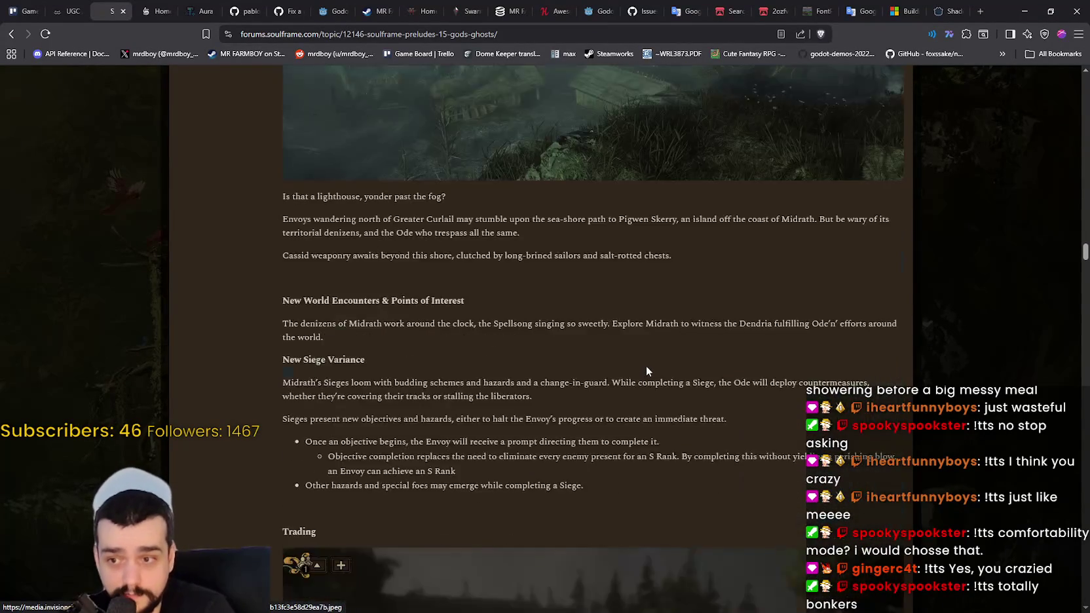
scroll(653, 363, "down", 2)
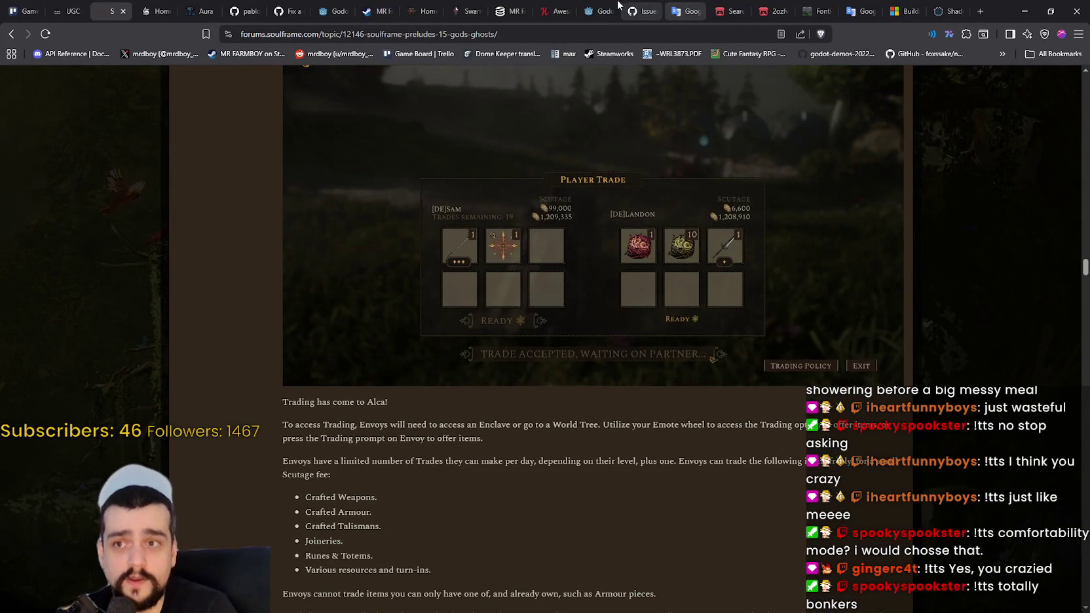
left_click(512, 10)
right_click(902, 259)
- Look at SteamDB player charts for Destiny 2, Marathon and ARC Raiders, then return to MR FARMBOY
left_click(1065, 337)
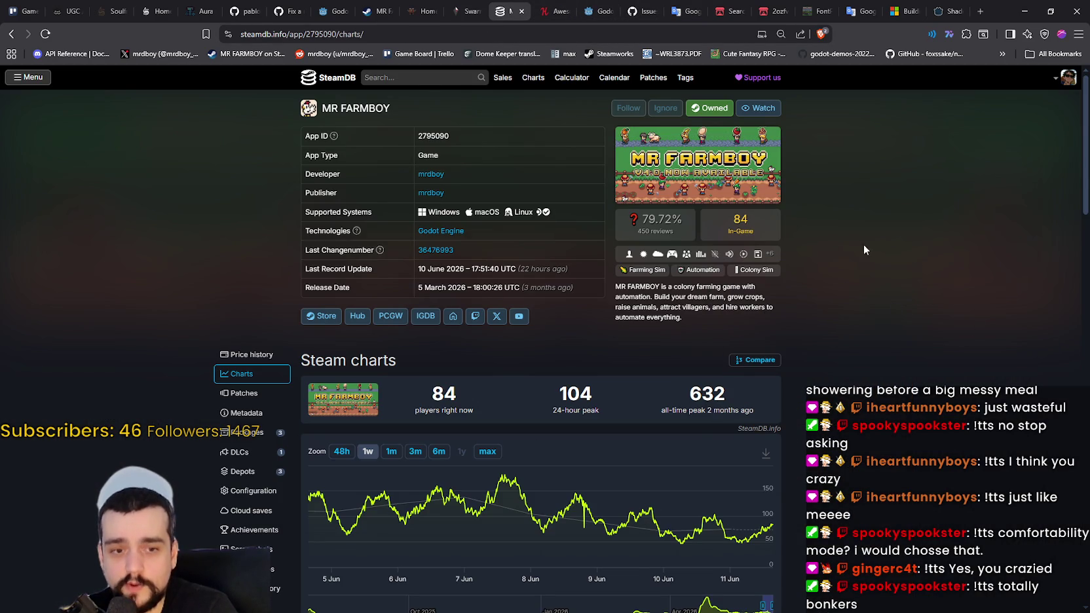
left_click(426, 77)
left_click(485, 139)
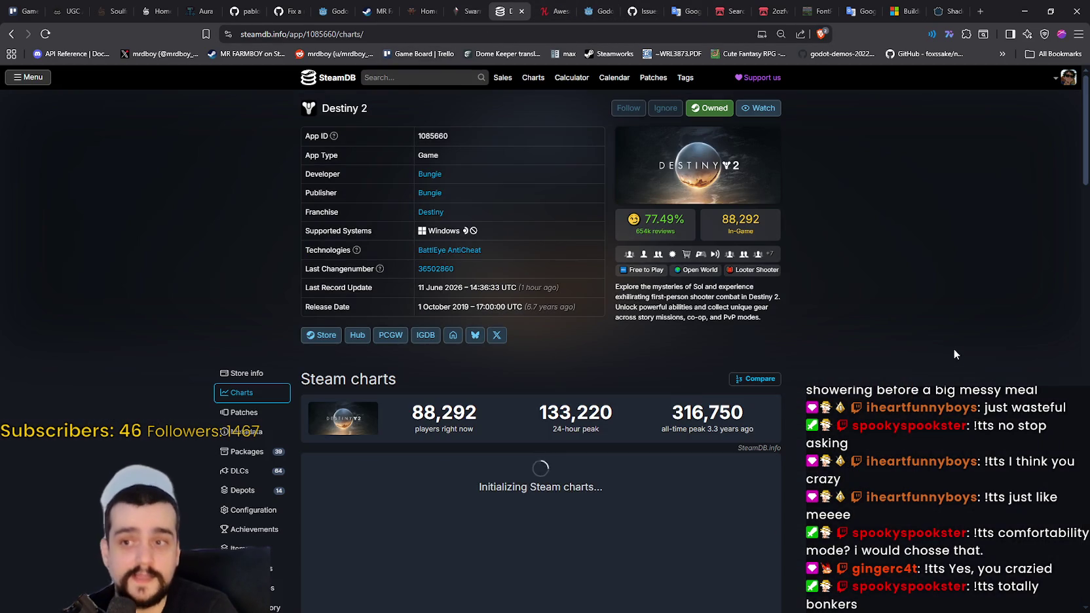
left_click(421, 81)
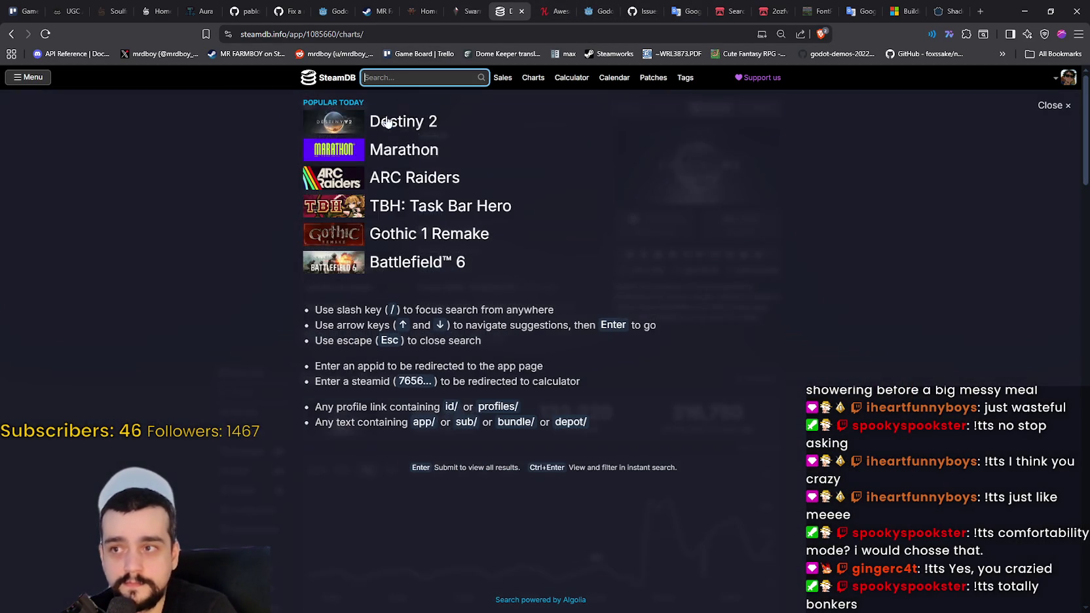
left_click(367, 150)
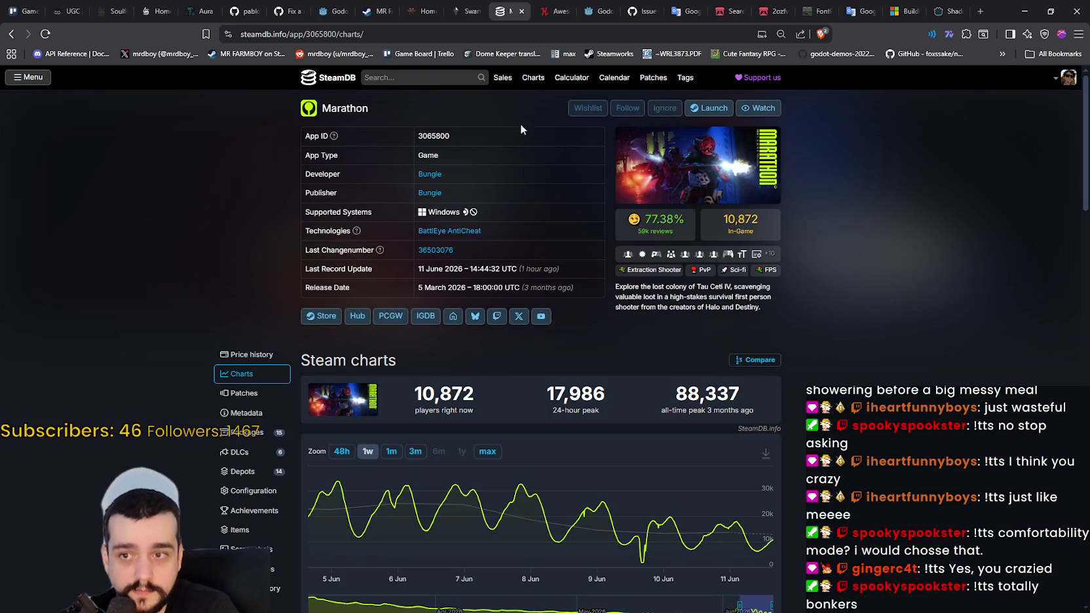
key("slash")
key("Down")
key("Down")
key("Down")
key("Return")
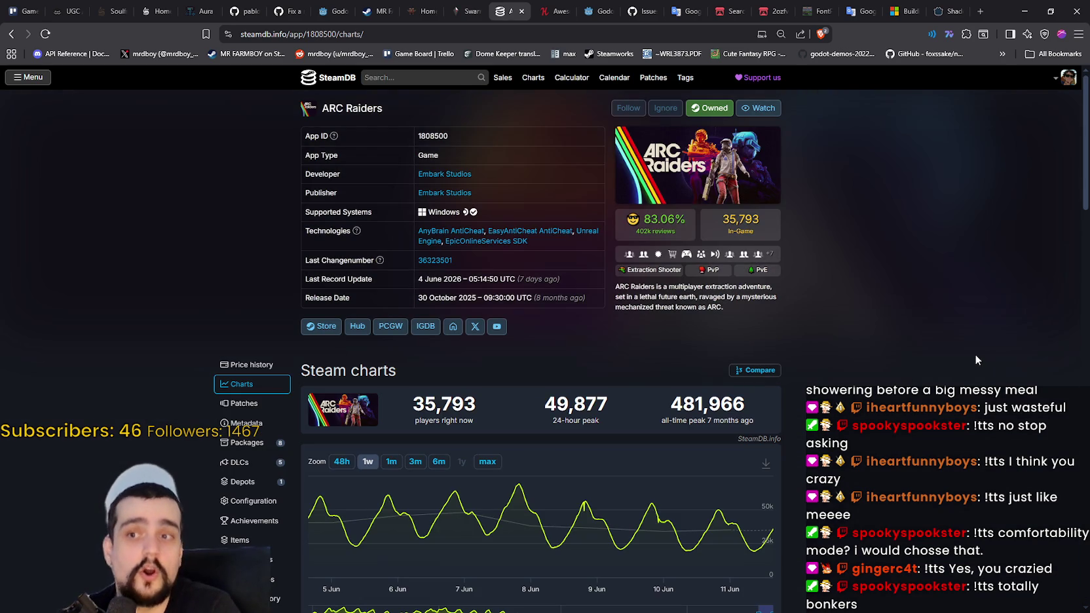
left_click(12, 34)
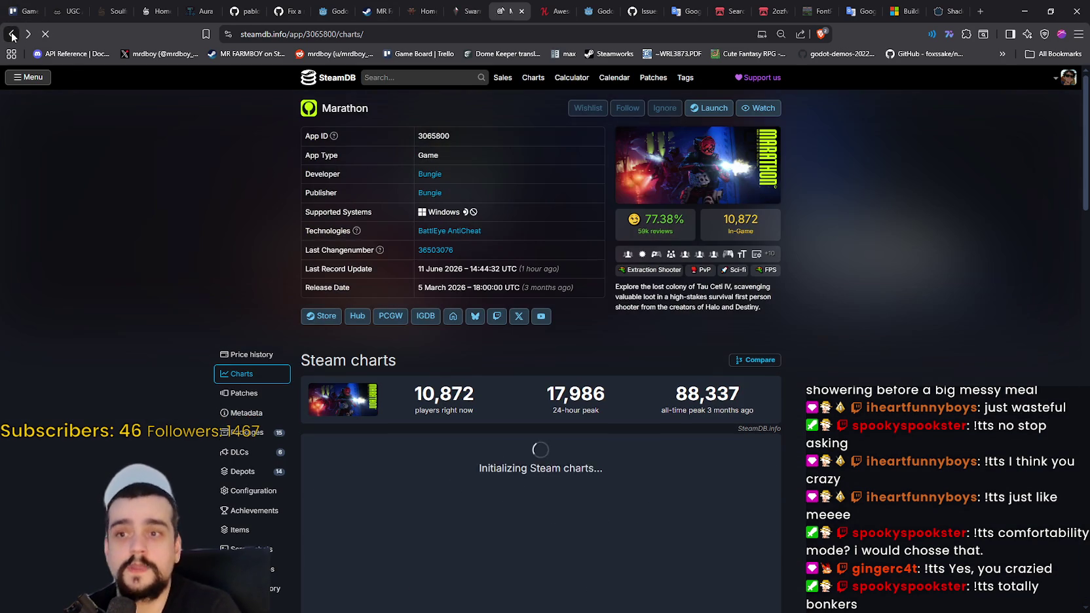
left_click(12, 33)
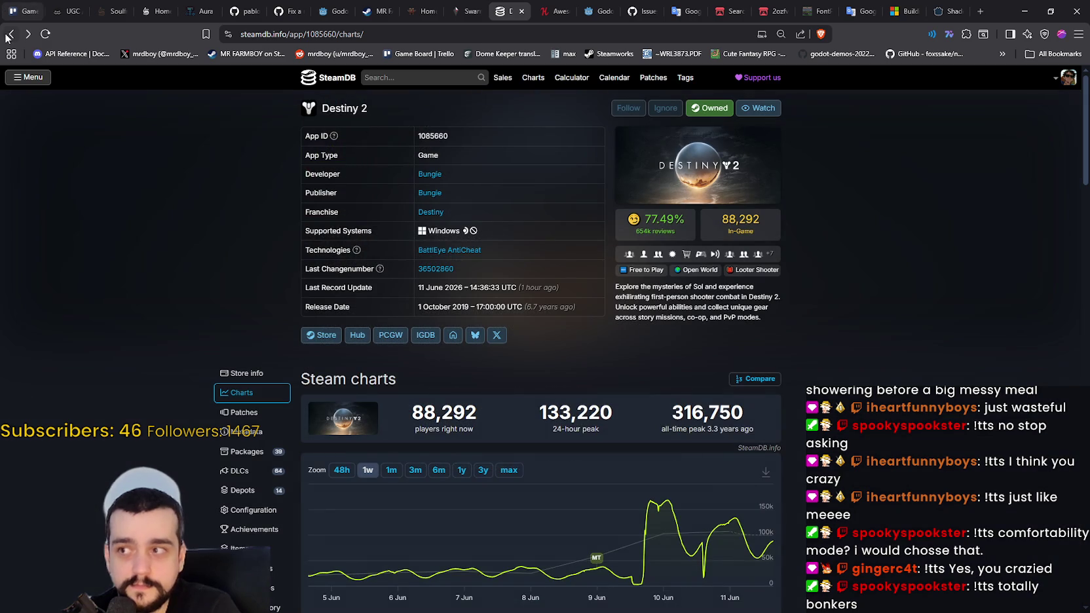
key("alt+Left")
left_click(1078, 309)
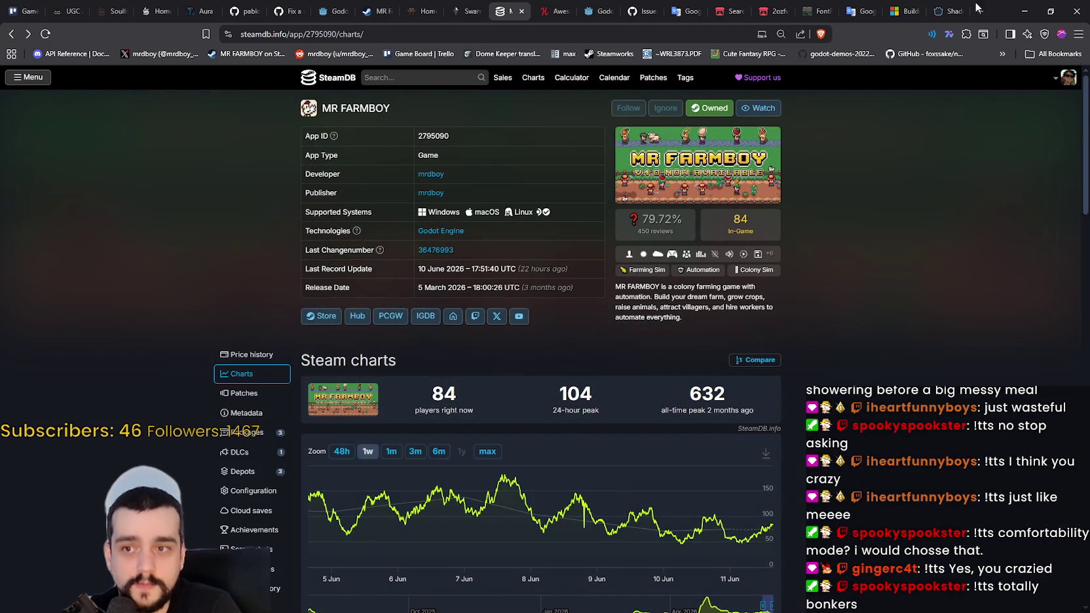
- Glance at app_config.gd in Godot, then search SteamDB for Warframe and open its page
left_click(1025, 11)
left_click(880, 274)
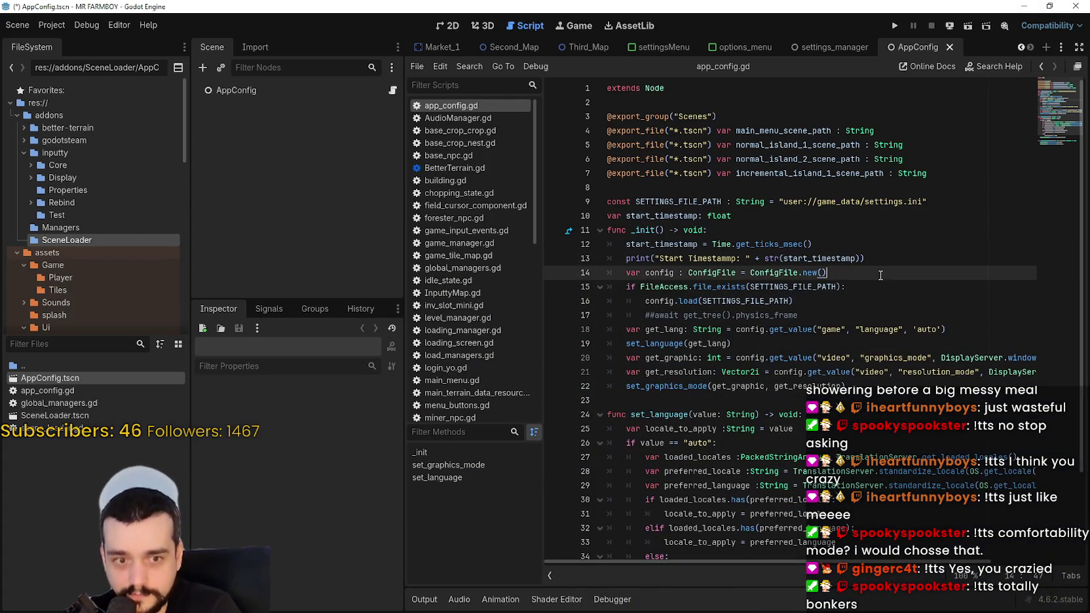
left_click(845, 313)
key("alt+Tab")
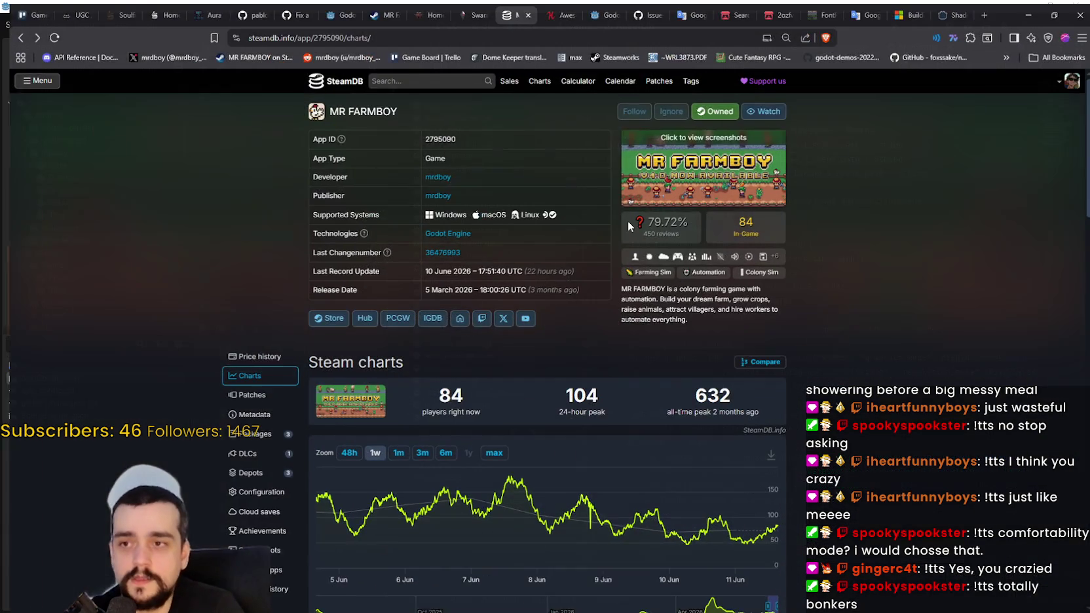
key("slash")
type("warfame")
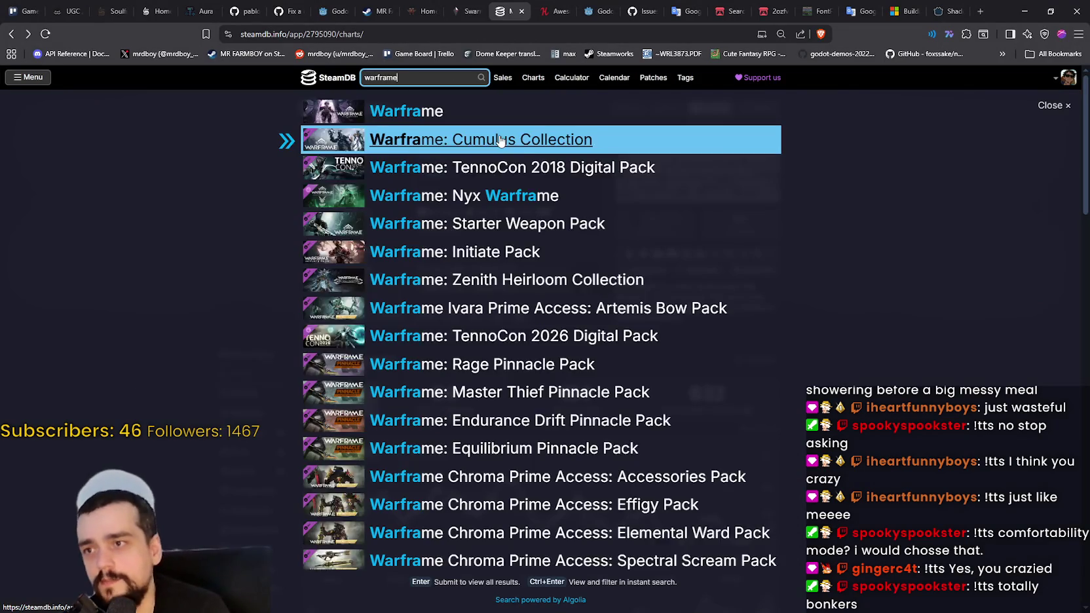
left_click(470, 118)
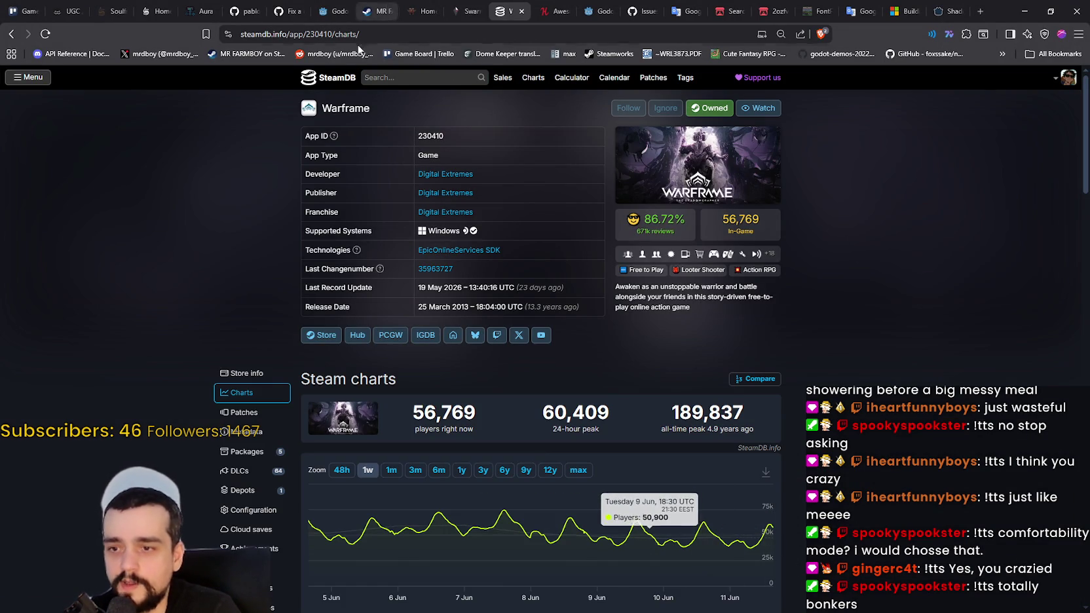
- Search for Path of Exile, view Path of Exile 2's three-month player counts, then return to app_config.gd
left_click(409, 79)
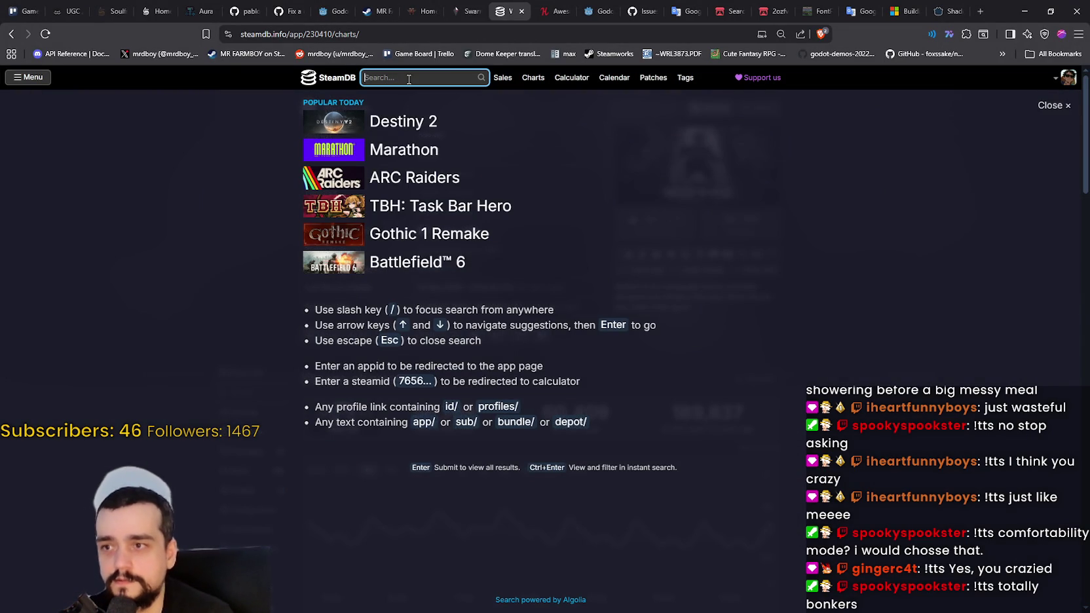
type("Path of exile")
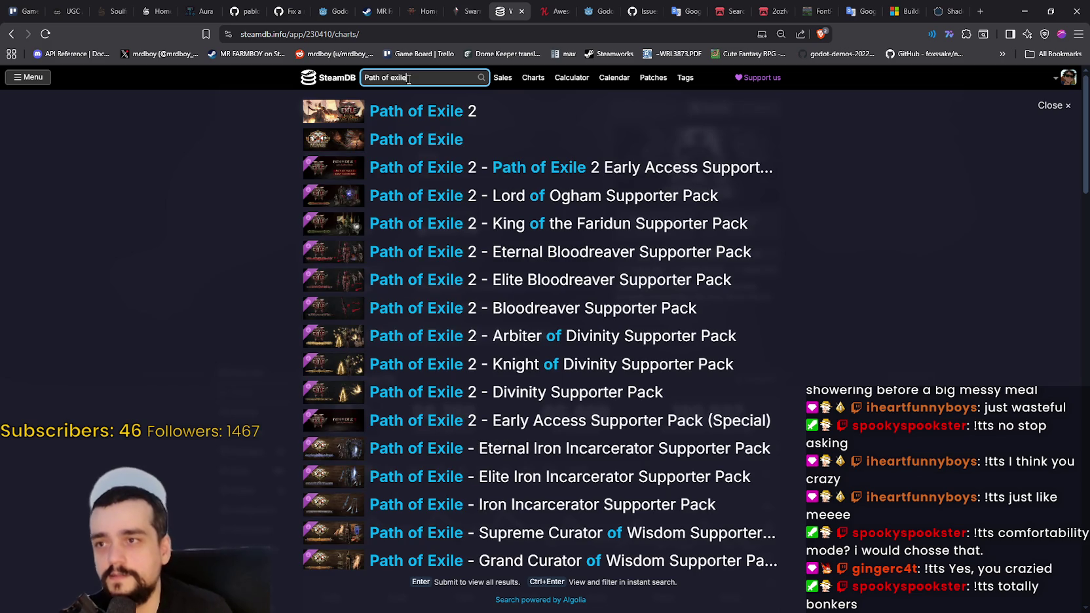
key("Down")
key("Return")
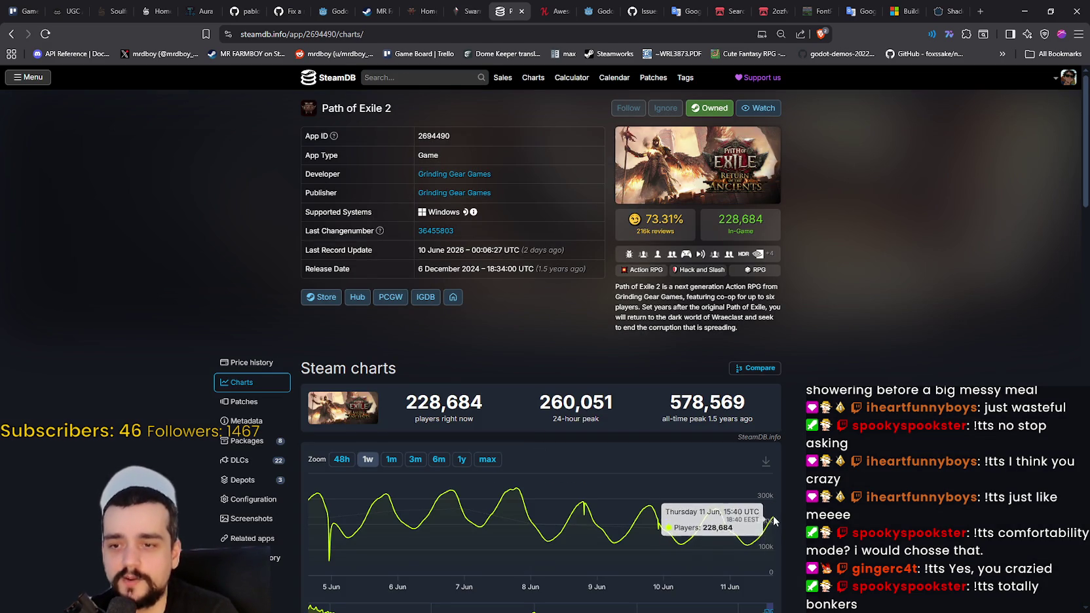
left_click(415, 459)
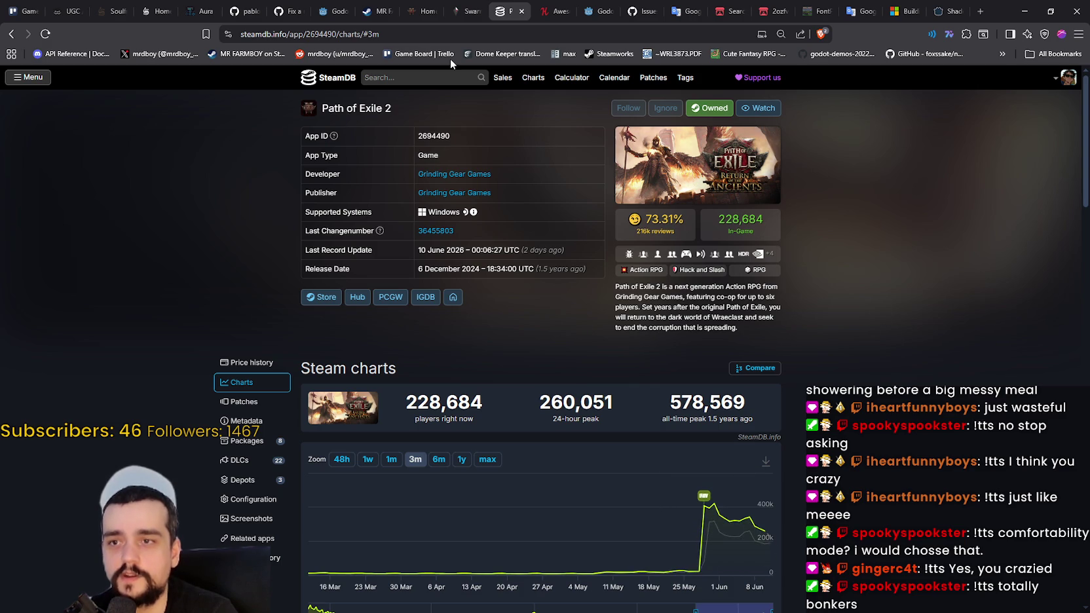
left_click(11, 33)
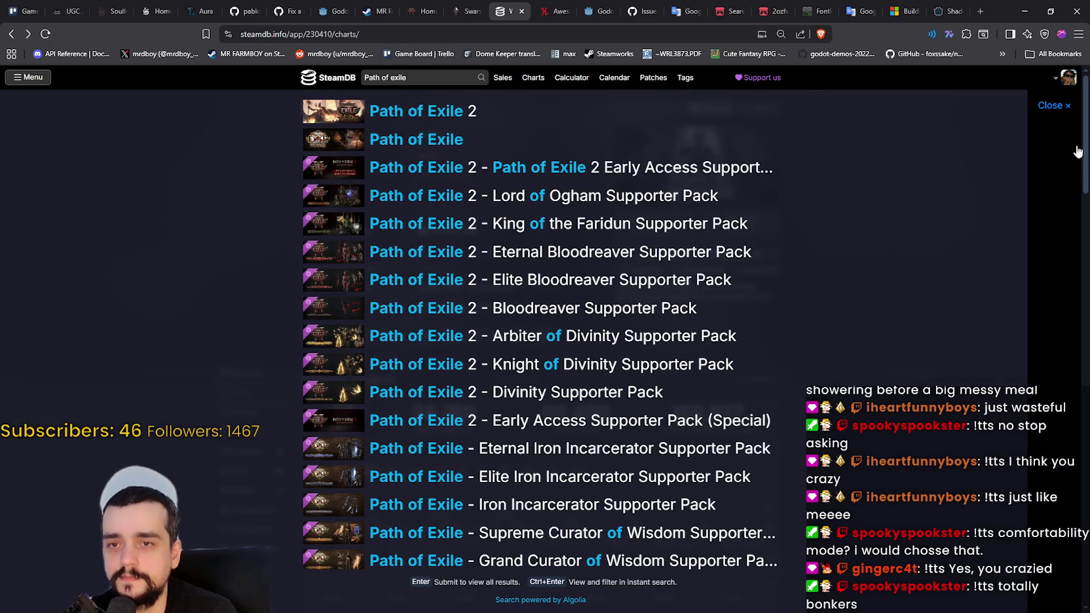
key("alt+Tab")
left_click(778, 190)
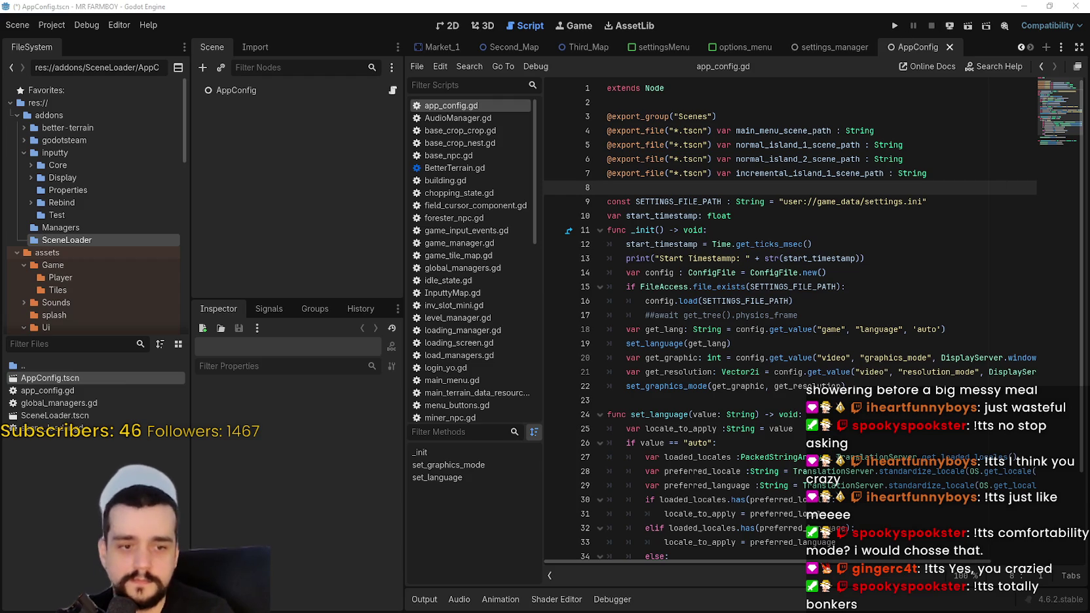
- Delete the saved settings.ini file from the game_data folder
right_click(367, 325)
left_click(343, 324)
right_click(344, 325)
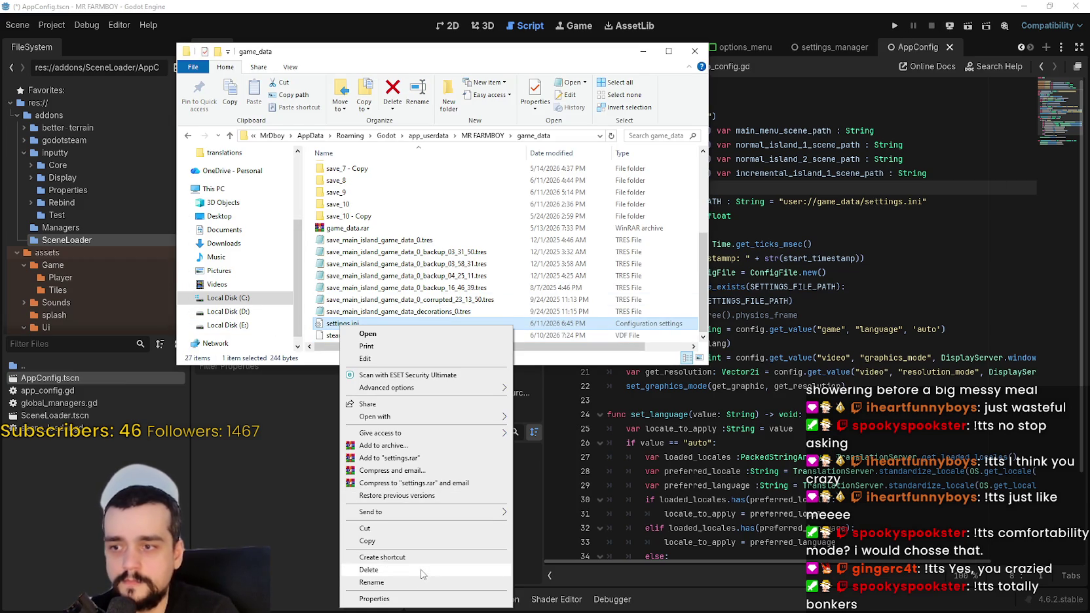
left_click(423, 577)
- Run MR FARMBOY from Godot and open the game's video options
left_click(830, 372)
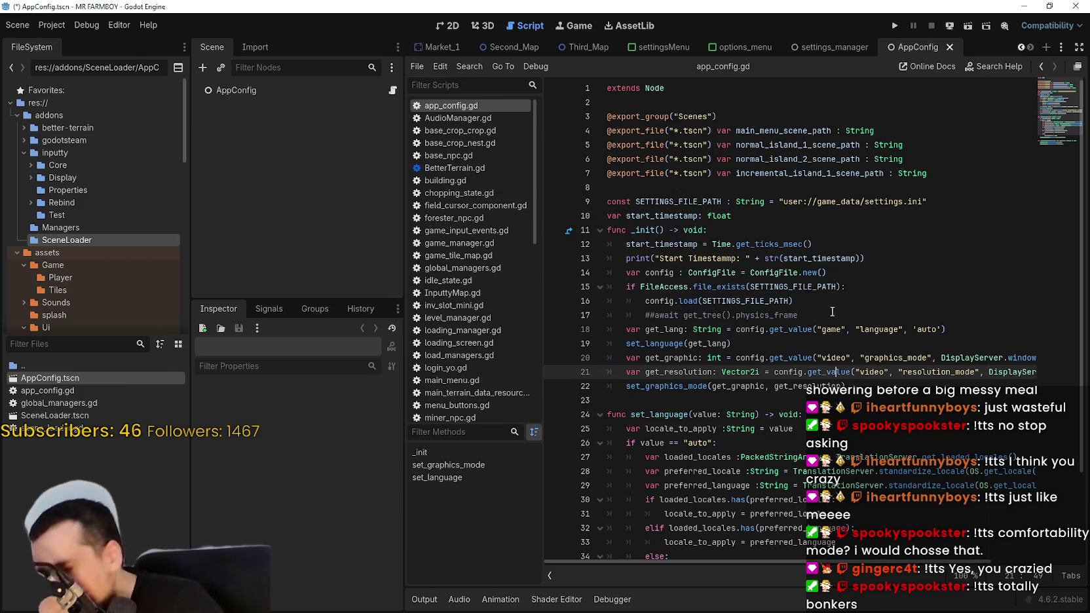
left_click(895, 25)
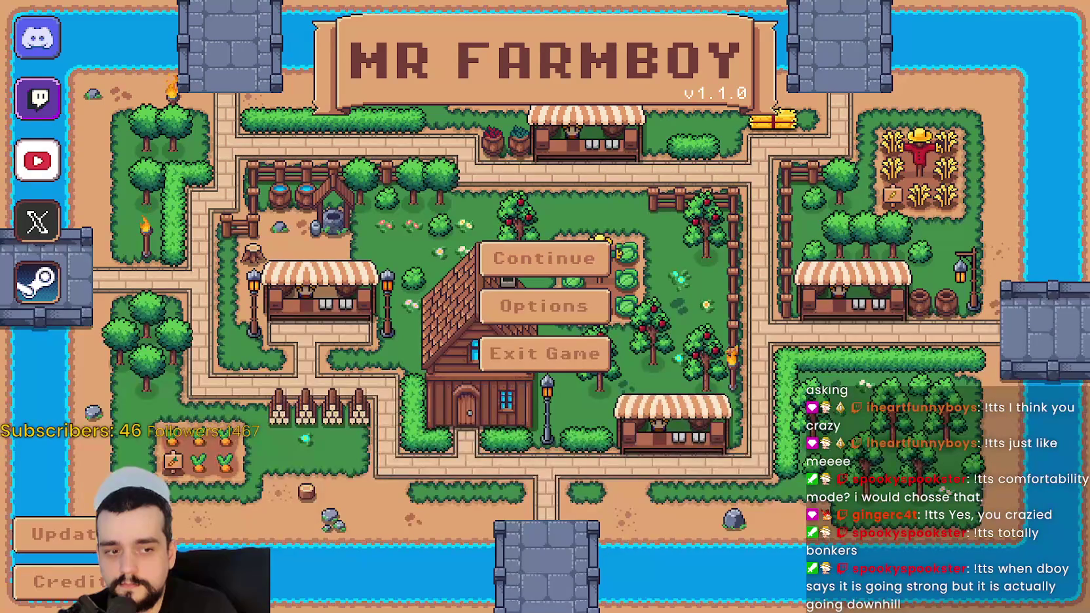
left_click(543, 306)
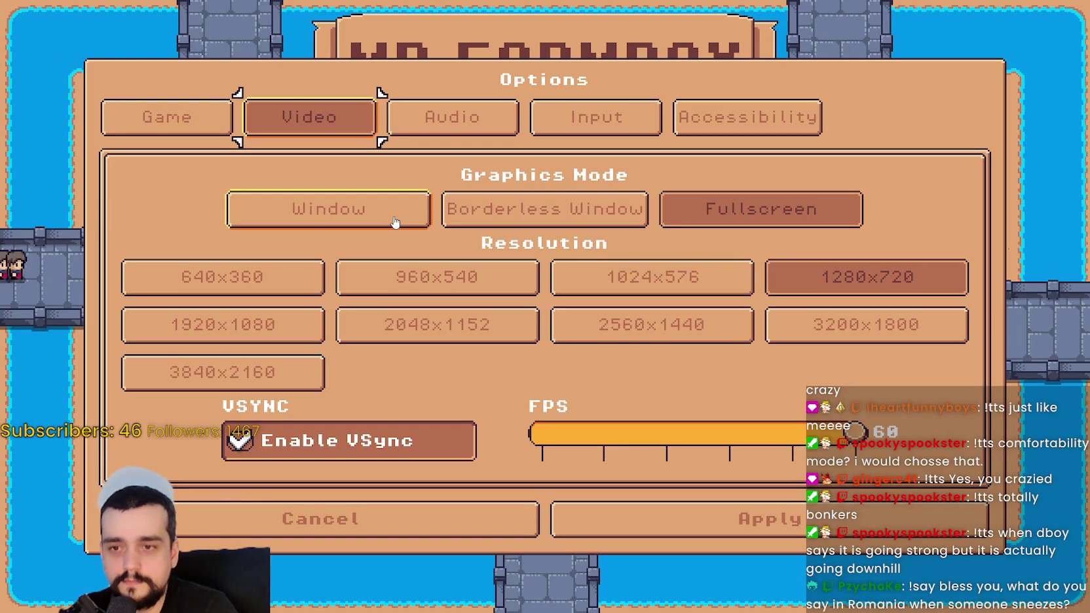
- Set the game's graphics mode to Window, close the options, and exit the game
left_click(395, 220)
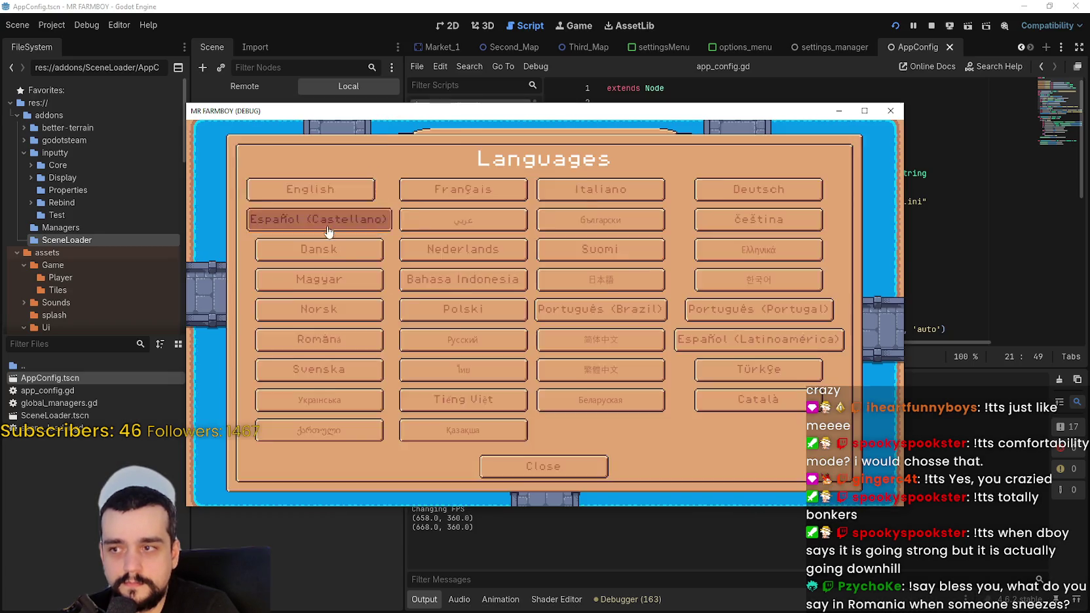
left_click(541, 464)
left_click(621, 446)
left_click(567, 355)
- Look over lines 8–11 of the script, then launch the project again
left_click(783, 288)
left_click(815, 219)
left_click(786, 188)
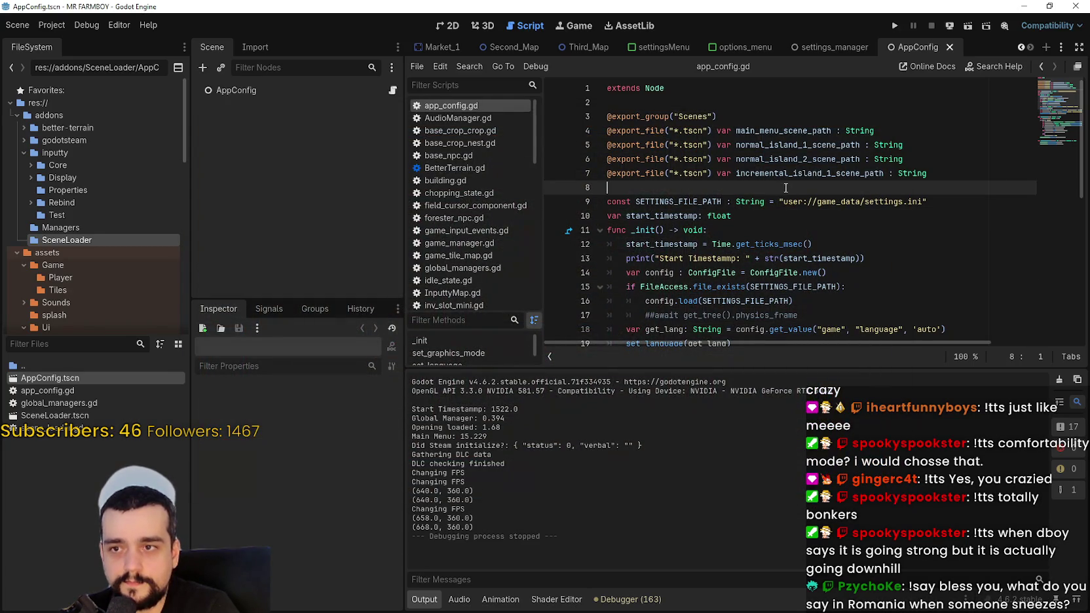
left_click(804, 234)
left_click(734, 188)
scroll(747, 306, "down", 5)
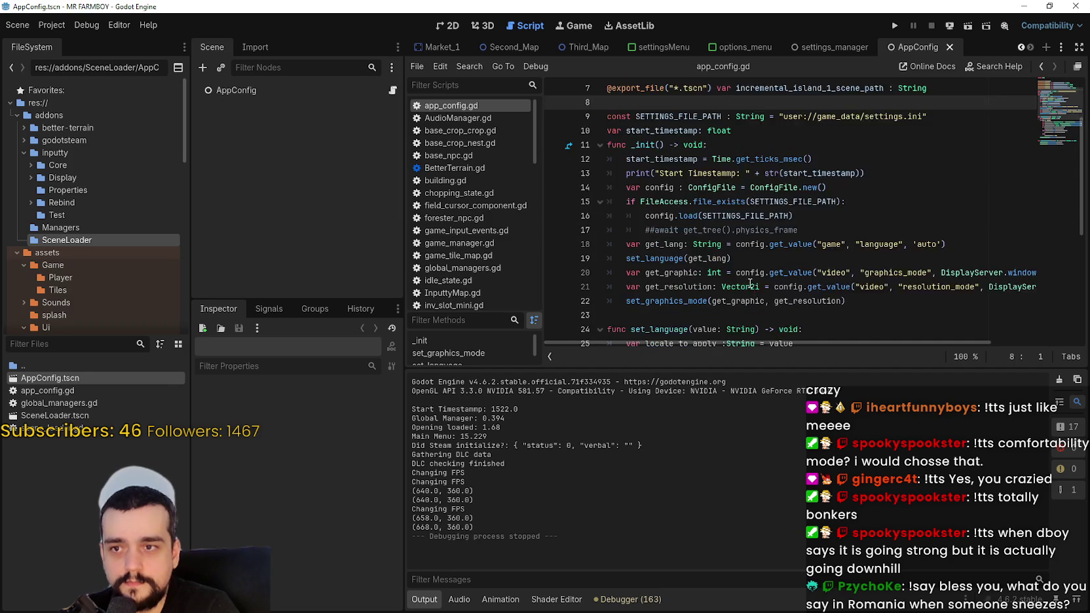
left_click(895, 26)
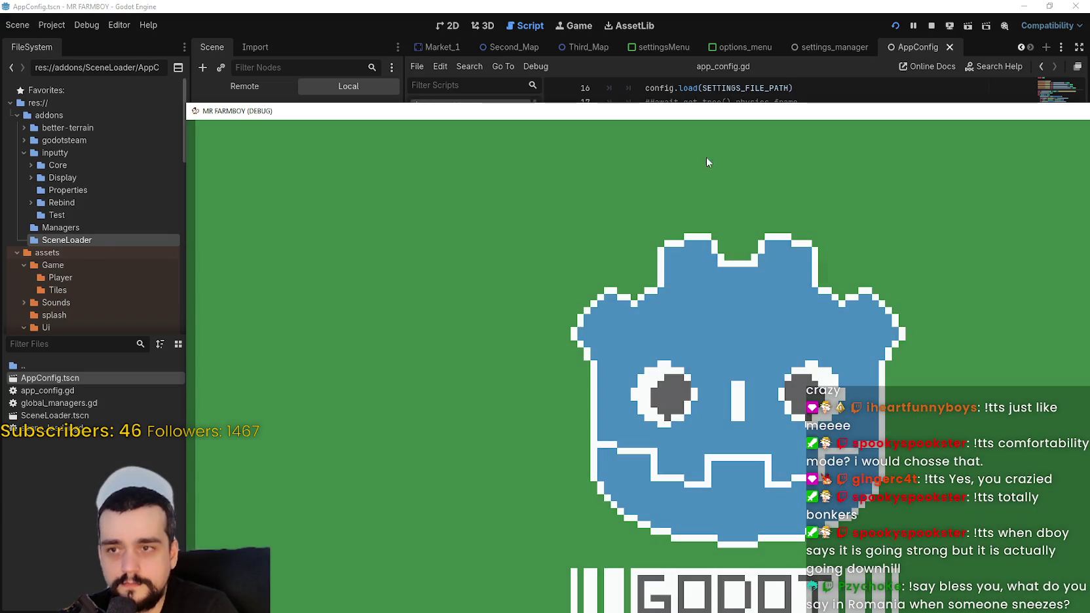
- Pick Ventana in Opciones > Video and check settings.ini records it in Notepad
left_click_drag(688, 114, 546, 27)
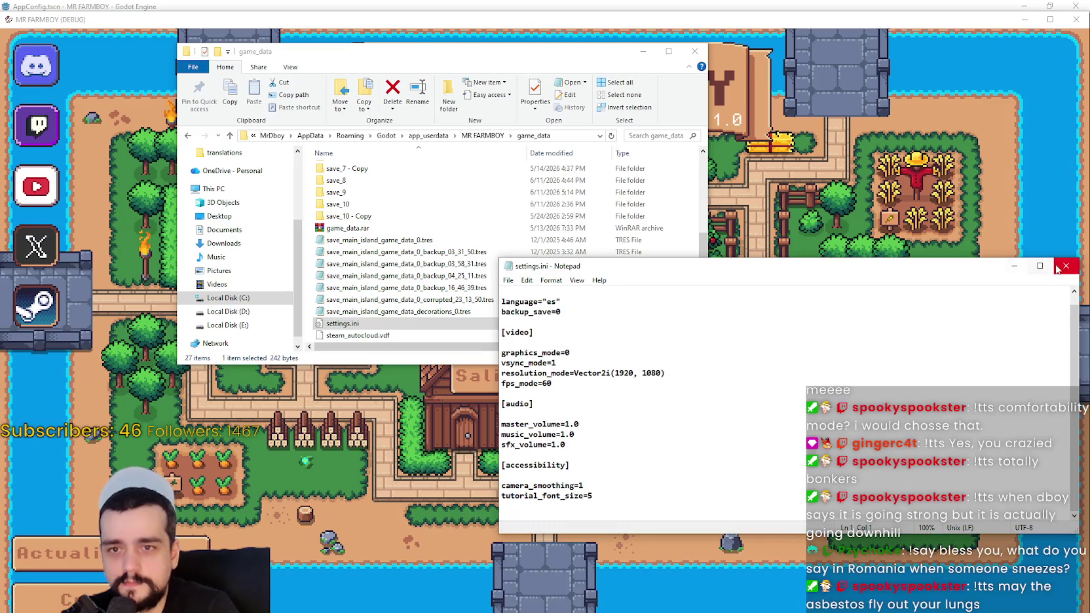
left_click(577, 314)
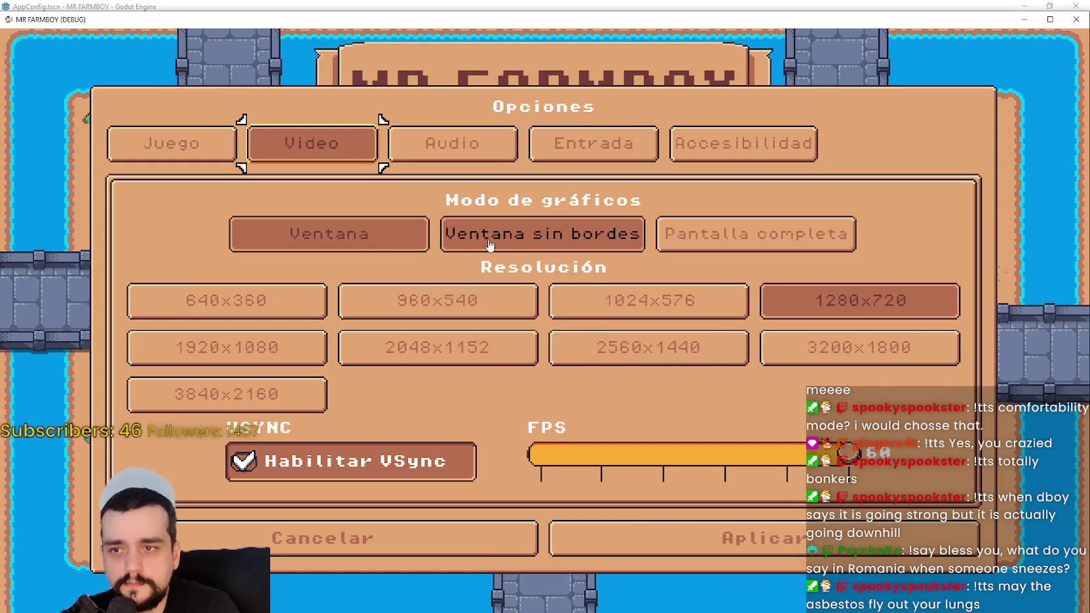
left_click(365, 239)
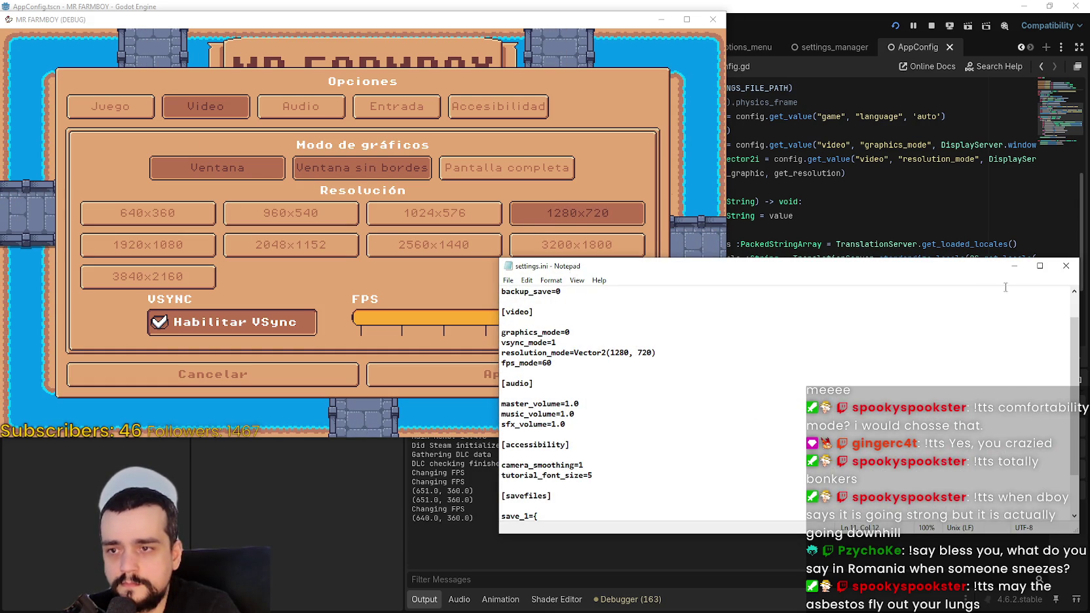
left_click(1066, 265)
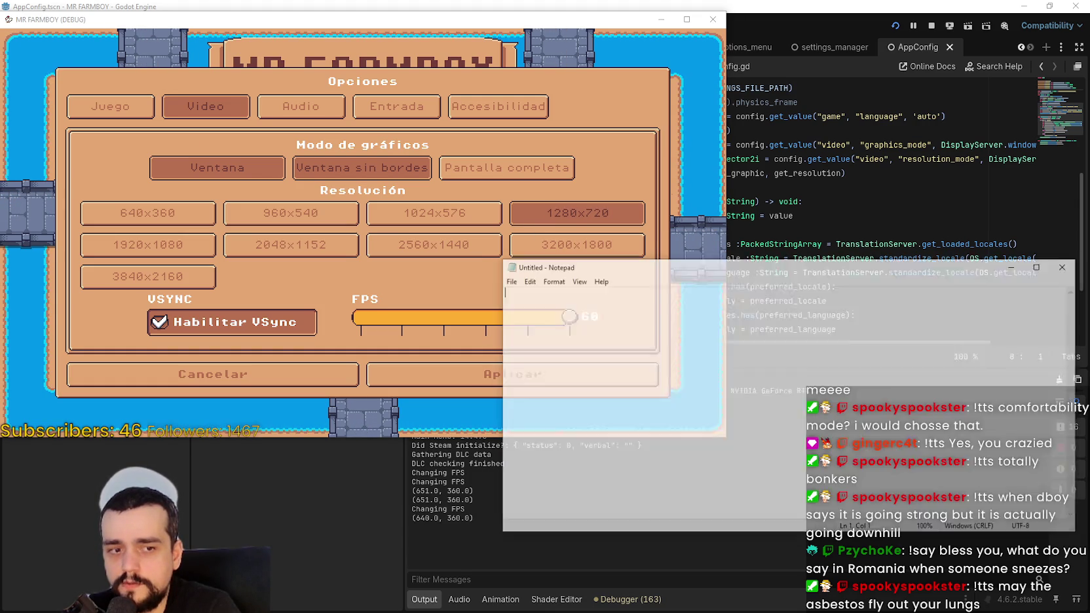
left_click(1066, 266)
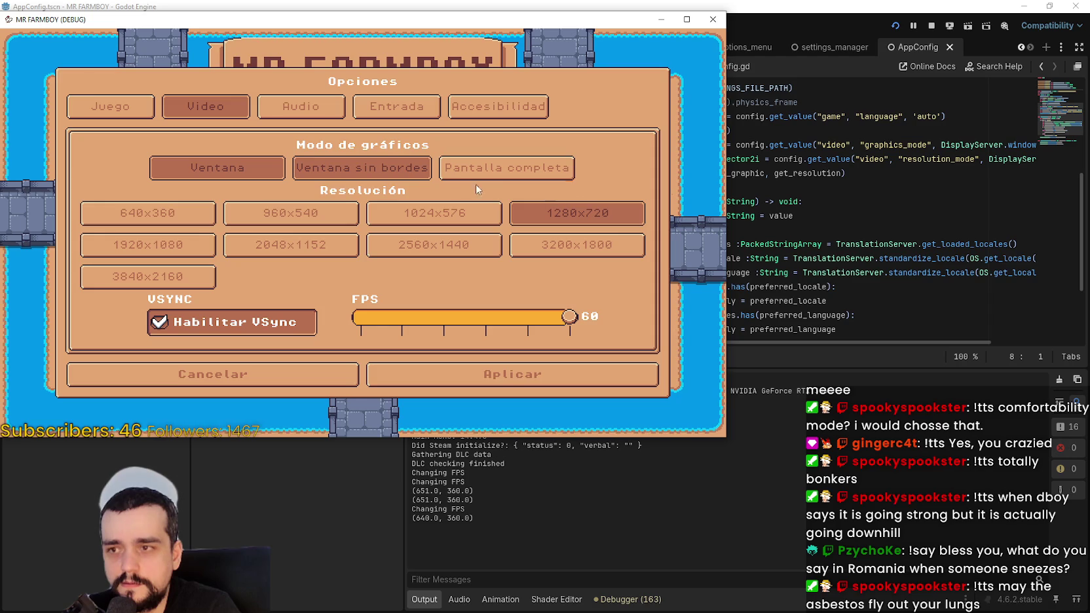
- Toggle borderless and back to Ventana, press Aplicar, quit, and relaunch the game windowed
left_click(382, 172)
left_click(373, 219)
left_click(546, 387)
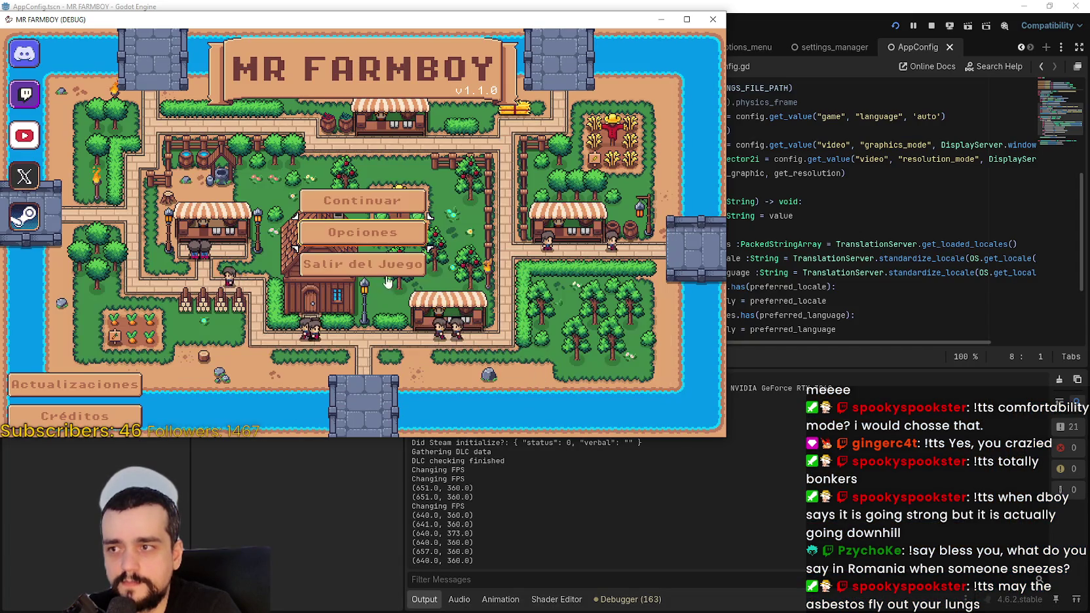
left_click(931, 26)
left_click(896, 28)
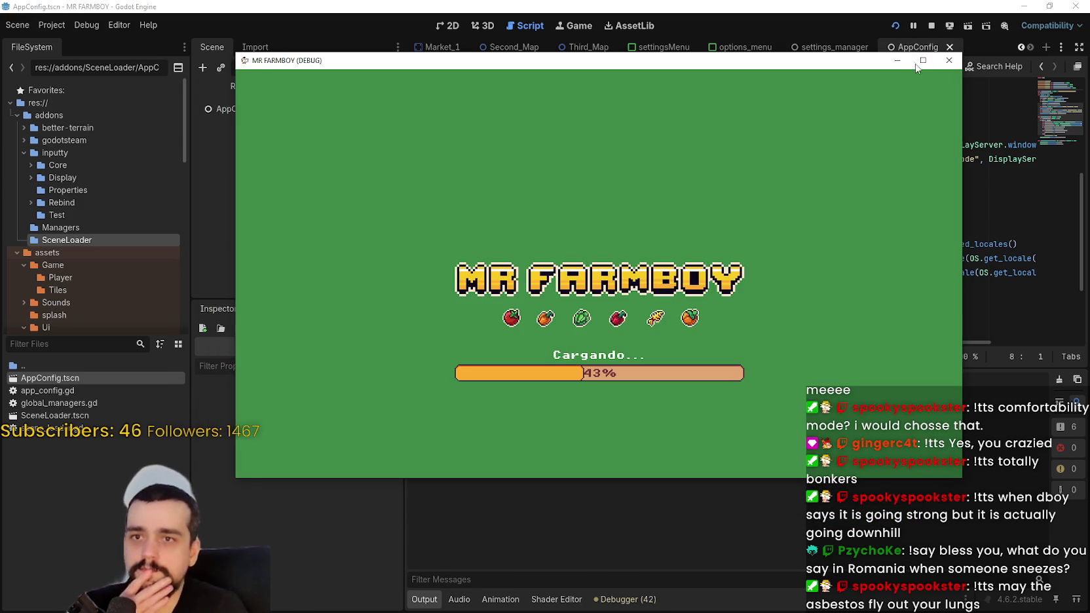
left_click(918, 62)
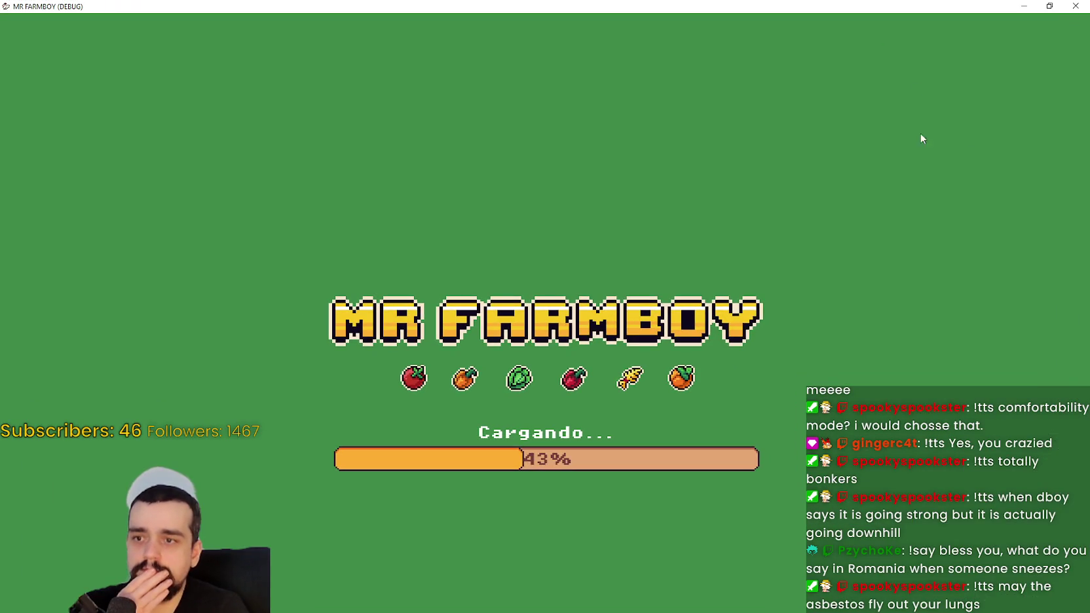
left_click(1050, 8)
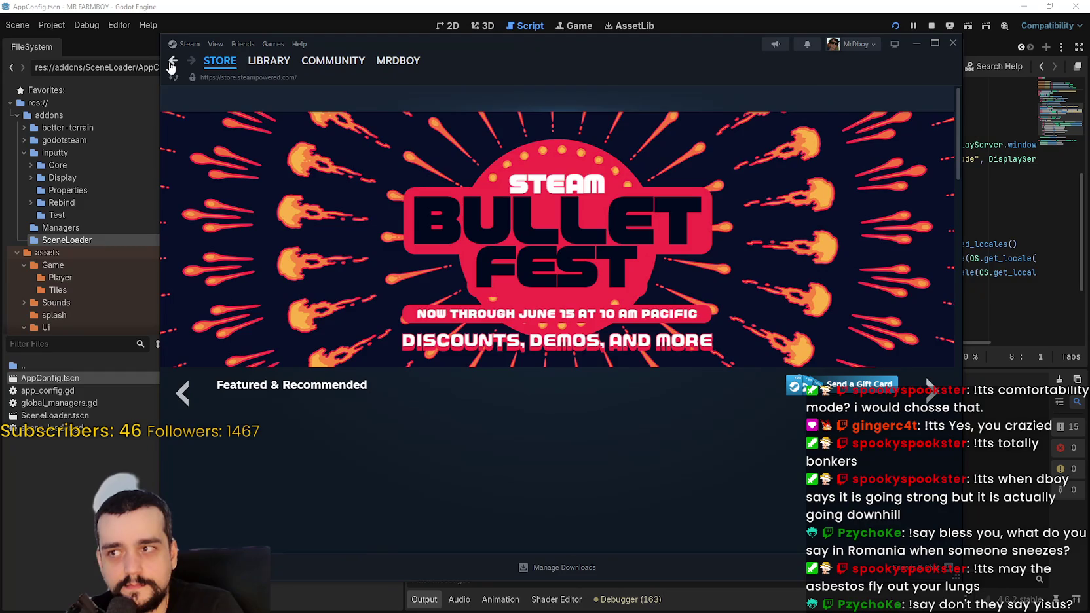
- Browse the Destiny 2 community page and select the 55.1 hrs on record text
left_click(171, 62)
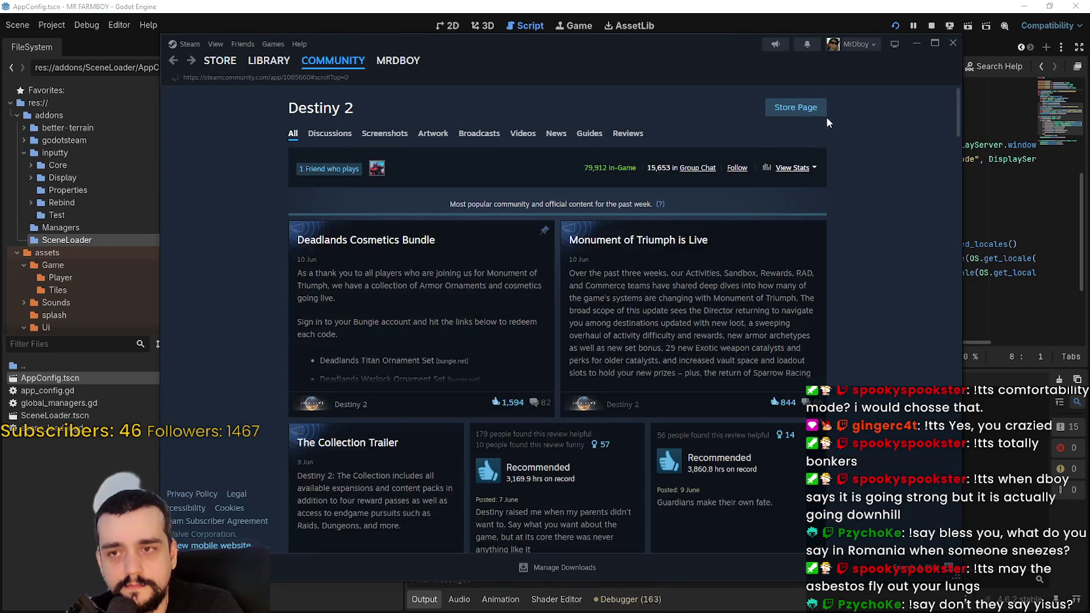
scroll(538, 454, "down", 10)
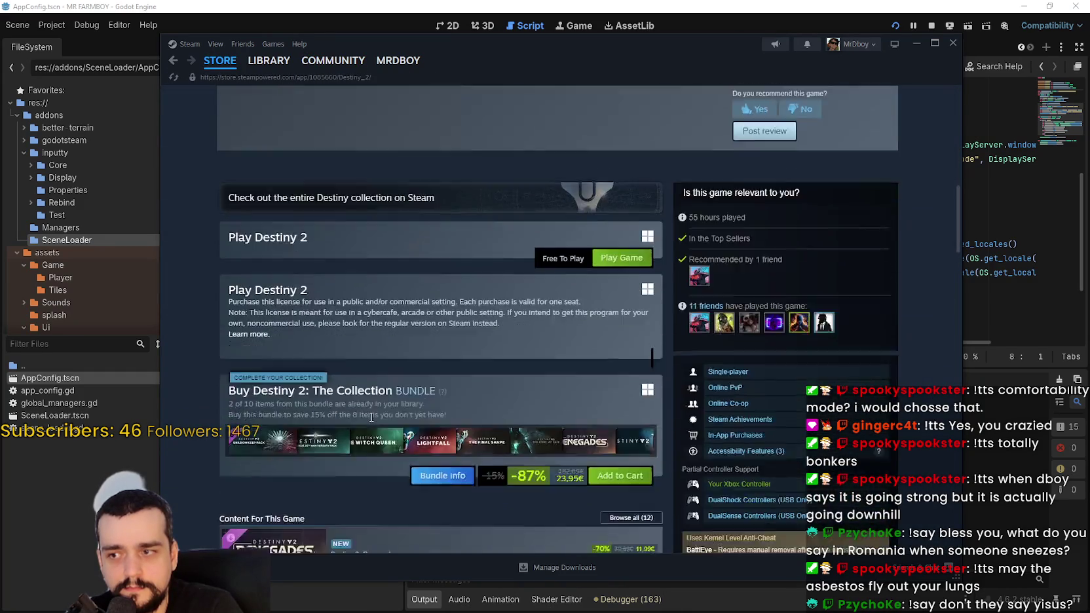
scroll(371, 417, "down", 3)
left_click_drag(231, 179, 615, 211)
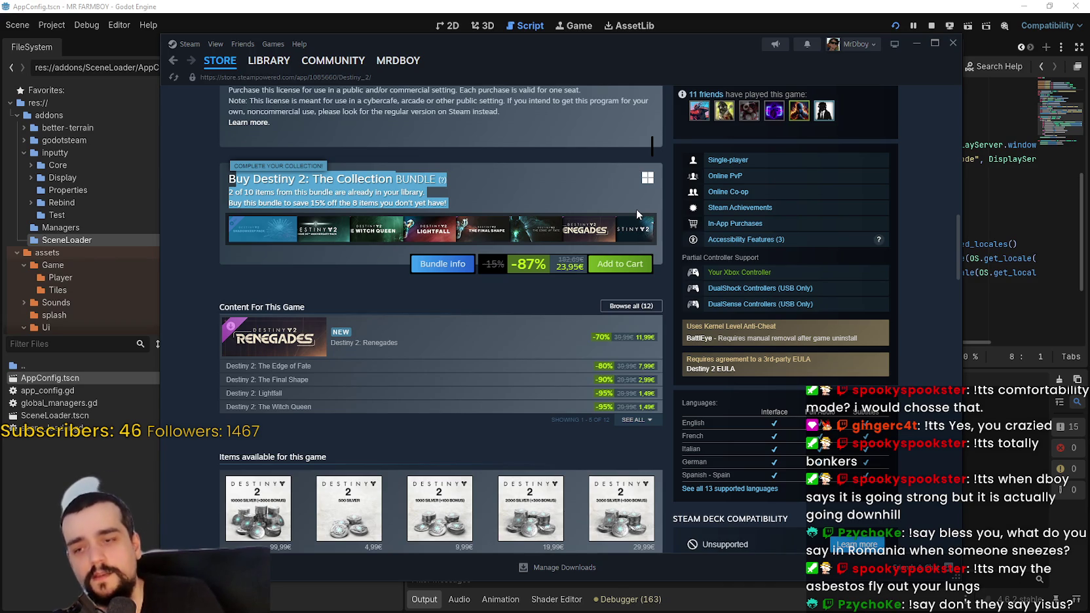
scroll(532, 273, "up", 6)
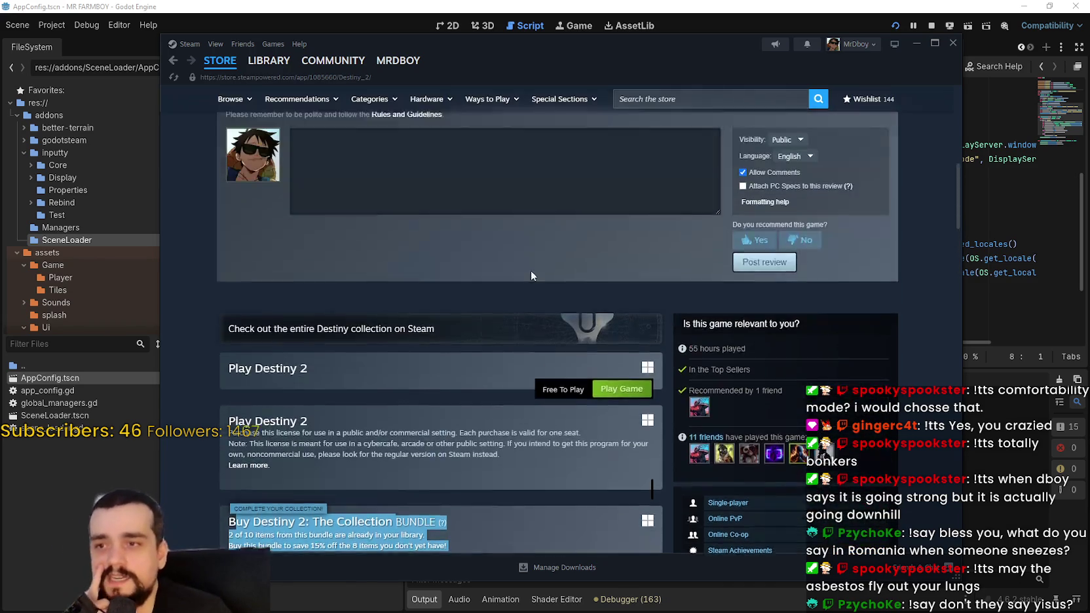
scroll(427, 313, "up", 3)
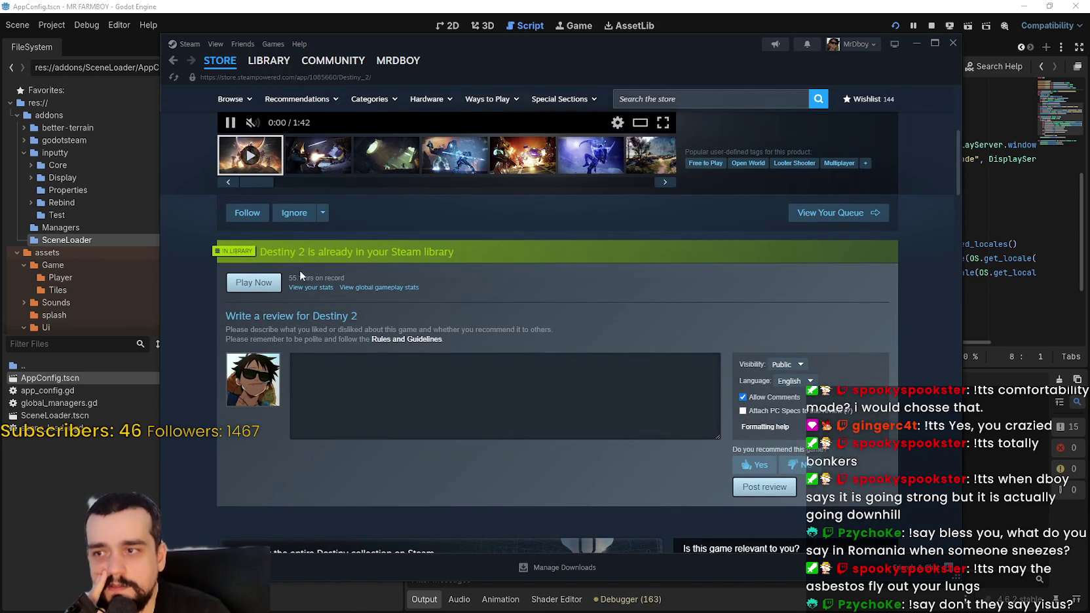
left_click_drag(288, 278, 375, 272)
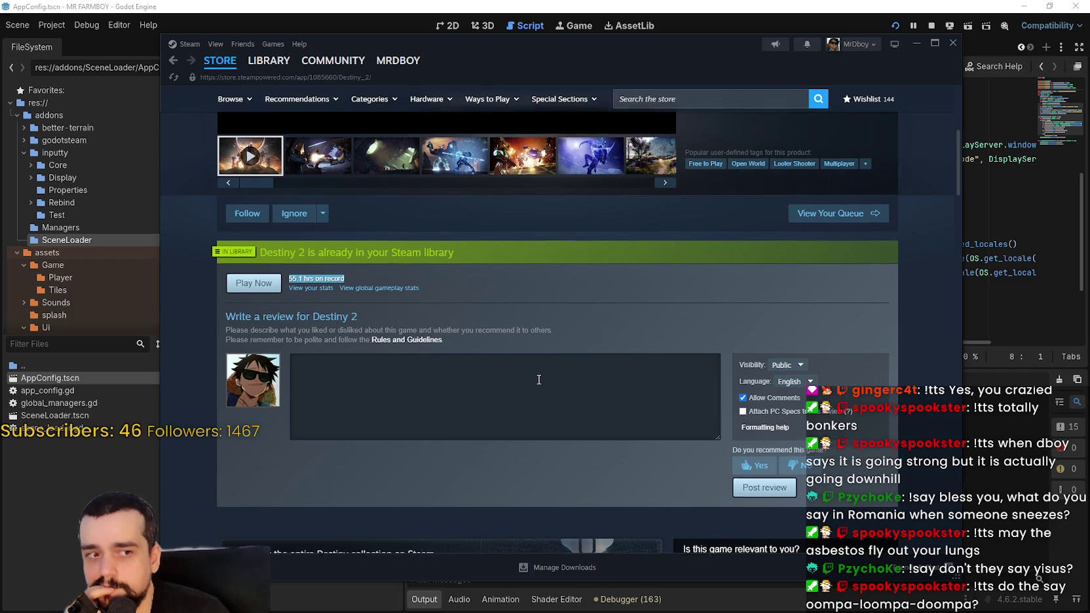
scroll(535, 379, "up", 4)
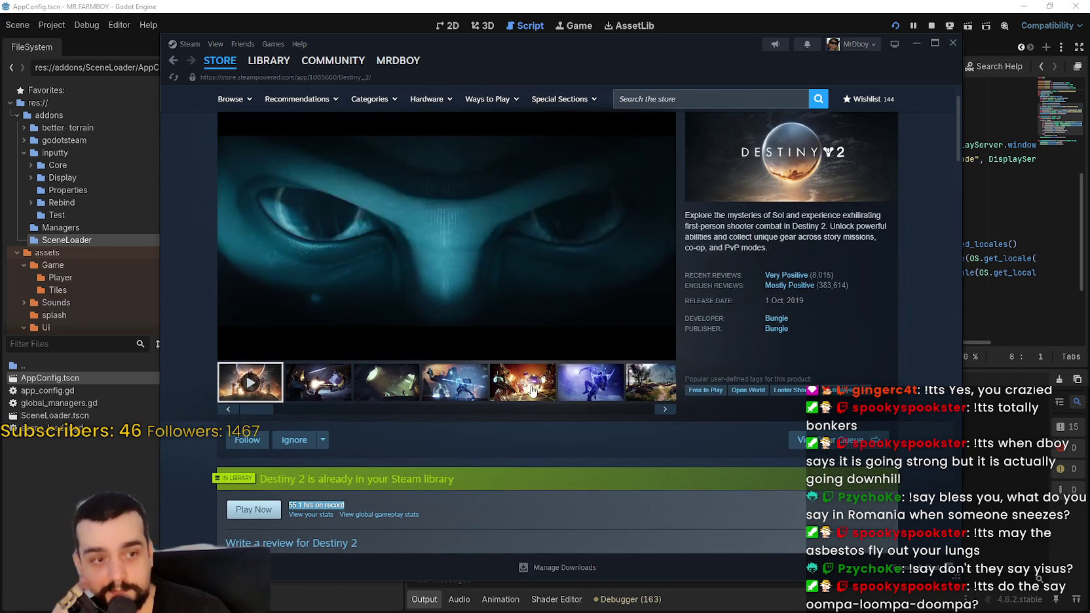
- View the fourth and fifth gallery screenshots, then minimize the Steam window
left_click(463, 379)
scroll(755, 478, "down", 2)
scroll(500, 511, "down", 2)
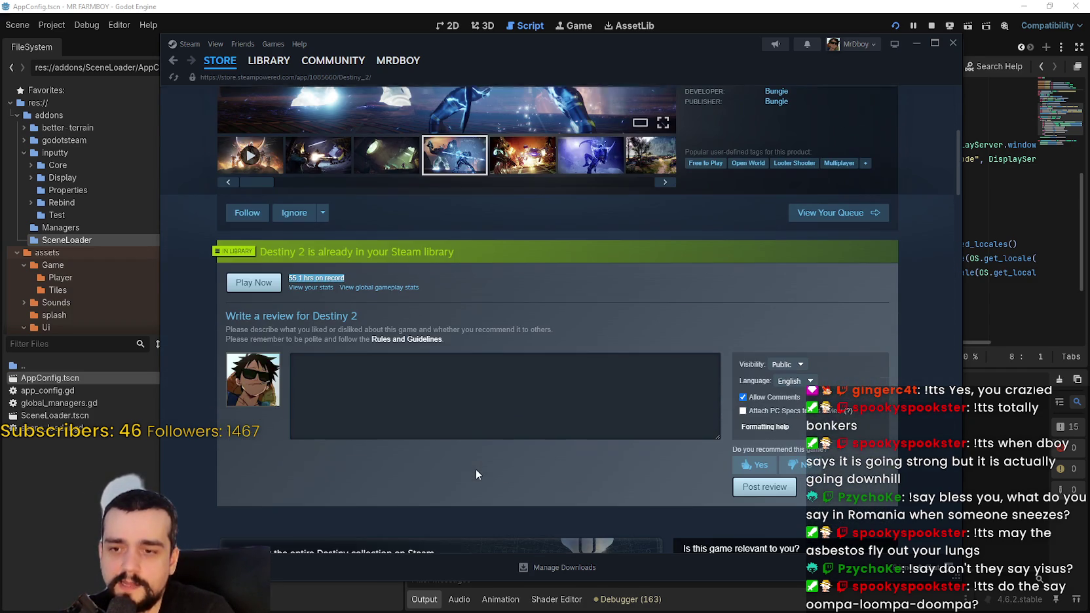
scroll(488, 412, "up", 1)
scroll(485, 415, "up", 2)
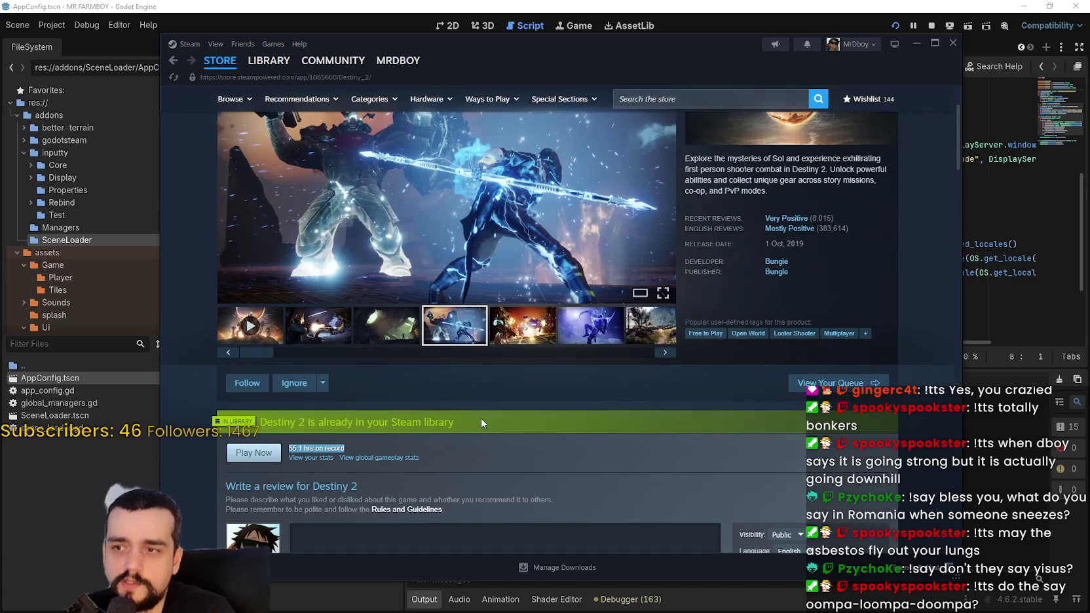
scroll(481, 410, "up", 2)
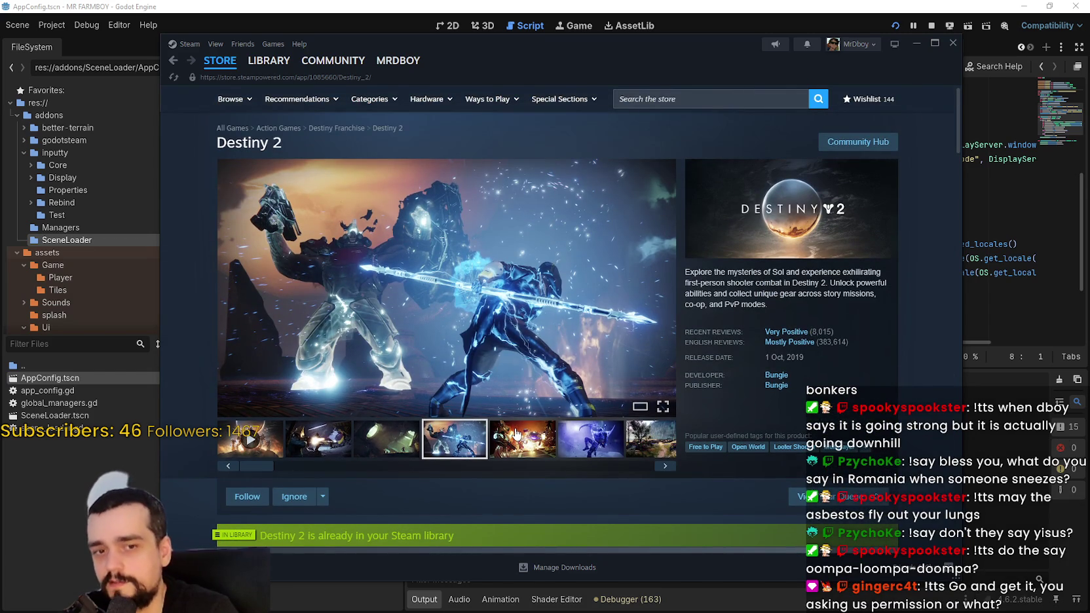
left_click(516, 434)
scroll(485, 405, "down", 4)
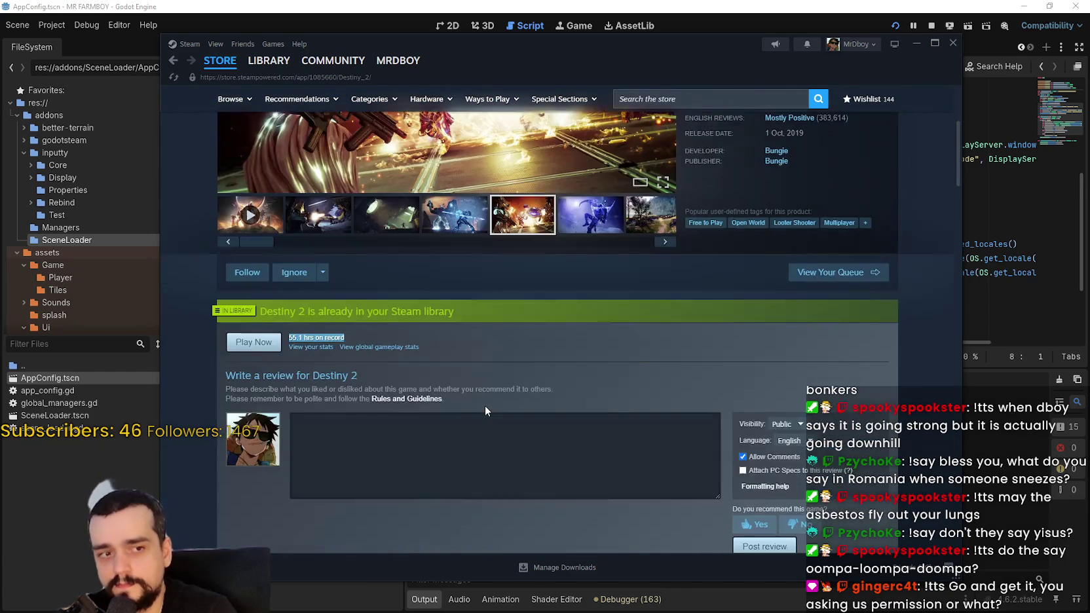
scroll(486, 411, "down", 10)
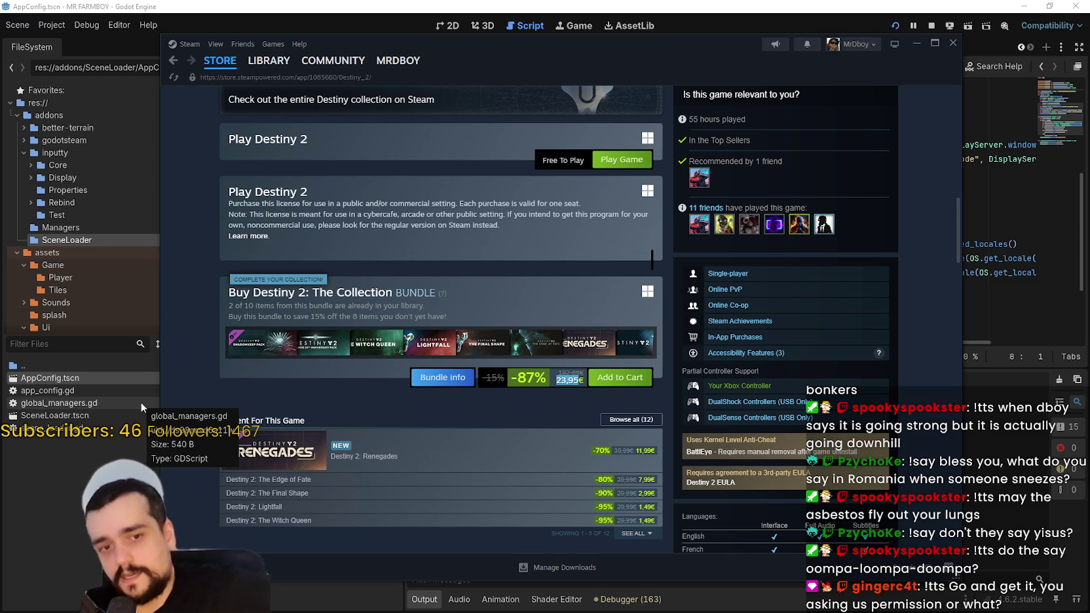
scroll(491, 360, "up", 10)
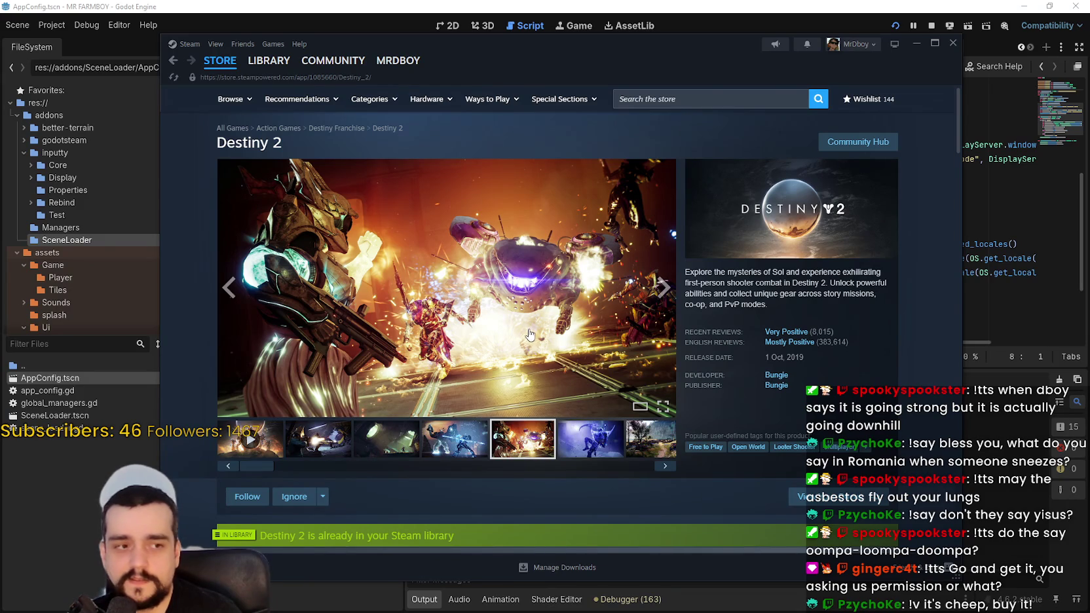
scroll(524, 302, "down", 15)
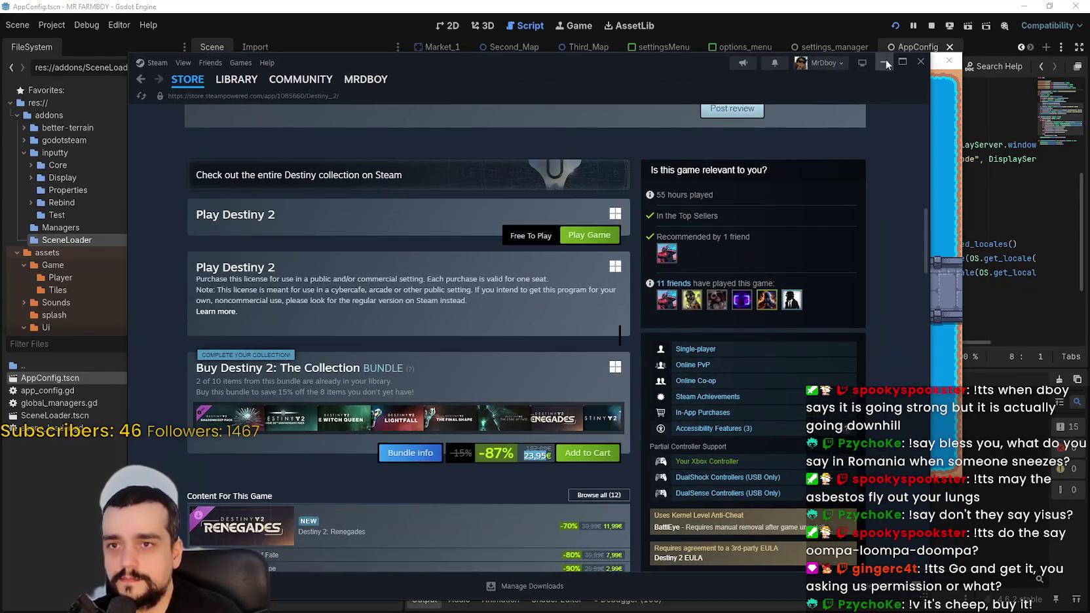
left_click(886, 60)
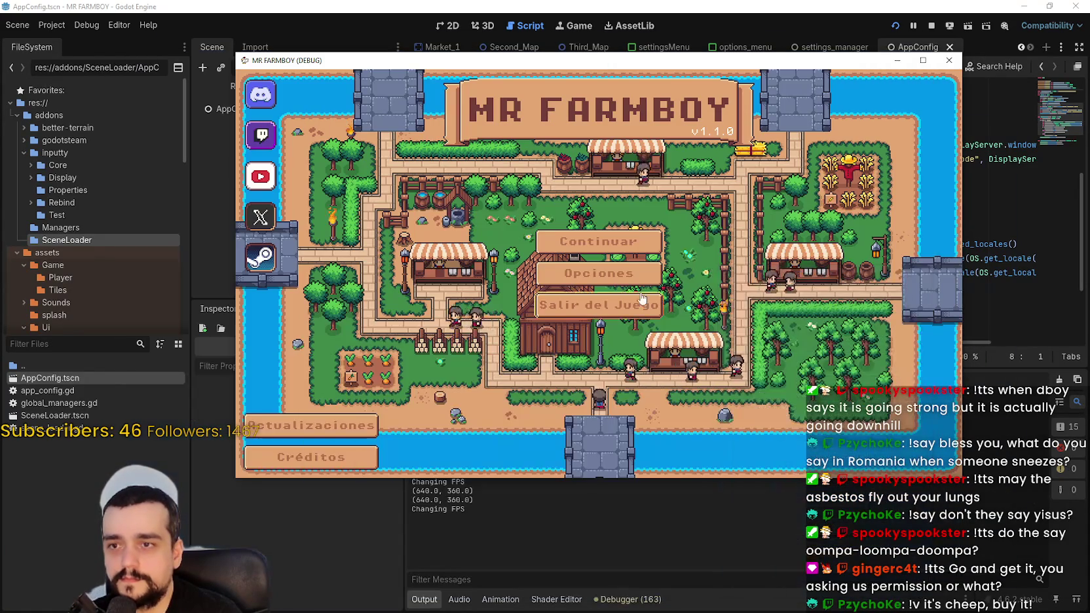
- Show the debugger's script warnings beside lines 27–28 of app_config.gd and quit MR FARMBOY
left_click(635, 598)
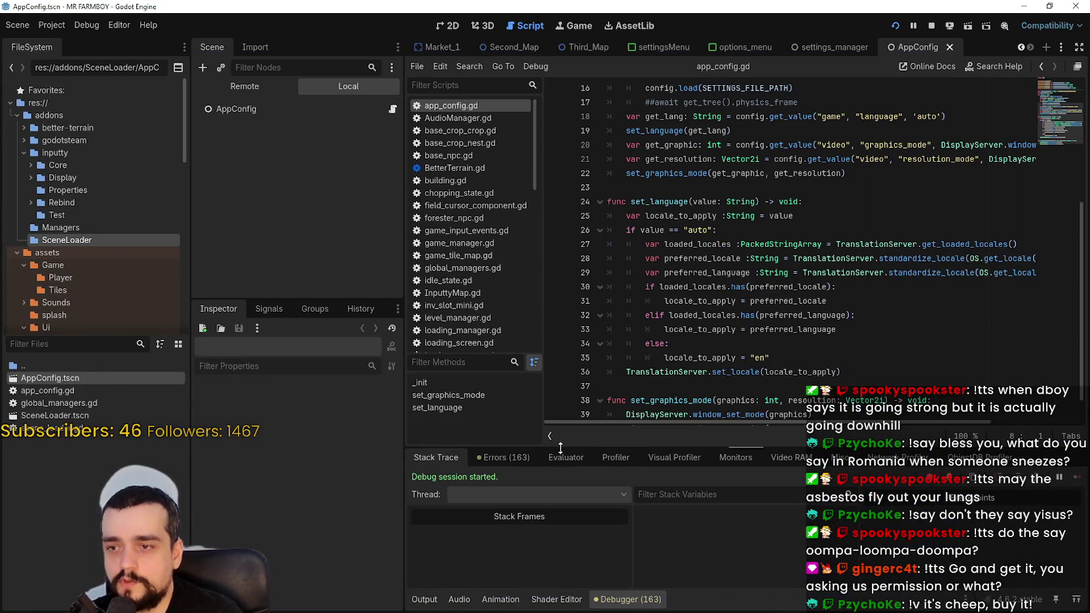
left_click(503, 457)
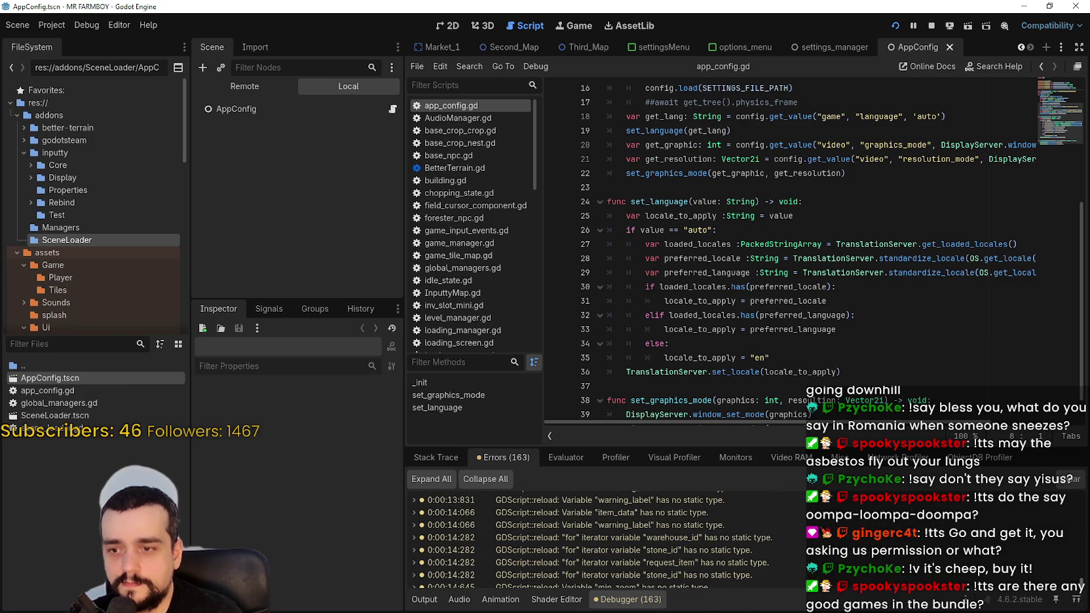
scroll(544, 538, "down", 1)
left_click(741, 244)
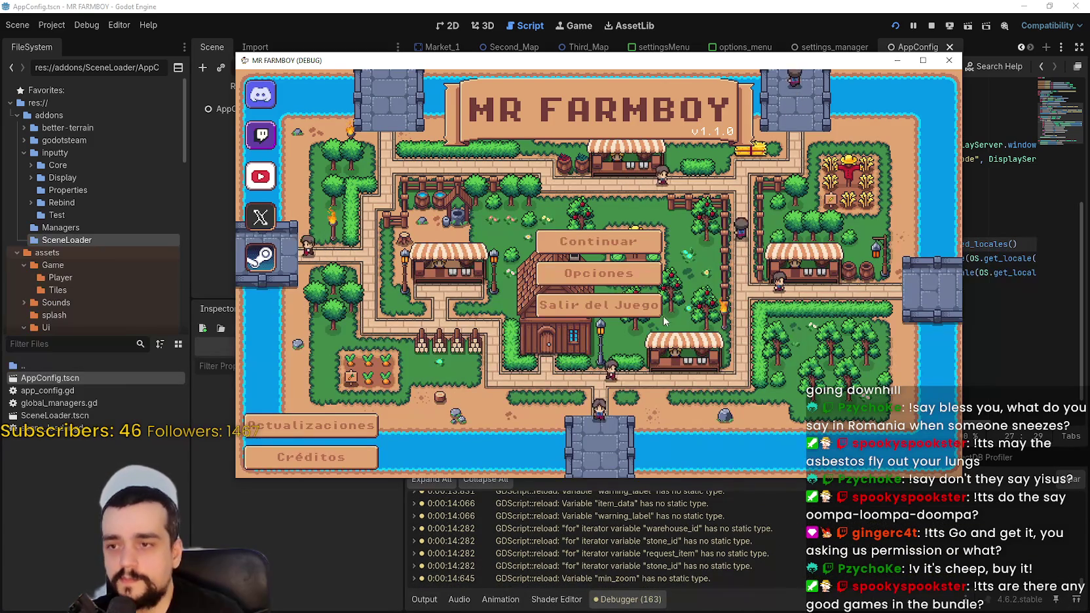
left_click(634, 308)
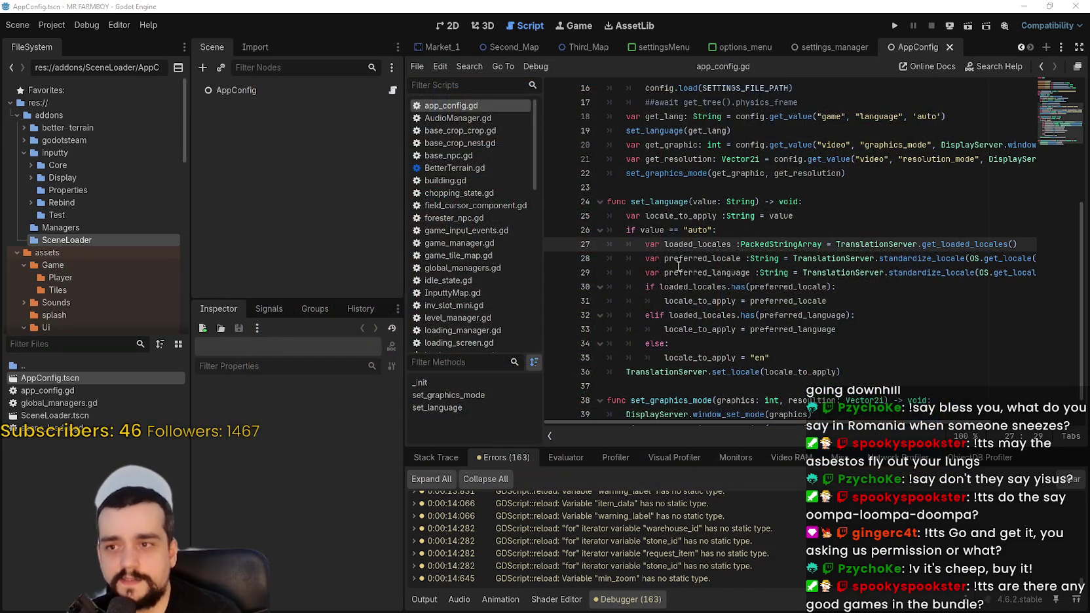
left_click(678, 261)
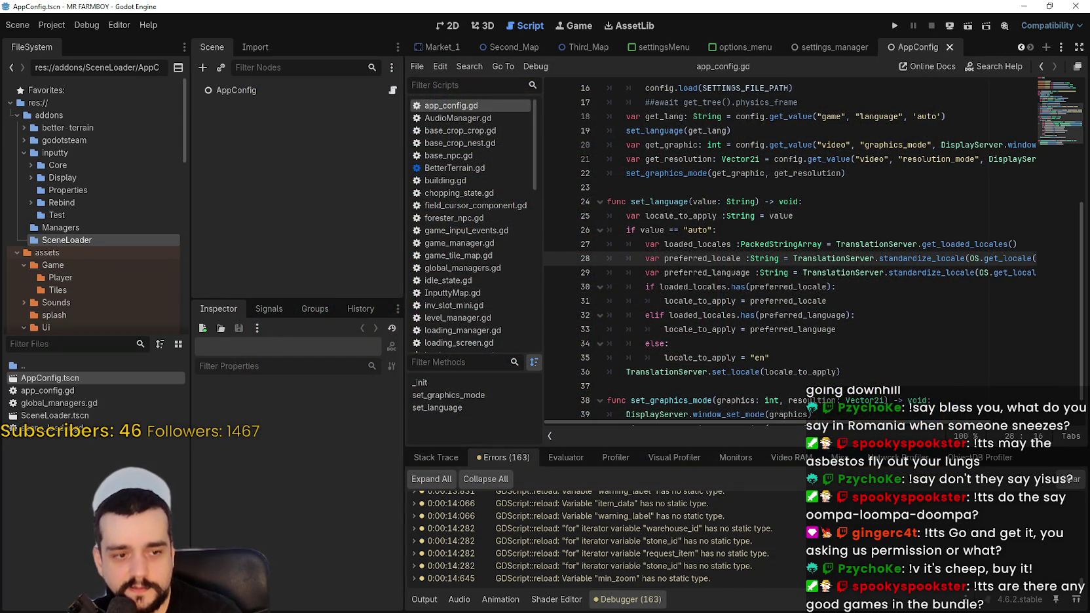
key("alt+Tab")
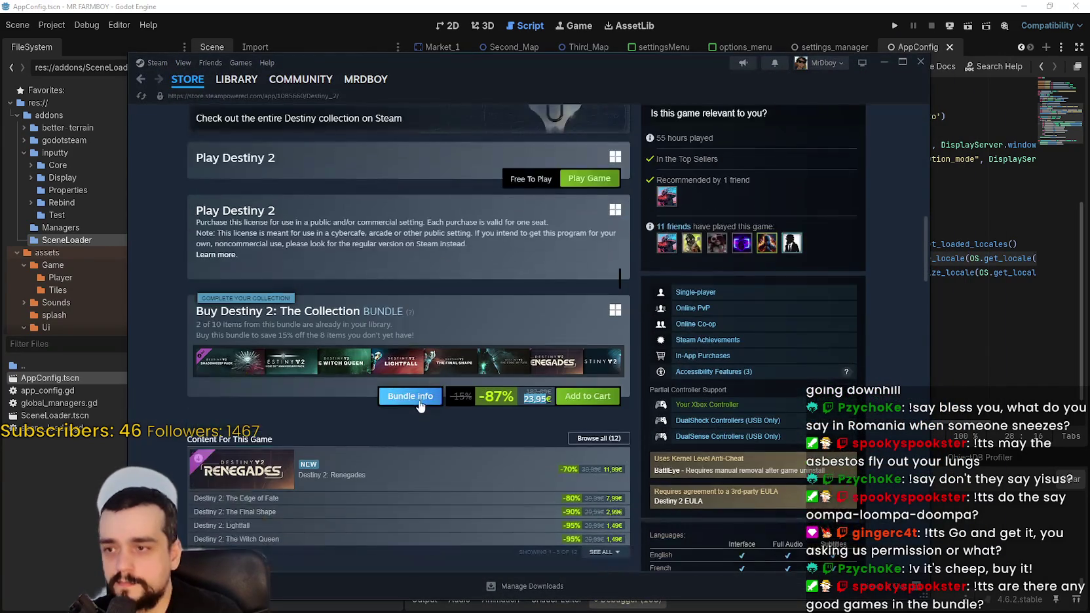
- Review the Destiny 2: The Collection bundle details and its included items
left_click(420, 406)
scroll(753, 547, "down", 5)
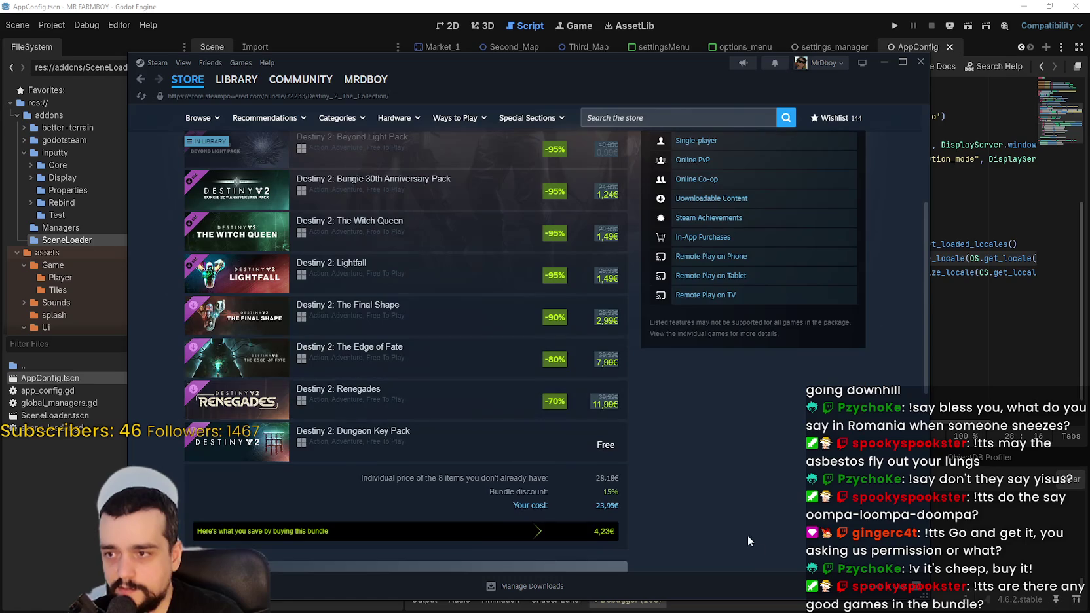
scroll(753, 551, "up", 2)
mouse_move(227, 397)
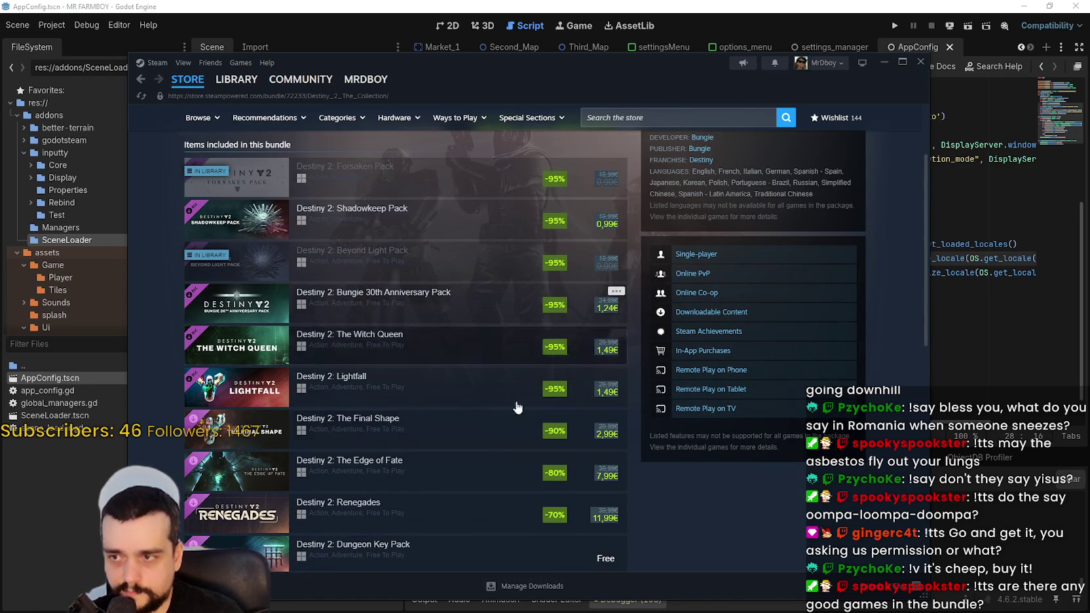
mouse_move(344, 257)
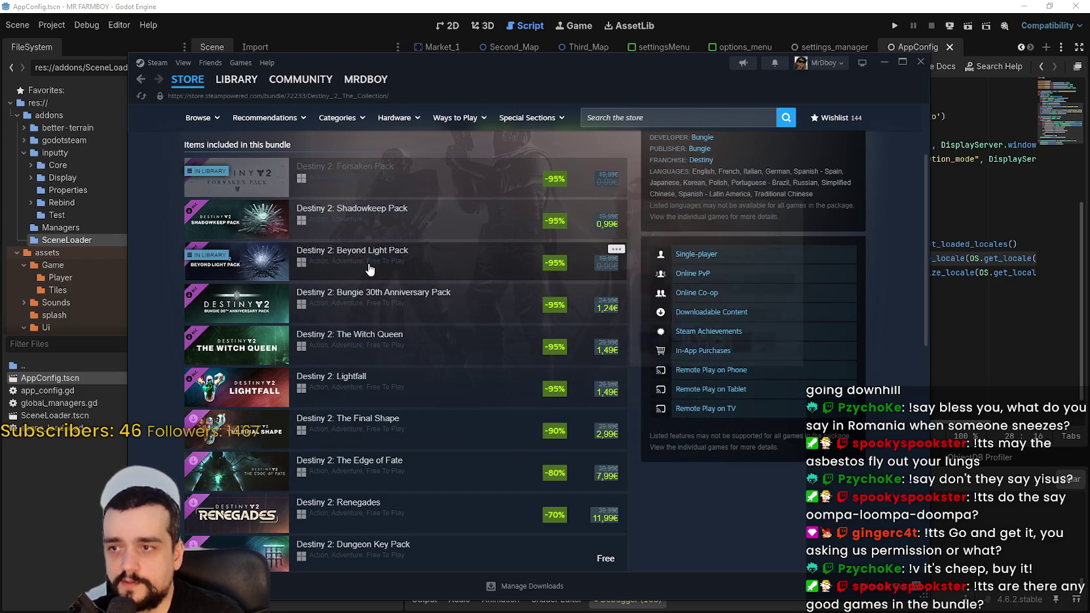
mouse_move(371, 270)
scroll(394, 256, "down", 2)
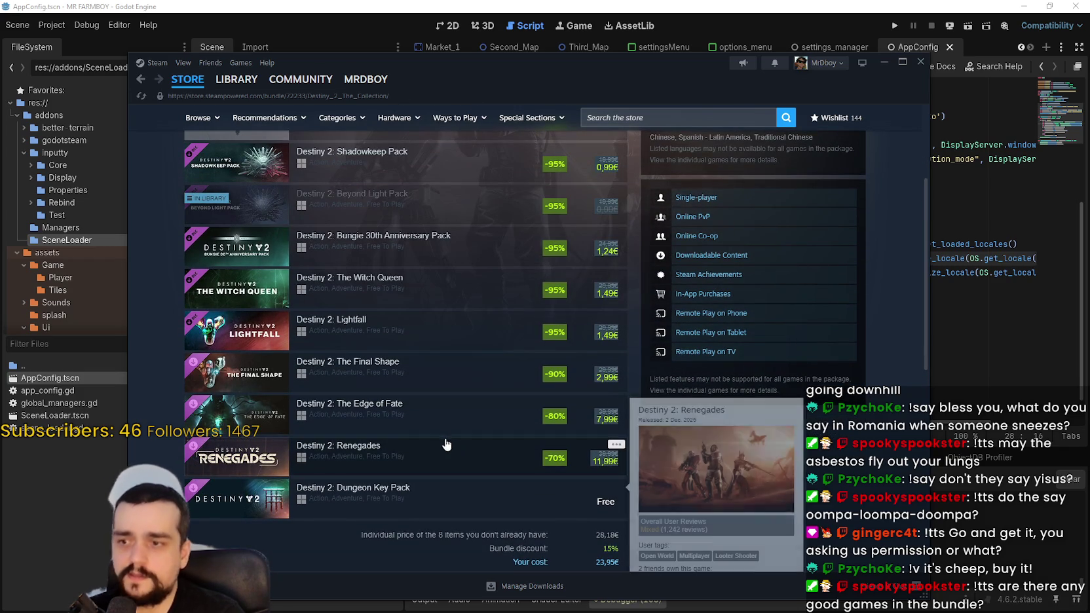
scroll(422, 346, "up", 2)
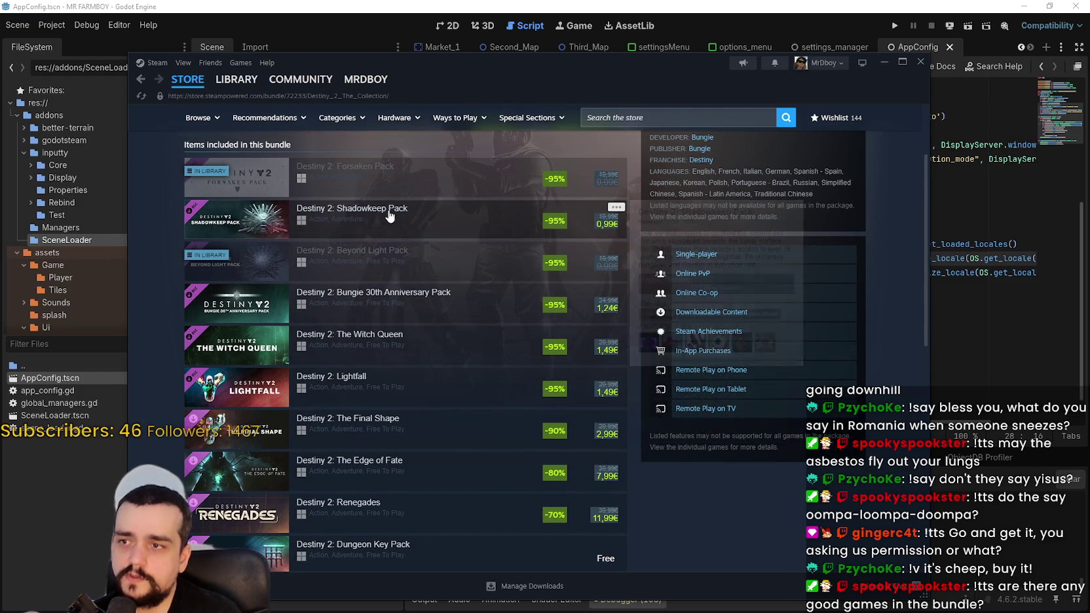
mouse_move(381, 177)
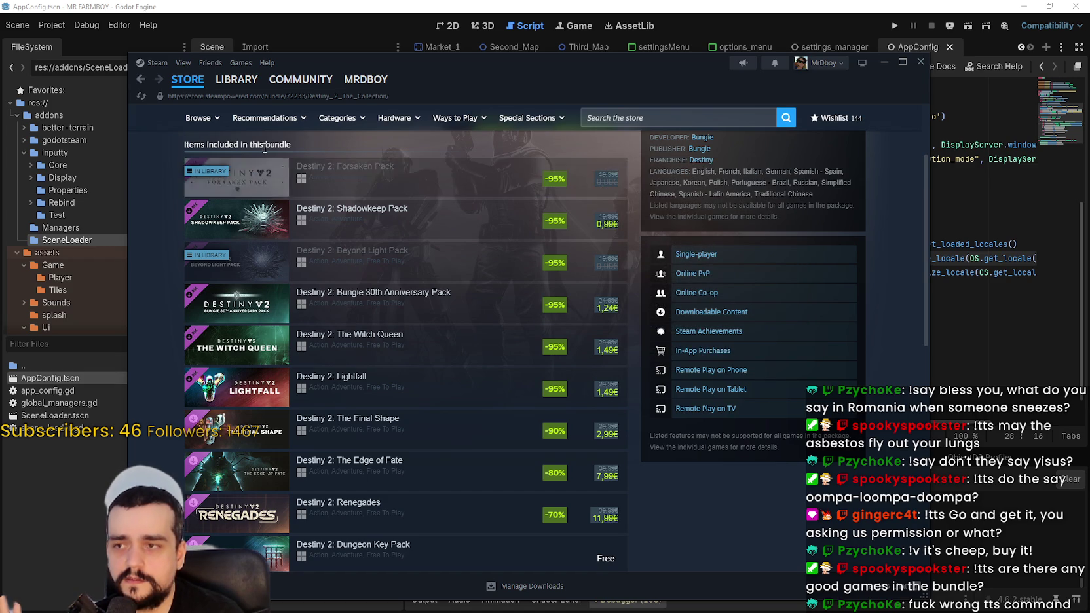
- Read the Destiny 2: Forsaken Pack page, then return to the previous page
left_click(419, 189)
scroll(436, 514, "down", 6)
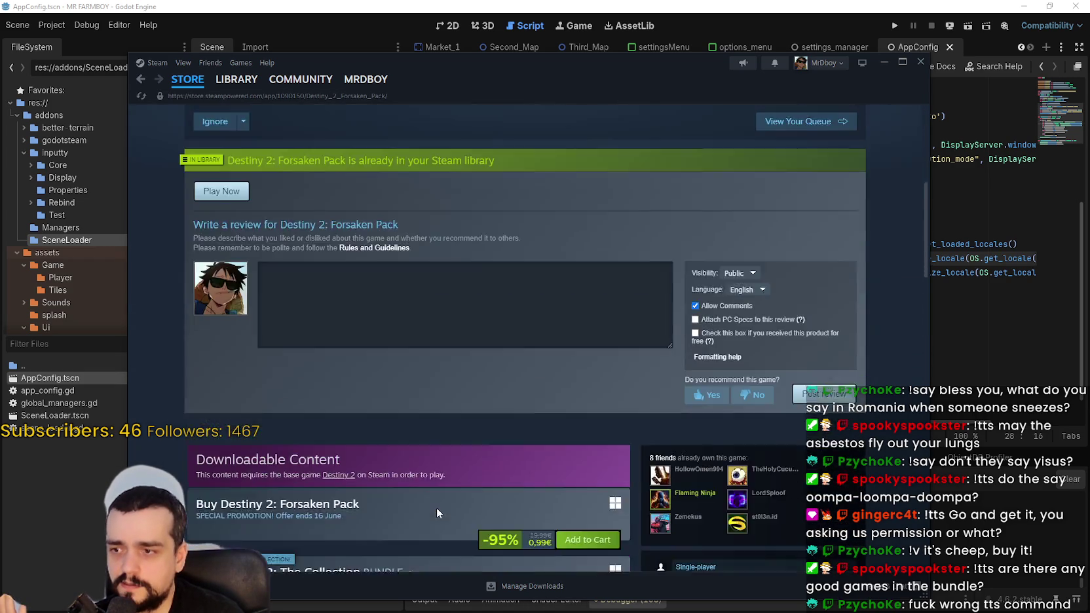
scroll(429, 499, "down", 10)
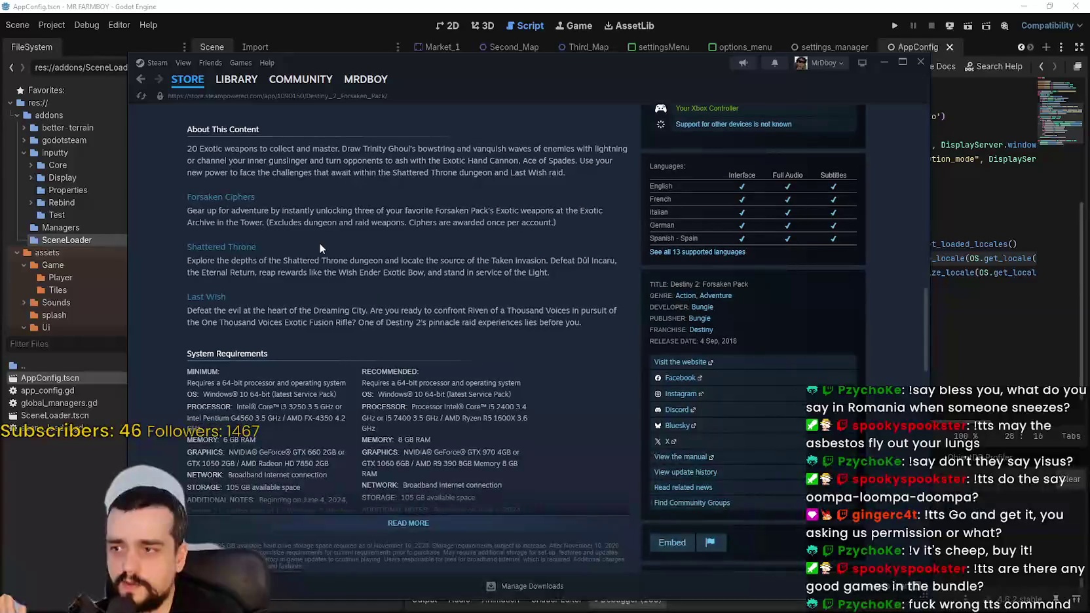
mouse_move(186, 196)
left_mouse_down()
mouse_move(327, 459)
mouse_move(259, 203)
mouse_move(651, 282)
mouse_move(594, 301)
mouse_move(615, 330)
mouse_move(614, 320)
mouse_move(149, 185)
left_mouse_up()
left_click(599, 338)
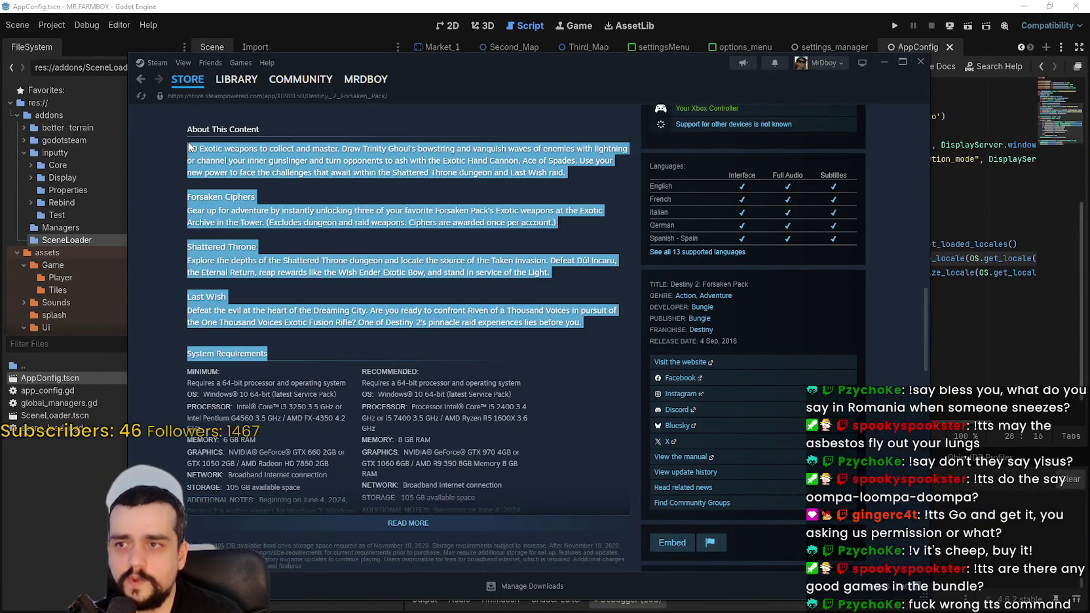
scroll(419, 453, "up", 15)
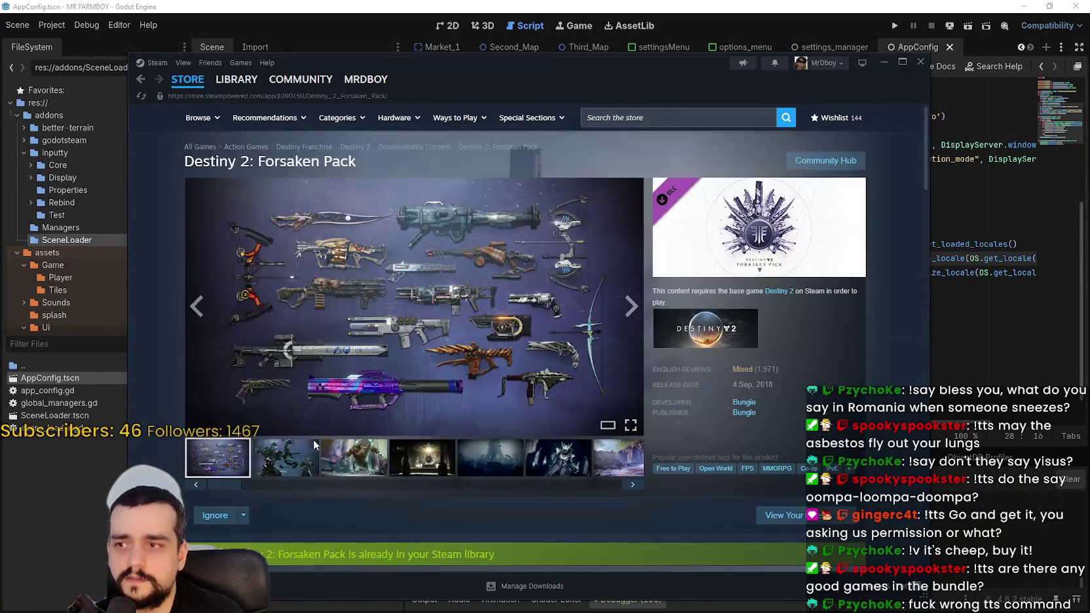
mouse_move(187, 80)
left_click(141, 81)
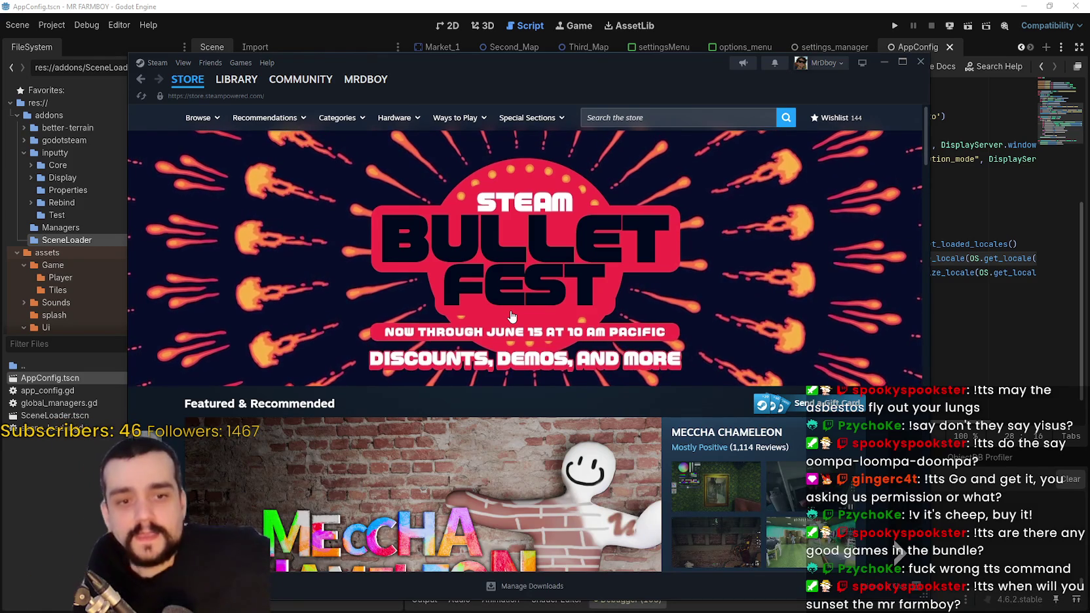
- From the Steam library, browse MR FARMBOY's community hub and its discussion topics
left_click(246, 80)
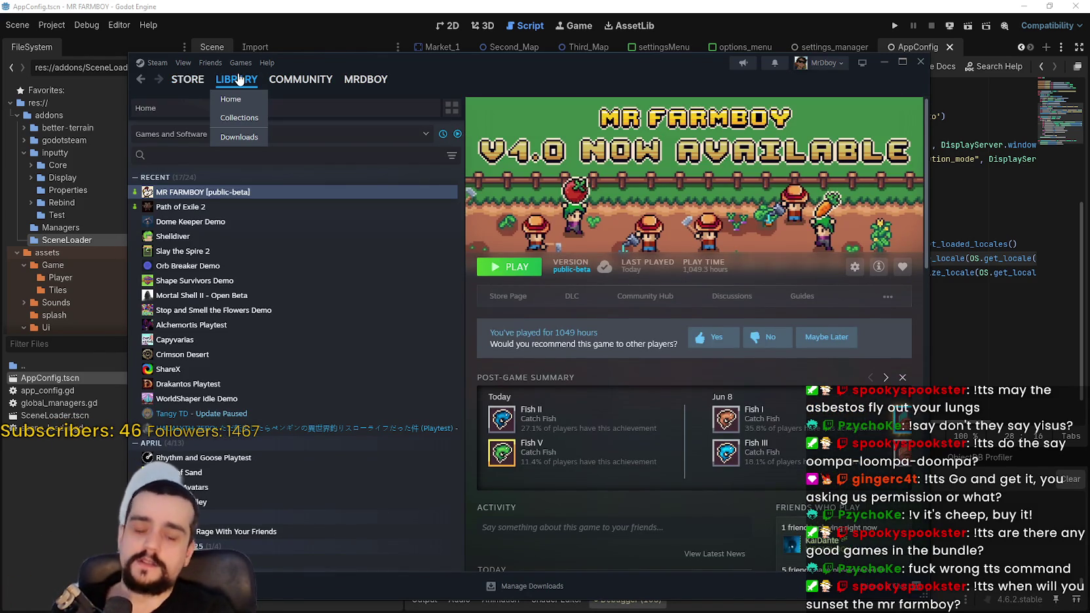
left_click(646, 296)
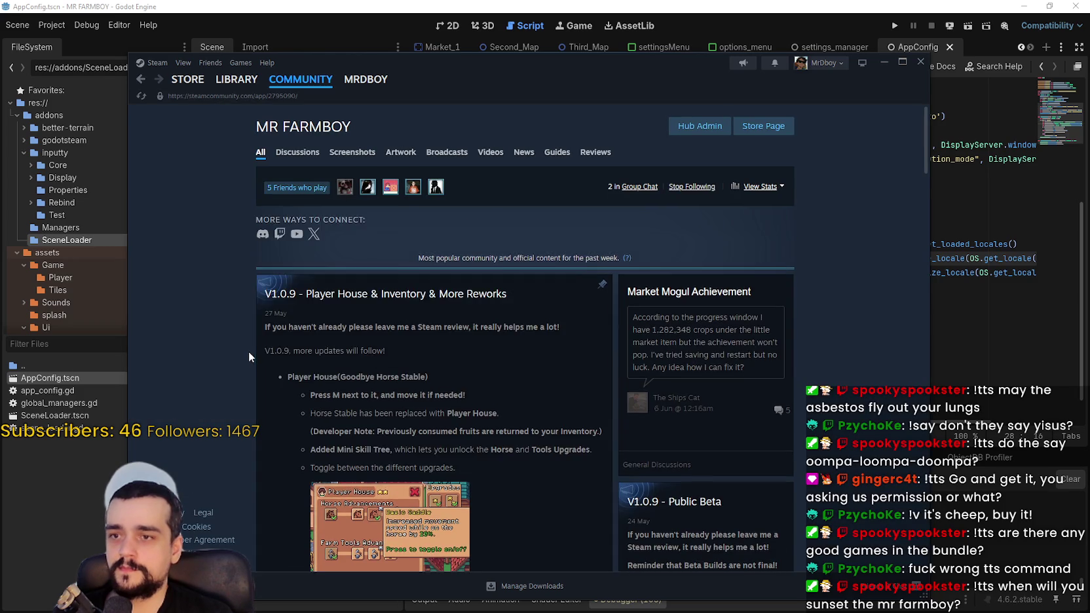
scroll(249, 355, "down", 2)
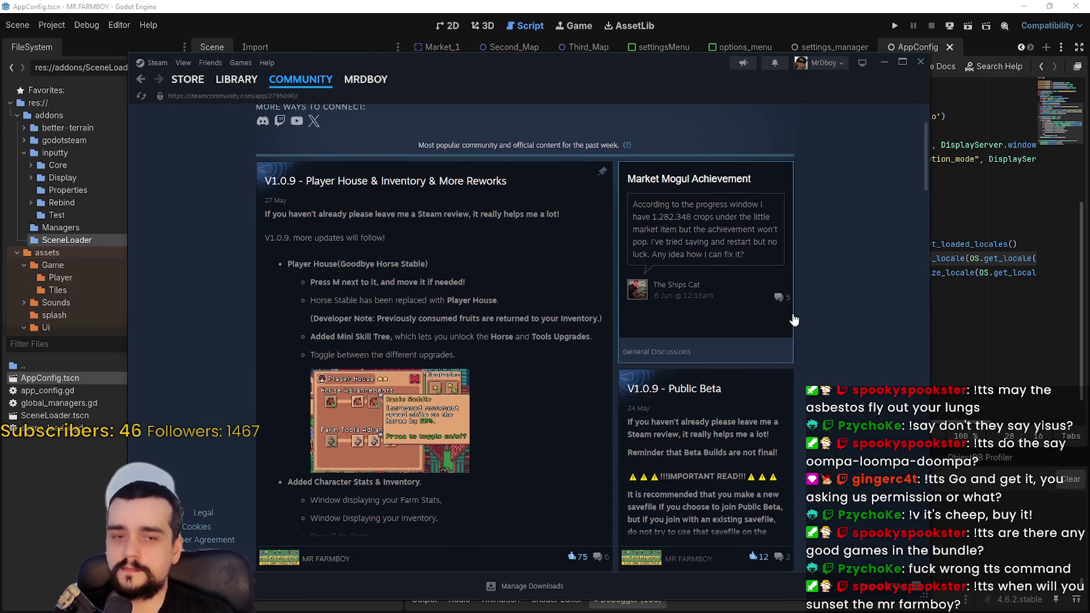
scroll(793, 316, "up", 2)
scroll(801, 283, "down", 2)
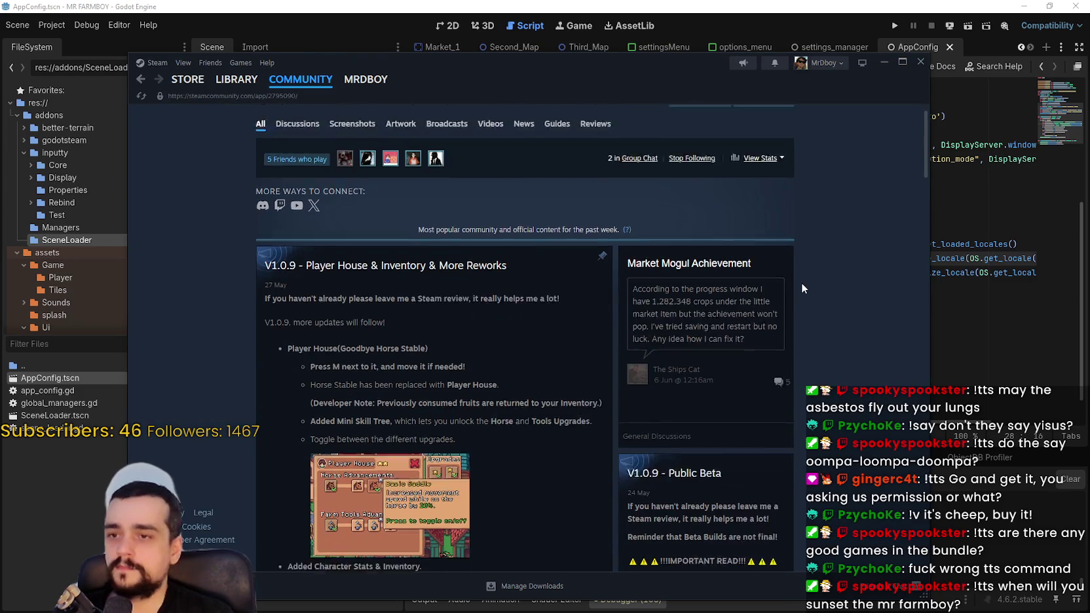
scroll(808, 277, "down", 3)
scroll(814, 283, "up", 5)
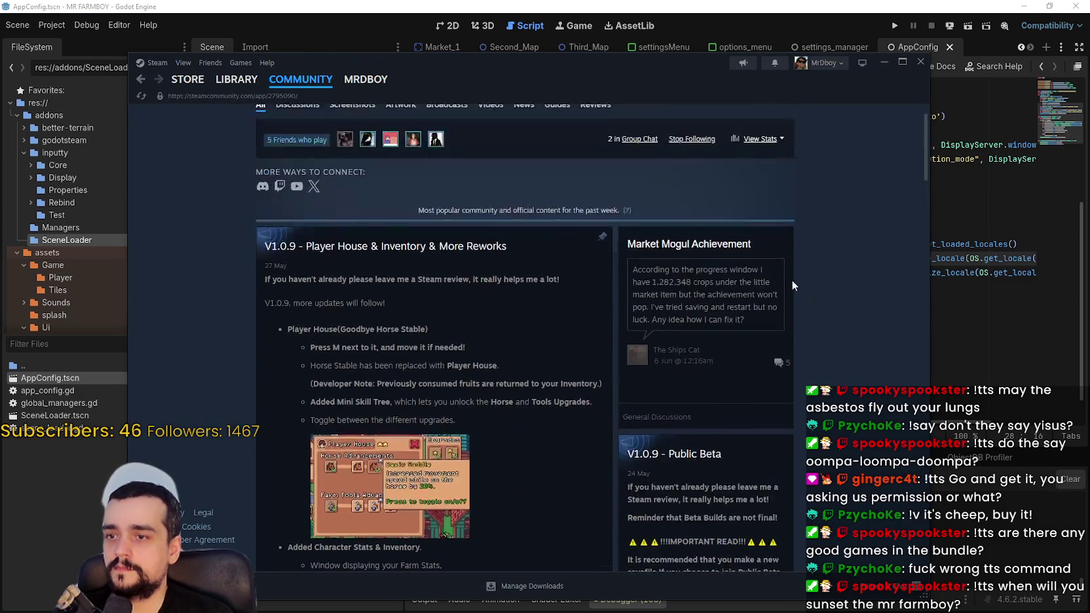
left_click(298, 153)
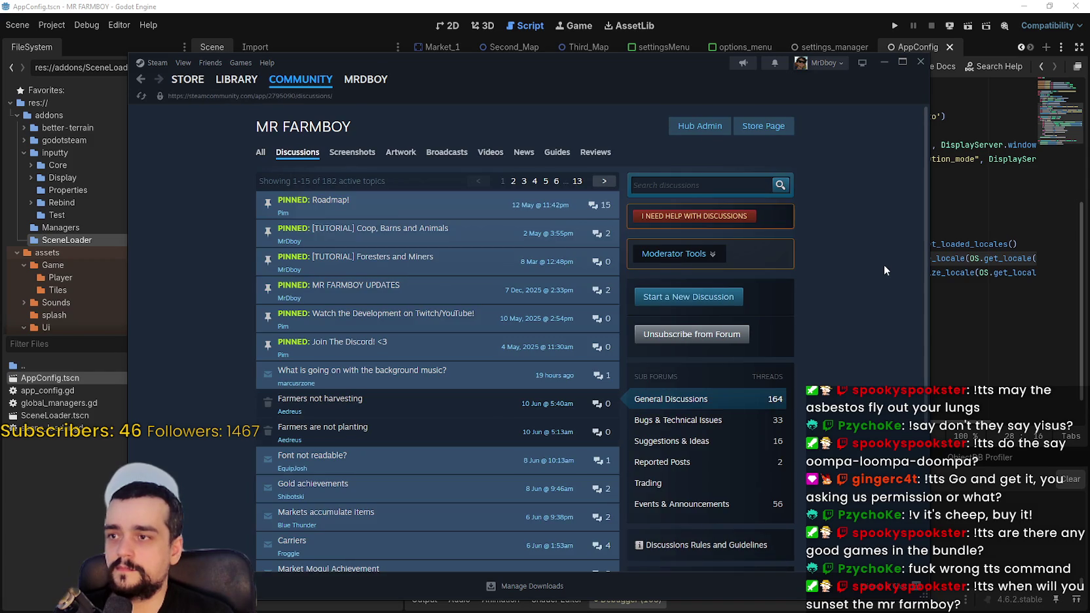
- Check MR FARMBOY's store page, then return to line 26 of the Godot script
left_click(786, 131)
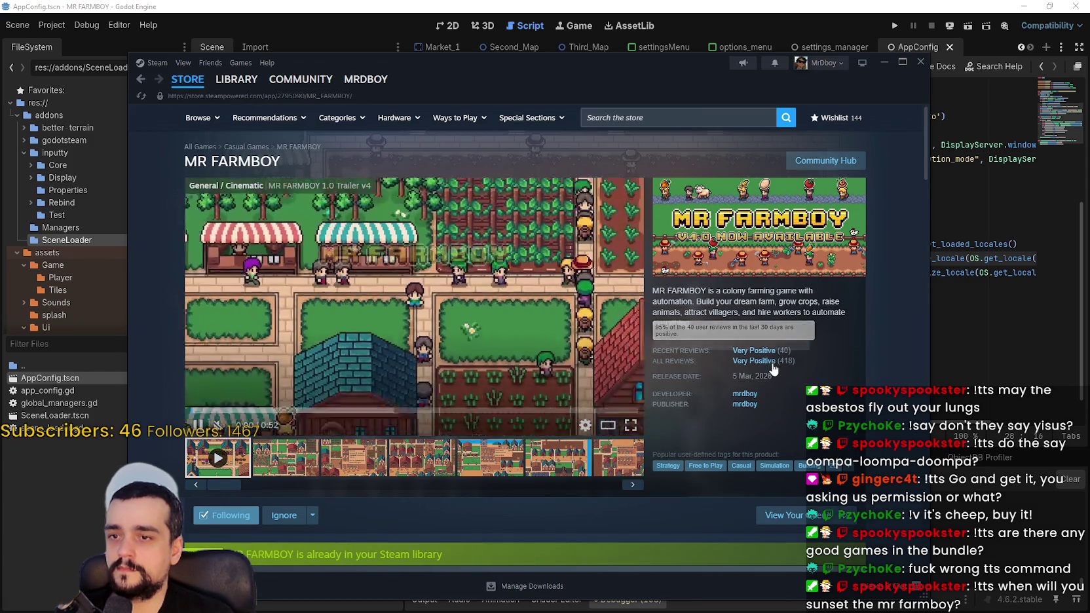
key("alt+Tab")
left_click(749, 232)
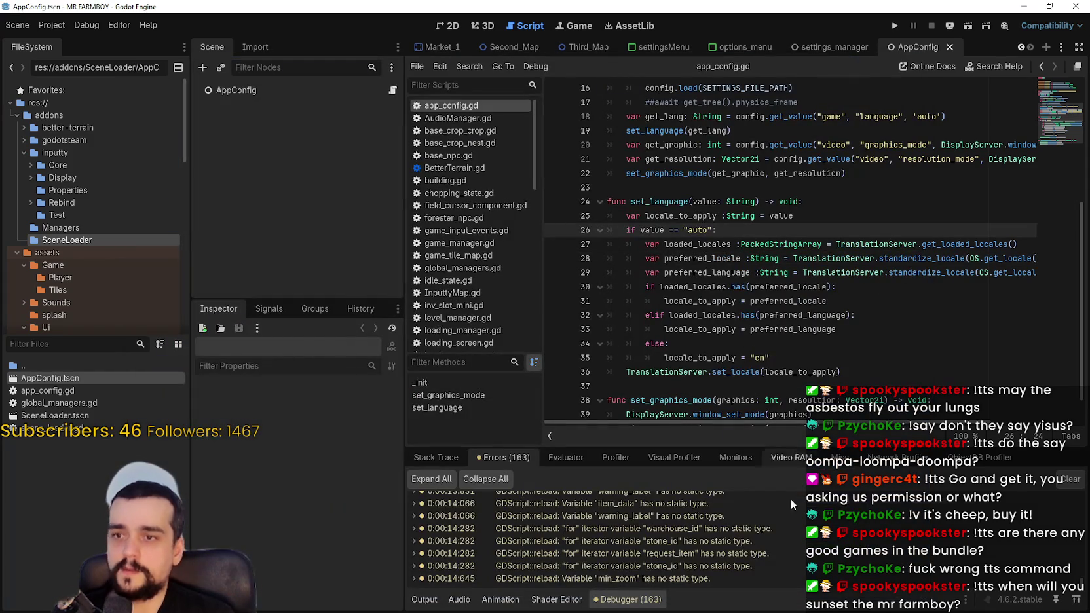
- Change the project renderer from Compatibility to Mobile and choose Save & Restart
left_click(1047, 25)
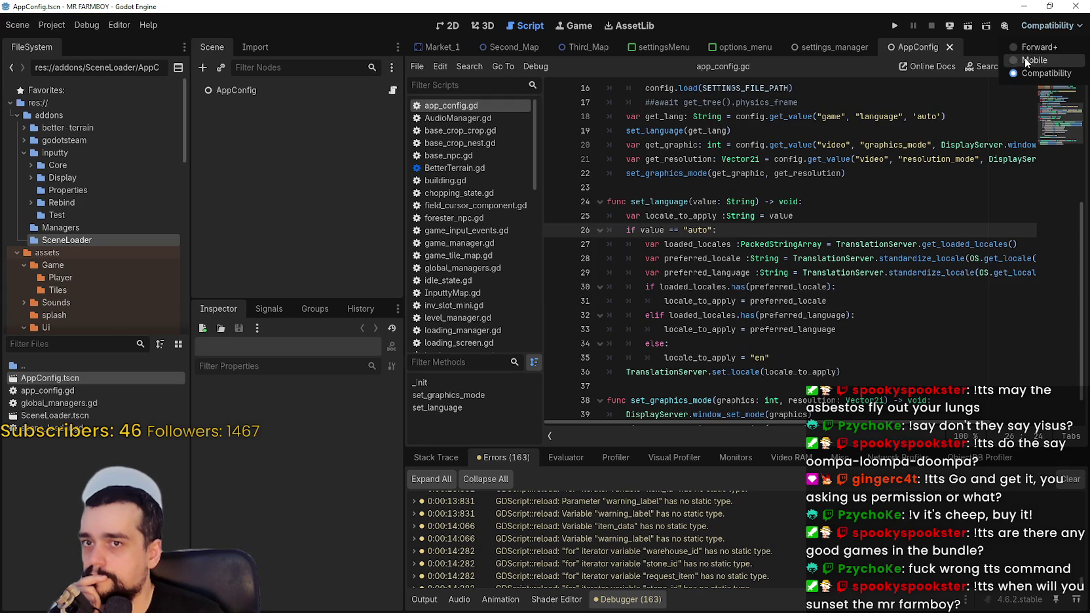
left_click(1026, 63)
left_click(501, 349)
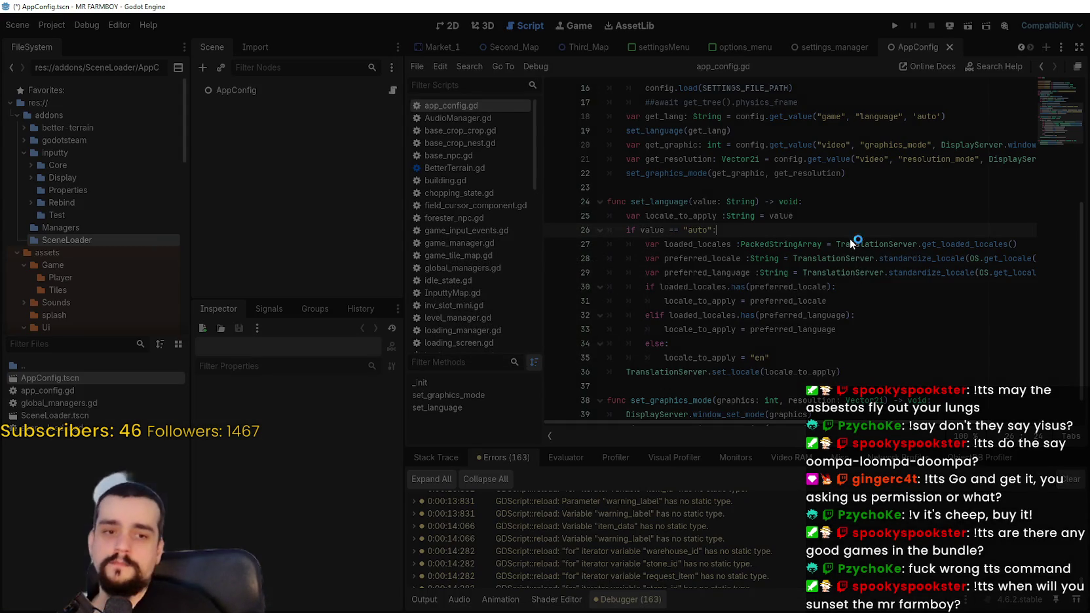
key("alt+Tab")
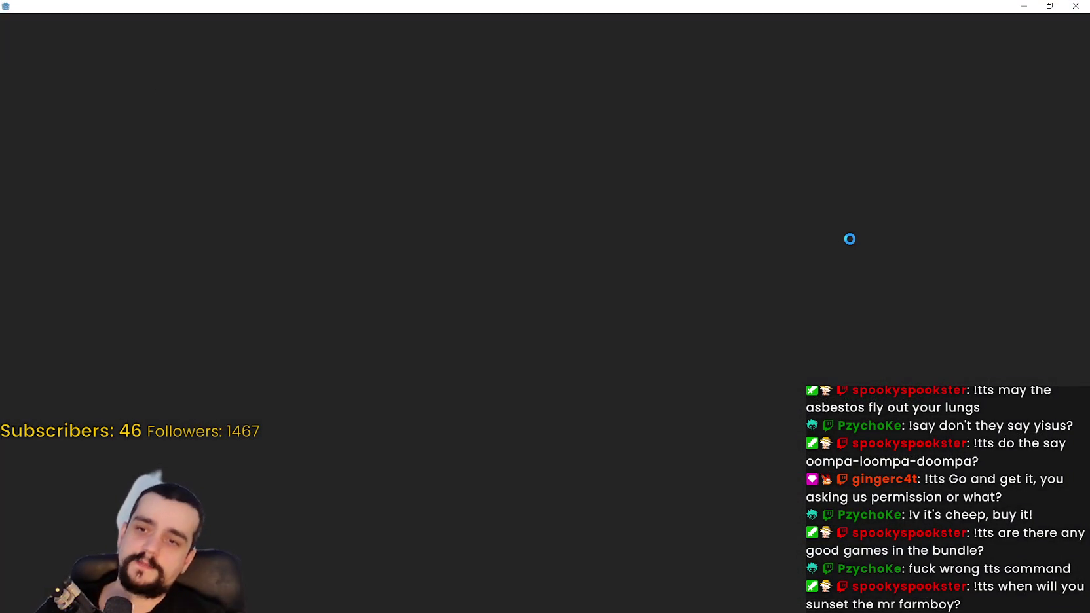
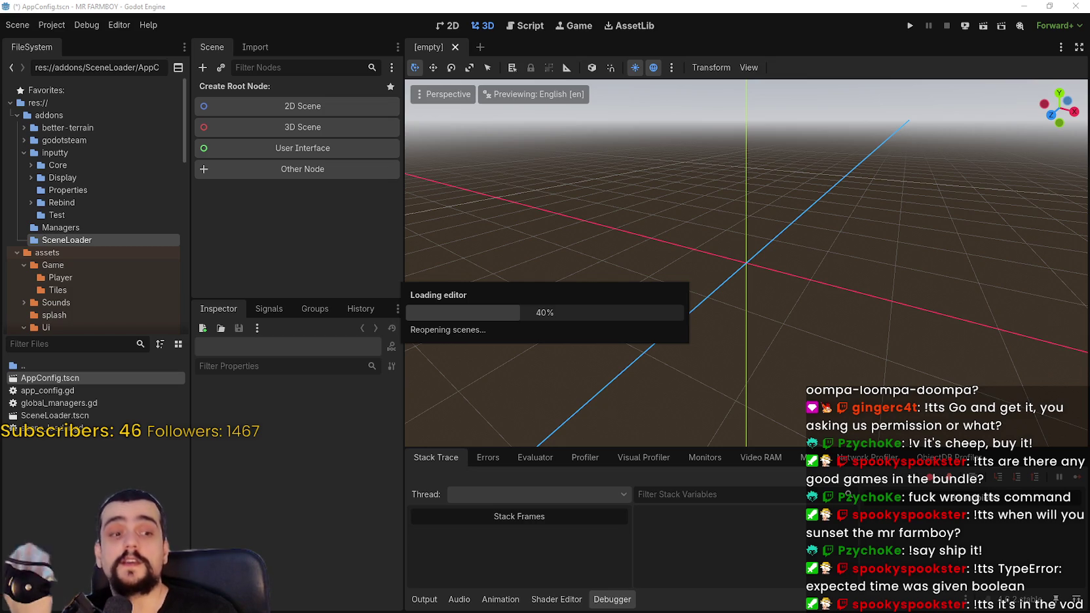
- Close the stopwatch and Steam store windows and return to the loading Godot editor
key("alt+Tab")
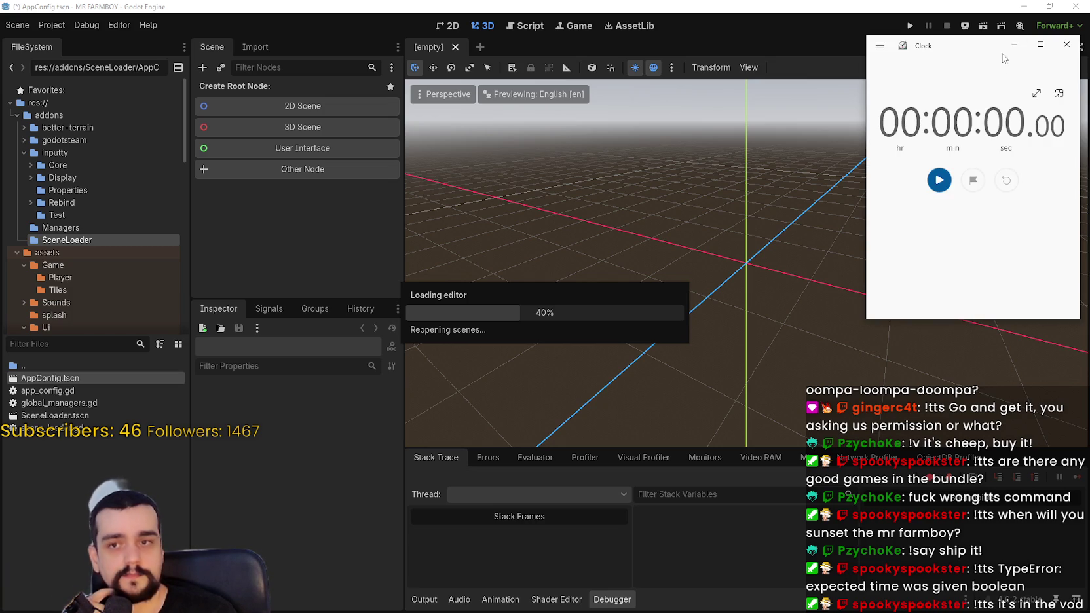
left_click(1064, 43)
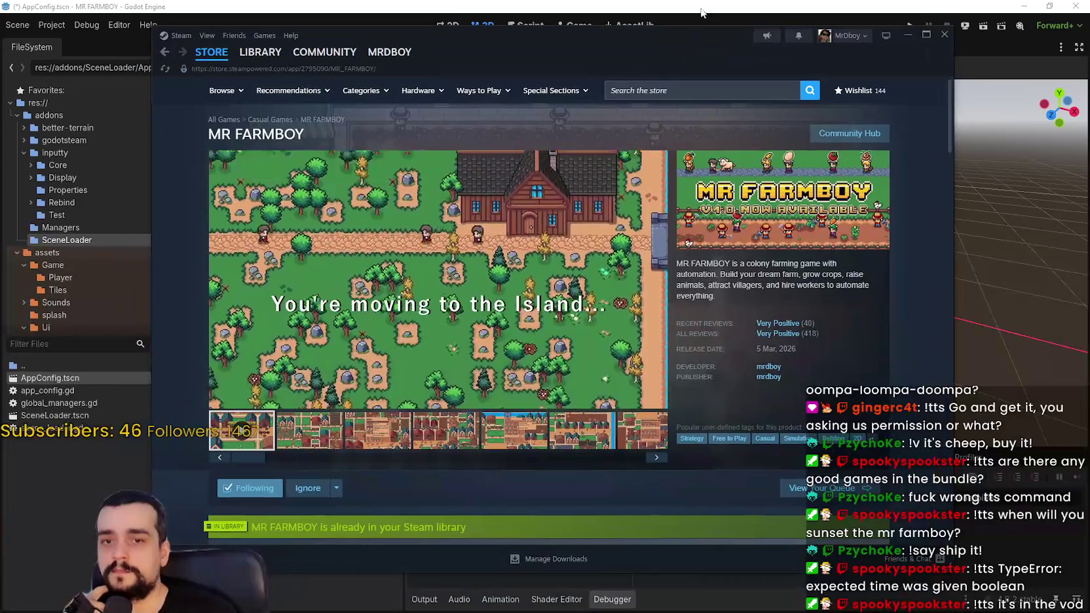
left_click(702, 12)
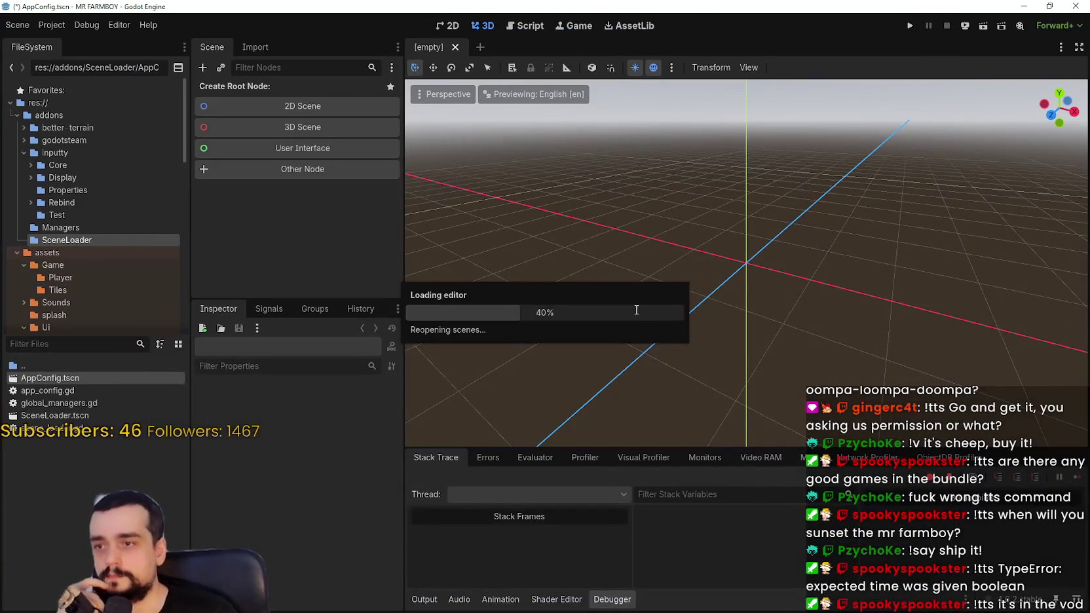
left_click(118, 24)
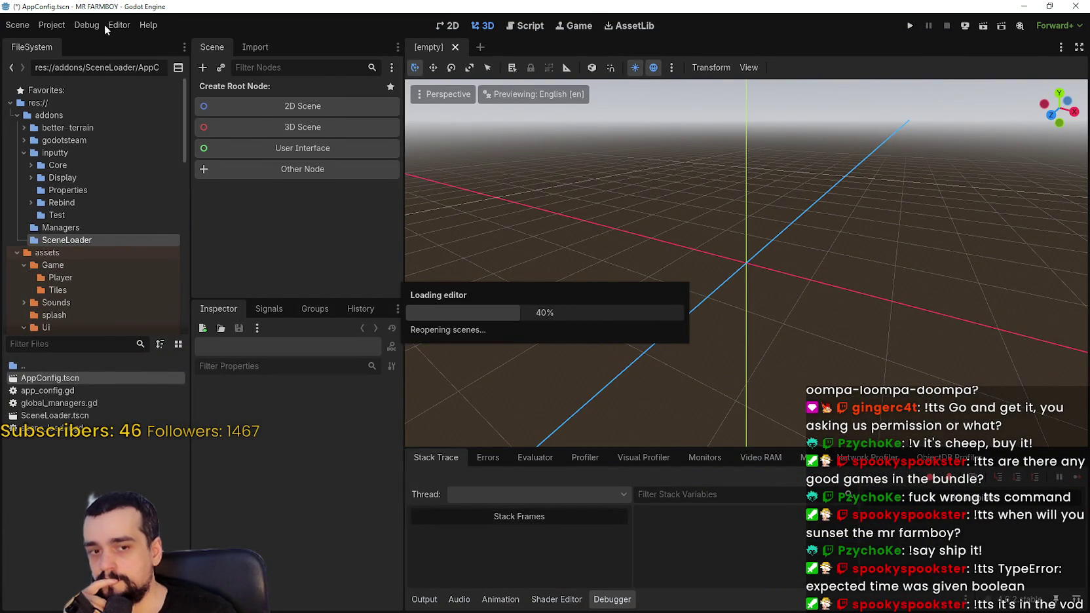
- Glance through the Debug and Help menus, then save the scene and run MR FARMBOY
mouse_move(67, 23)
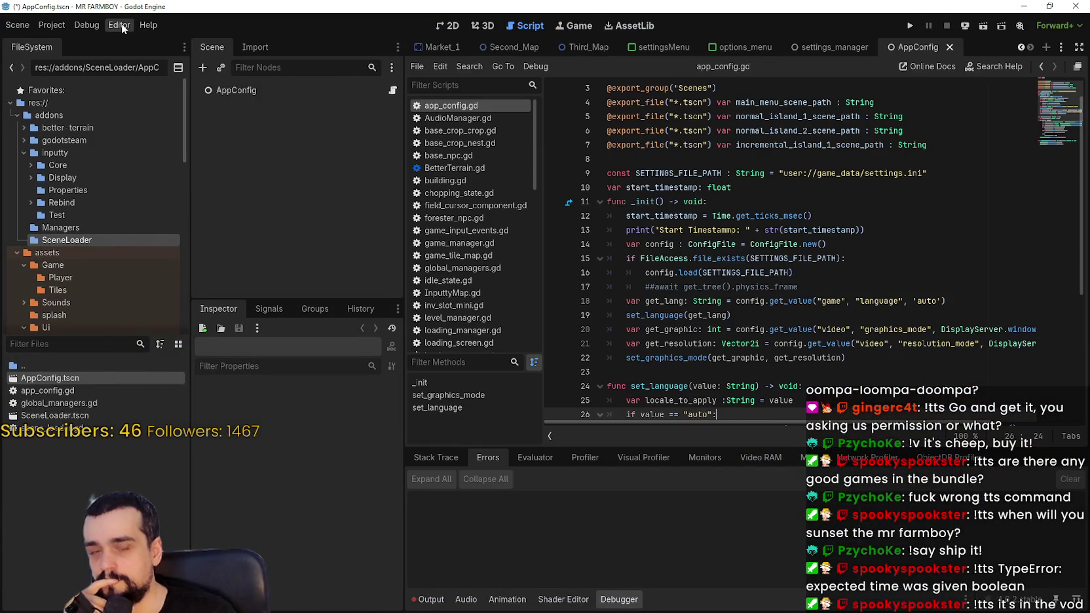
left_click(98, 26)
left_click(98, 26)
left_click(104, 25)
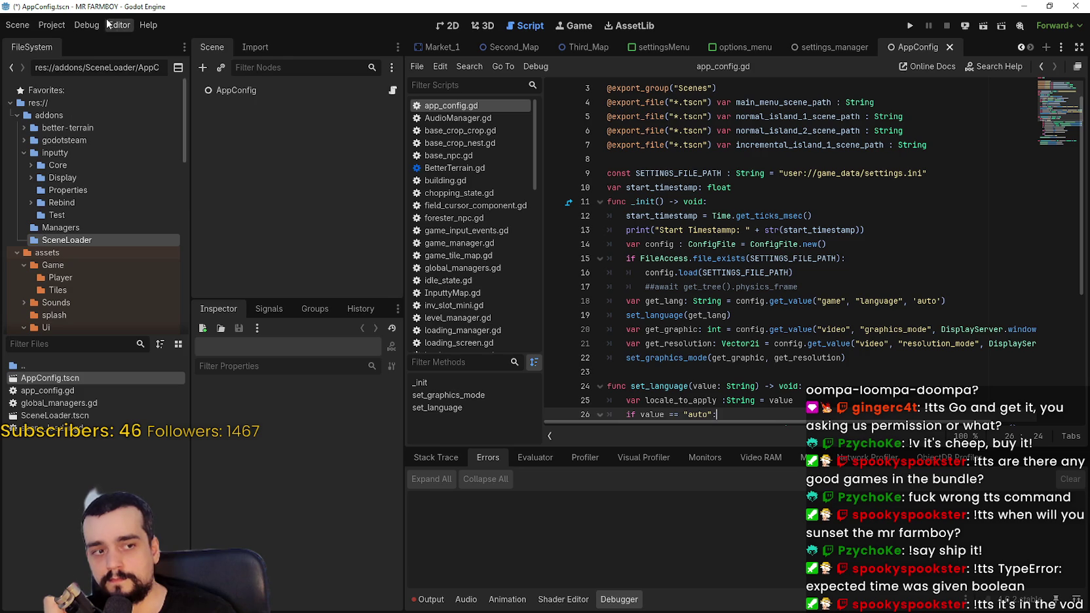
left_click(149, 25)
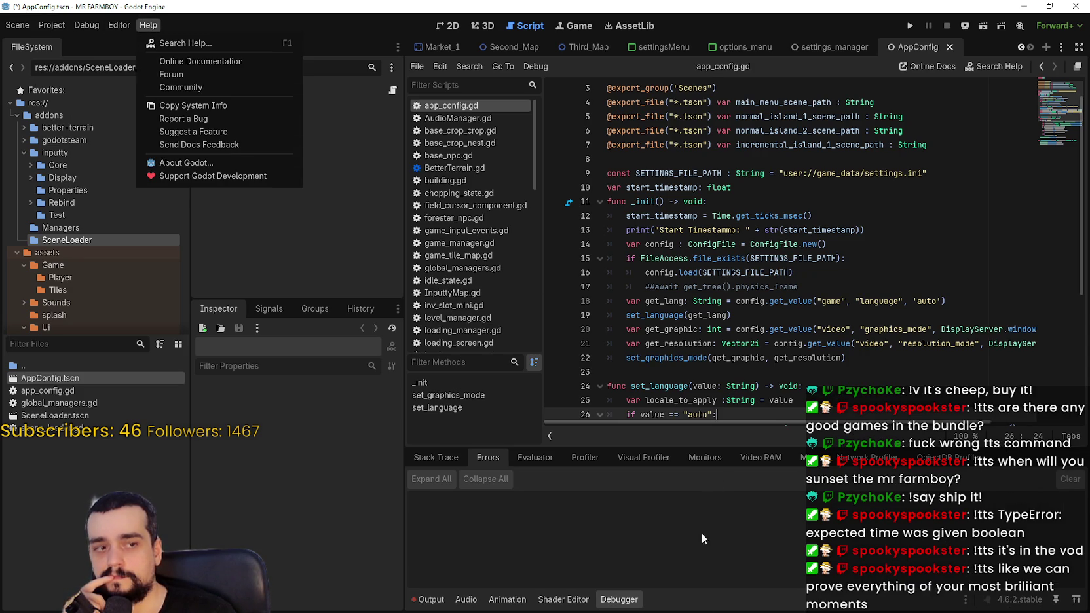
left_click(424, 603)
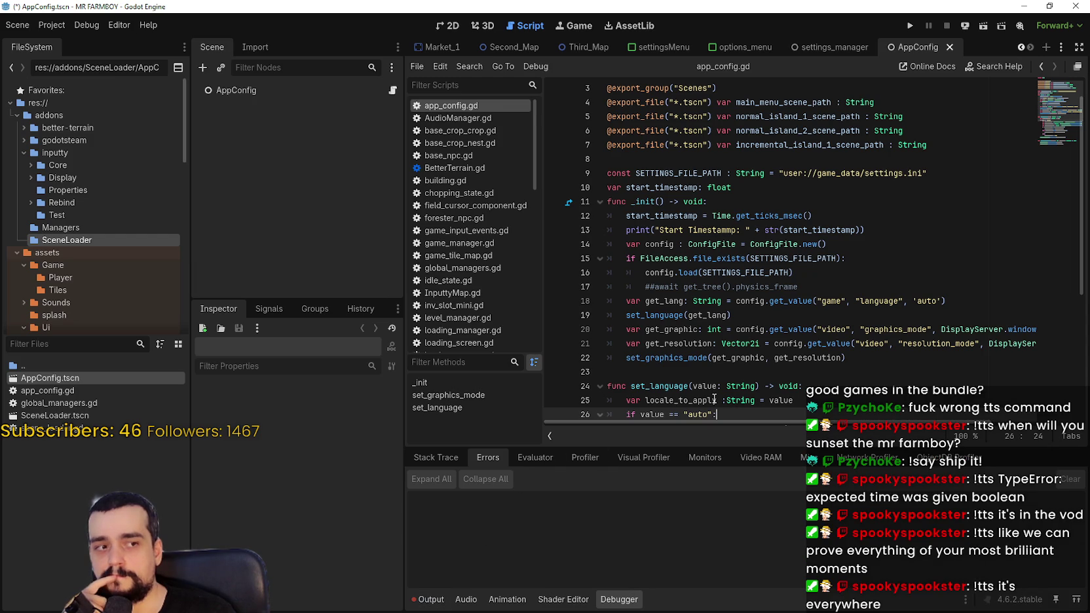
left_click(911, 26)
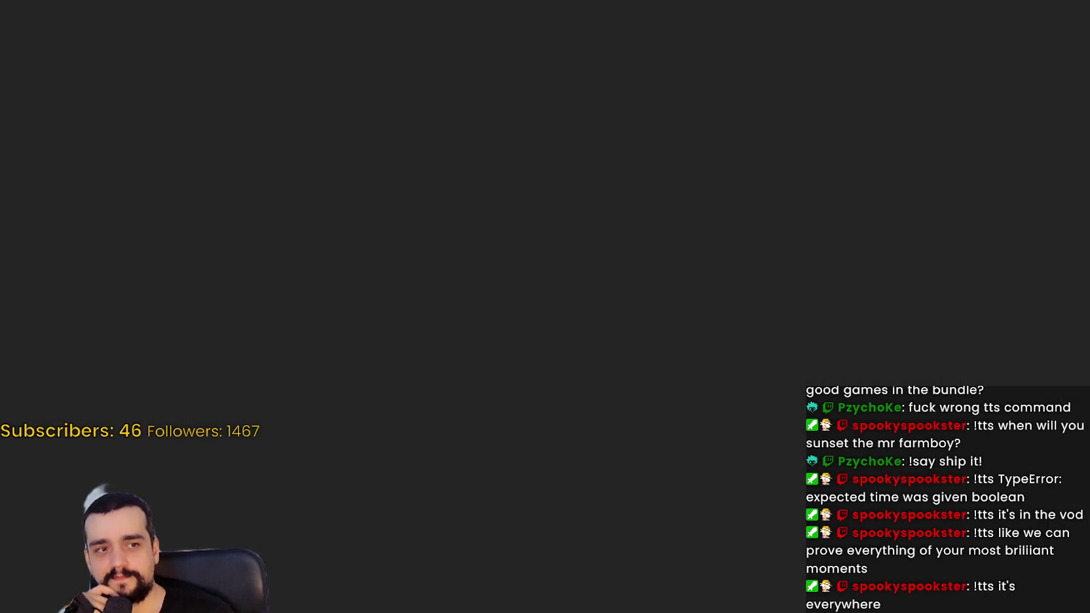
- In Discord's stream-chat, play the first cat video full screen, then return it to chat
key("alt+Tab")
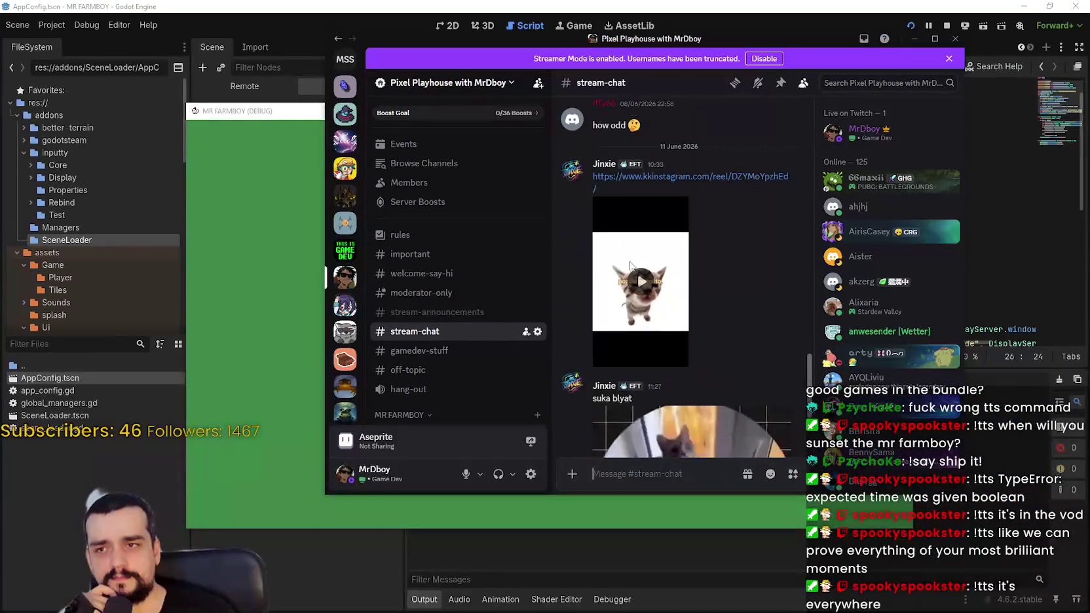
left_click(626, 265)
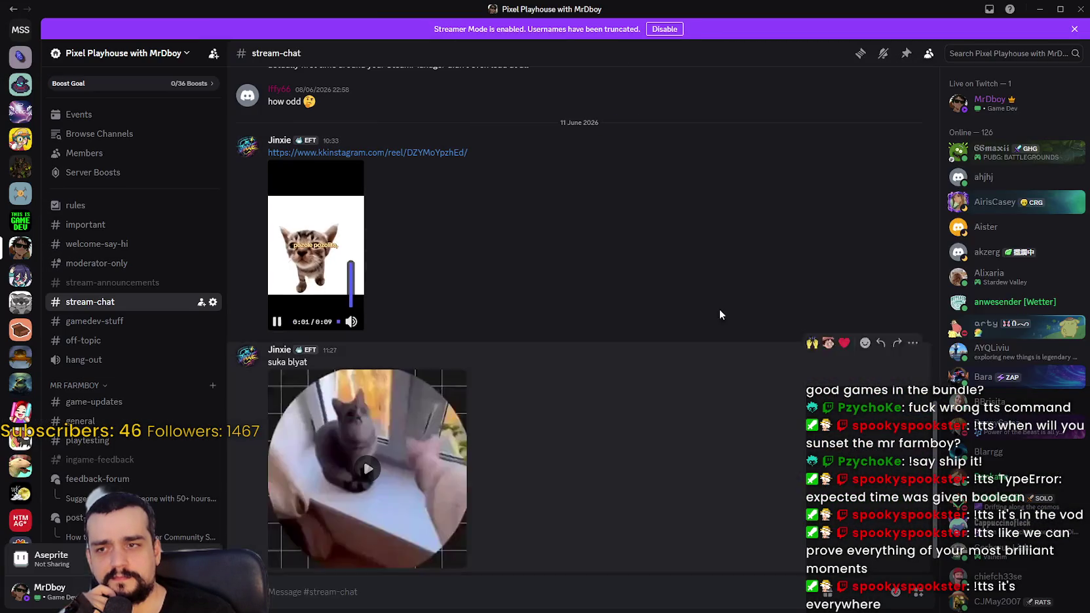
left_click(733, 299)
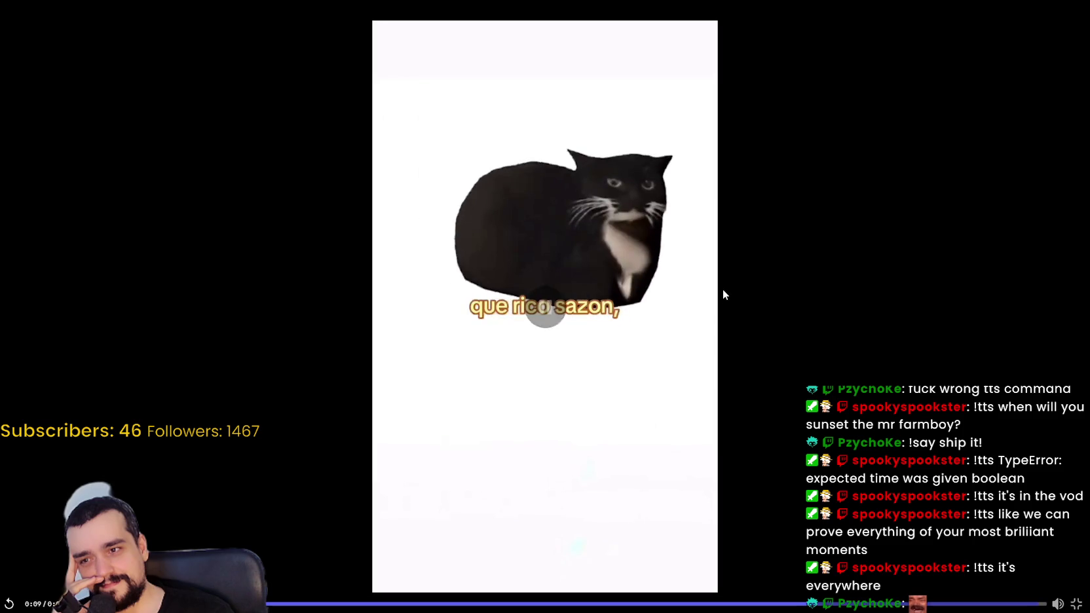
left_click(1075, 605)
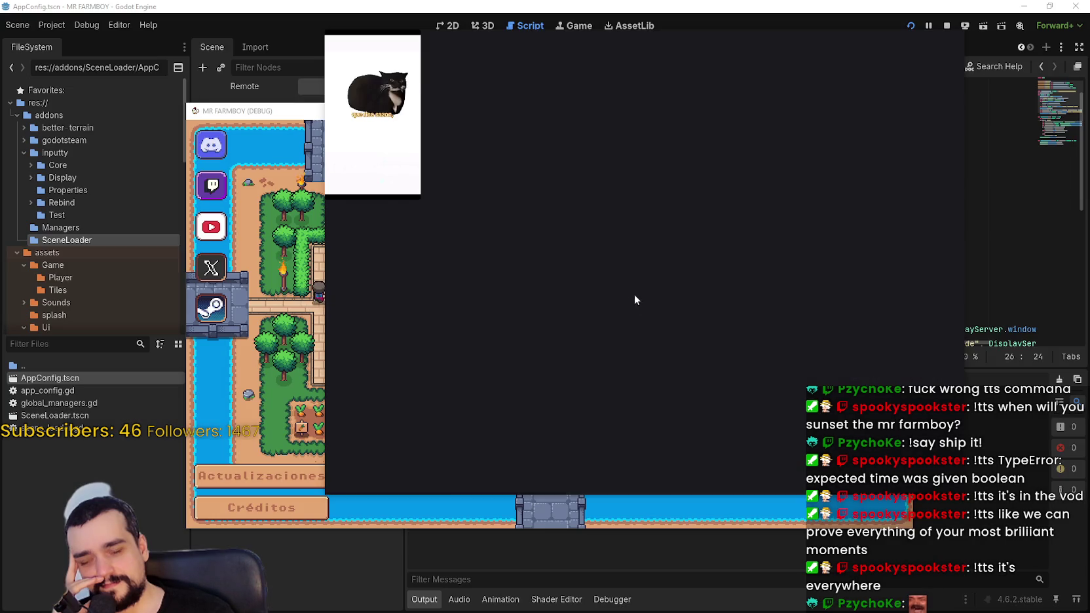
- Maximize Discord and watch the round cat video full screen, then go back to the game
scroll(625, 285, "down", 3)
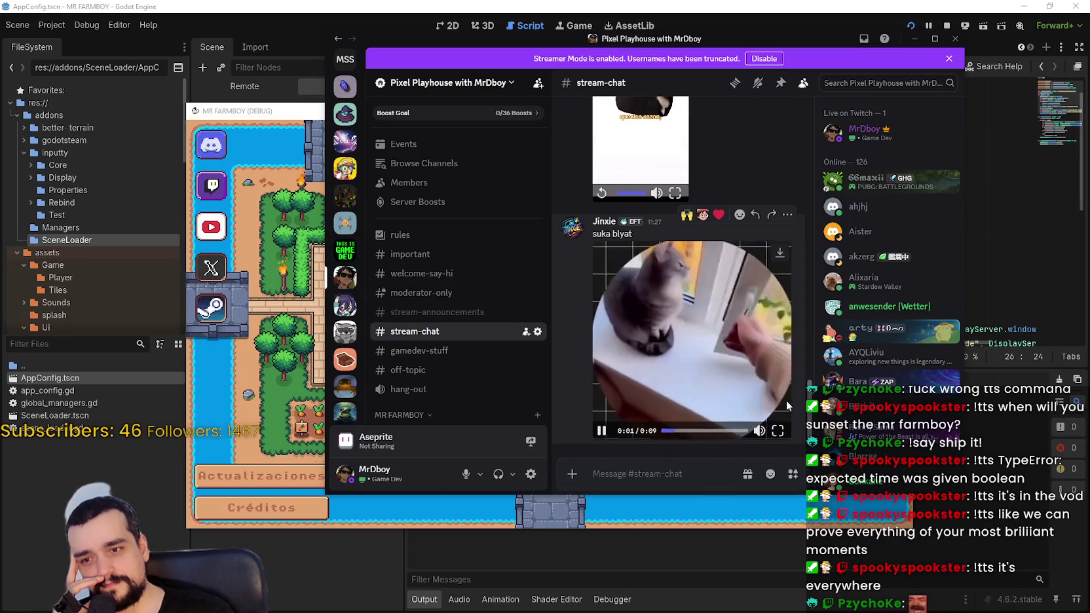
key("super+Up")
double_click(367, 453)
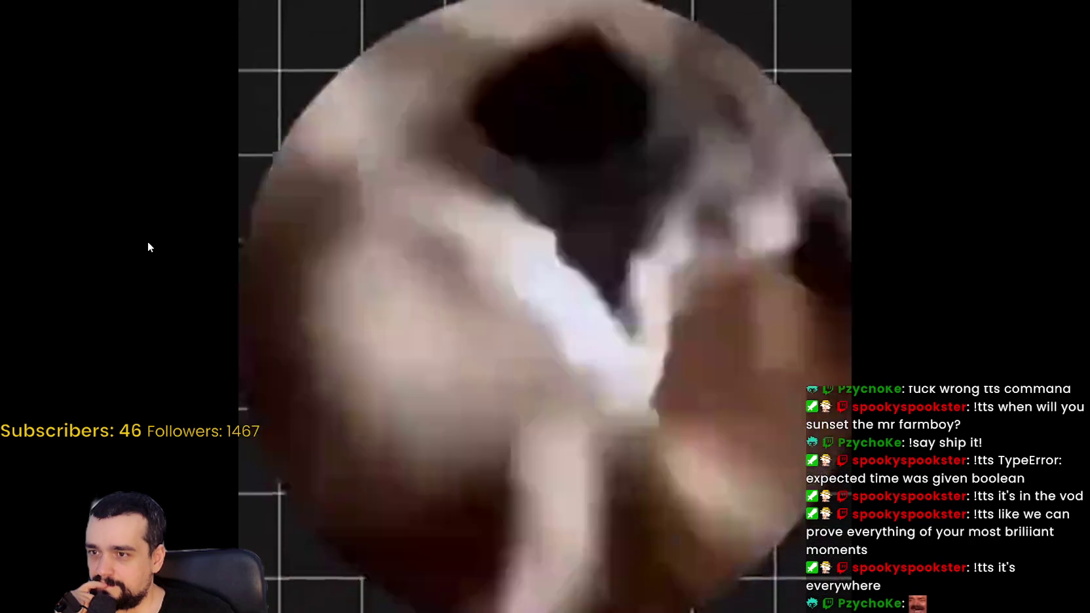
key("space")
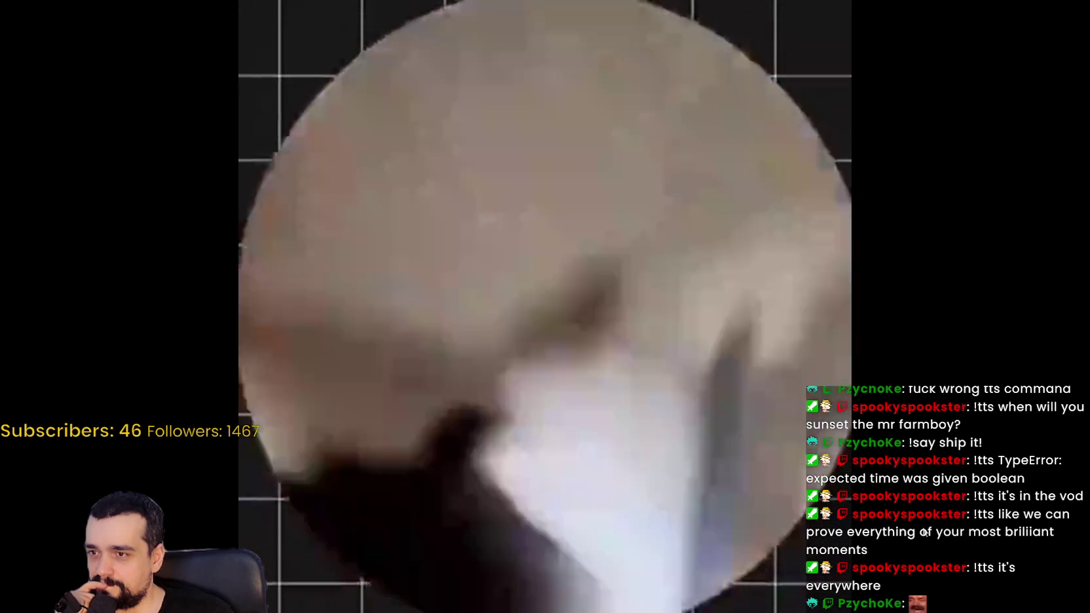
mouse_move(914, 501)
left_click(1076, 604)
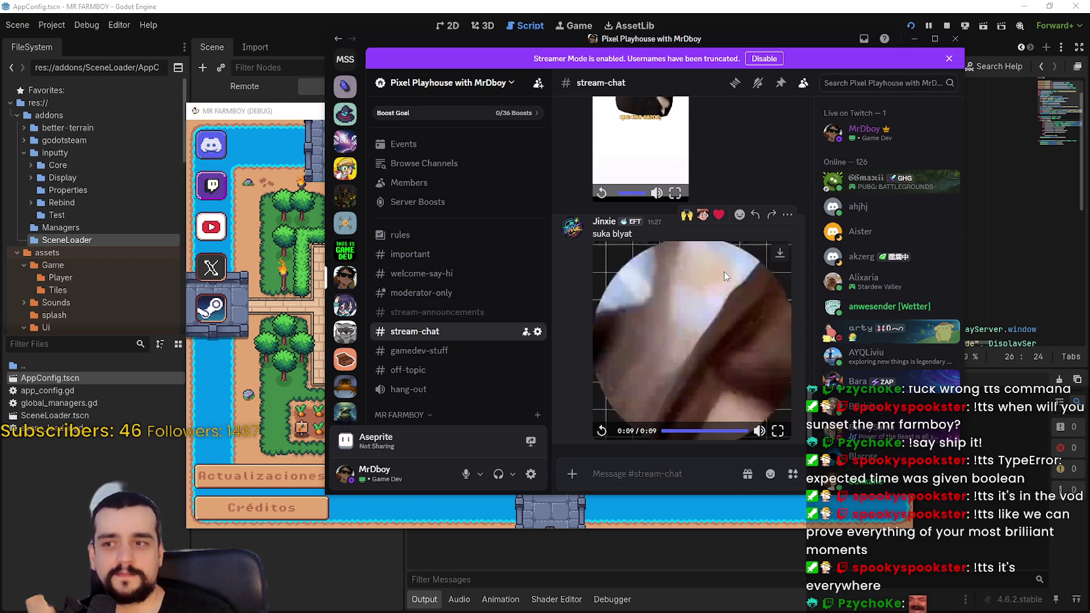
key("alt+Tab")
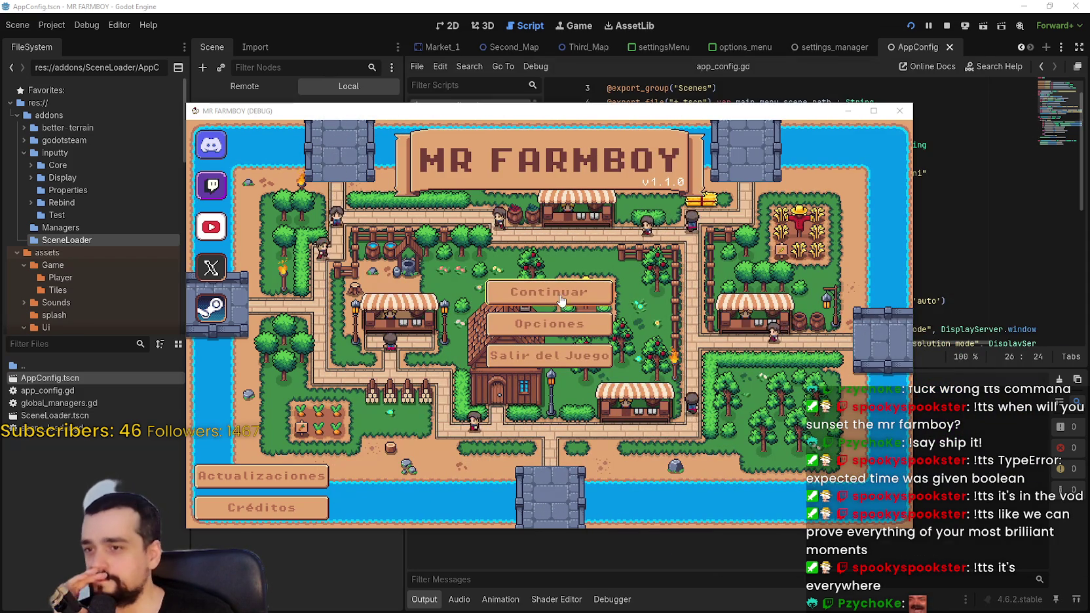
- Peek at Opciones, then choose Continuar and load the Guardar 1 save slot
left_click(575, 331)
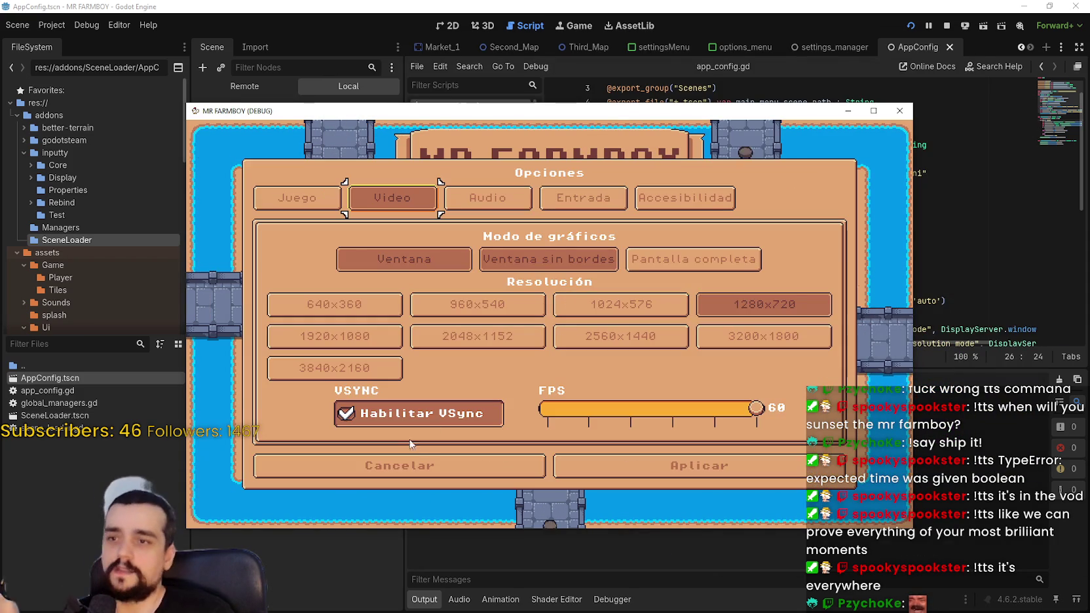
left_click(412, 464)
left_click(570, 298)
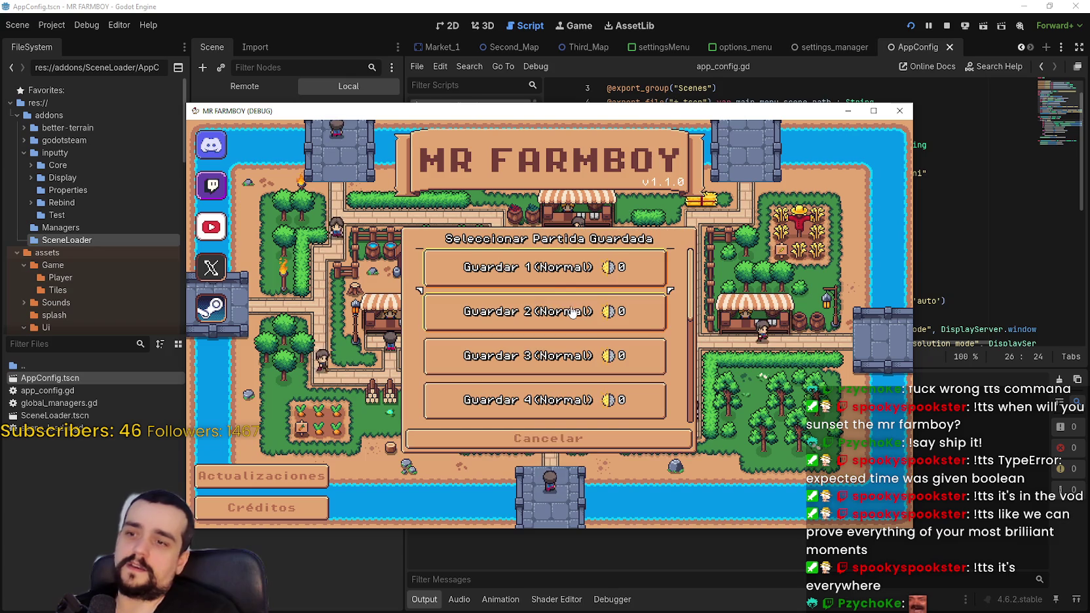
left_click(548, 277)
left_click(498, 270)
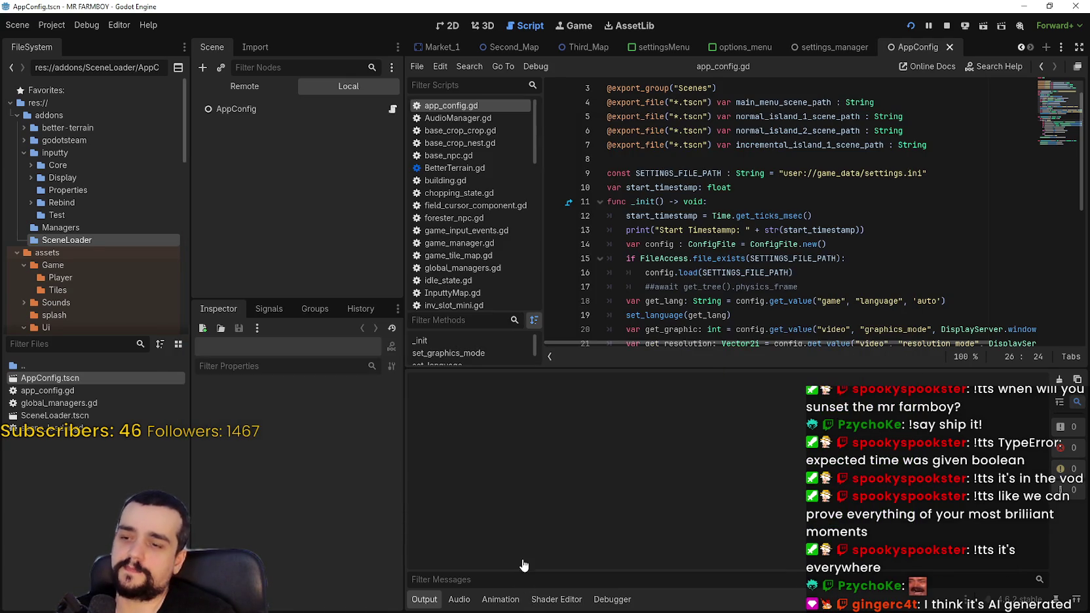
- Browse the Debug, Project and Editor menus without choosing anything
left_click(102, 27)
left_click(140, 21)
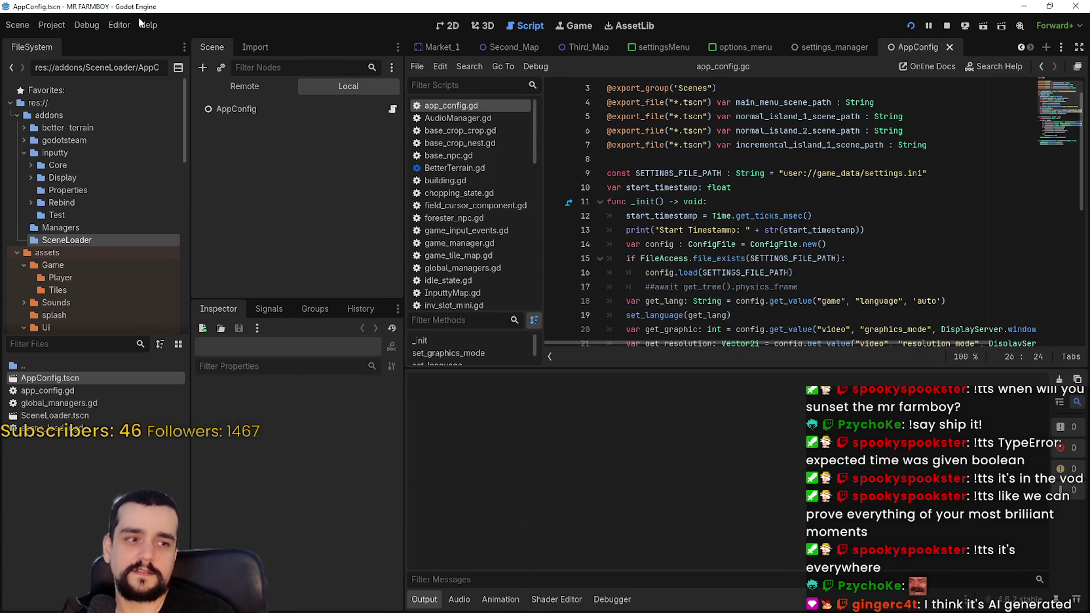
left_click(48, 25)
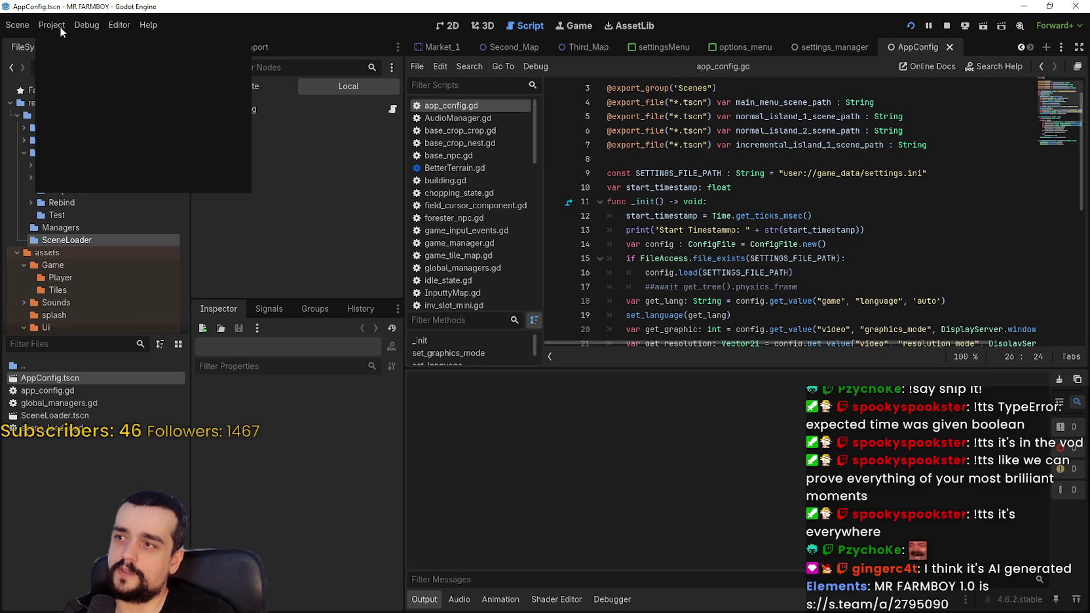
mouse_move(132, 25)
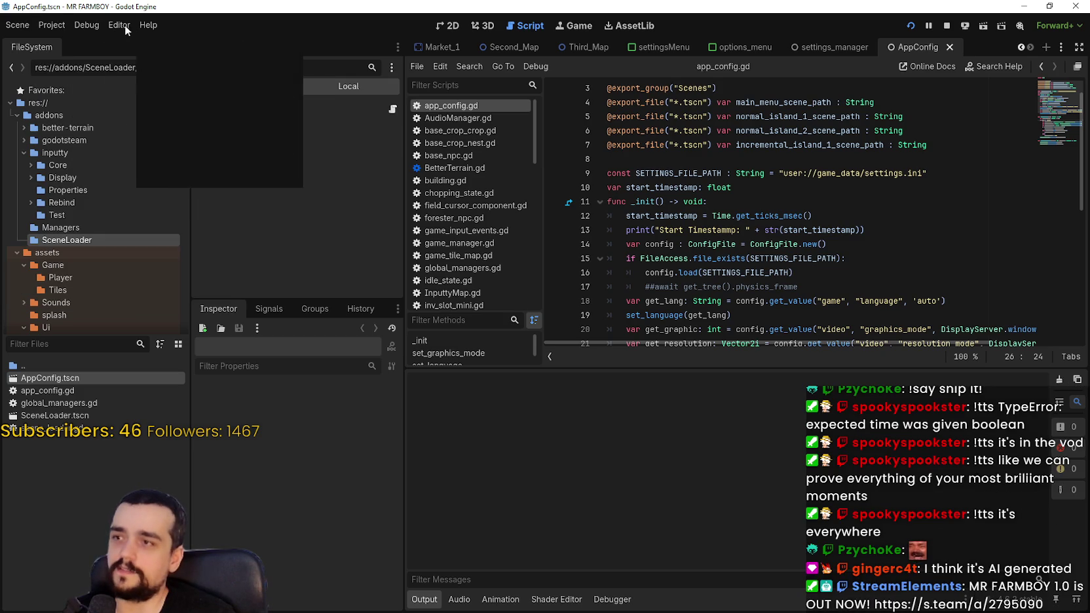
left_click(48, 29)
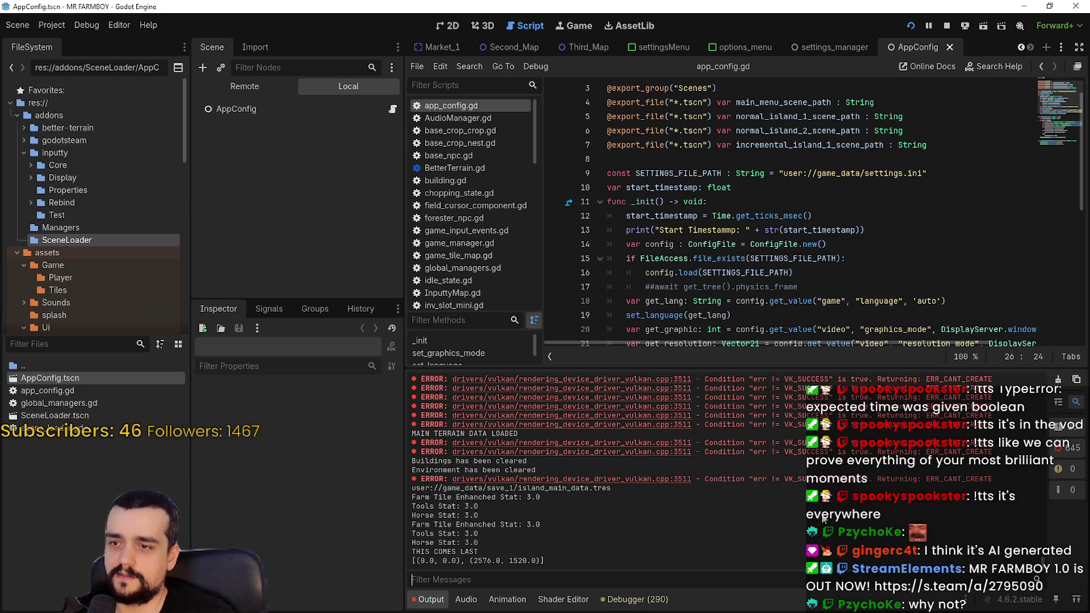
- Open the Debugger (290) errors list and scroll through the warnings
left_click(619, 599)
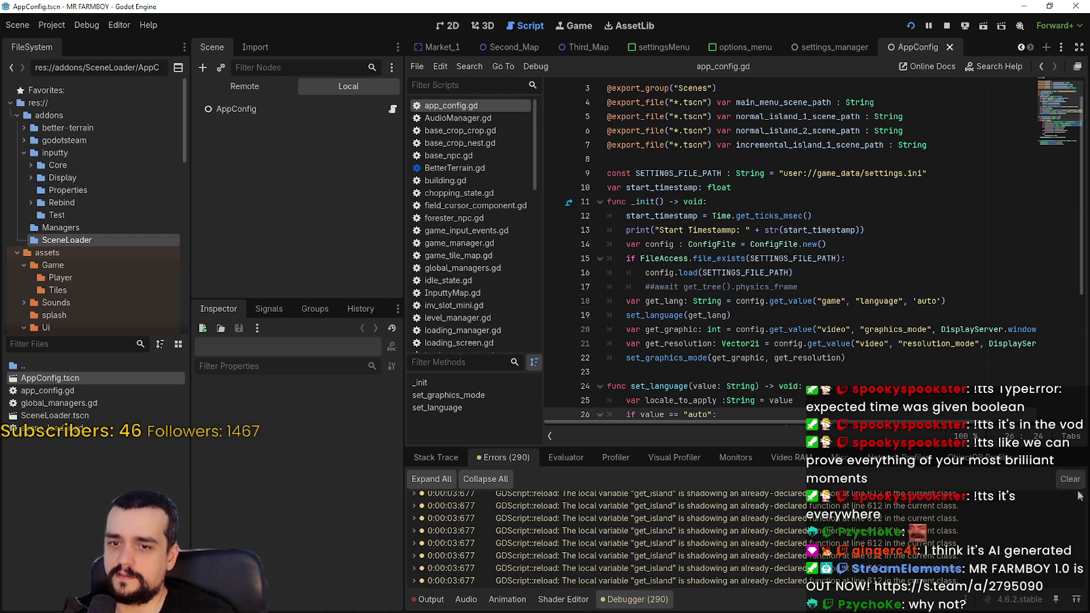
scroll(1082, 501, "down", 5)
left_click_drag(1086, 510, 1086, 584)
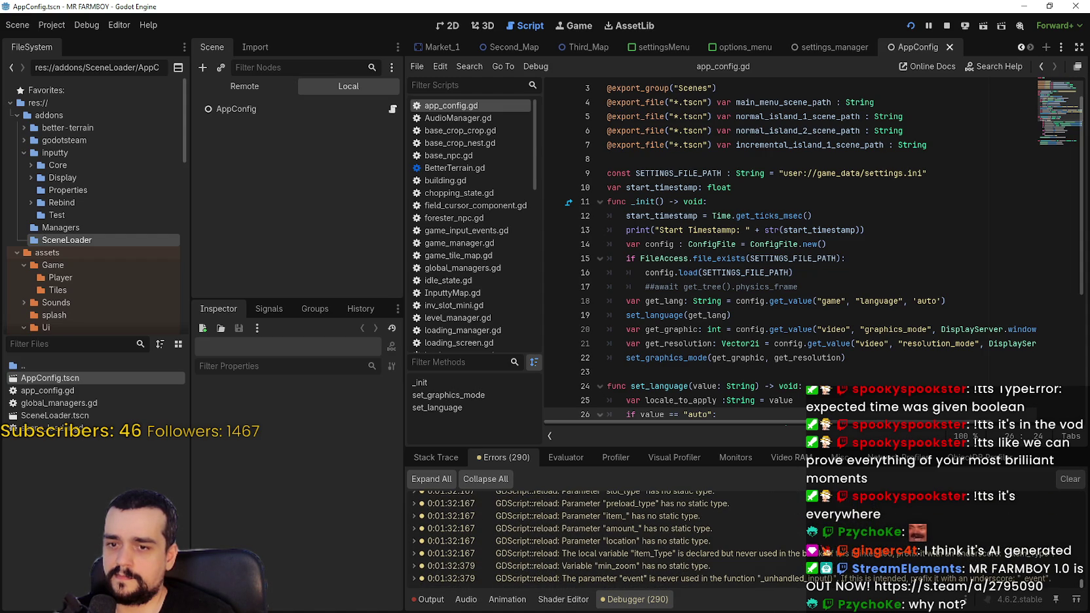
left_click_drag(1086, 584, 1086, 564)
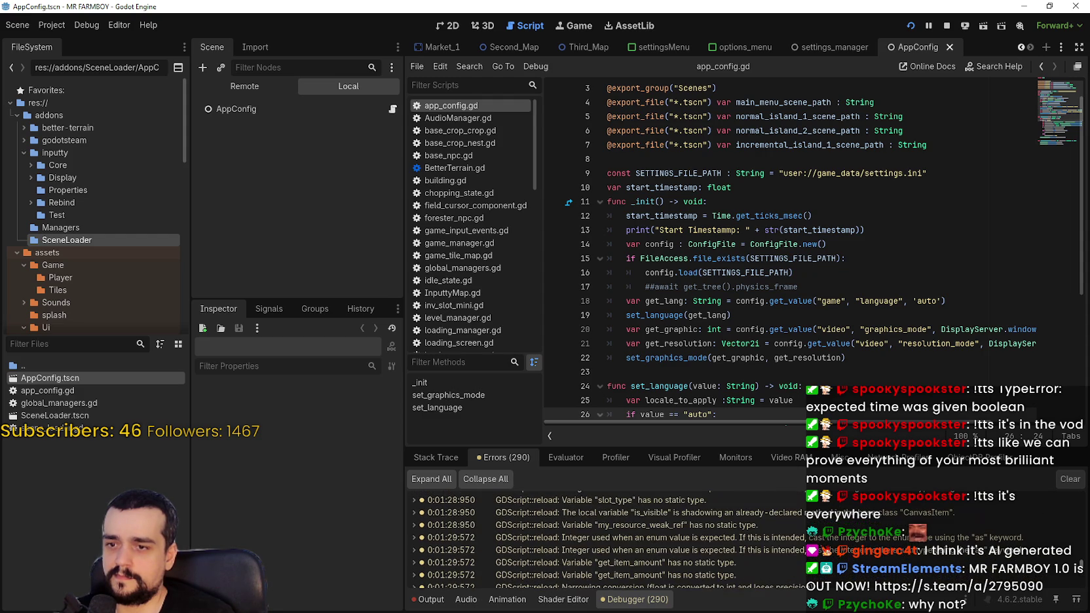
scroll(798, 505, "down", 10)
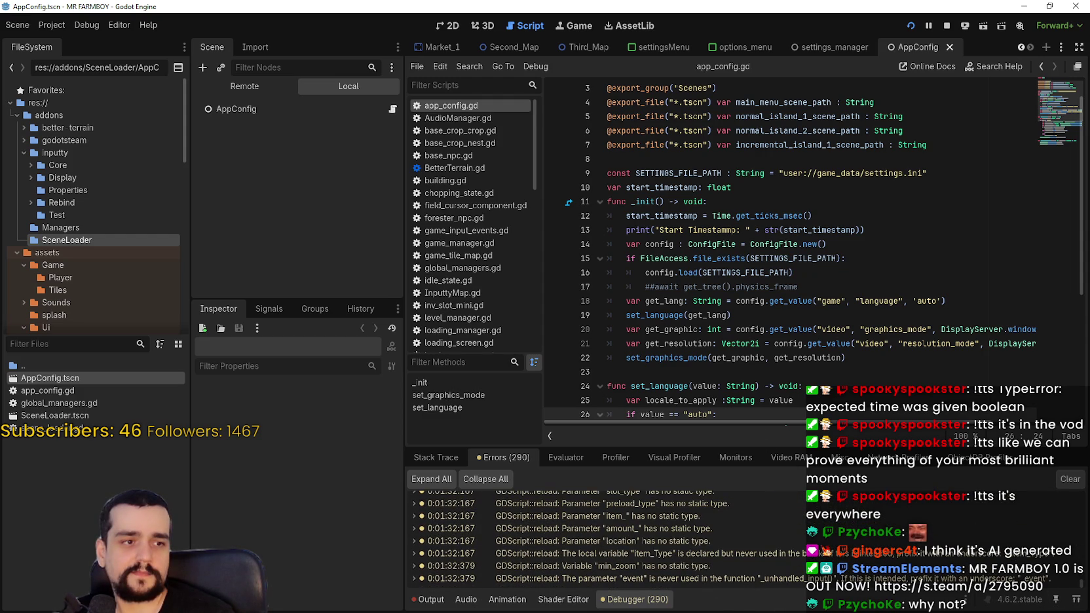
- Open the Avances panel, switch to Estadísticas e Inventario, and close it
key("alt+Tab")
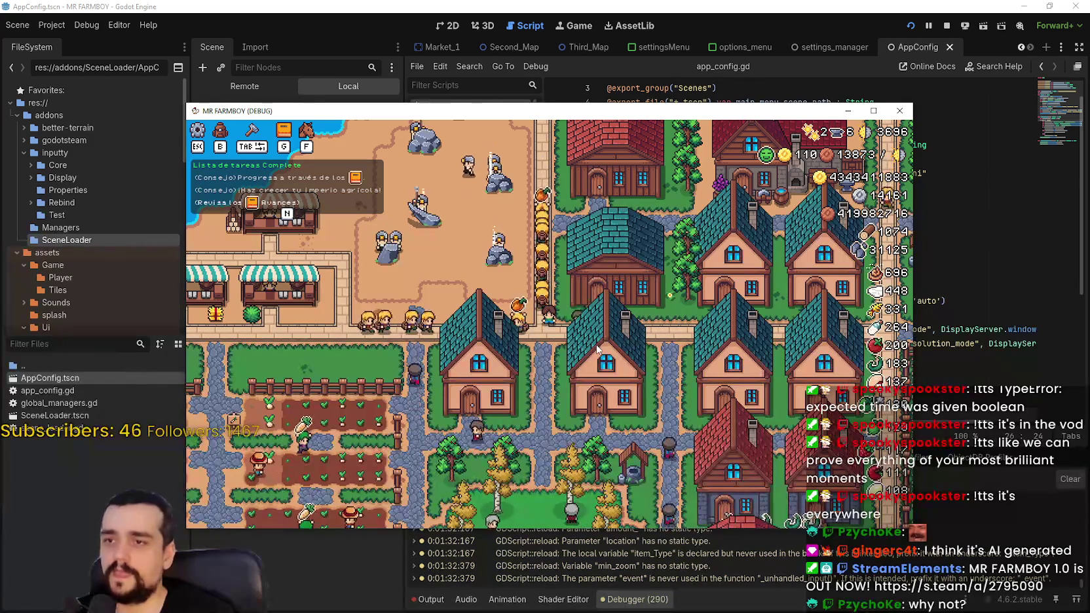
scroll(594, 320, "down", 3)
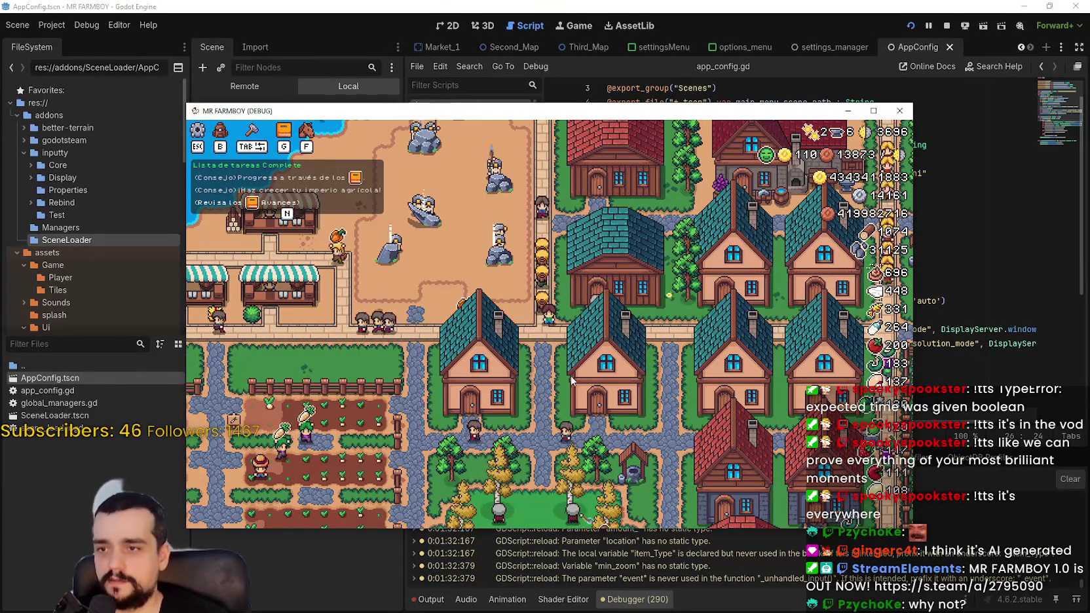
key("w")
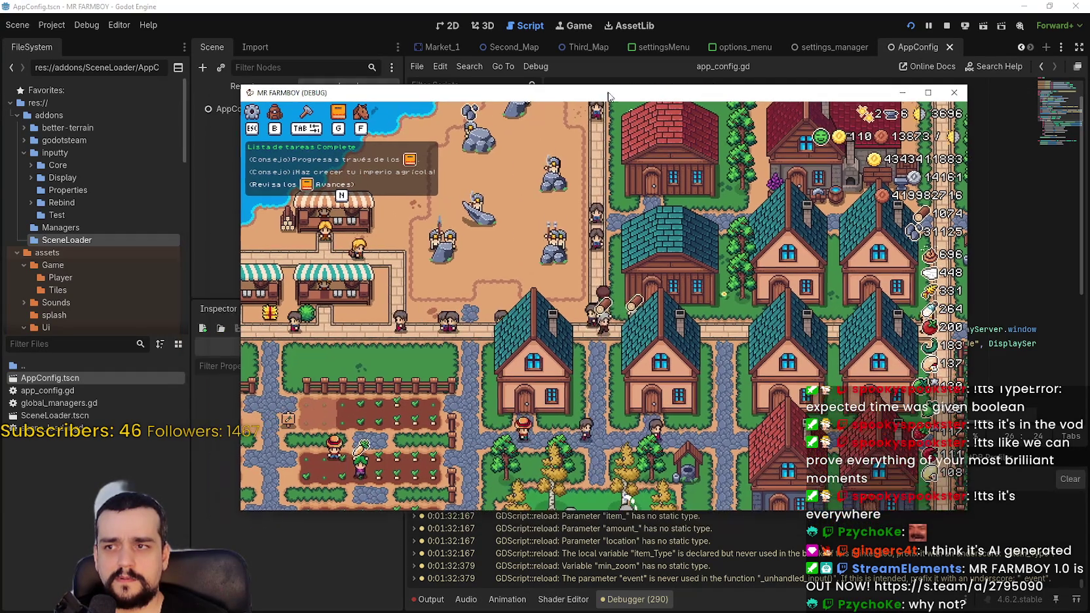
key("g")
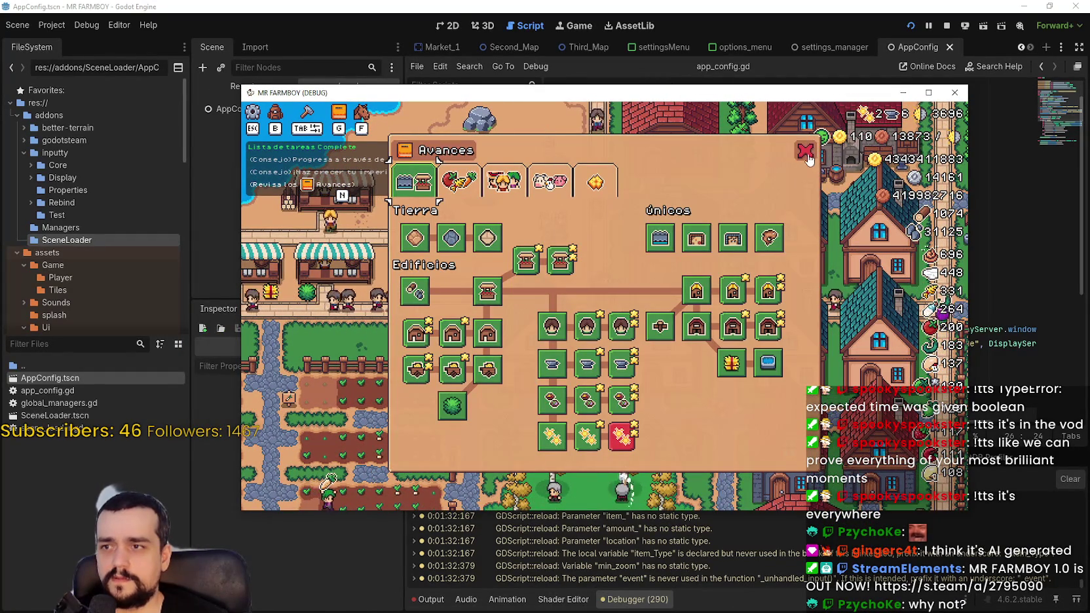
left_click_drag(818, 93, 822, 70)
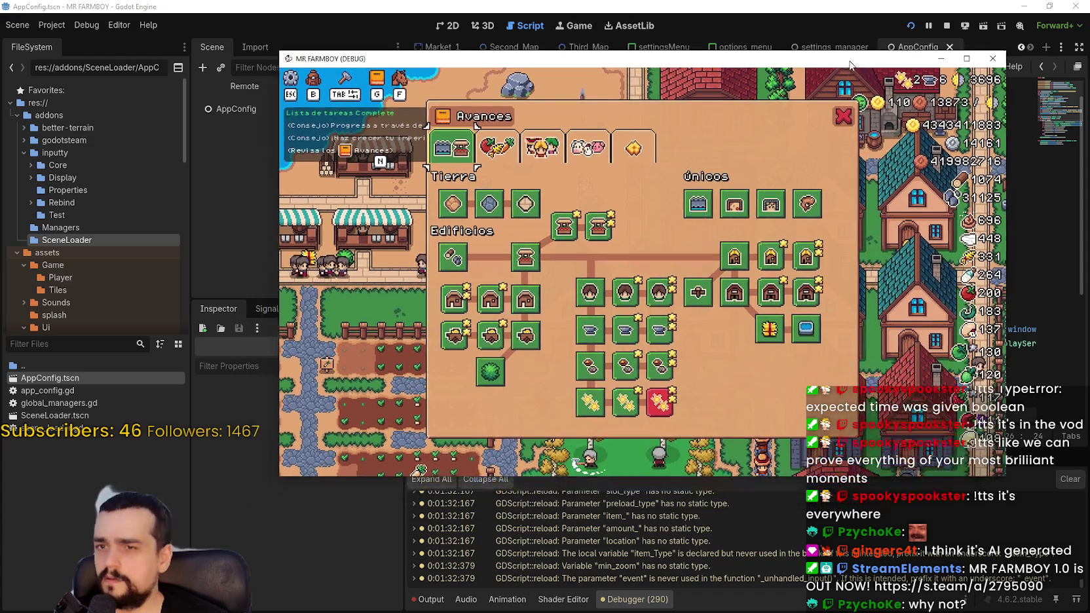
key("b")
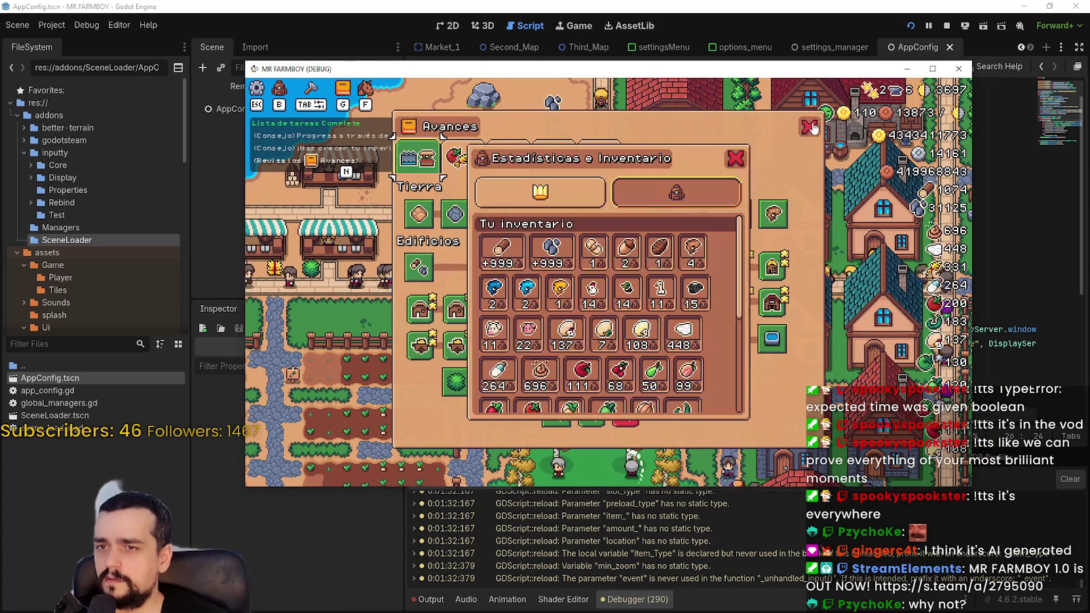
left_click(745, 159)
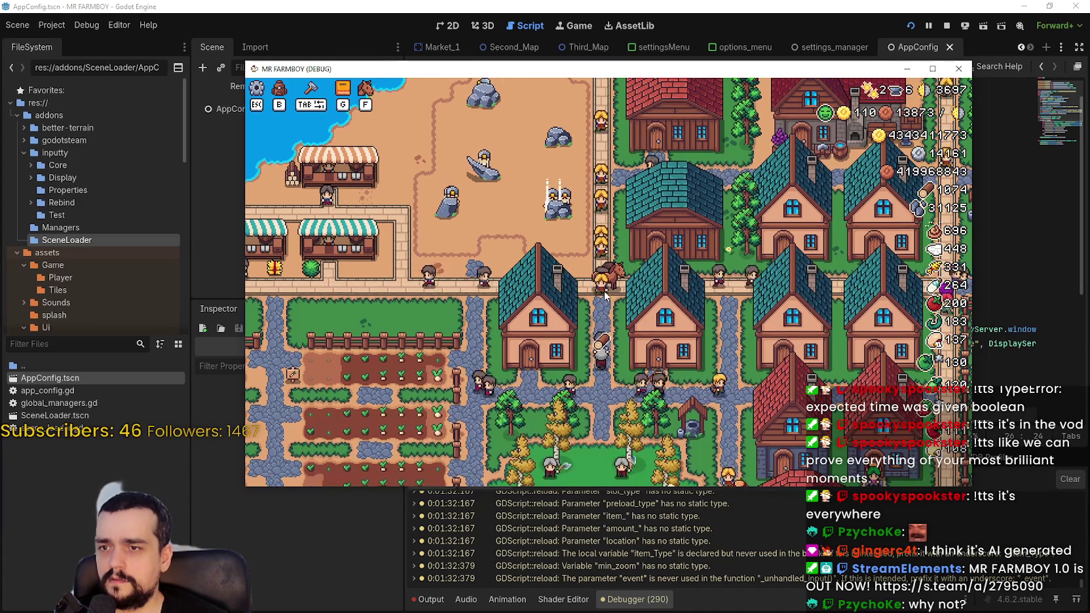
- Pan the view, then open the inventory panel with Tab and close it
key("w")
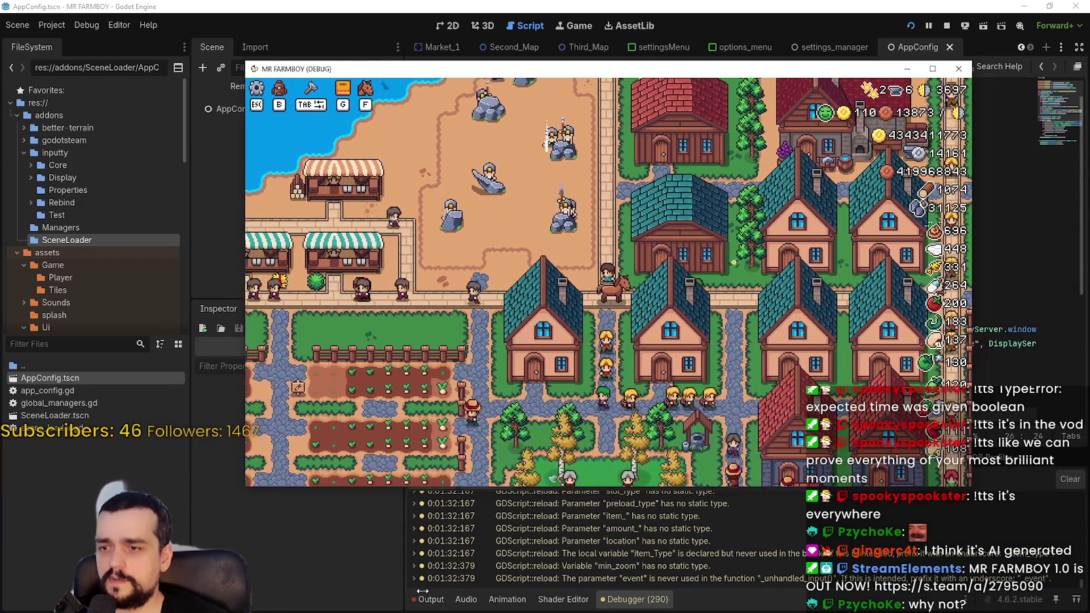
key("s")
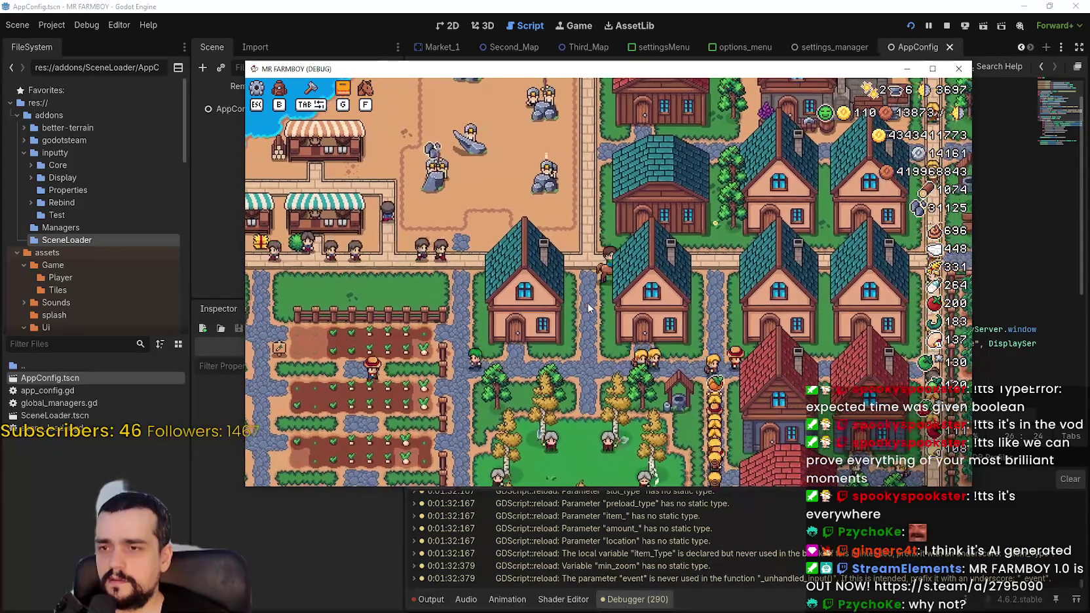
key("Tab")
key("Tab")
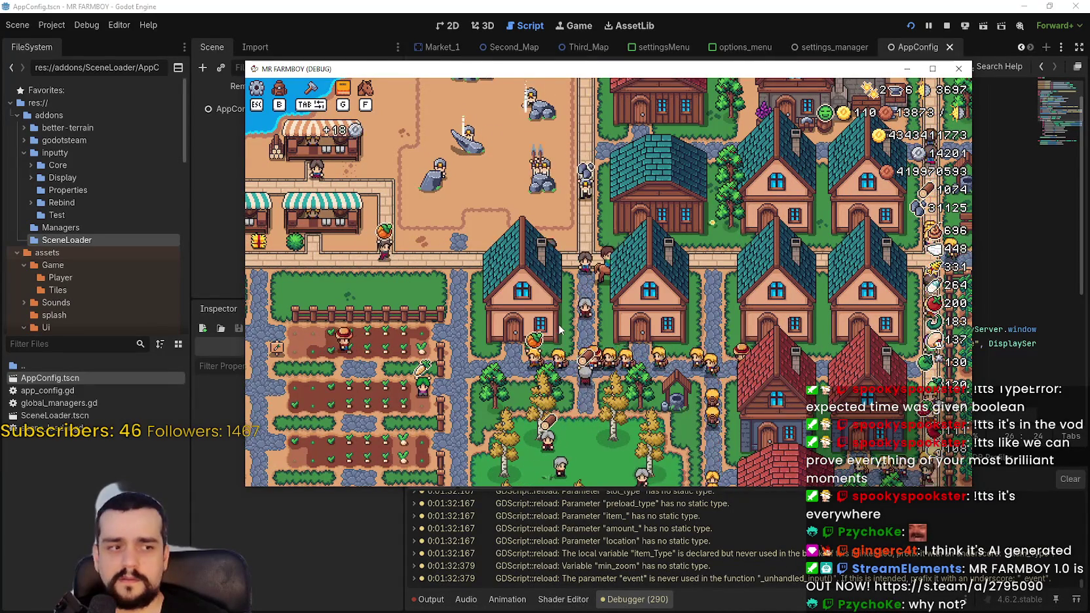
key("Tab")
mouse_move(562, 326)
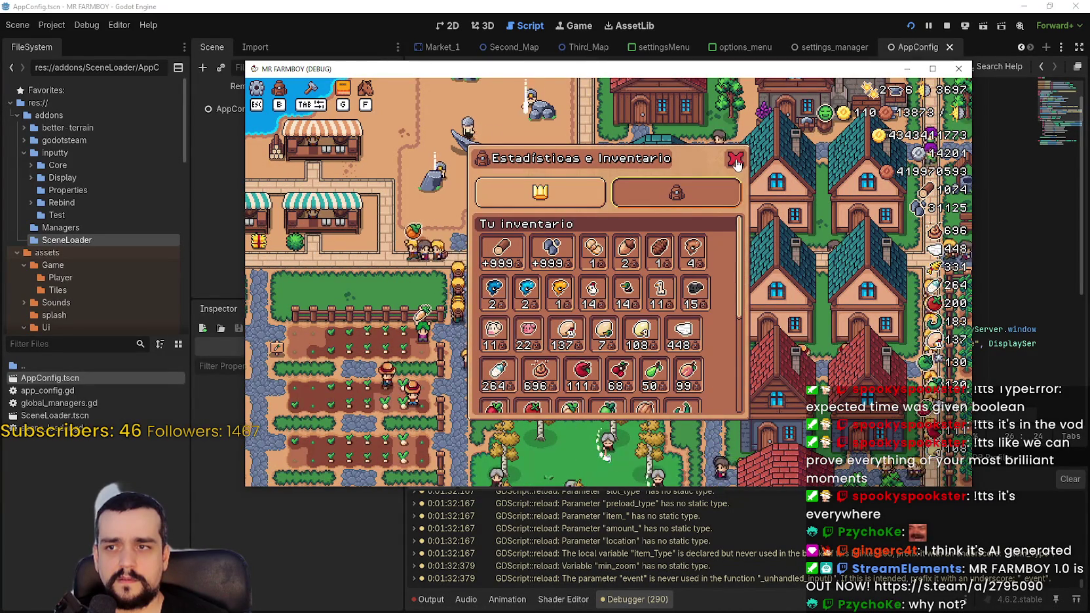
left_click(736, 160)
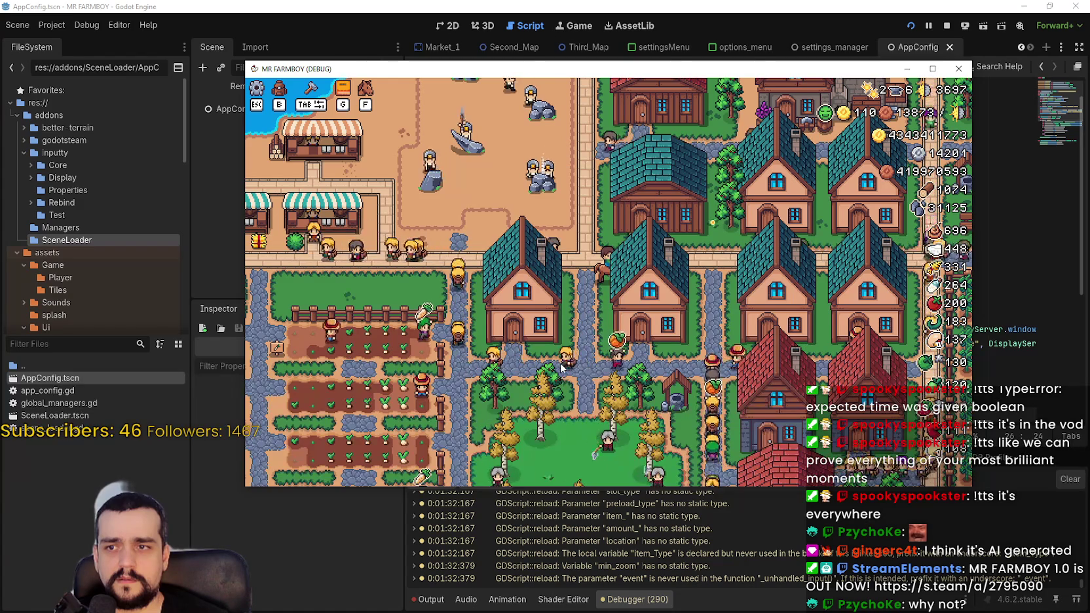
- Open and close the Avances upgrade tree and the inventory panel via their hotkeys
key("w")
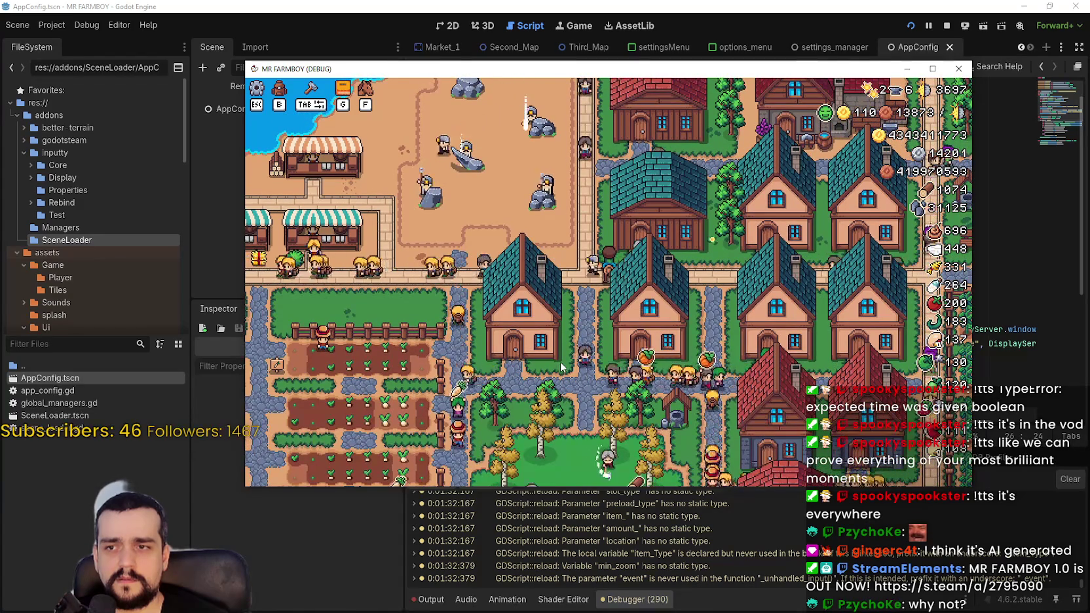
key("g")
left_click(810, 130)
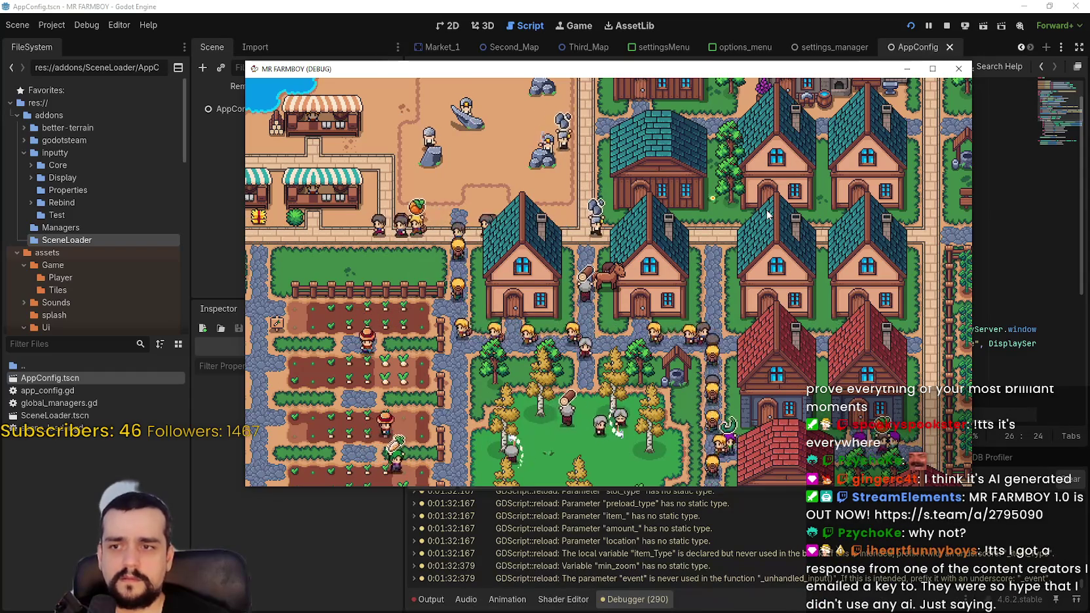
key("i")
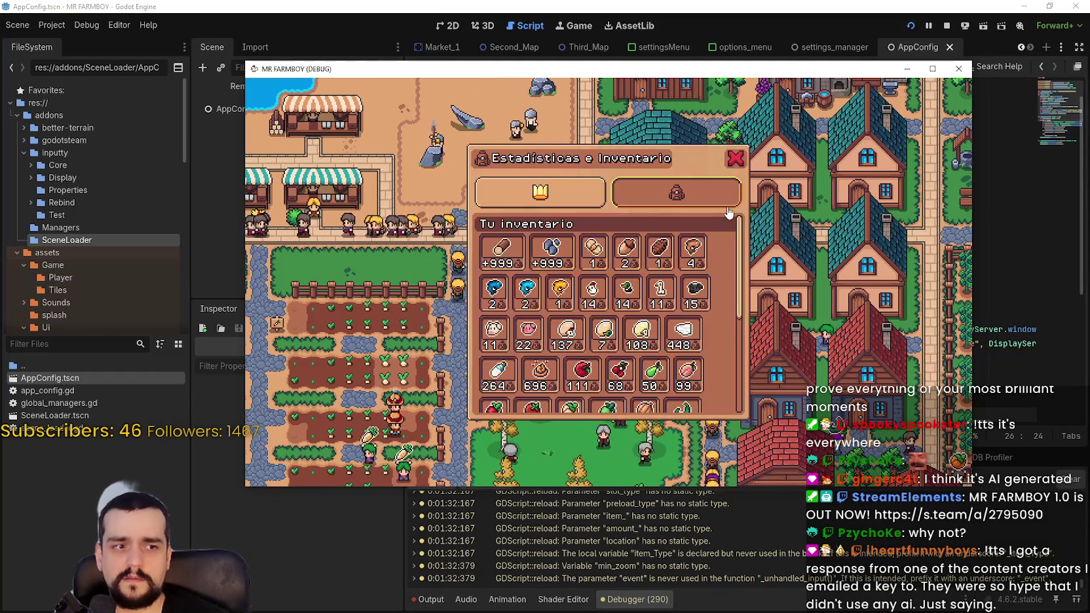
left_click(734, 160)
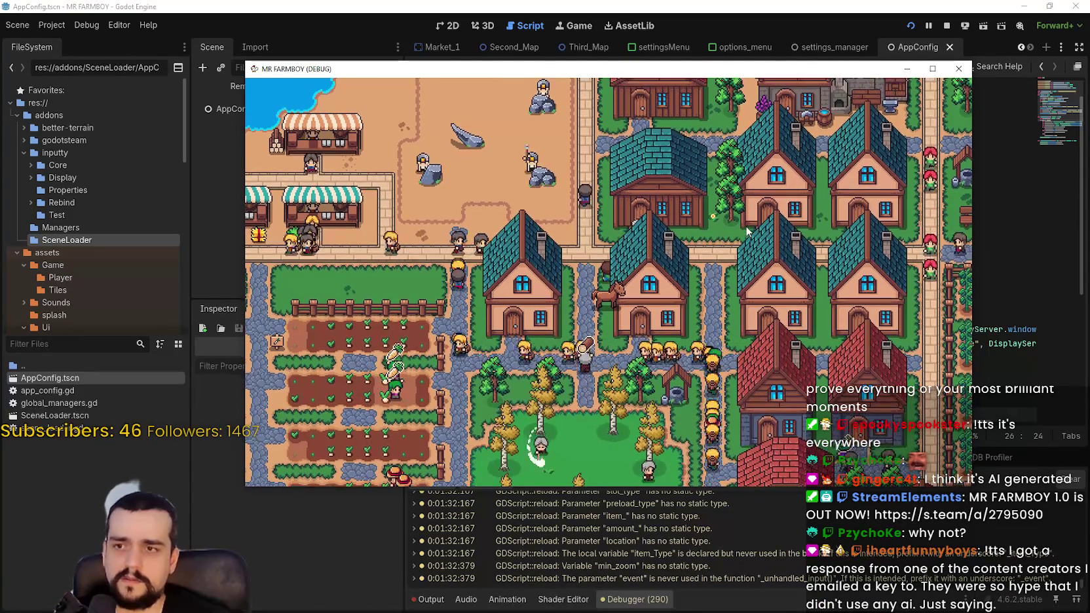
key("g")
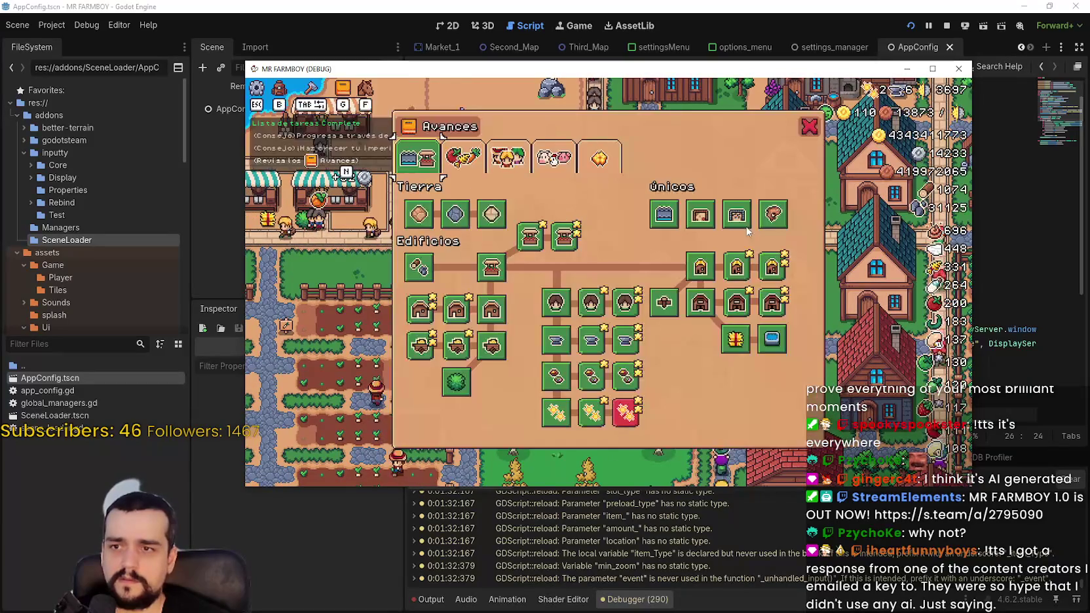
key("g")
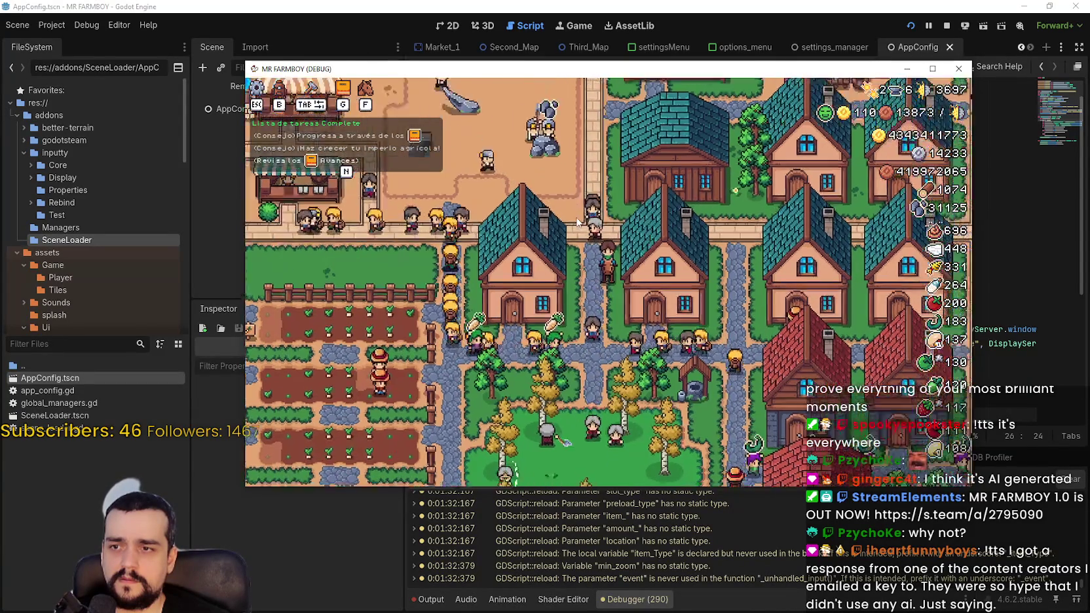
- Zoom the view, toggle the inventory with B, then open the pause menu and resume
scroll(616, 262, "up", 3)
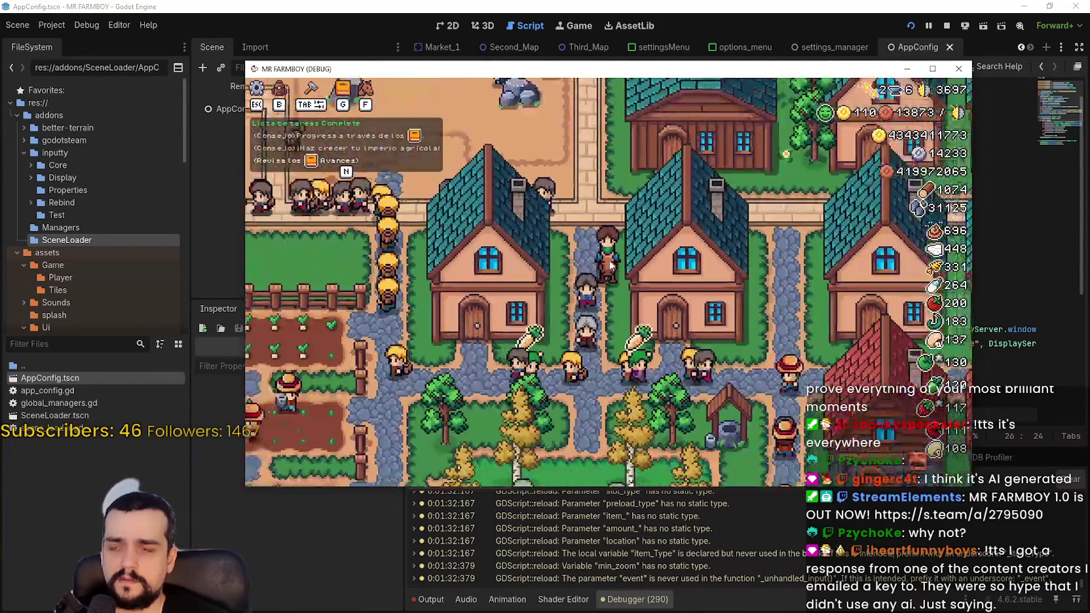
scroll(611, 264, "down", 3)
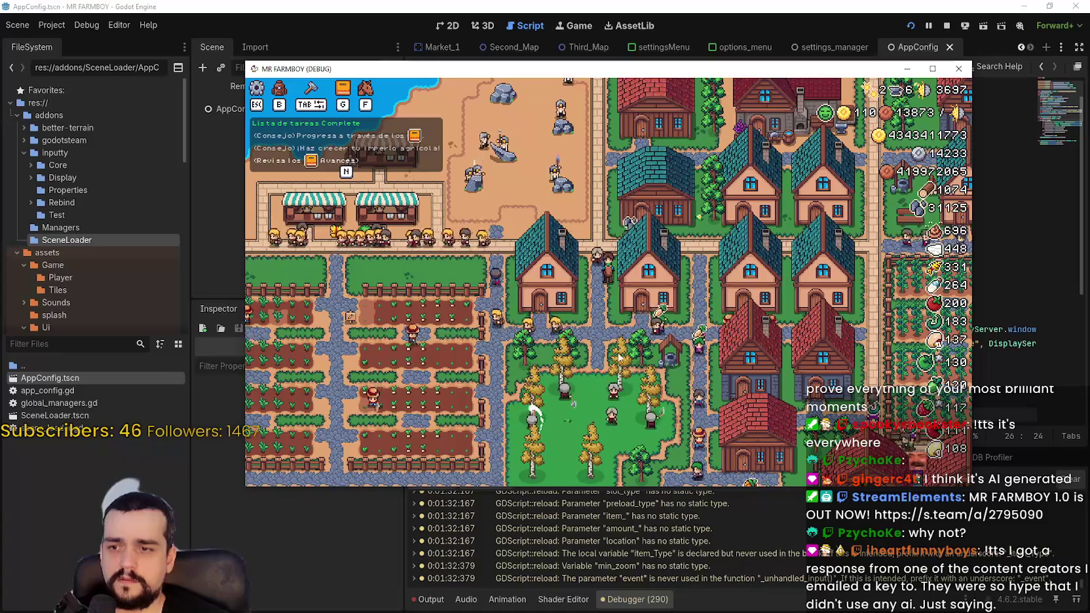
key("b")
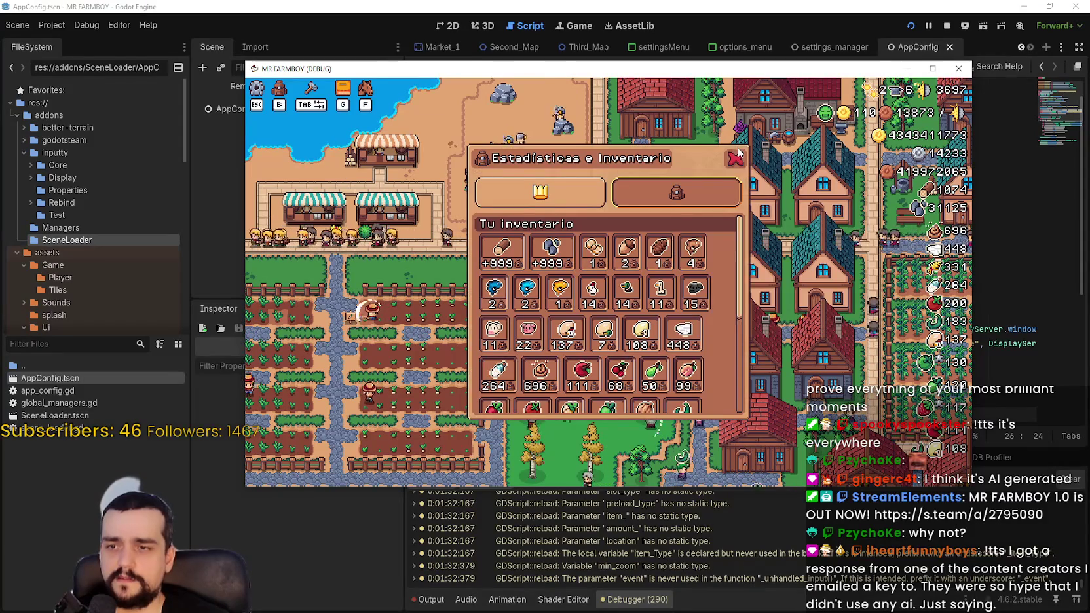
key("b")
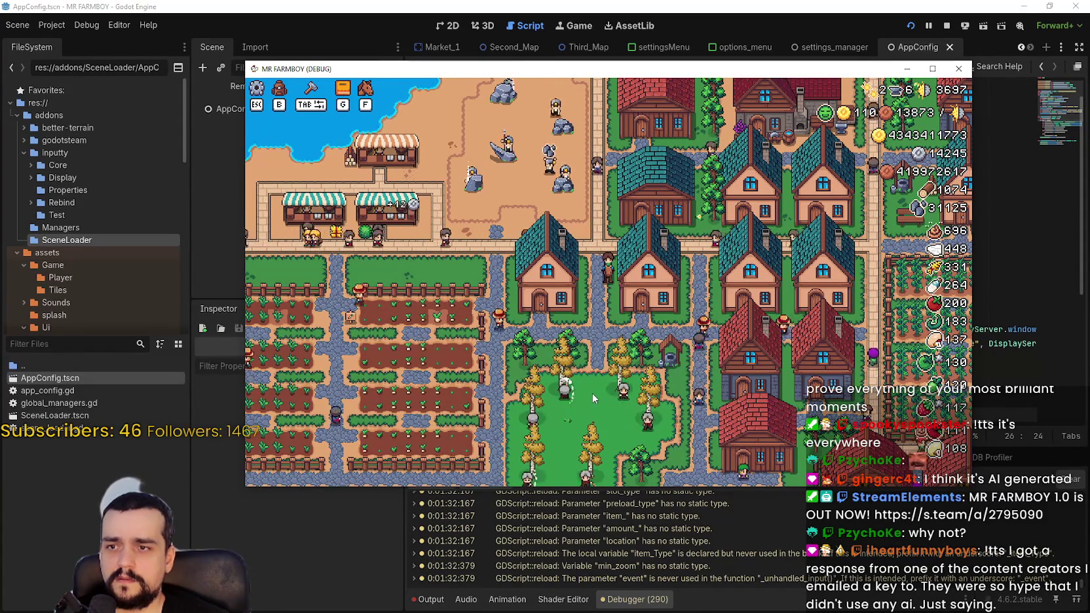
key("b")
key("b")
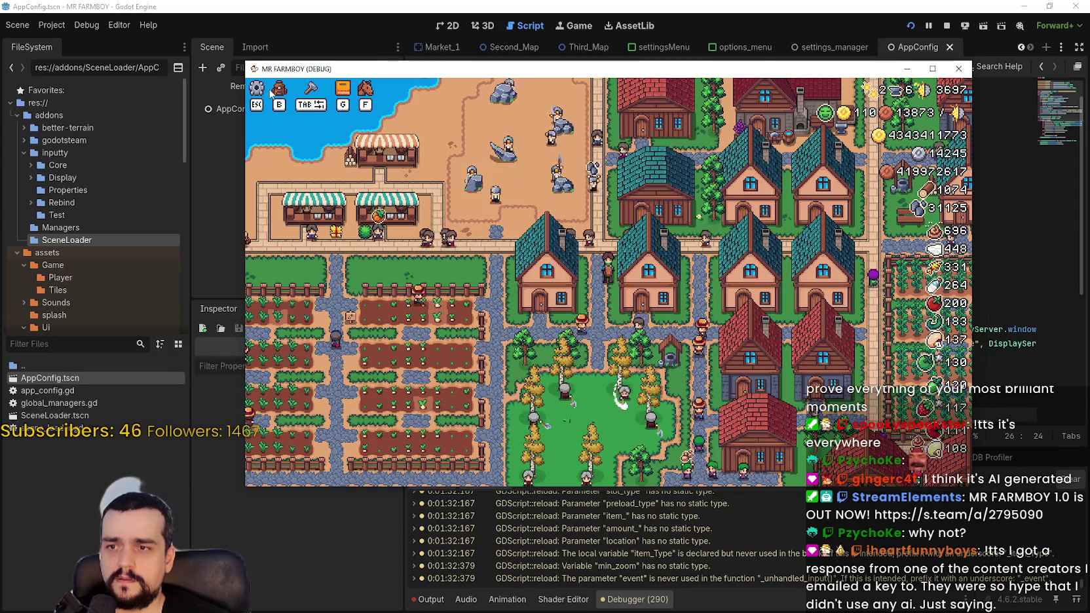
key("Escape")
left_click(545, 199)
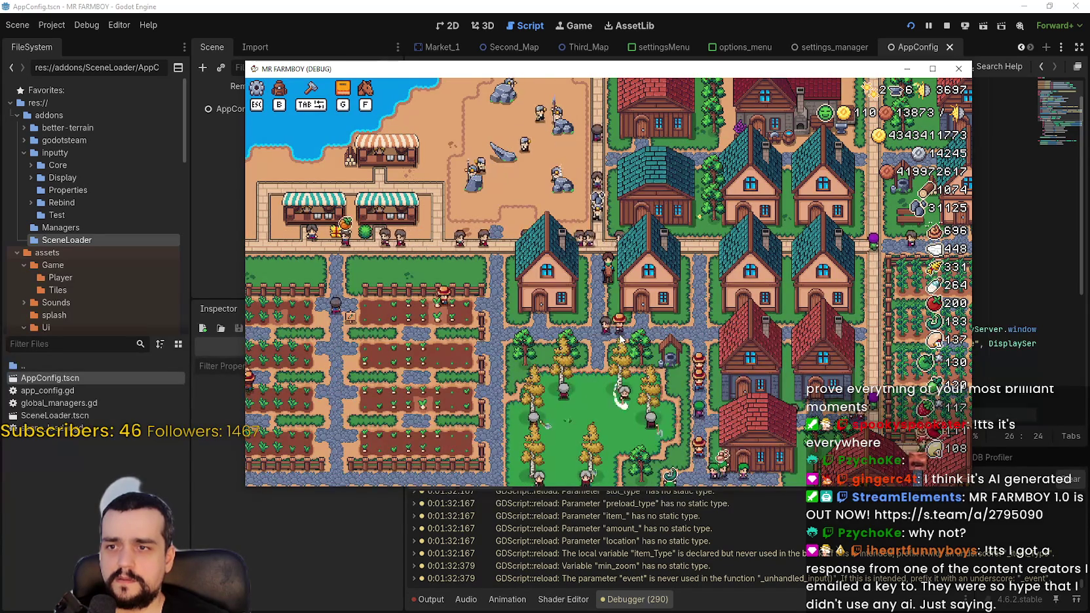
- Walk north and south, recheck Avances and inventory, then maximize the game window
key("w")
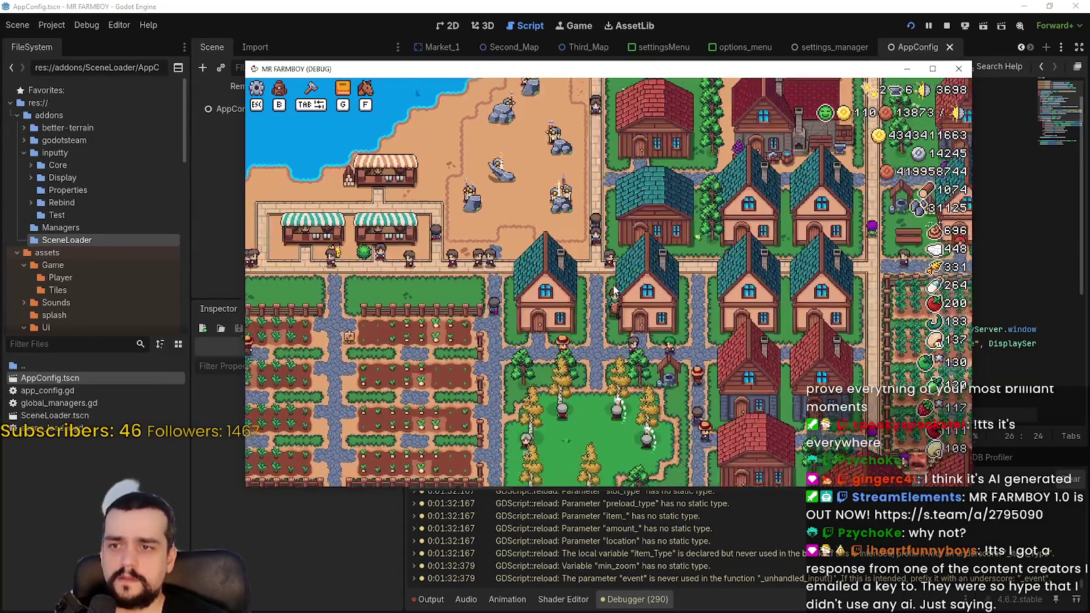
key("s")
key("g")
left_click(809, 129)
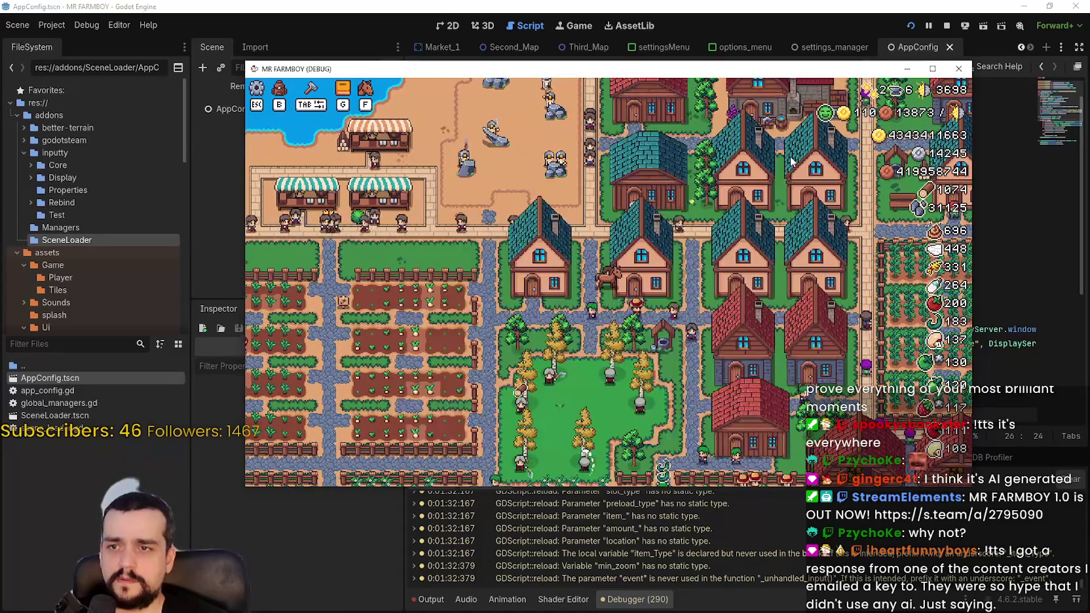
key("b")
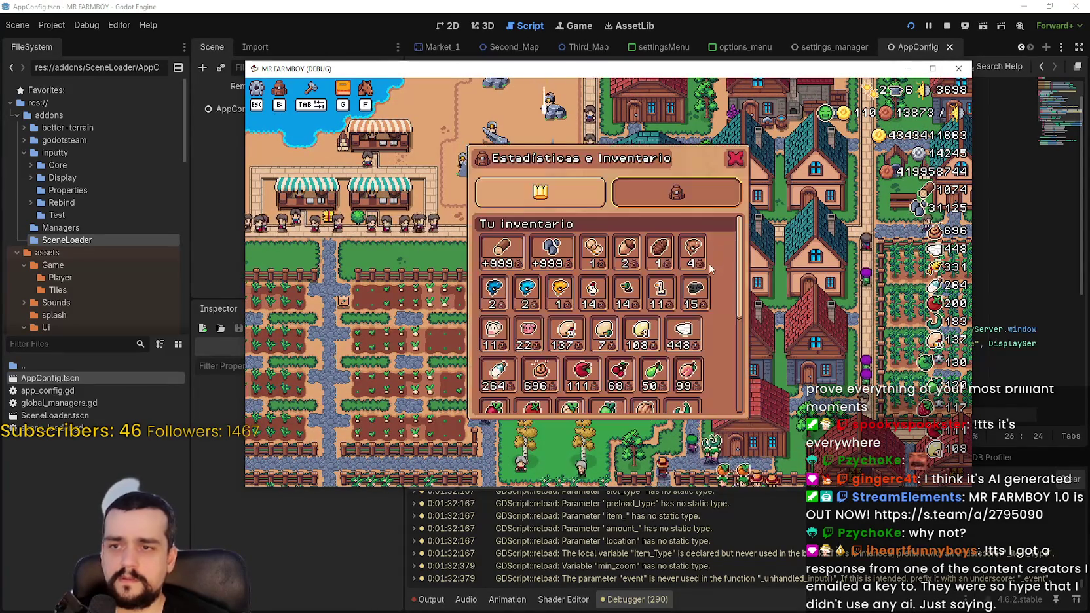
left_click(743, 166)
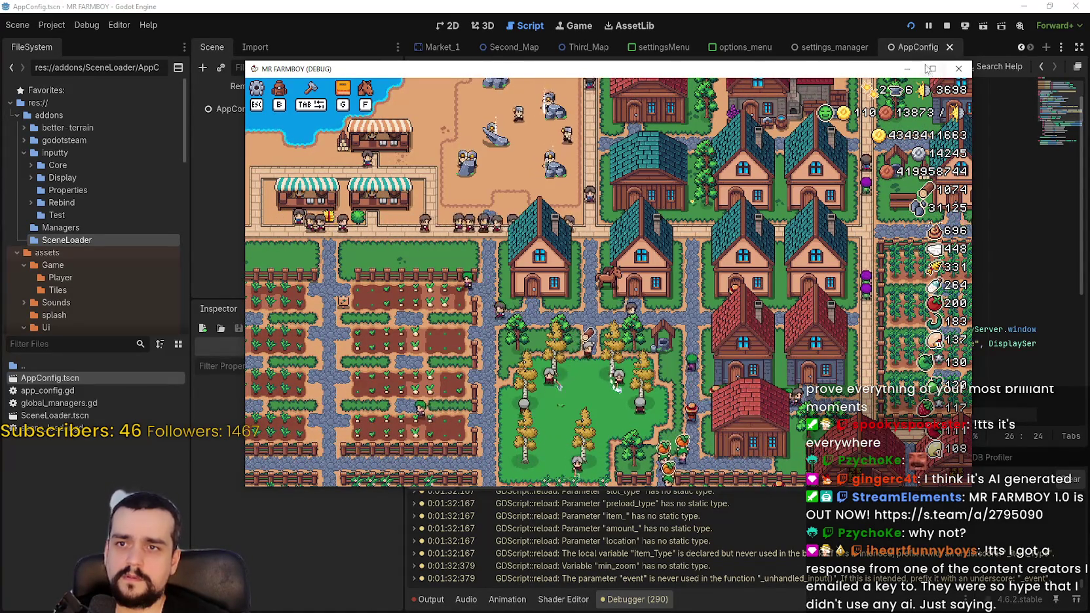
left_click(925, 67)
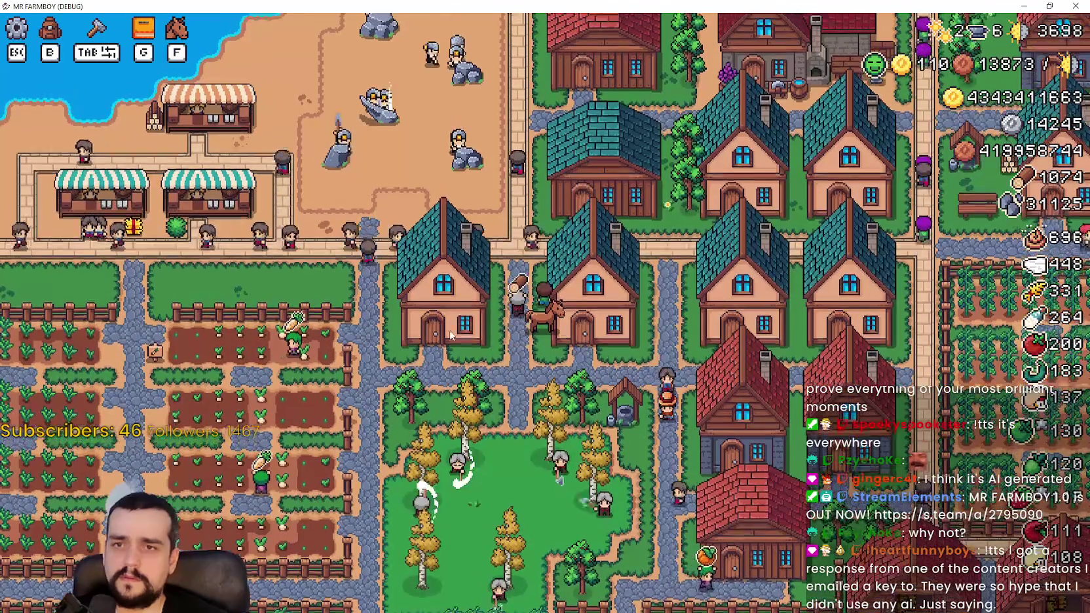
- Set the game's display mode to Ventana sin bordes in Opciones and apply it
key("Escape")
left_click(536, 263)
left_click(548, 217)
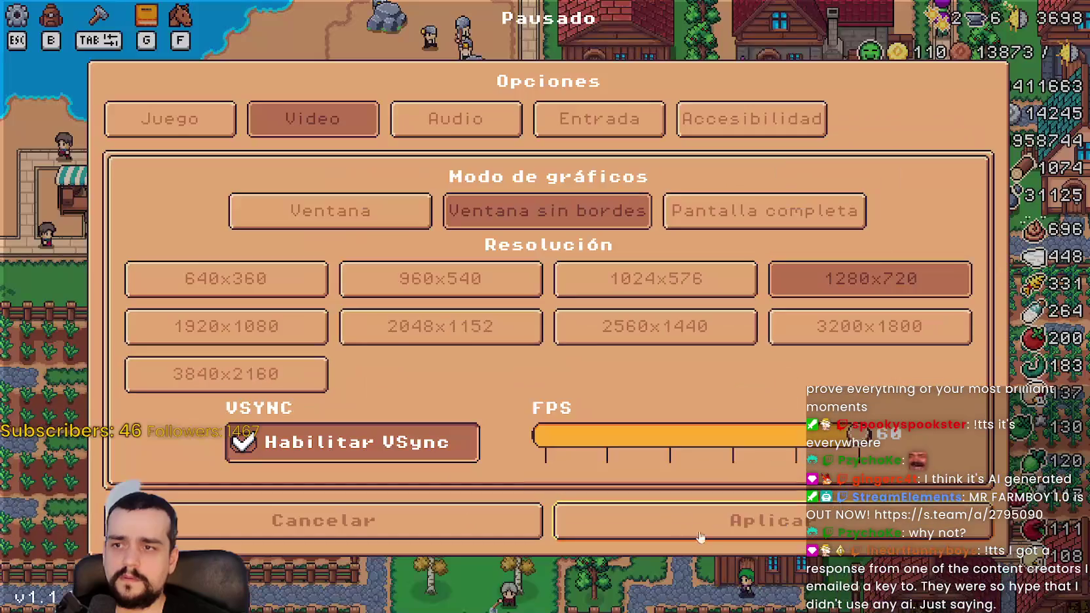
left_click(755, 518)
left_click(595, 194)
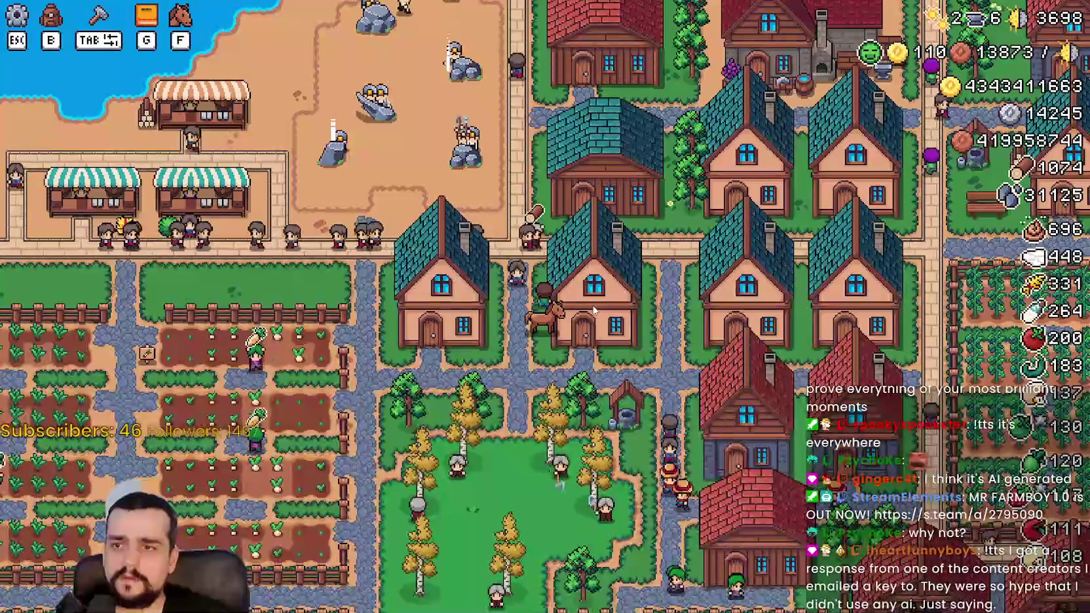
- Review the Juego and Entrada > Cambiar teclas options pages, then cancel without changes
key("Escape")
left_click(576, 244)
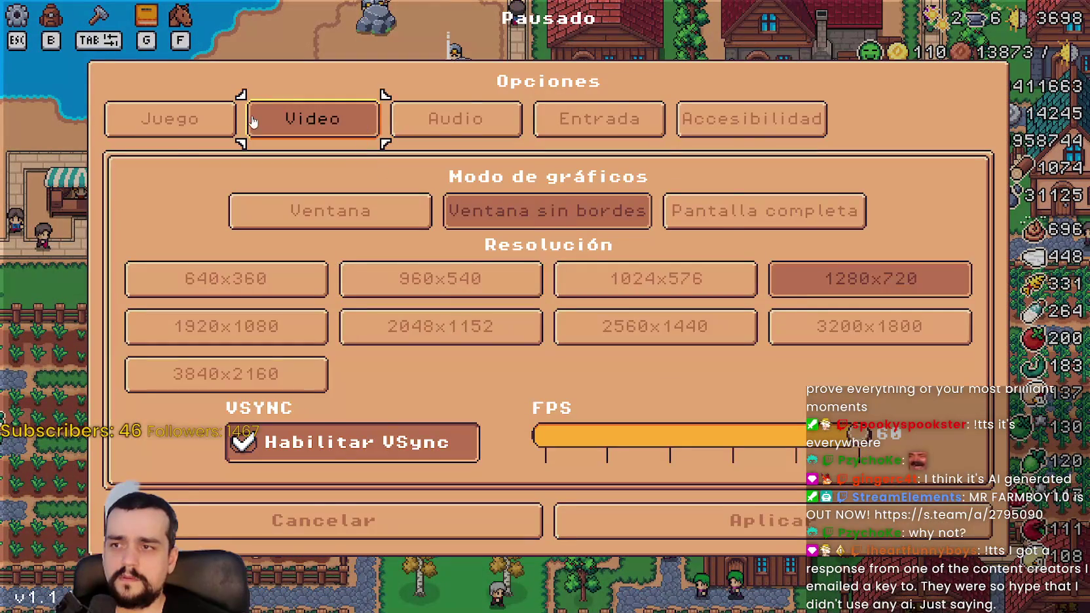
left_click(226, 123)
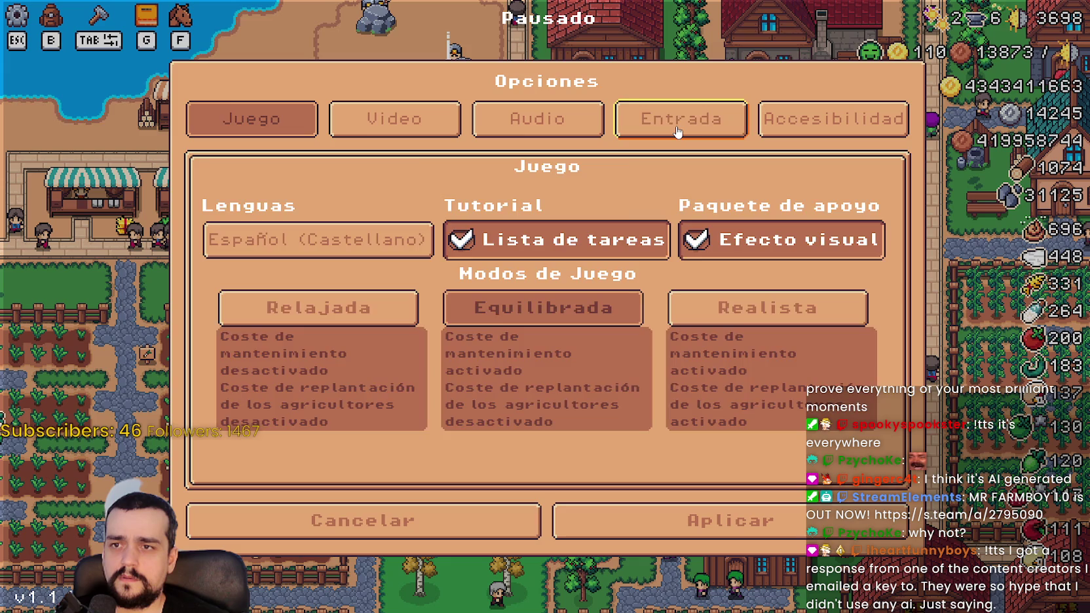
left_click(678, 131)
left_click(495, 207)
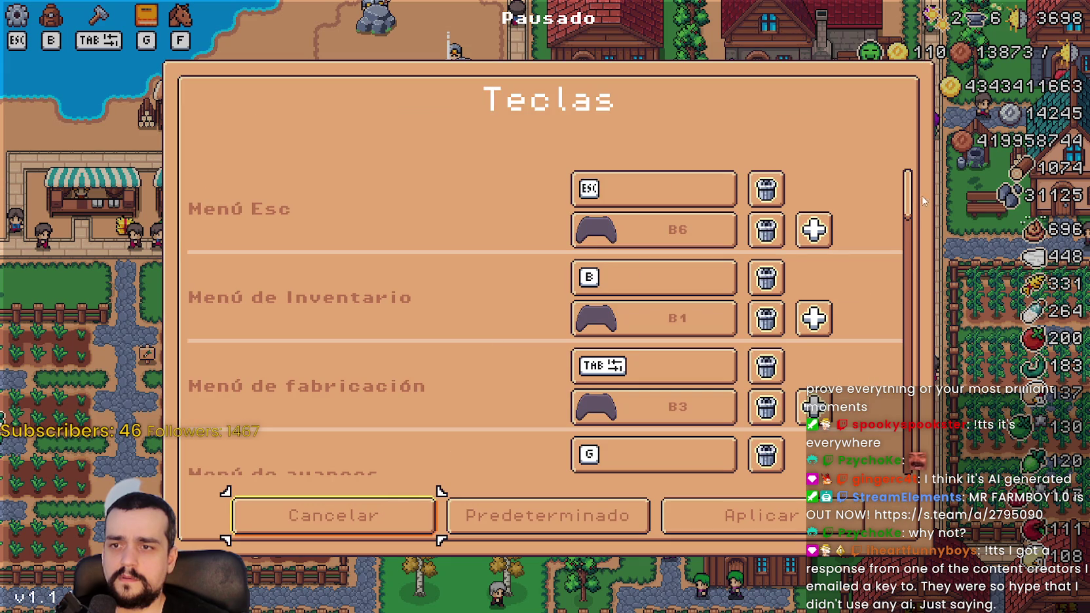
scroll(909, 204, "down", 10)
scroll(909, 205, "up", 2)
scroll(765, 539, "down", 2)
left_click(260, 531)
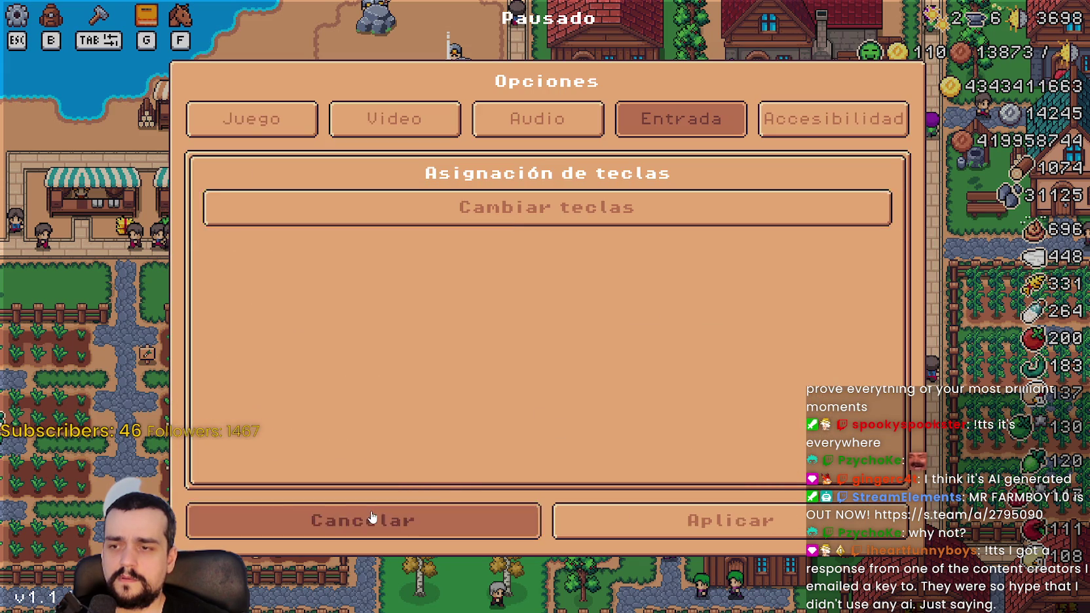
left_click(358, 518)
key("Escape")
- Close the Avances panel and pan and zoom around the town with WASD and scrolling
key("g")
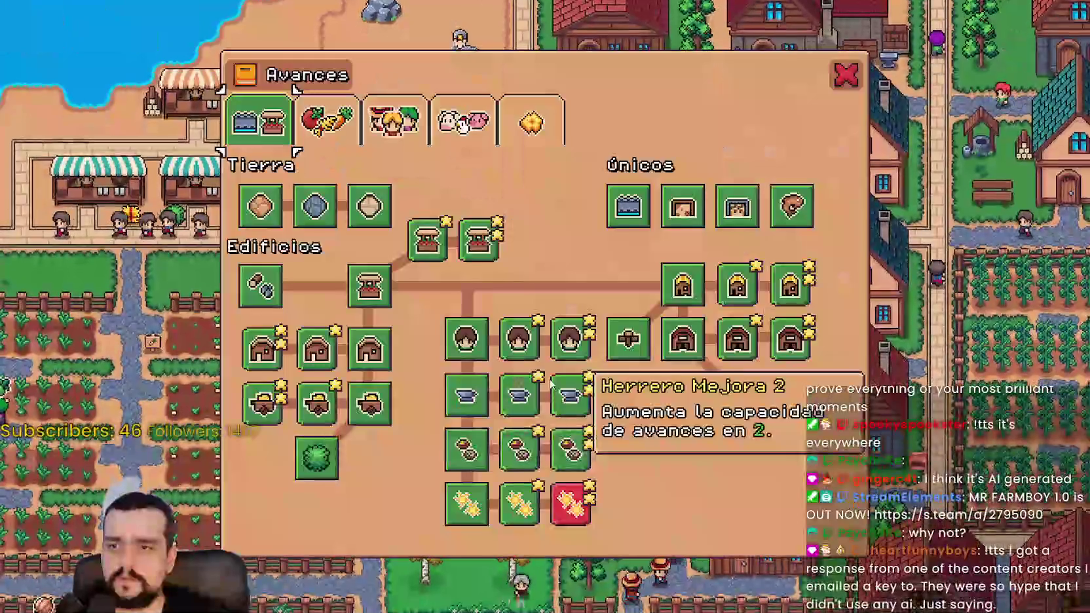
left_click(845, 73)
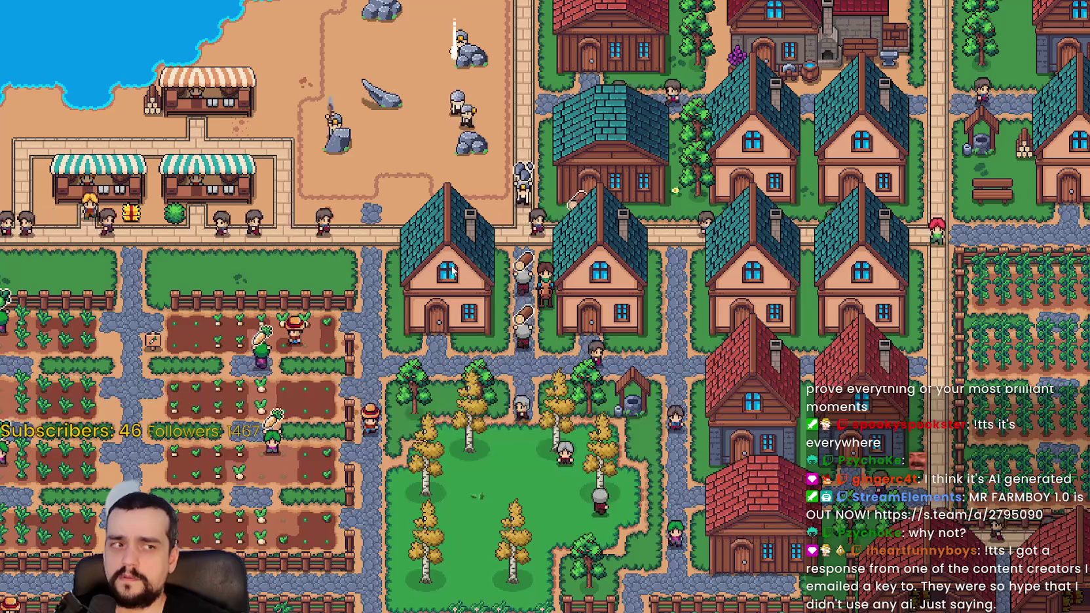
key("w")
key("a")
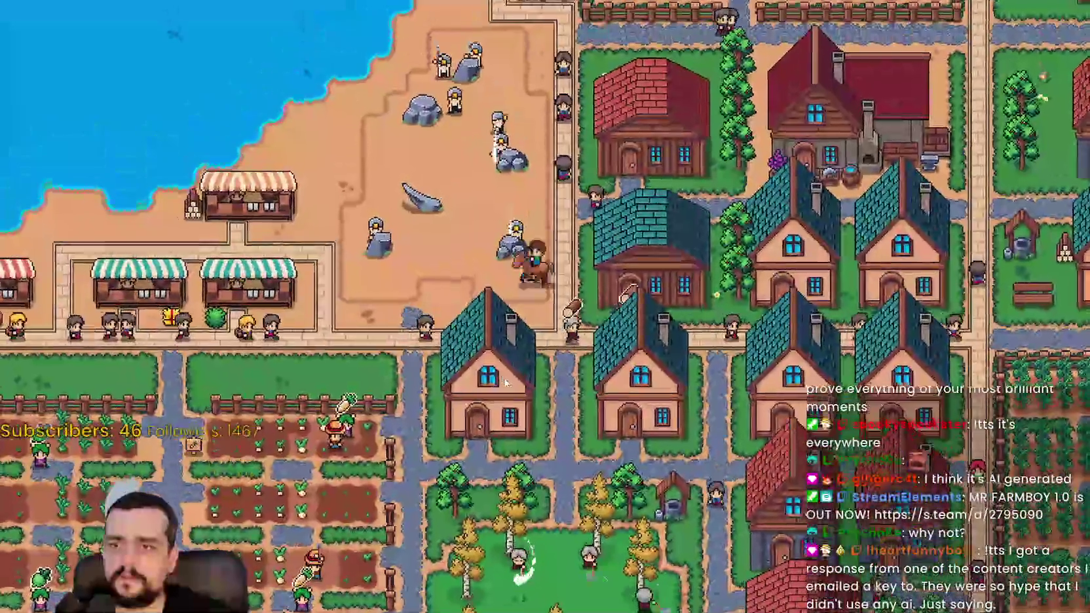
scroll(534, 298, "down", 5)
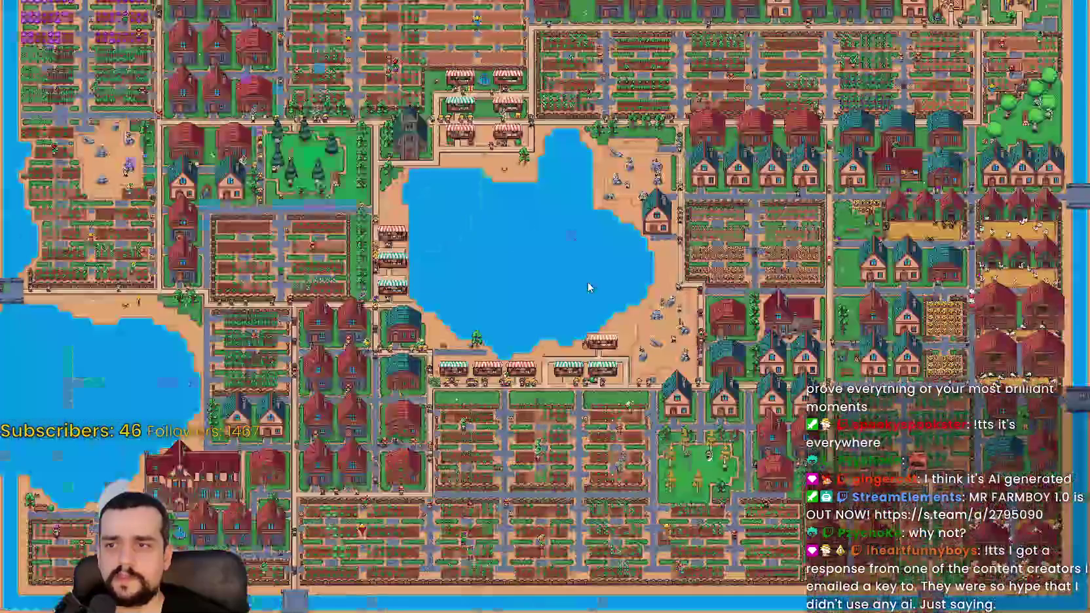
scroll(588, 282, "up", 5)
scroll(589, 281, "down", 3)
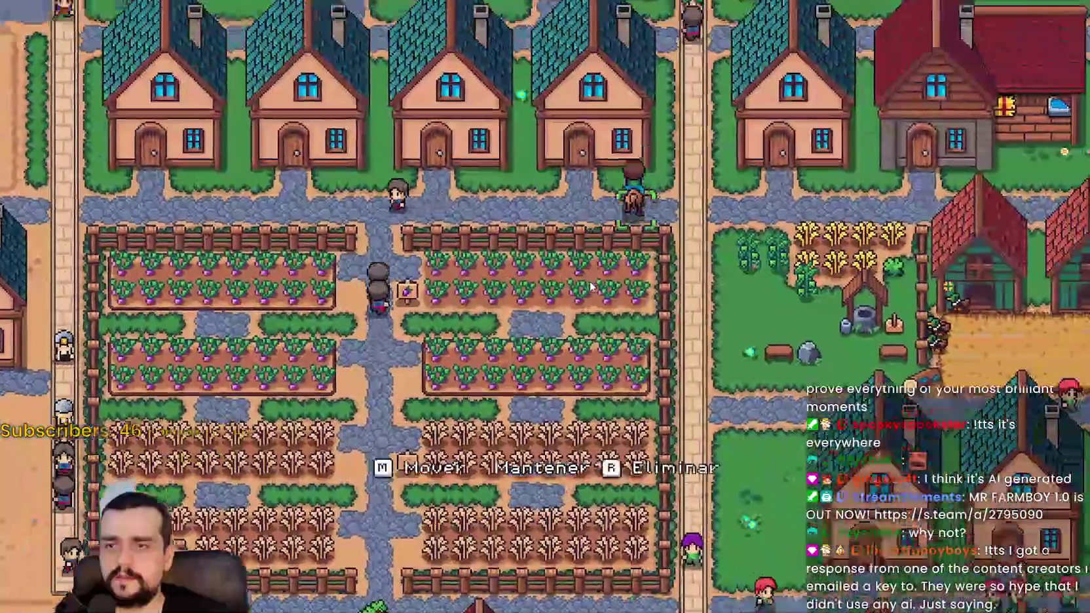
scroll(590, 286, "down", 4)
scroll(591, 262, "up", 5)
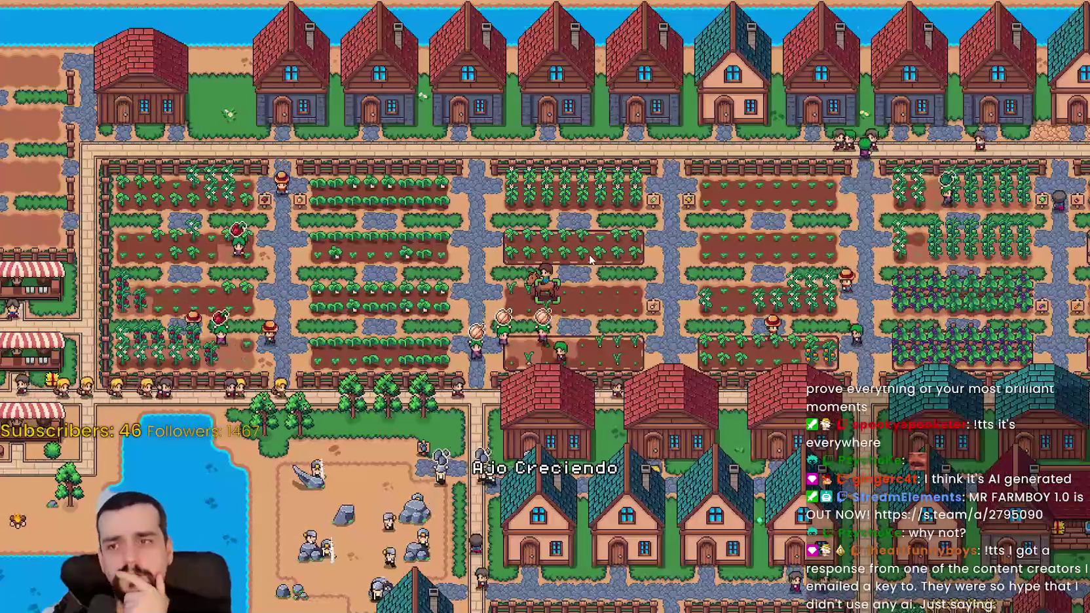
- Pan to the town's eastern edge, open the Avances panel, and pause the game
key("d")
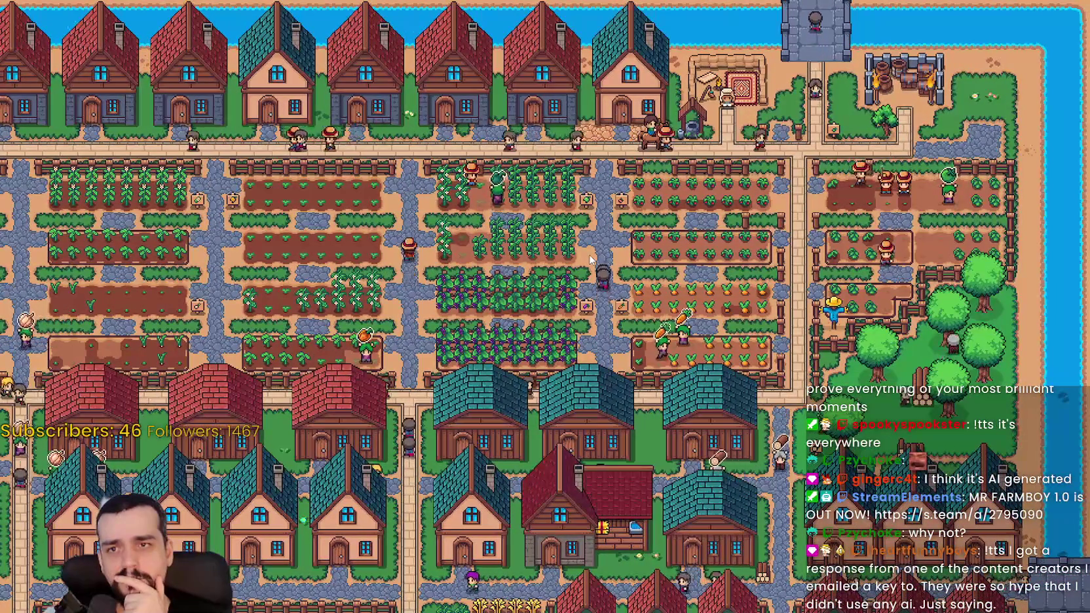
key("n")
key("n")
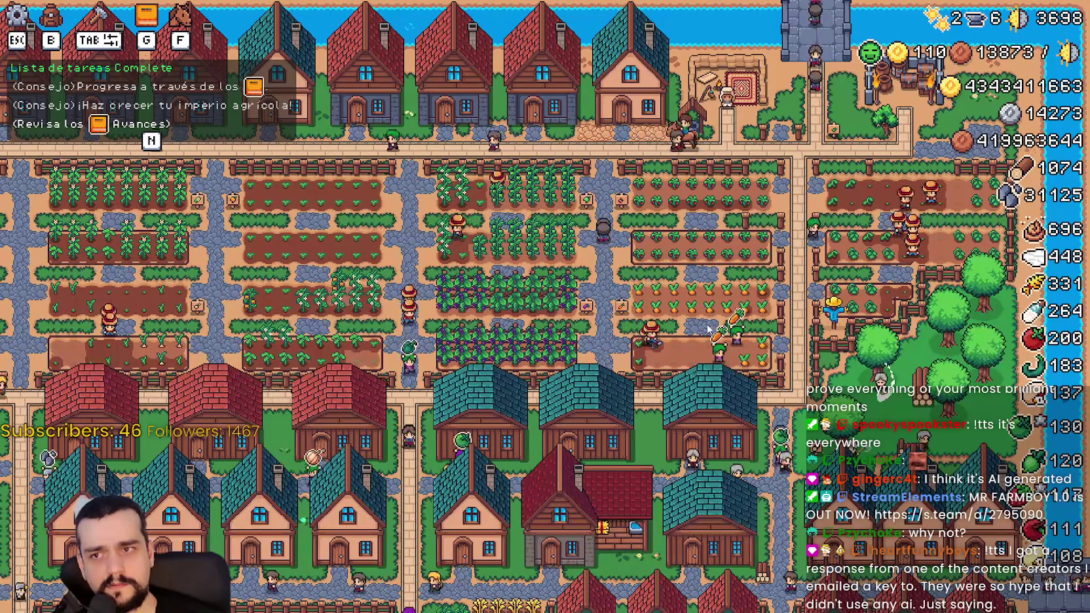
key("s")
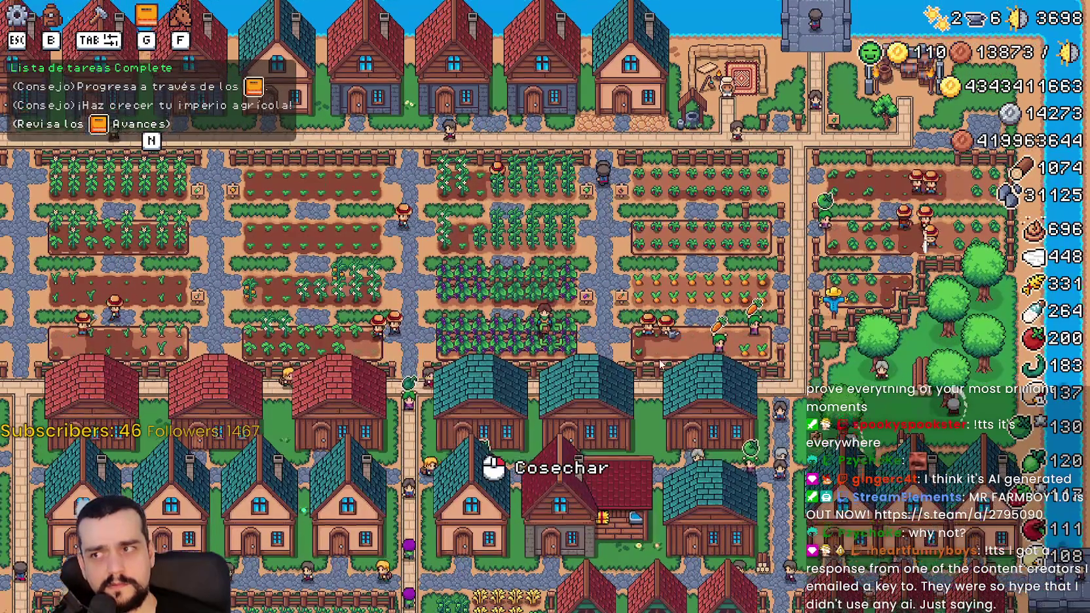
key("Escape")
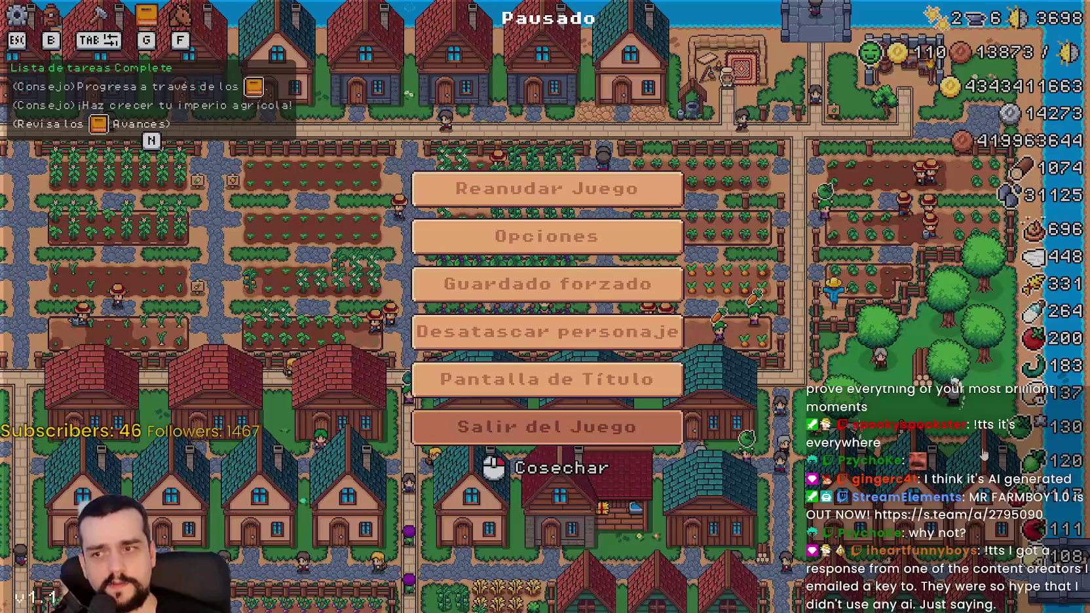
- Stop the game with F8, inspect line 20 of app_config.gd, show Output, and rerun
key("Escape")
key("F8")
left_click(842, 328)
scroll(838, 341, "down", 5)
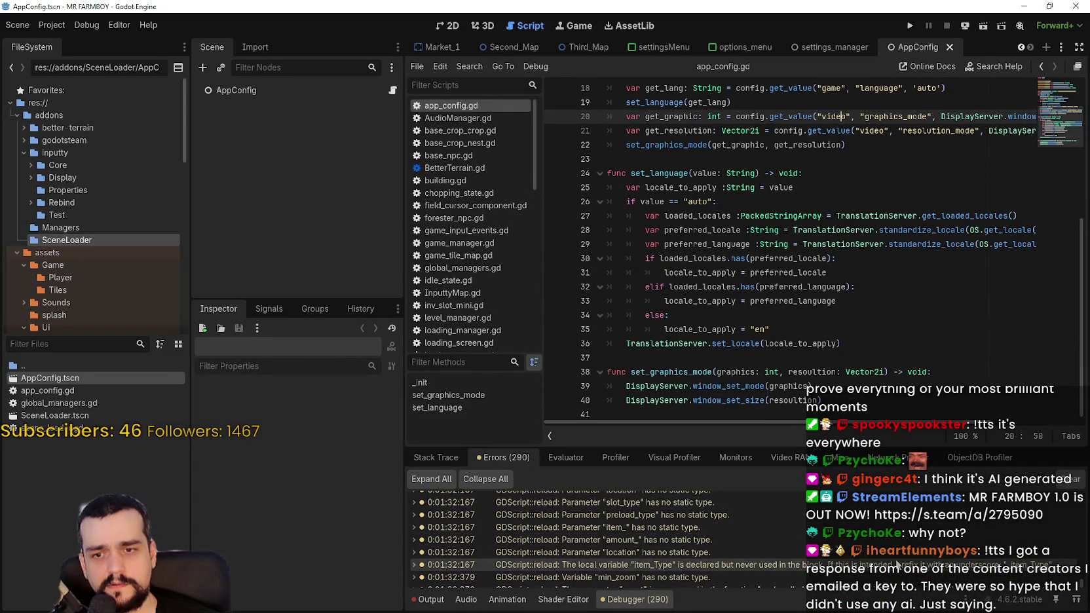
left_click(421, 596)
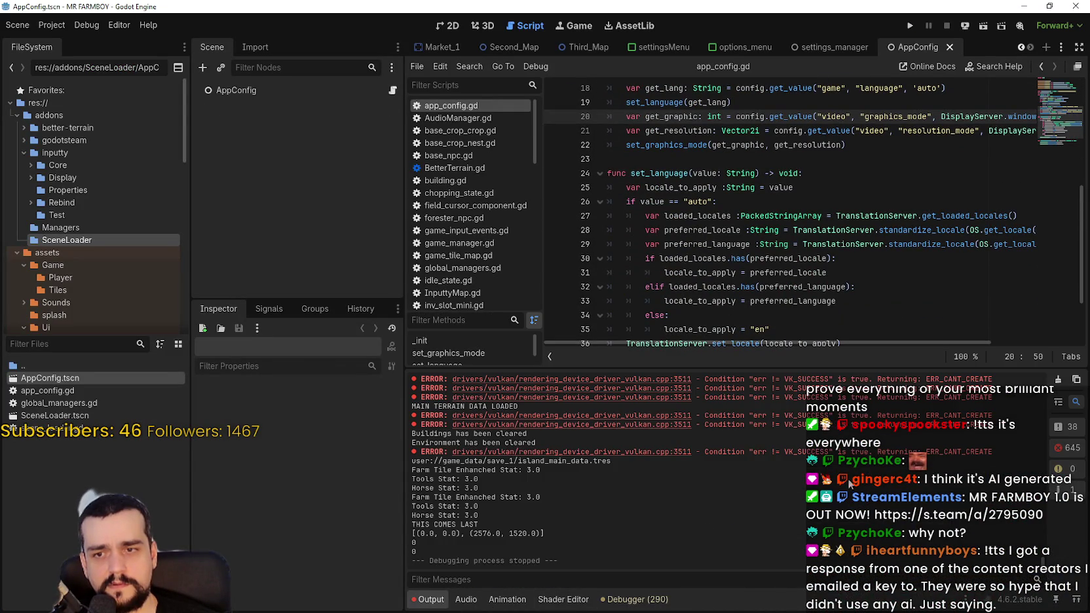
left_click(914, 25)
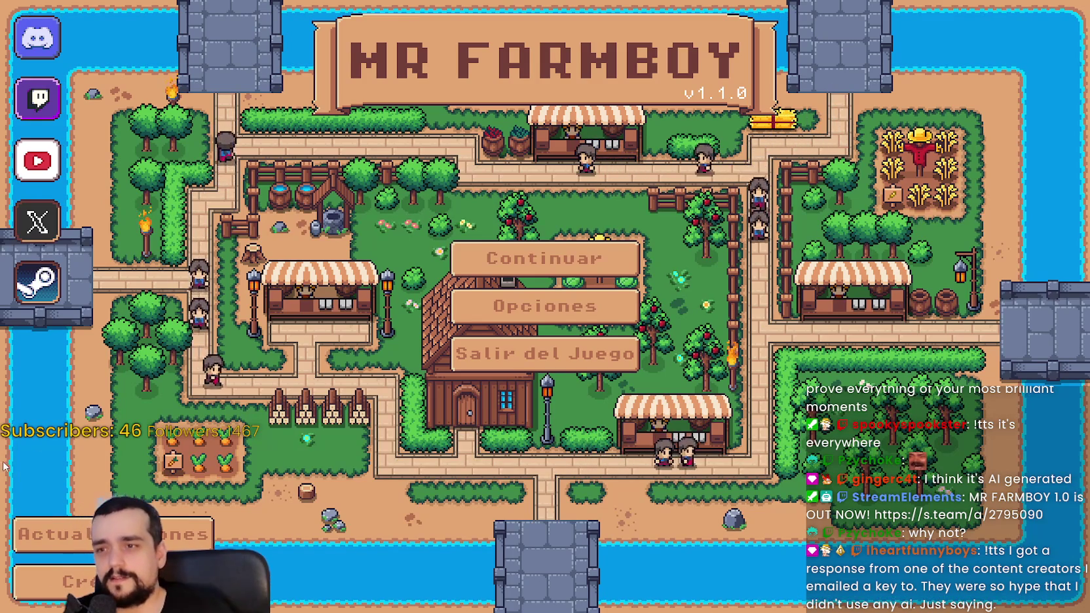
- Set the game's Opciones > Video graphics mode to Ventana and apply it
left_click(544, 306)
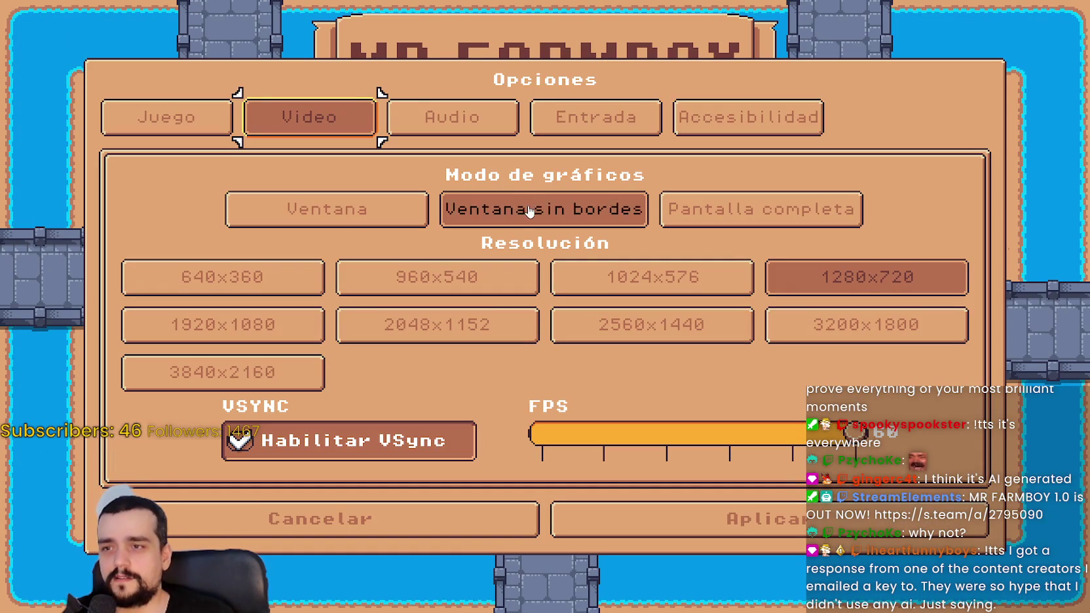
left_click(364, 210)
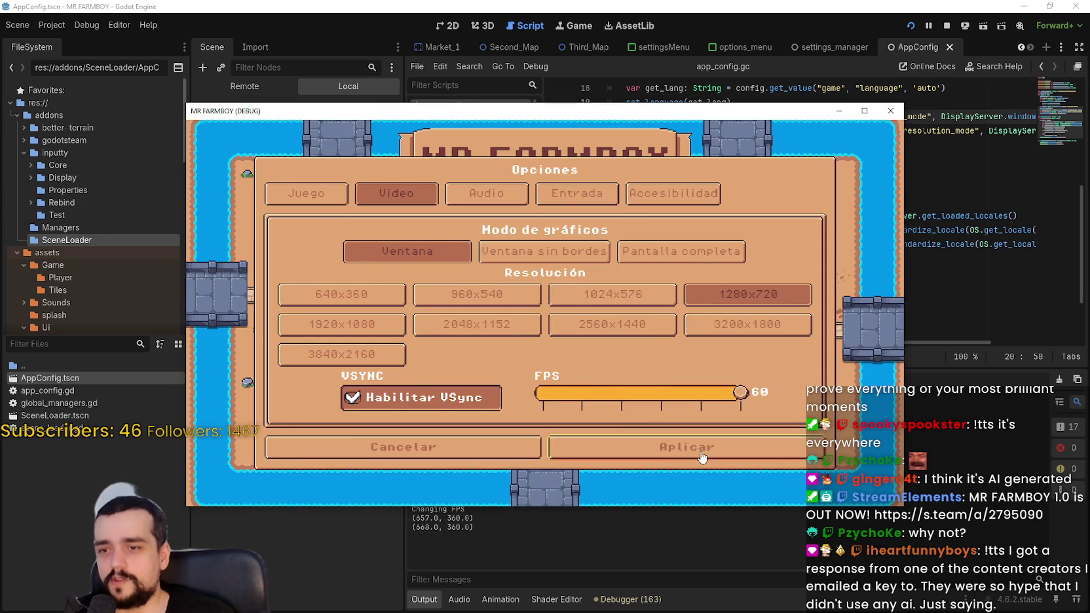
left_click(702, 457)
- Choose Continuar and load the Guardar 1 save into the farm world
left_click(488, 353)
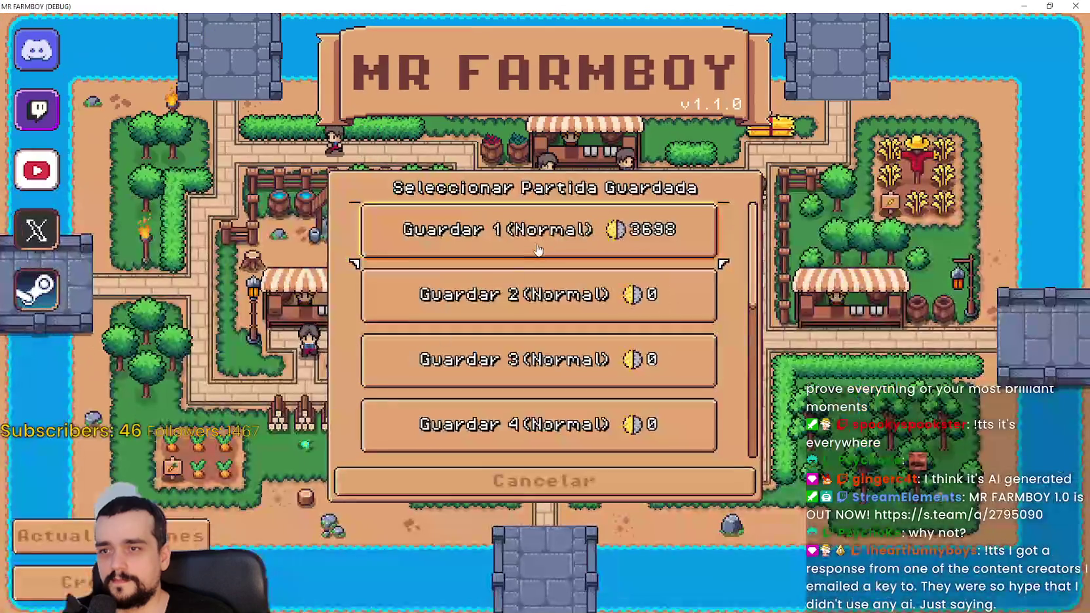
left_click(542, 232)
left_click(470, 241)
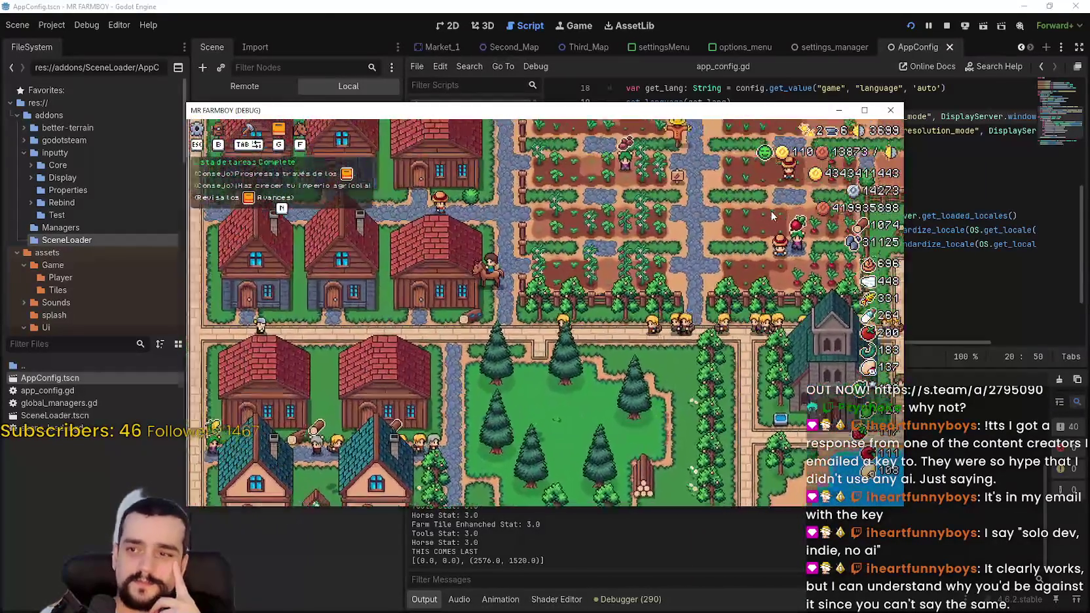
- Pause the game and set its graphics mode to Ventana sin bordes (borderless window)
key("a")
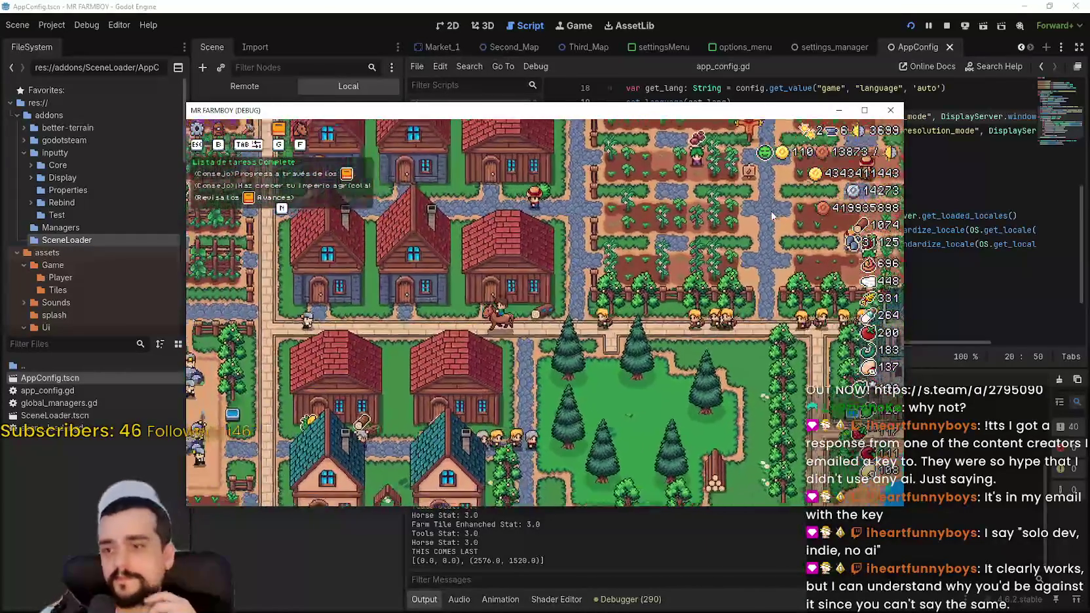
key("Escape")
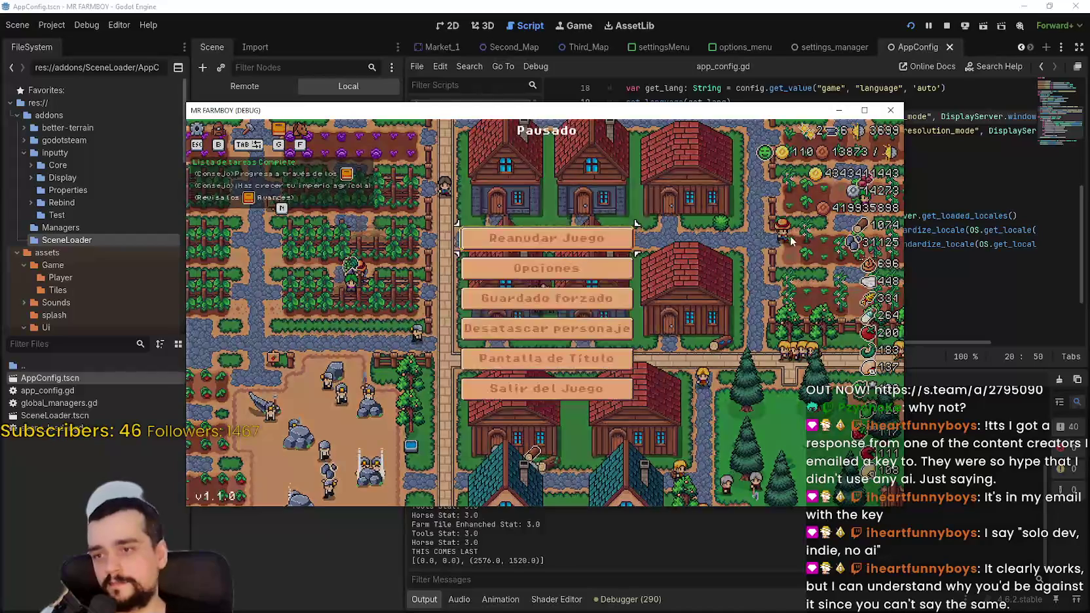
left_click(543, 274)
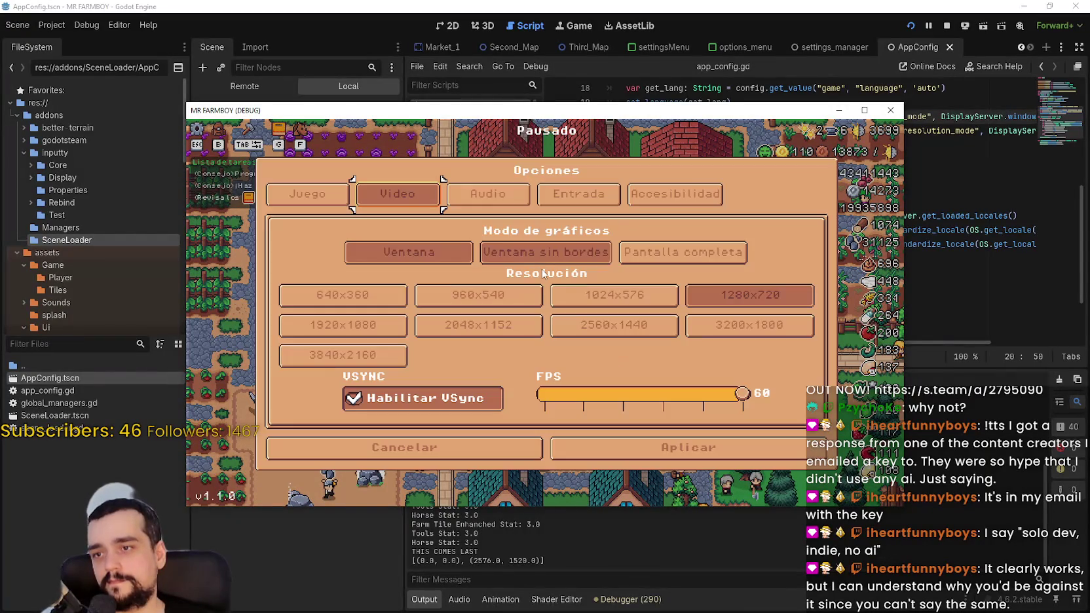
left_click(515, 260)
key("Escape")
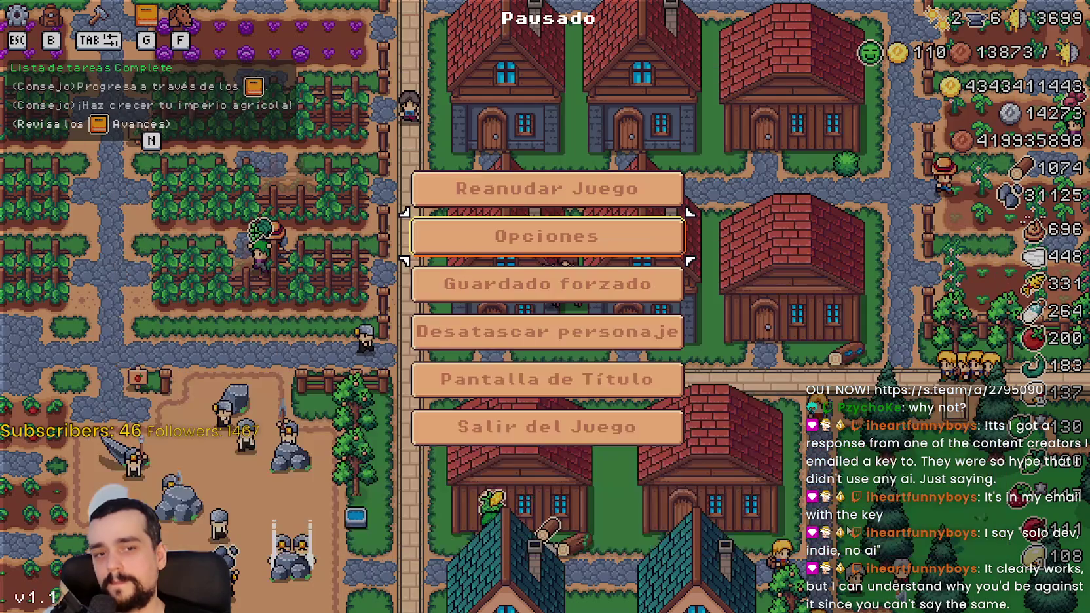
- Quit the game, relaunch the project, and open Opciones on the title screen
left_click(596, 429)
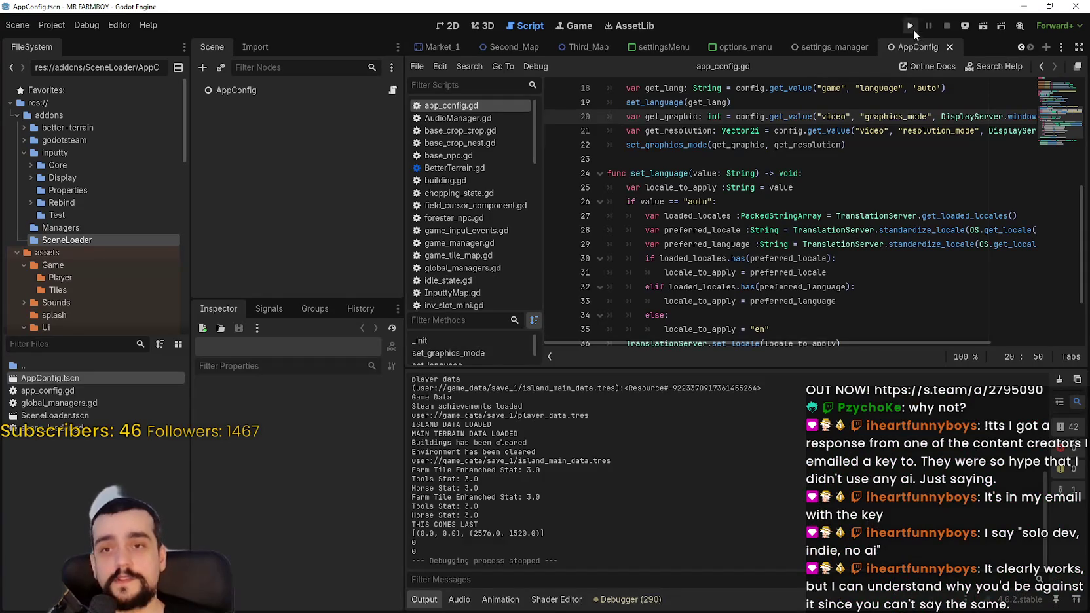
left_click(911, 26)
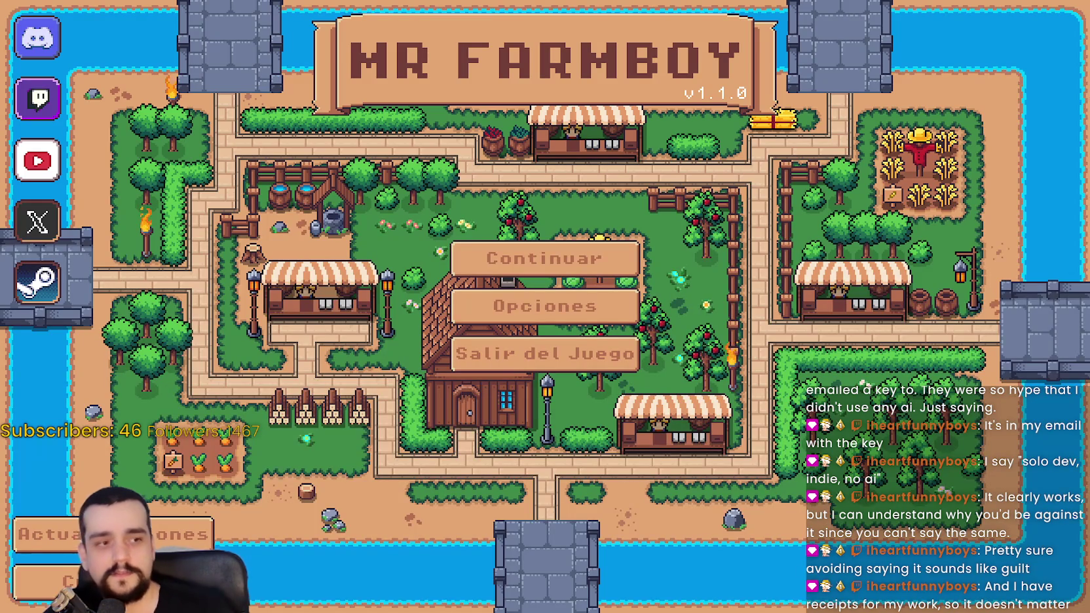
left_click(544, 306)
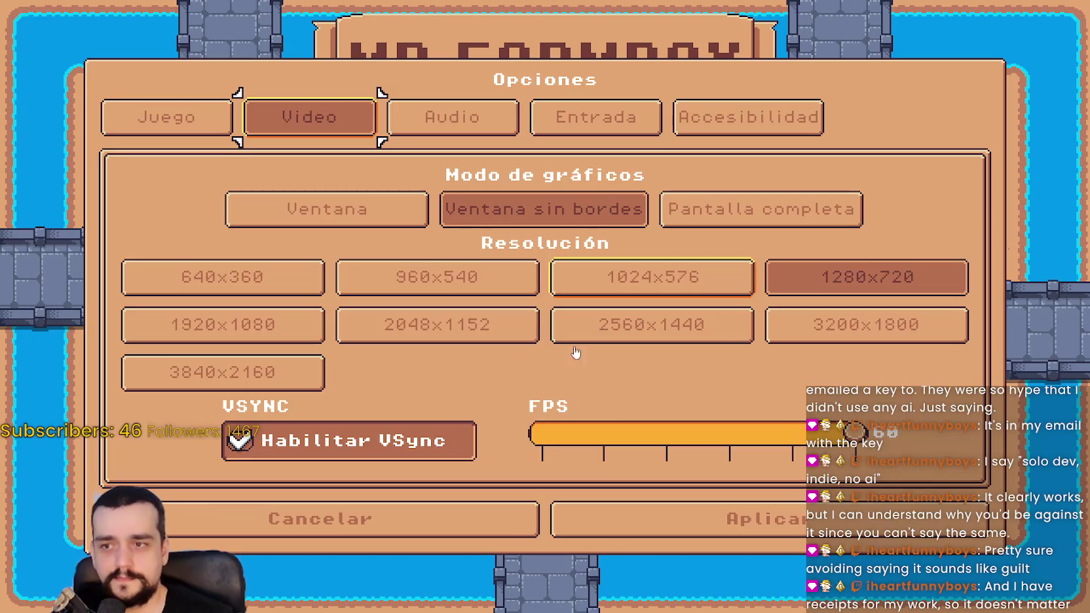
- Close Opciones and load the Guardar 1 save slot through Continuar
left_click(511, 519)
left_click(561, 272)
left_click(570, 288)
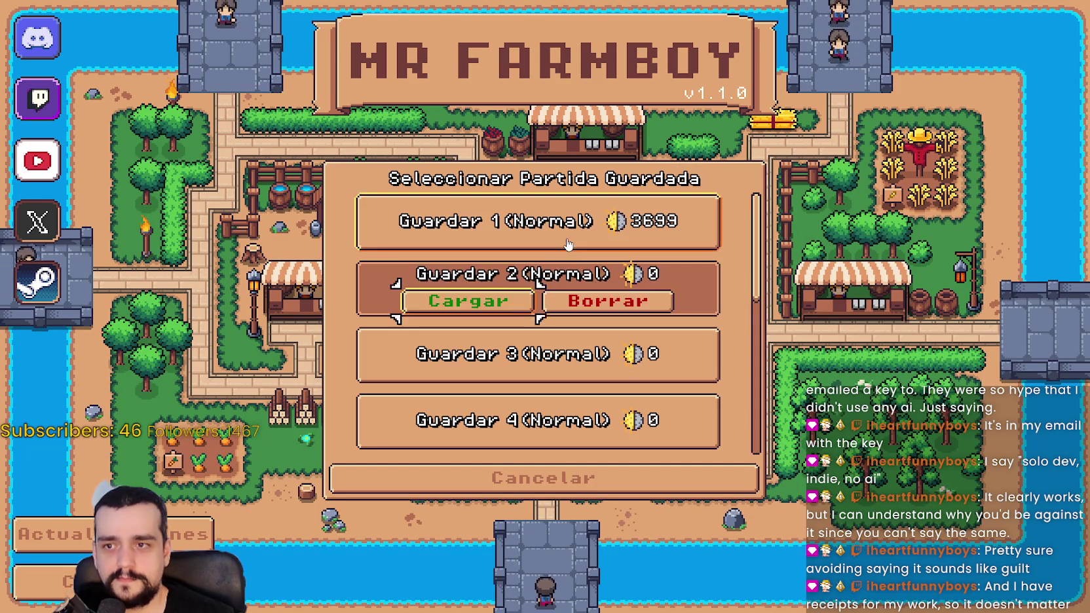
left_click(511, 215)
left_click(433, 236)
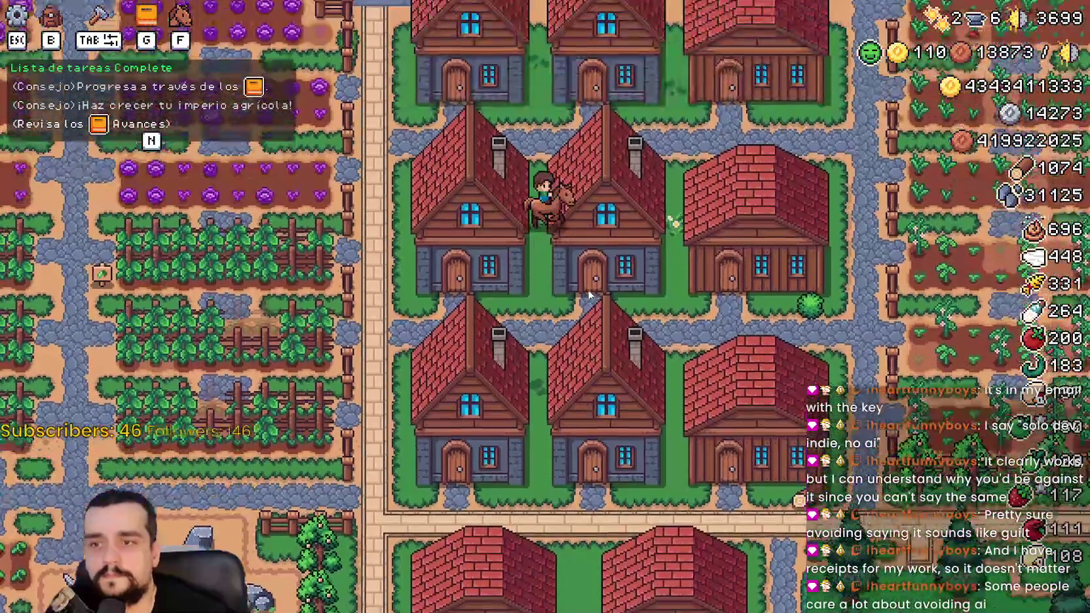
- Ride the horse right across the farm to the river, hide the HUD, and fish
key("d")
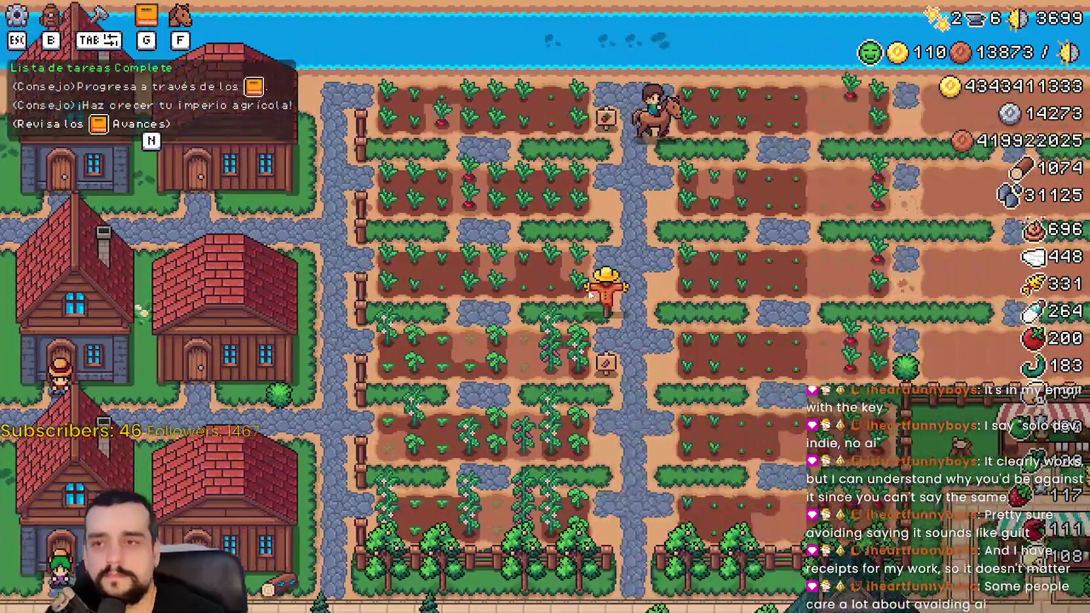
key("d")
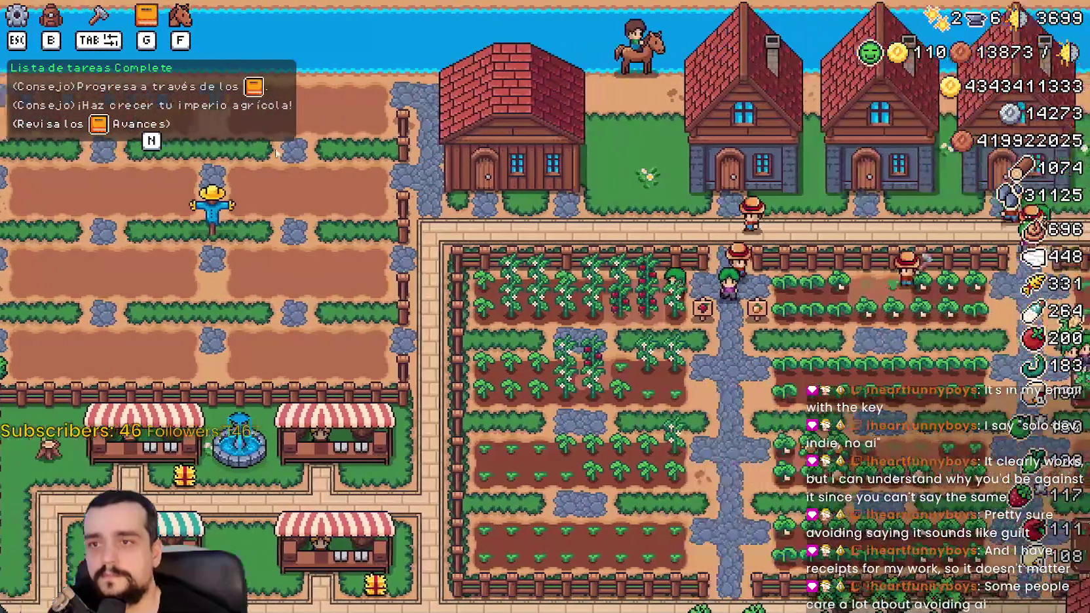
key("d")
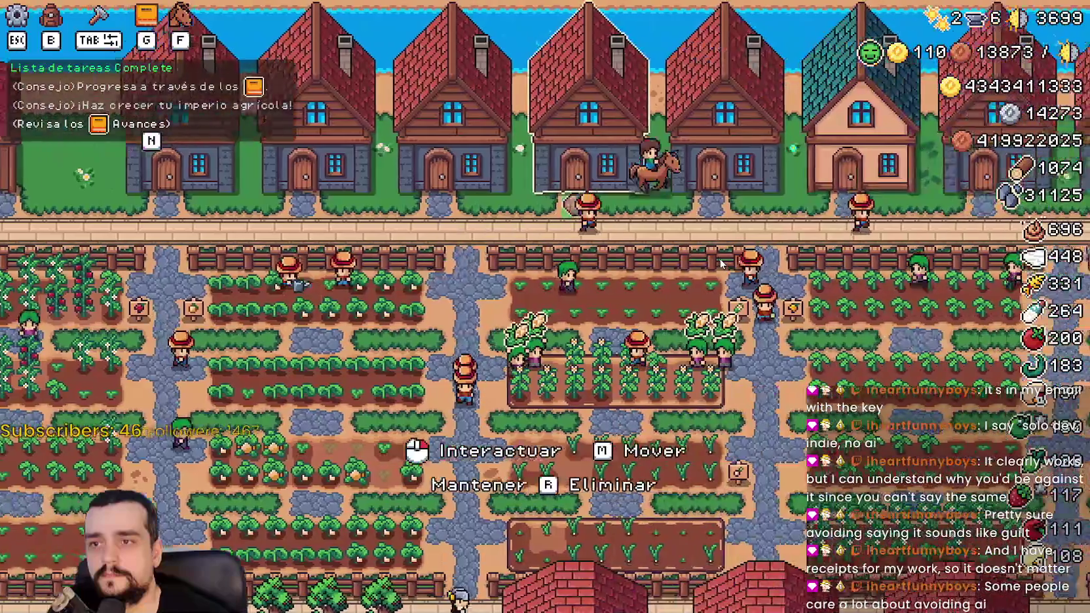
key("d")
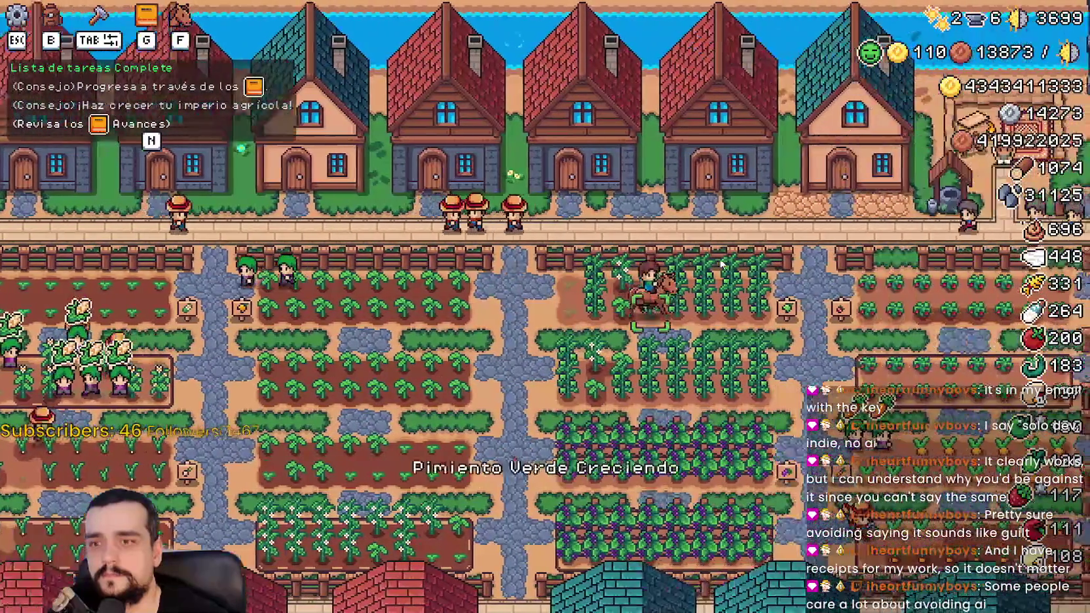
key("w")
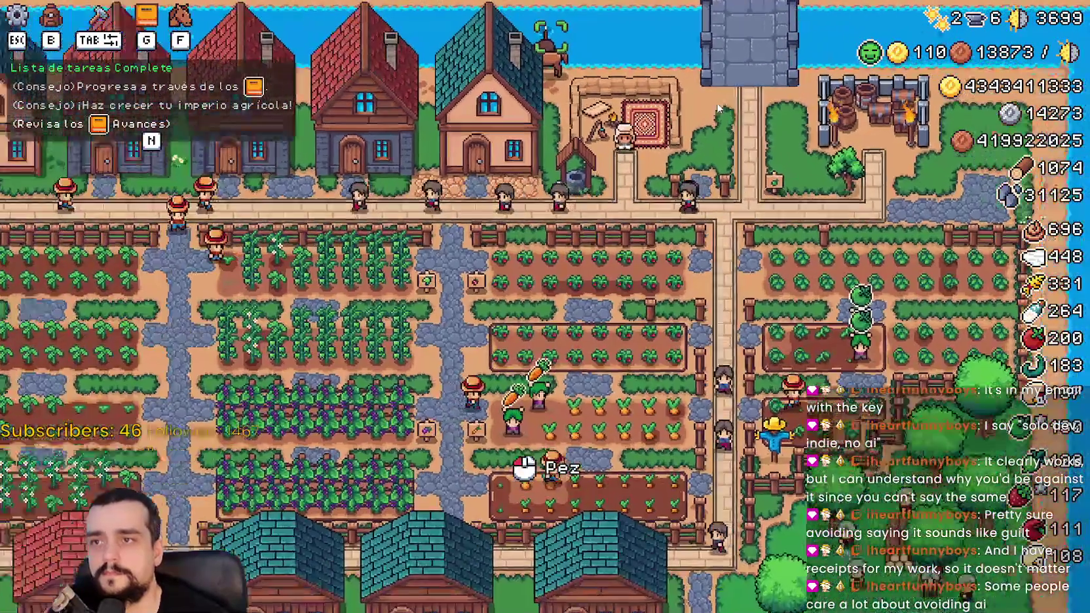
scroll(650, 117, "up", 2)
key("d")
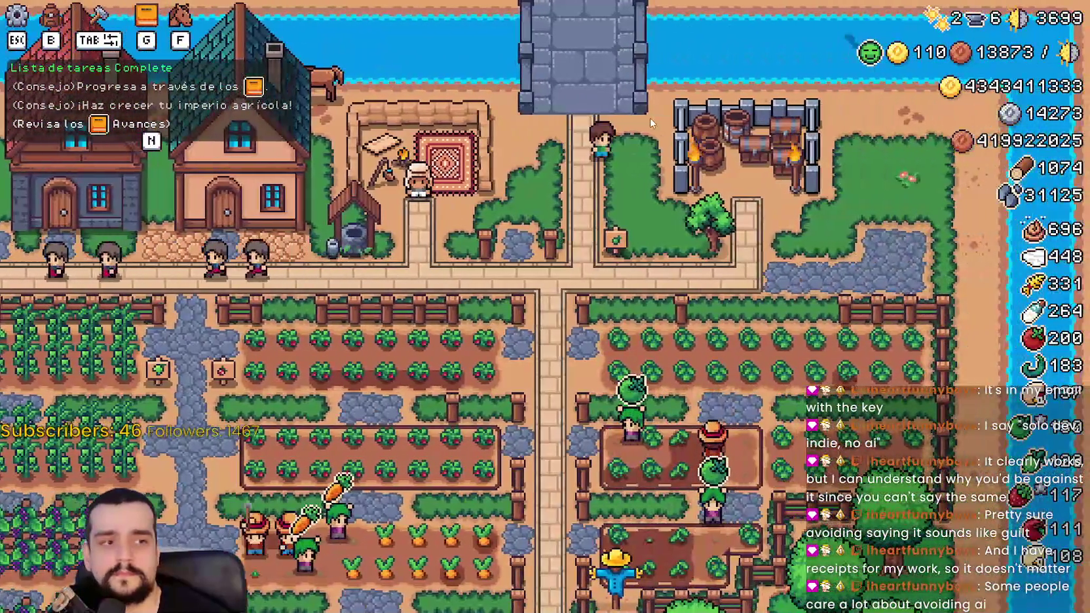
key("h")
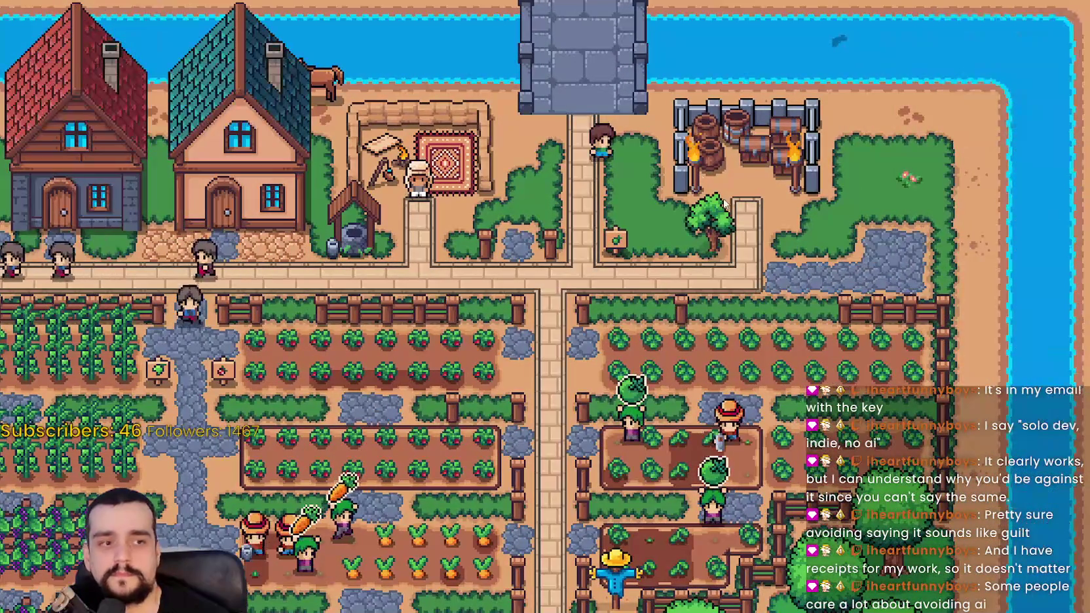
key("d")
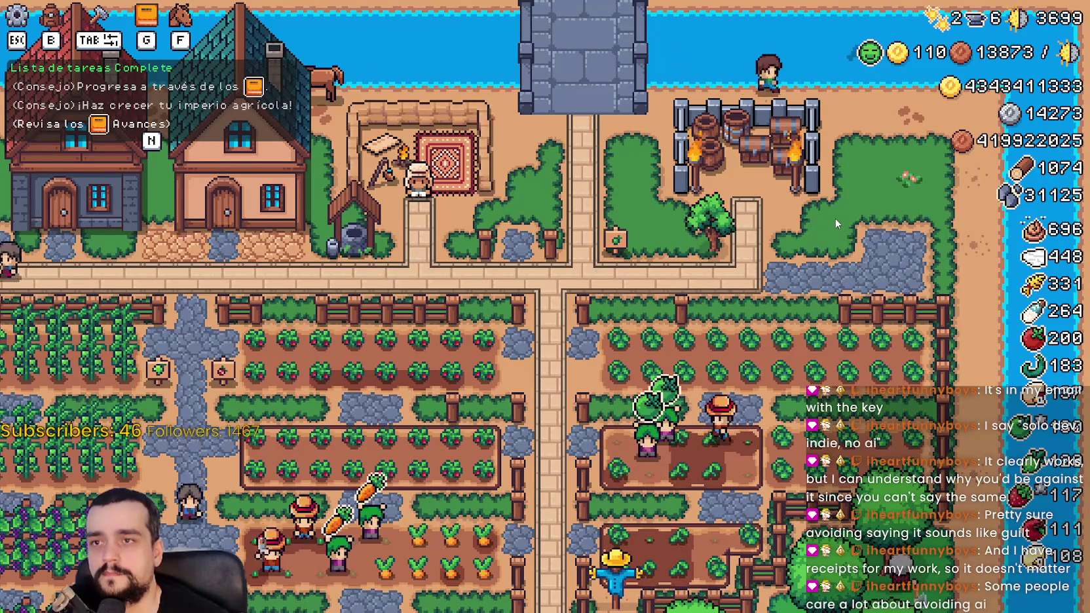
scroll(835, 218, "up", 2)
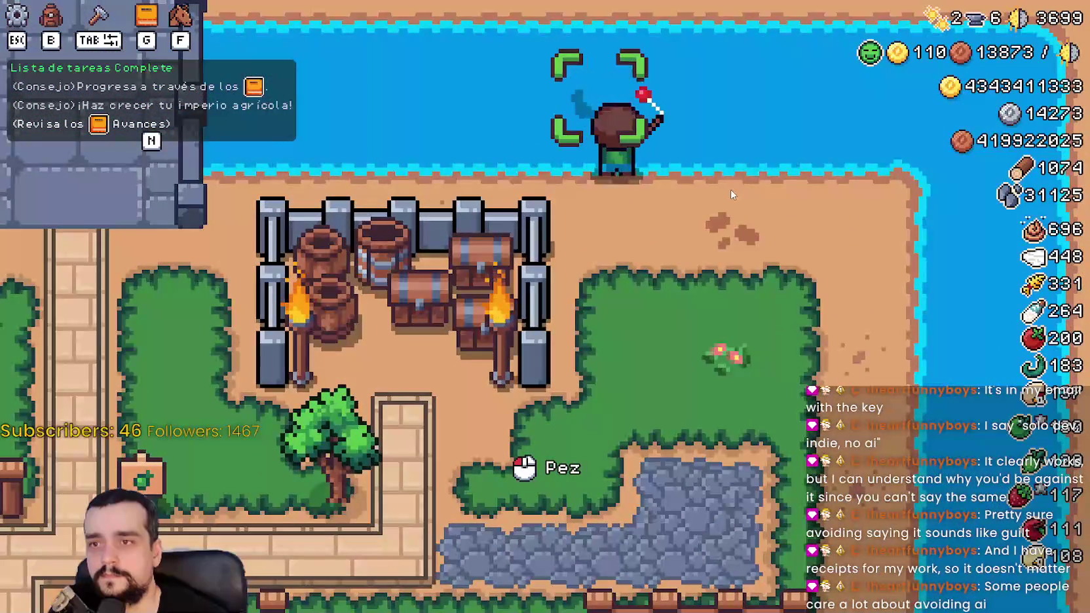
scroll(733, 195, "down", 5)
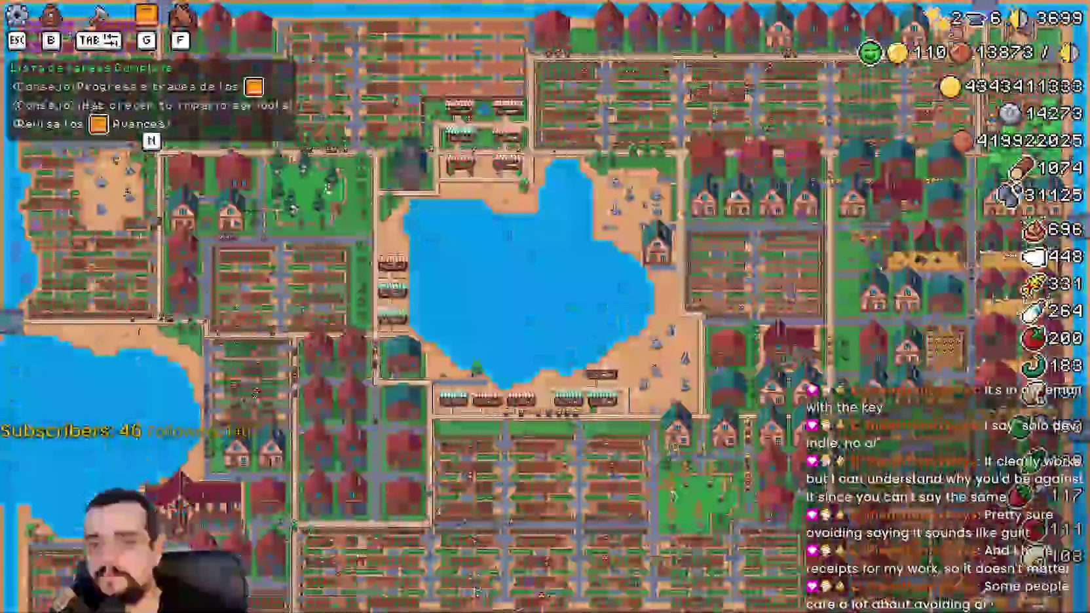
scroll(476, 592, "up", 5)
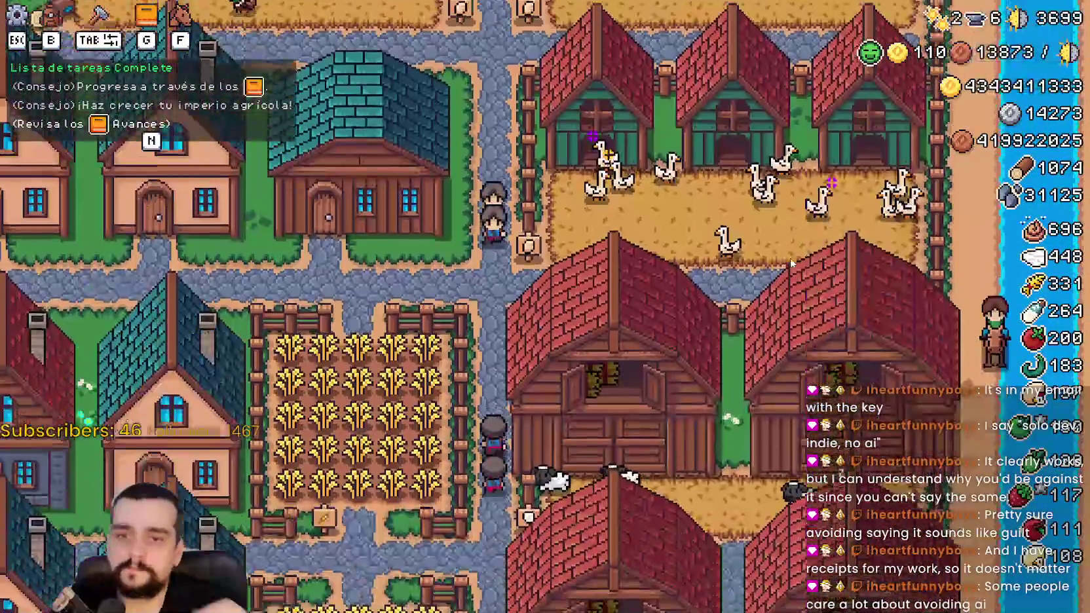
- Ride around the bridge, houses, crop fields and quarry, then pause the game
key("a")
key("s")
key("d")
key("a")
key("s")
key("d")
key("s")
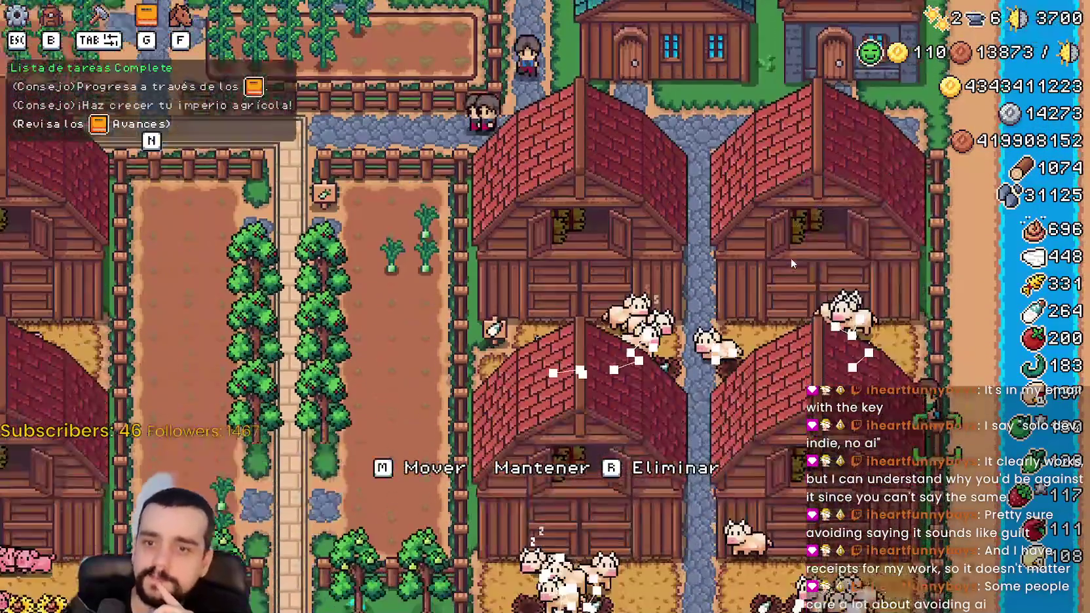
key("a")
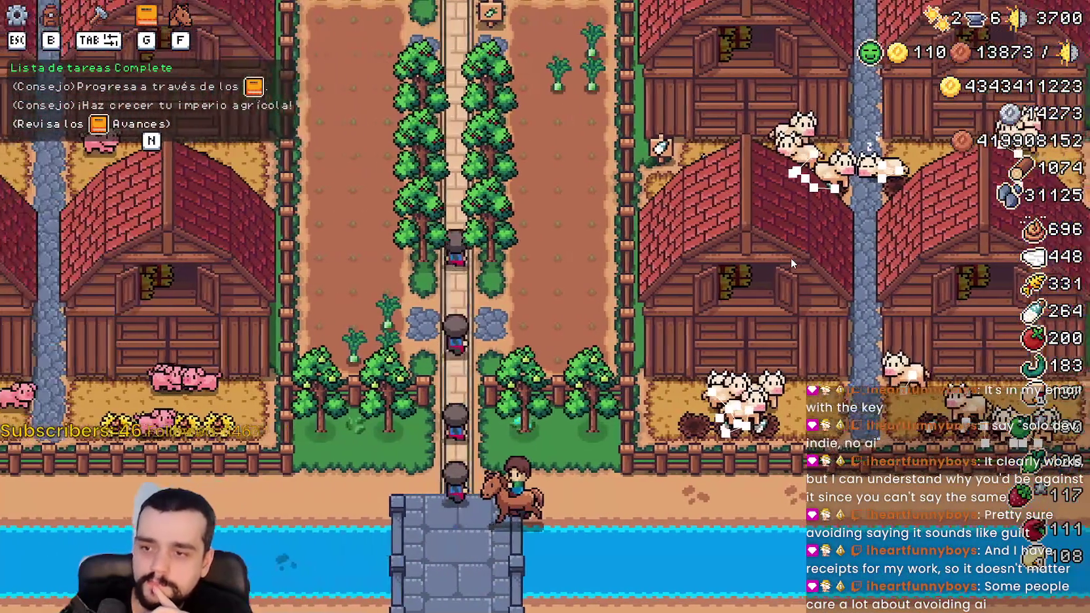
key("a")
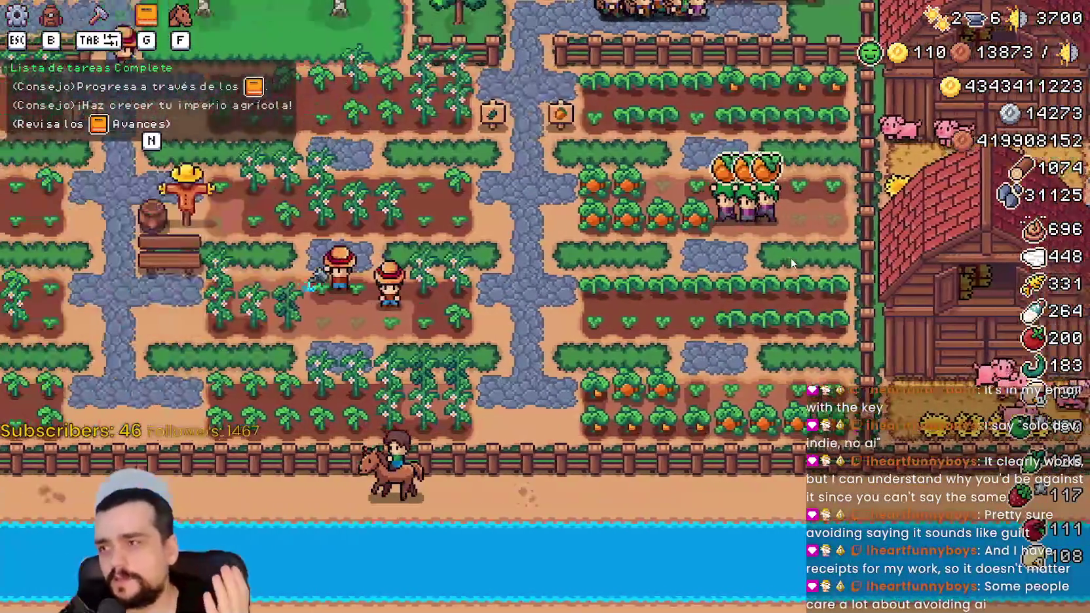
key("w")
key("w")
key("d")
key("w")
key("Escape")
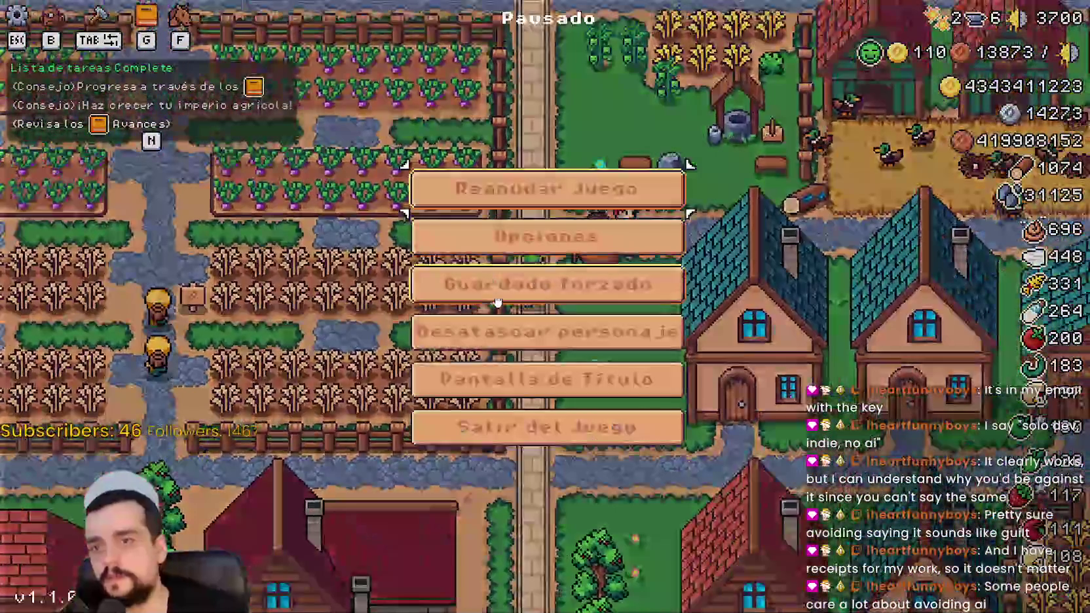
- Switch the game's graphics mode to Ventana (windowed), apply it, and resume
left_click(610, 252)
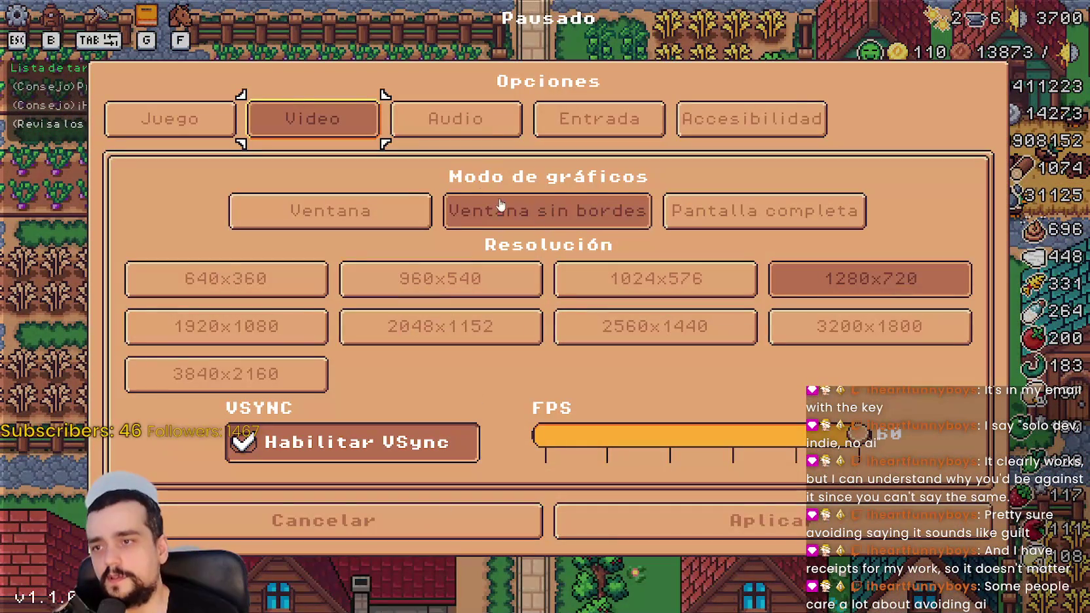
left_click(347, 214)
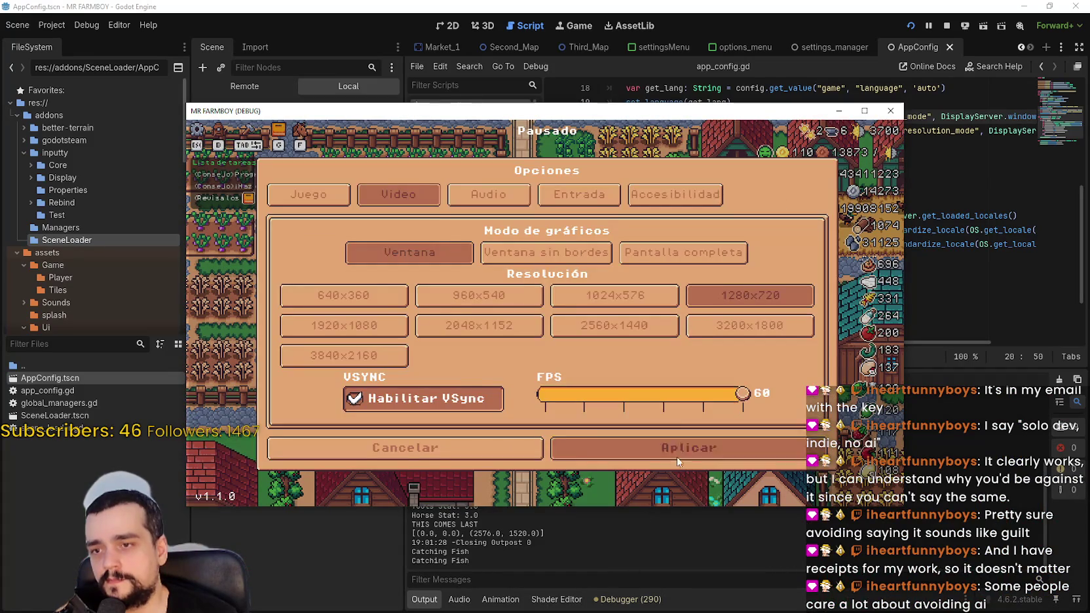
left_click(676, 457)
key("Escape")
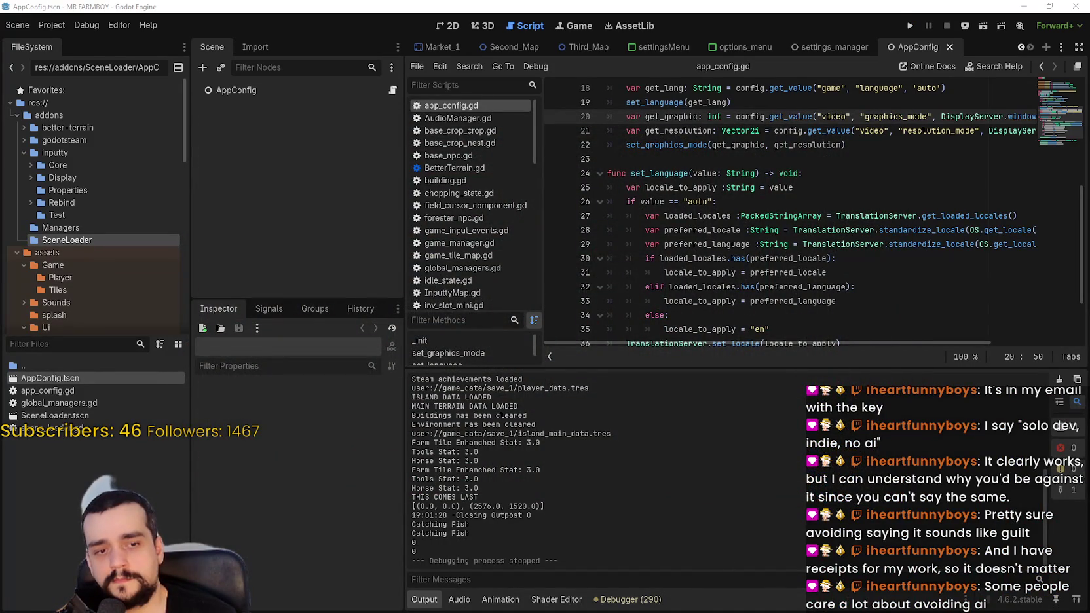
key("alt+Tab")
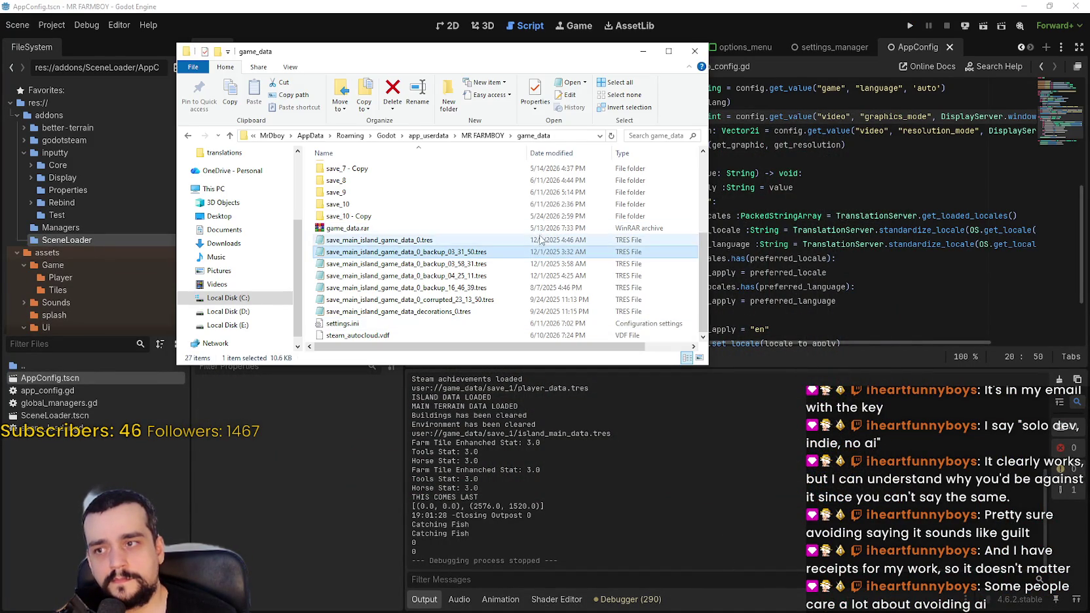
left_click(544, 317)
double_click(544, 322)
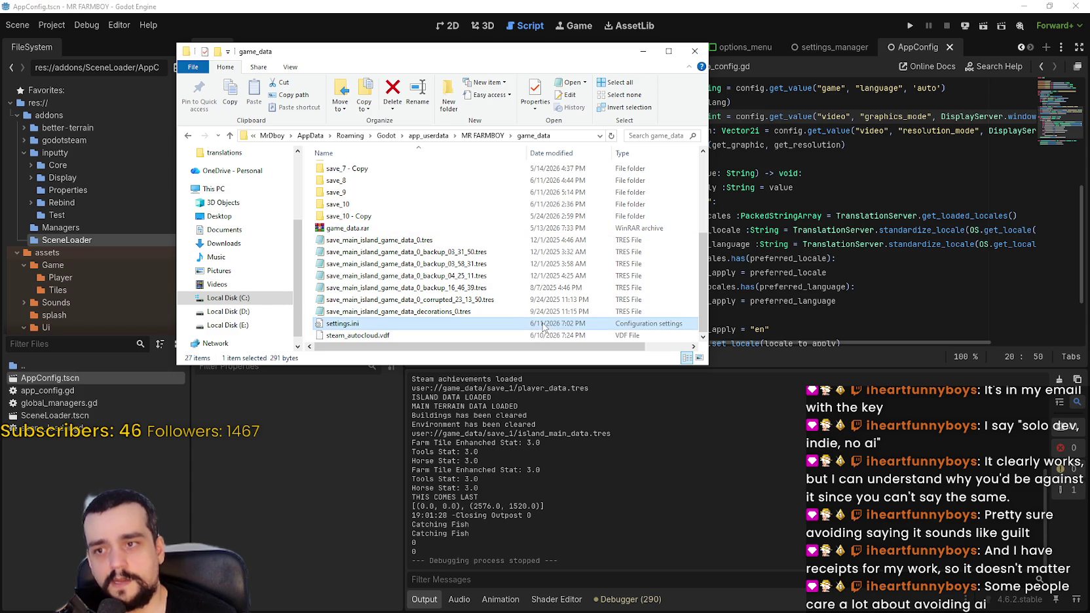
scroll(643, 355, "down", 3)
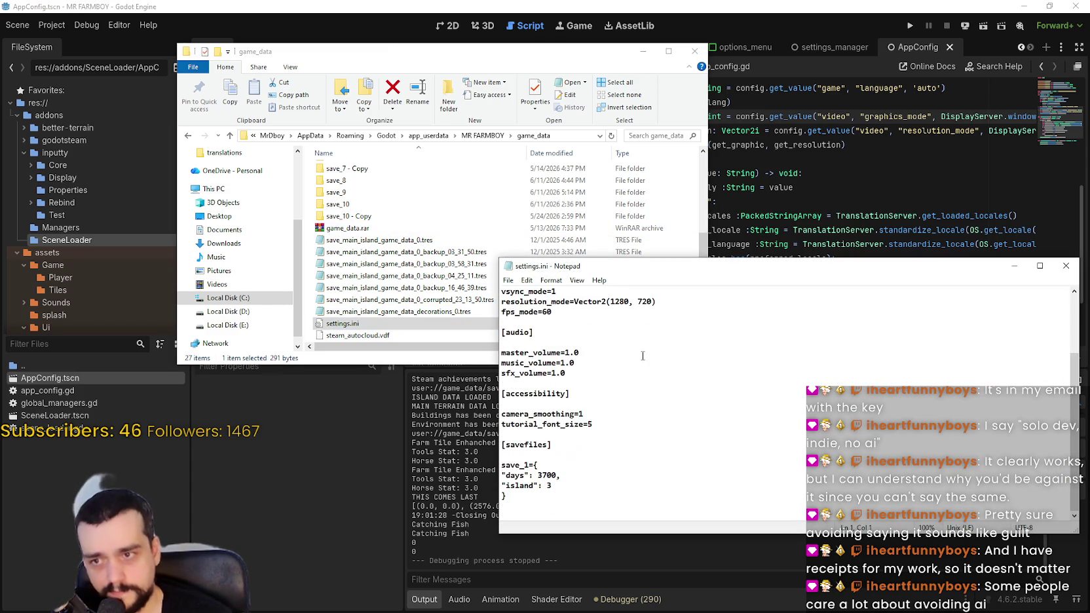
scroll(641, 338, "up", 2)
scroll(661, 362, "down", 3)
scroll(665, 366, "up", 3)
scroll(669, 369, "down", 3)
scroll(1074, 395, "up", 1)
scroll(1066, 365, "down", 1)
left_click(1066, 266)
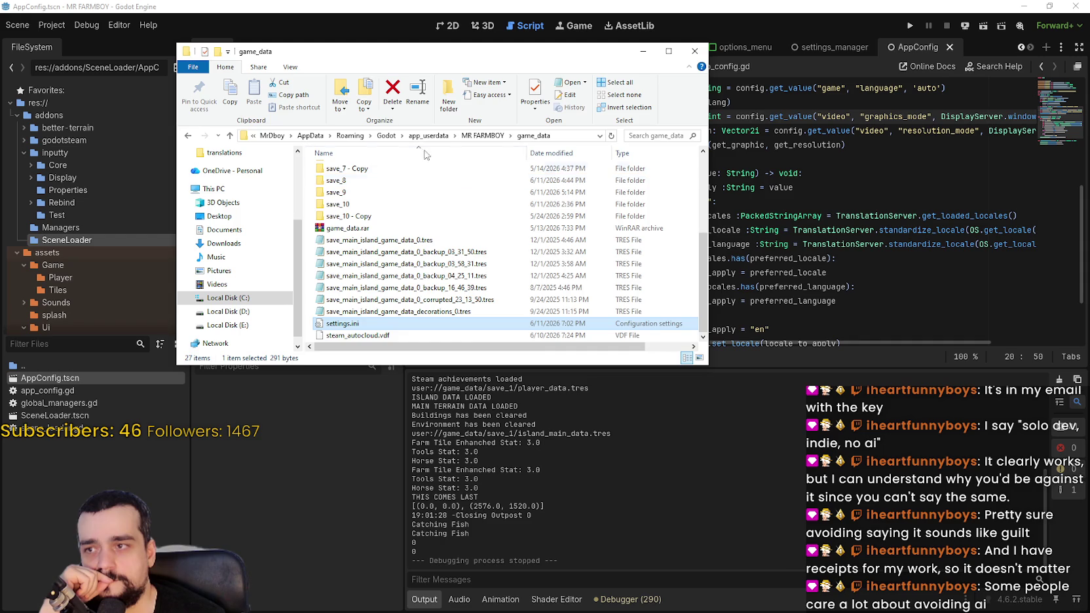
left_click(505, 135)
double_click(363, 254)
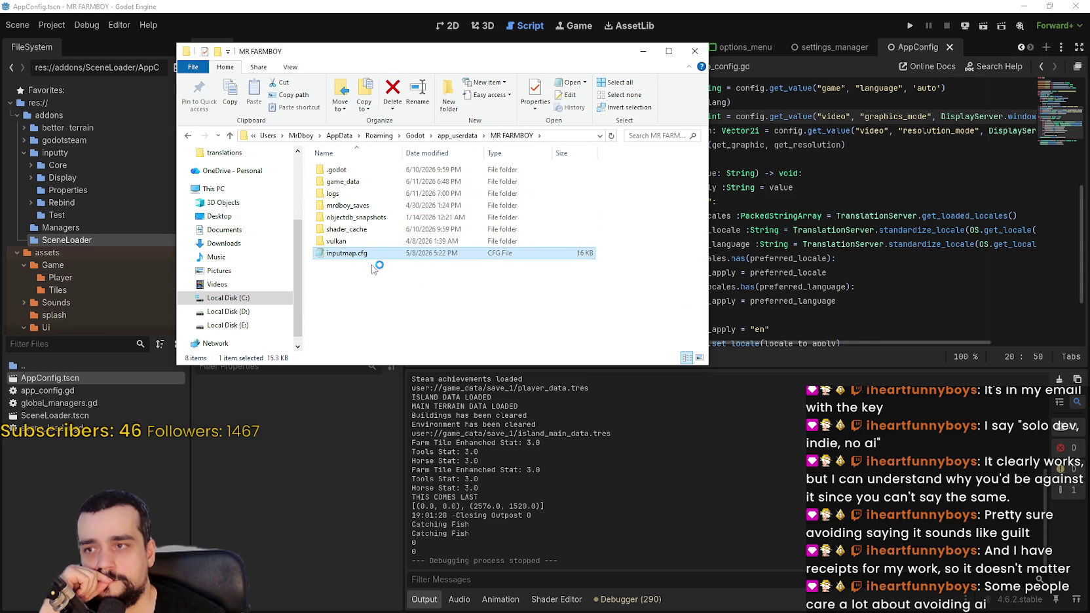
left_click_drag(1078, 307, 1047, 517)
left_click(873, 190)
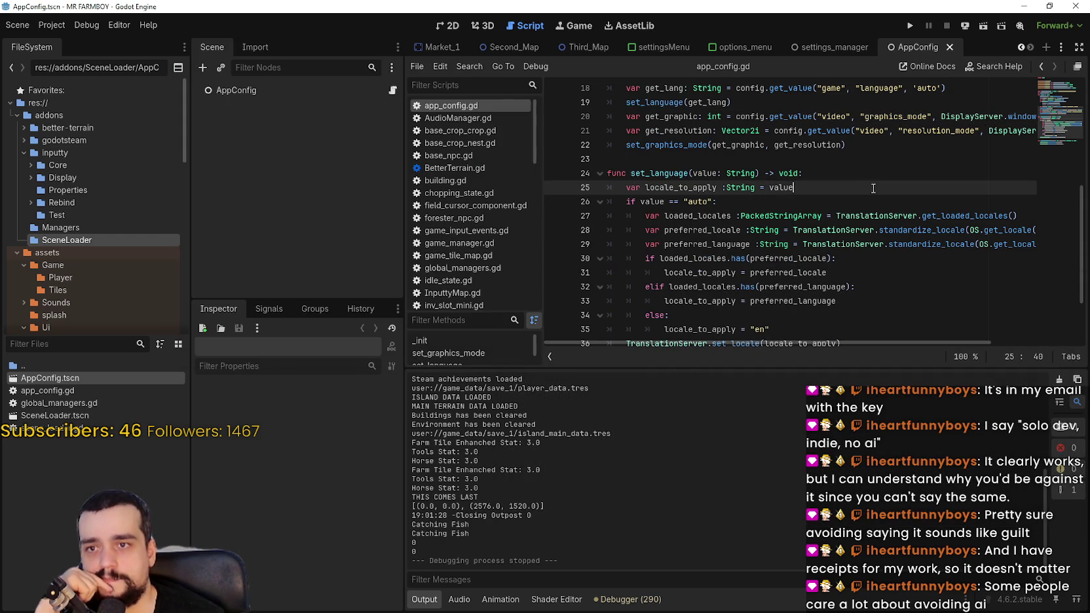
- Run the project with F5, move its window aside, and load the first save slot
key("F5")
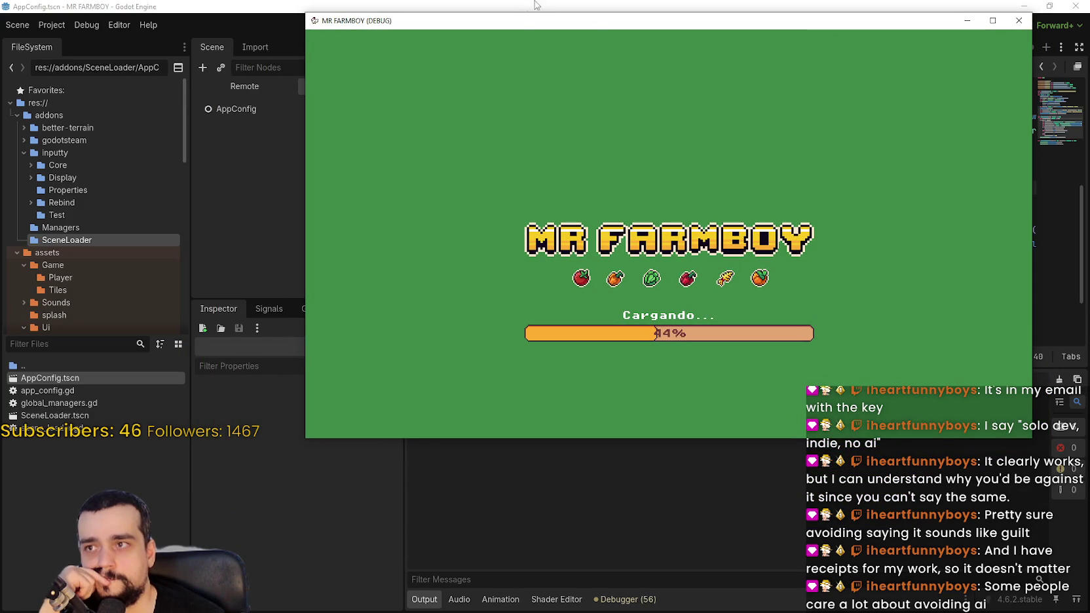
mouse_move(517, 28)
left_mouse_down()
mouse_move(473, 19)
mouse_move(412, 44)
mouse_move(426, 154)
mouse_move(424, 27)
mouse_move(430, 137)
mouse_move(321, 58)
mouse_move(504, 93)
mouse_move(400, 105)
left_mouse_up()
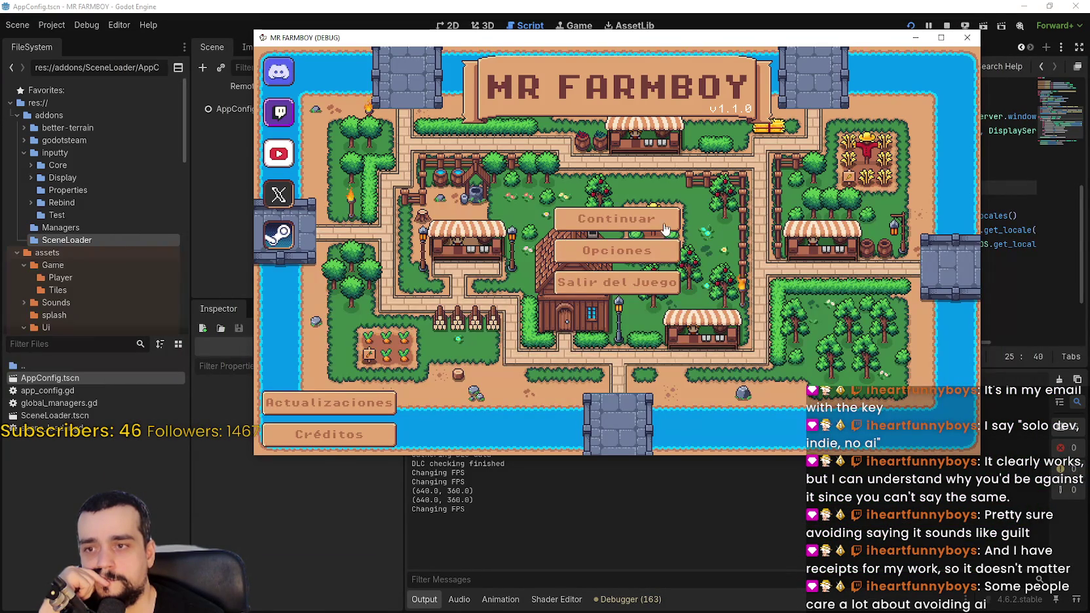
left_click(622, 220)
left_click(590, 184)
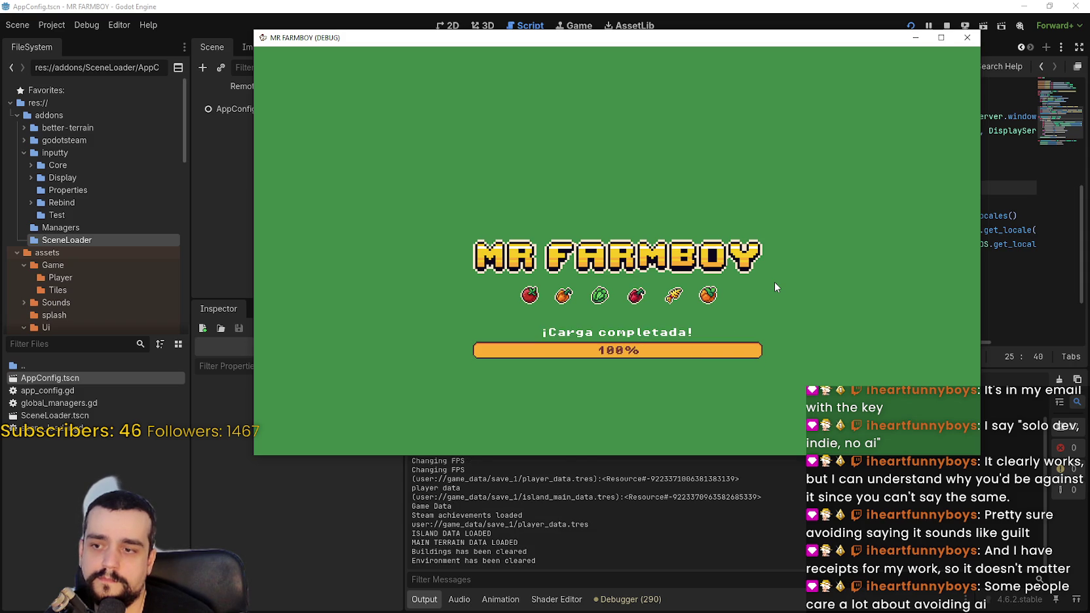
- Walk the farmer along the village road and check the Avances progress panel
key("w")
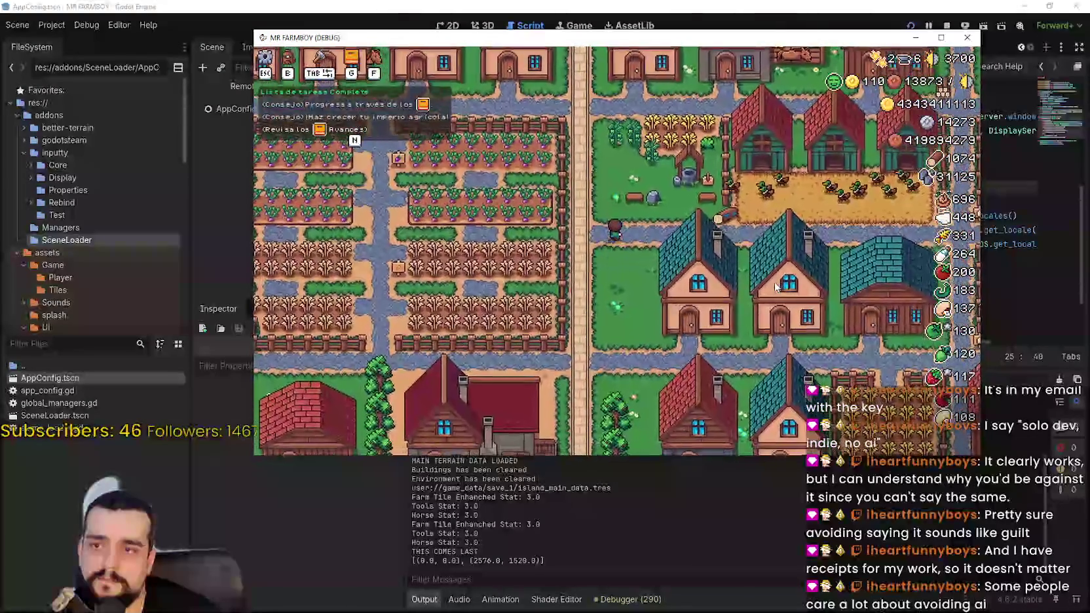
key("a")
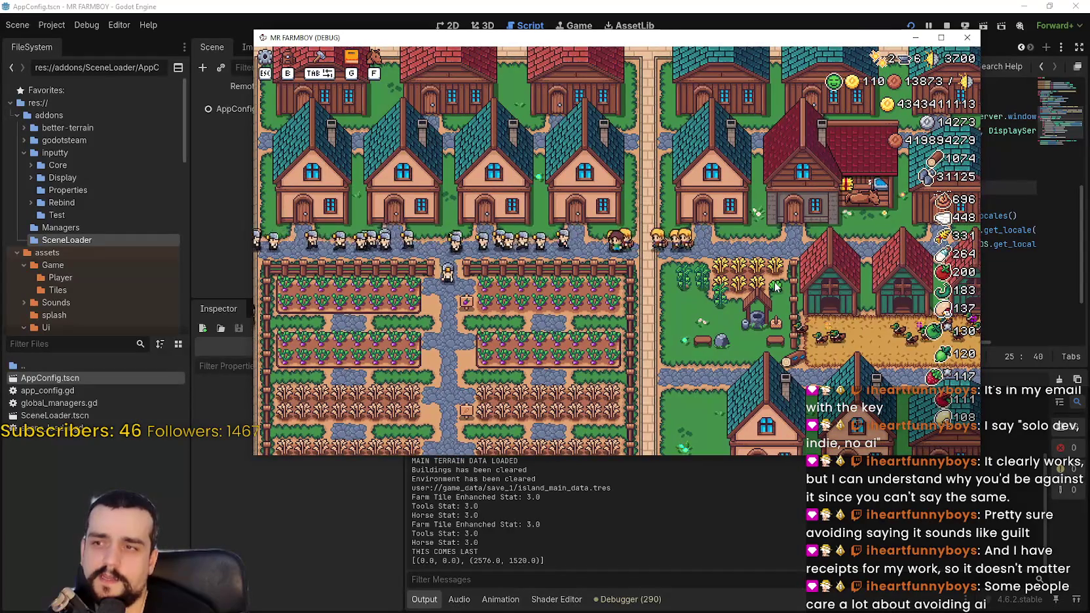
key("d")
key("w")
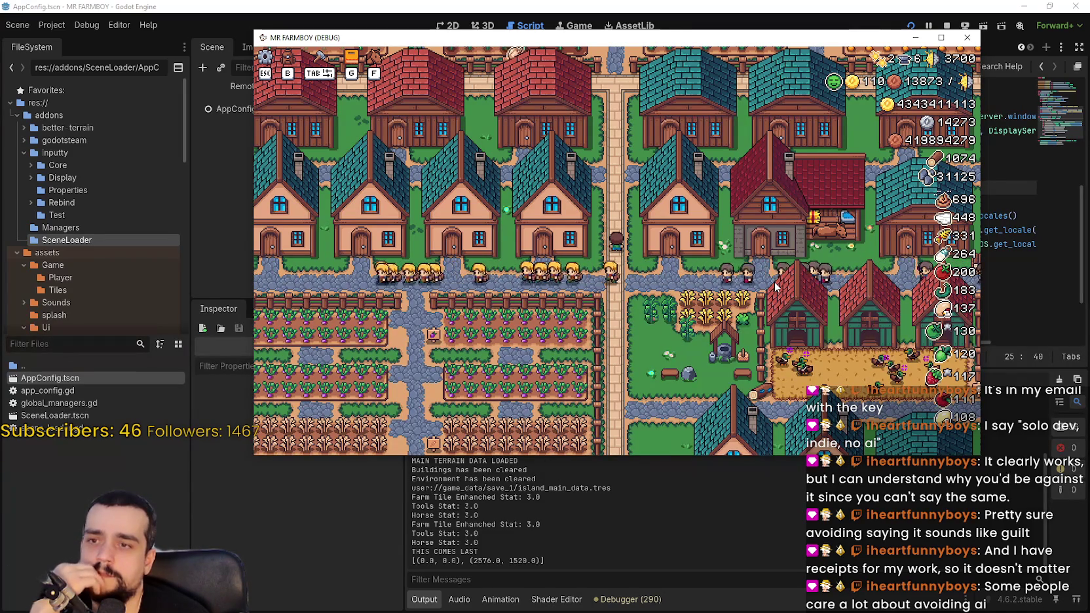
key("s")
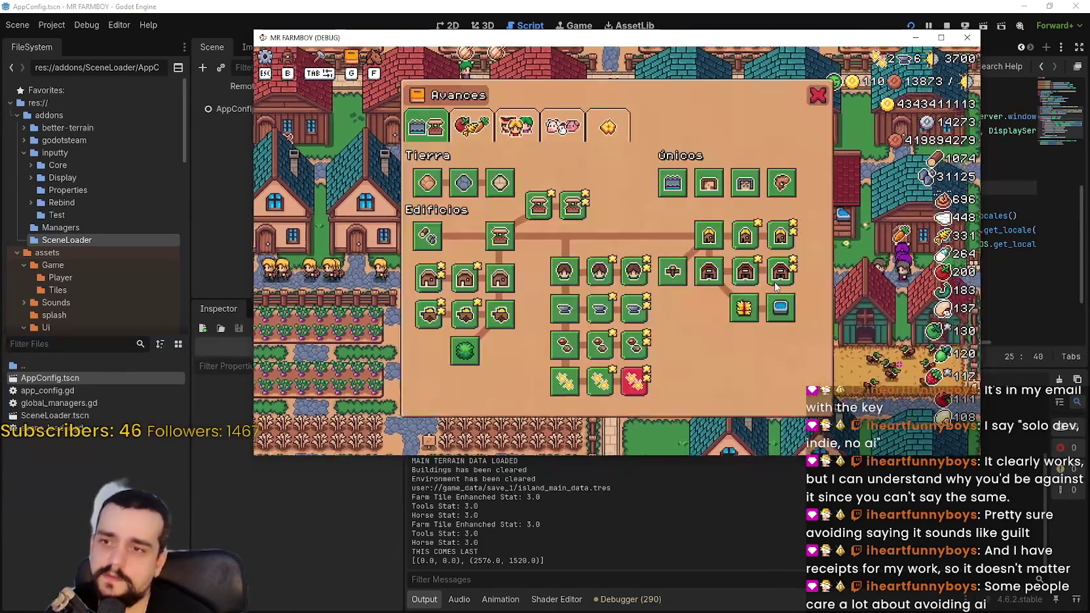
key("b")
key("Escape")
key("w")
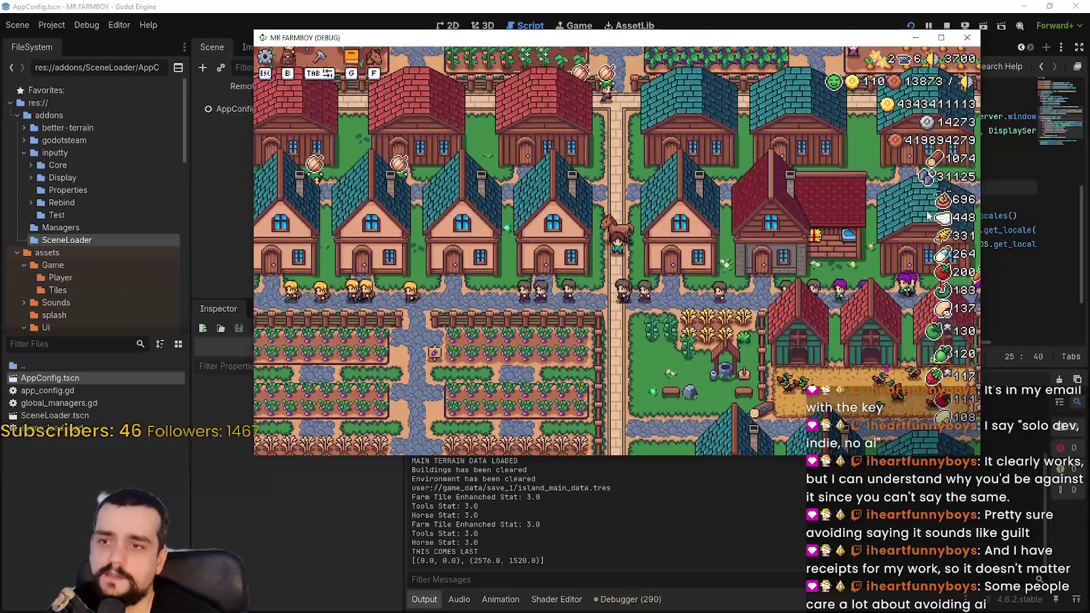
scroll(648, 269, "down", 2)
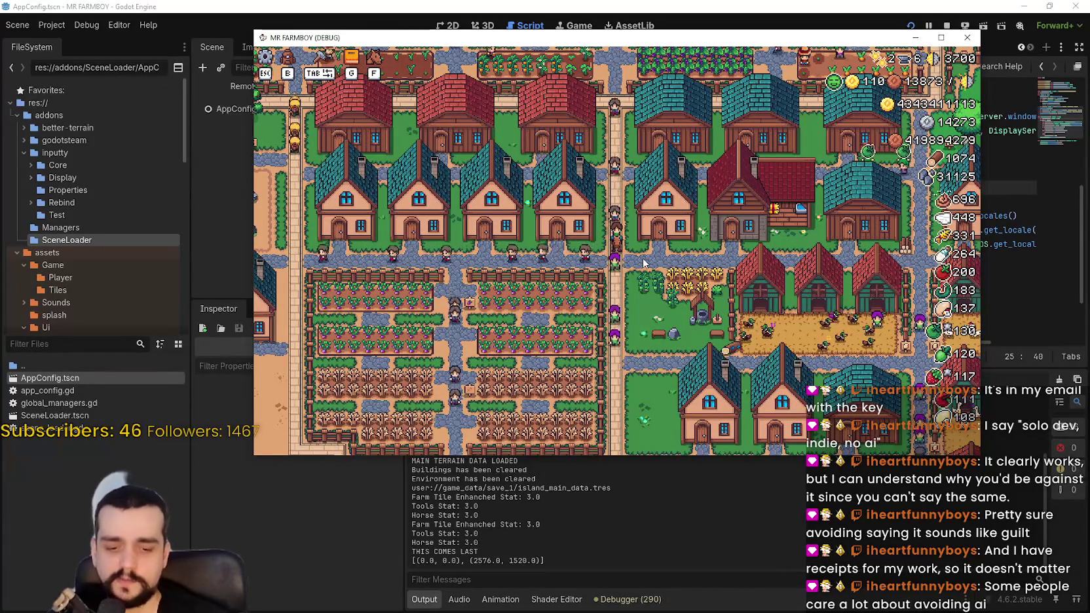
- Mount the horse, ride across town and the farm, then restart the debug run
key("f")
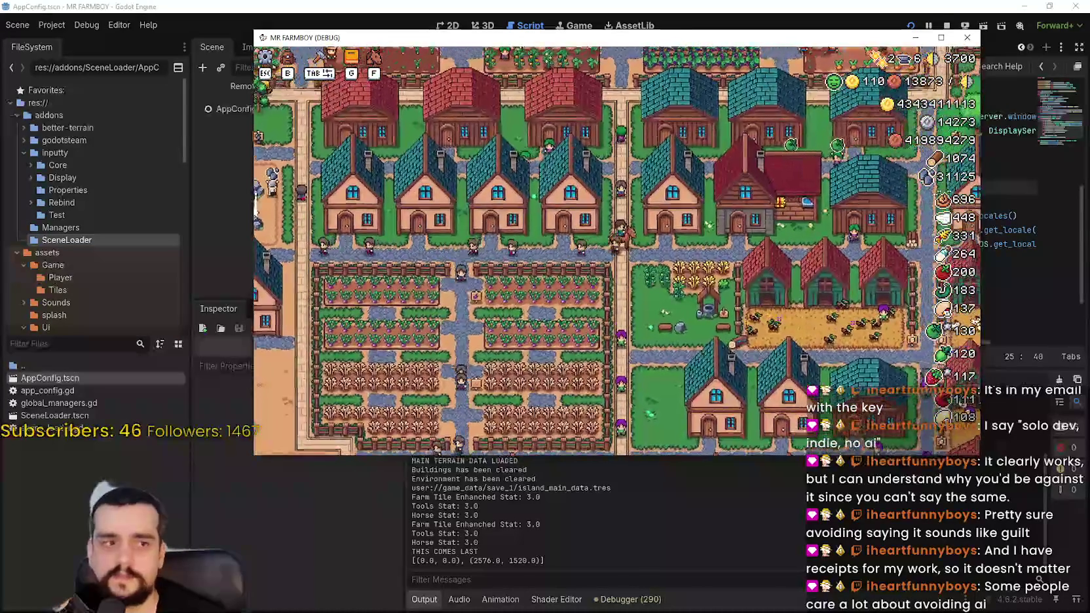
key("f")
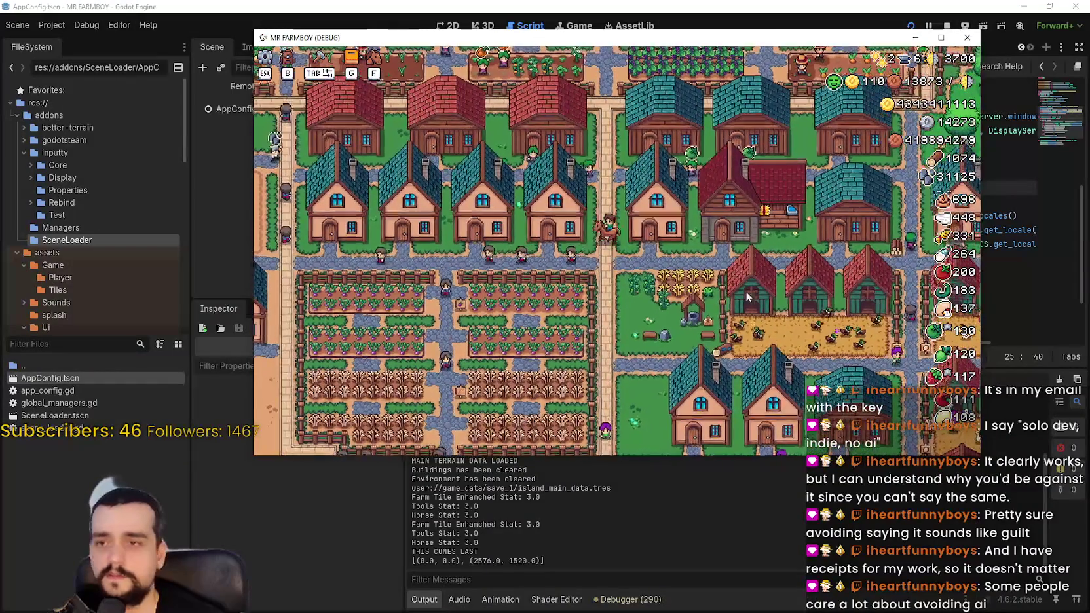
key("w")
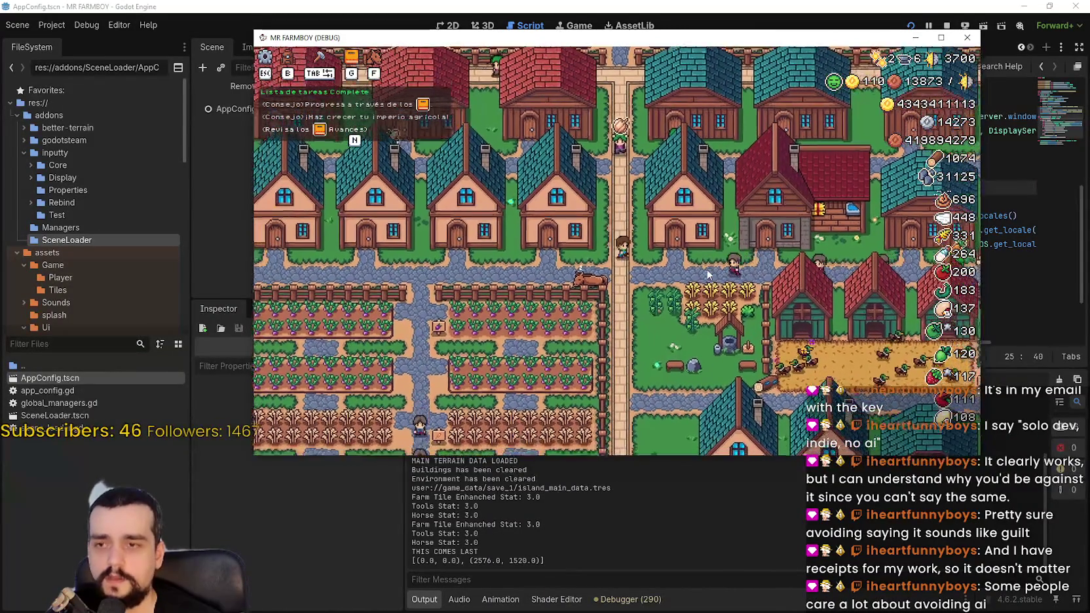
key("f")
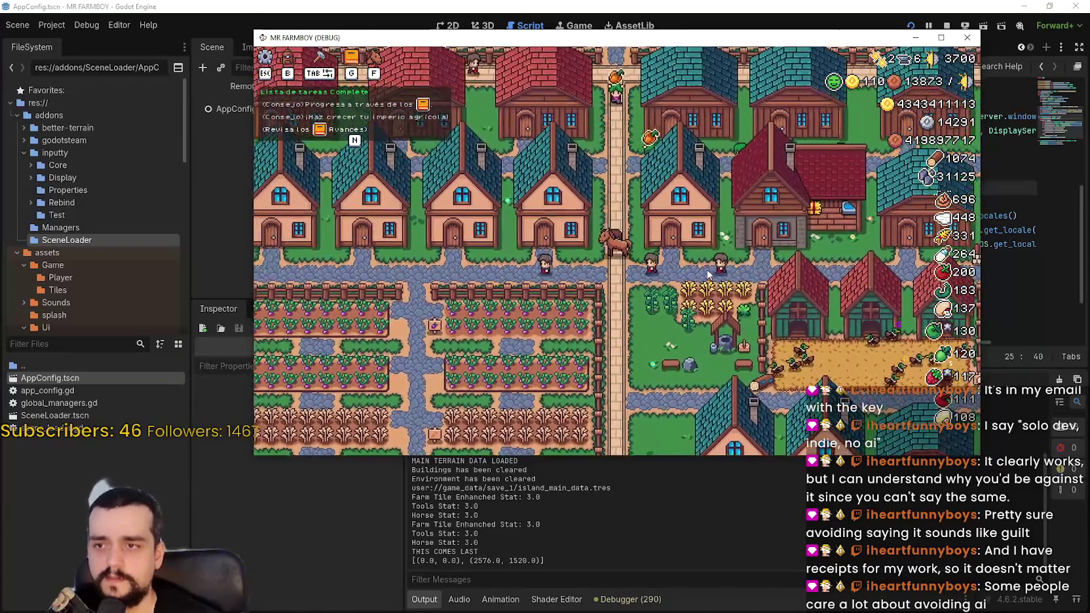
key("s")
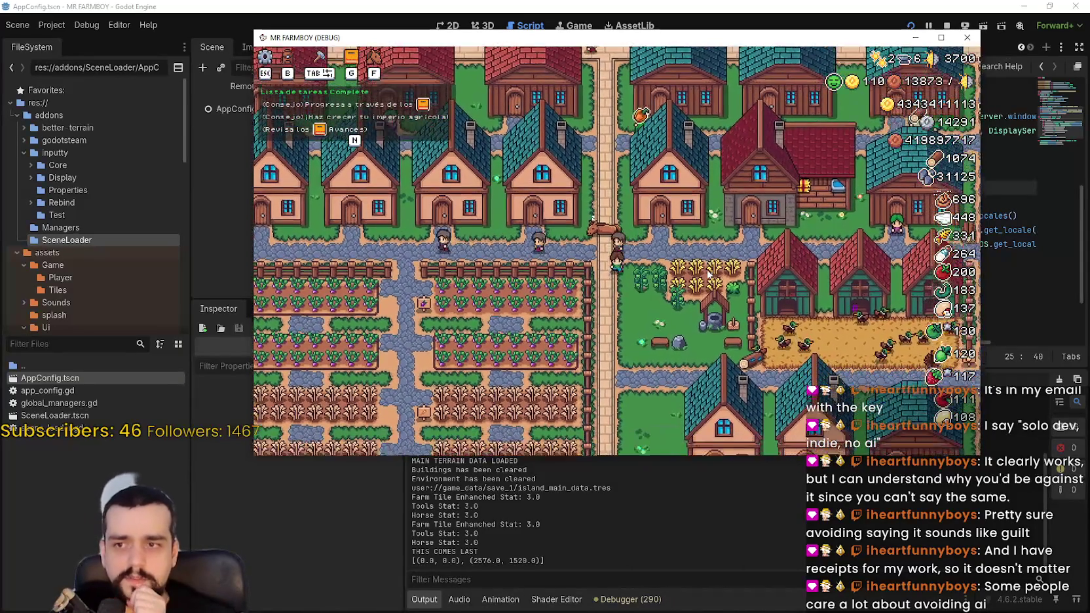
key("d")
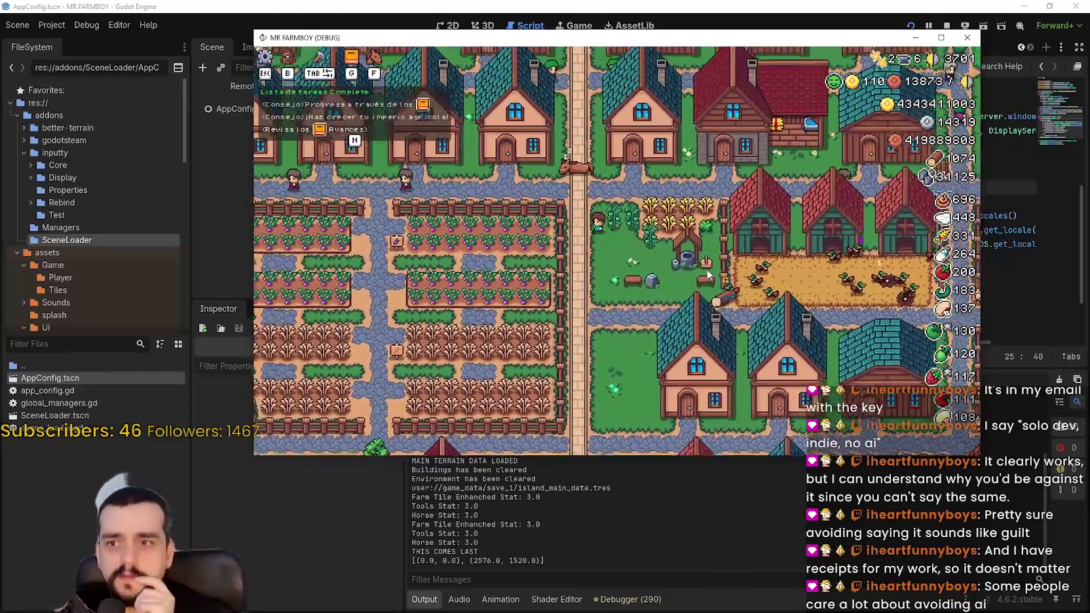
key("a")
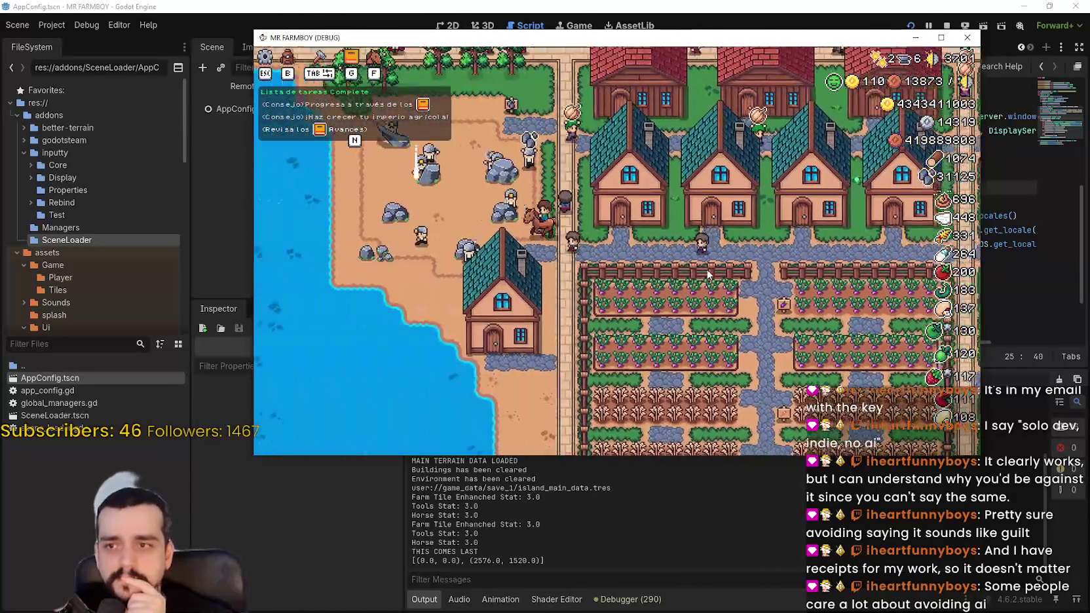
key("w")
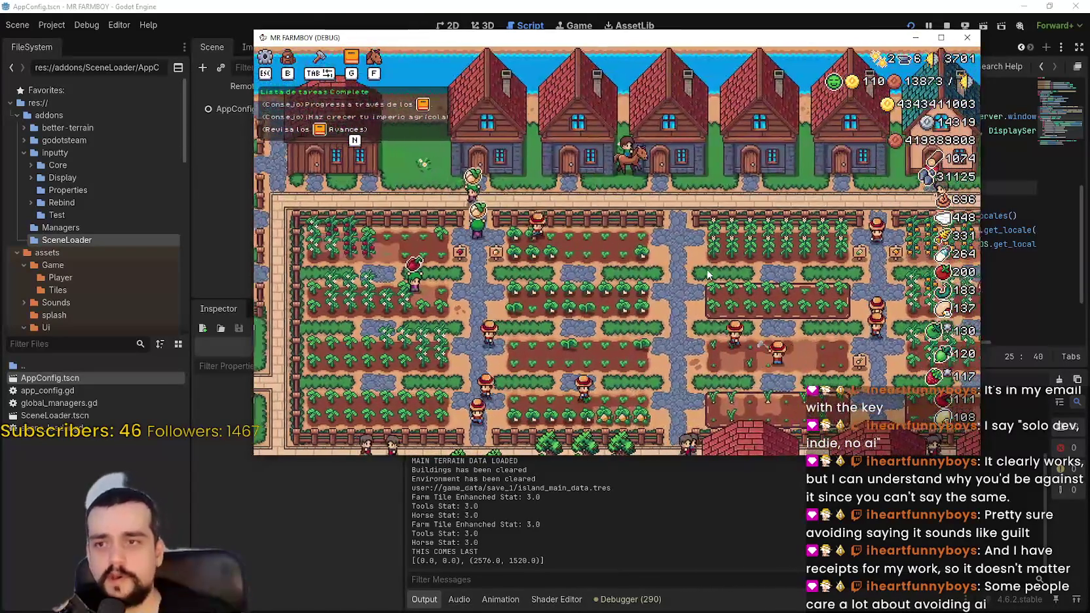
key("d")
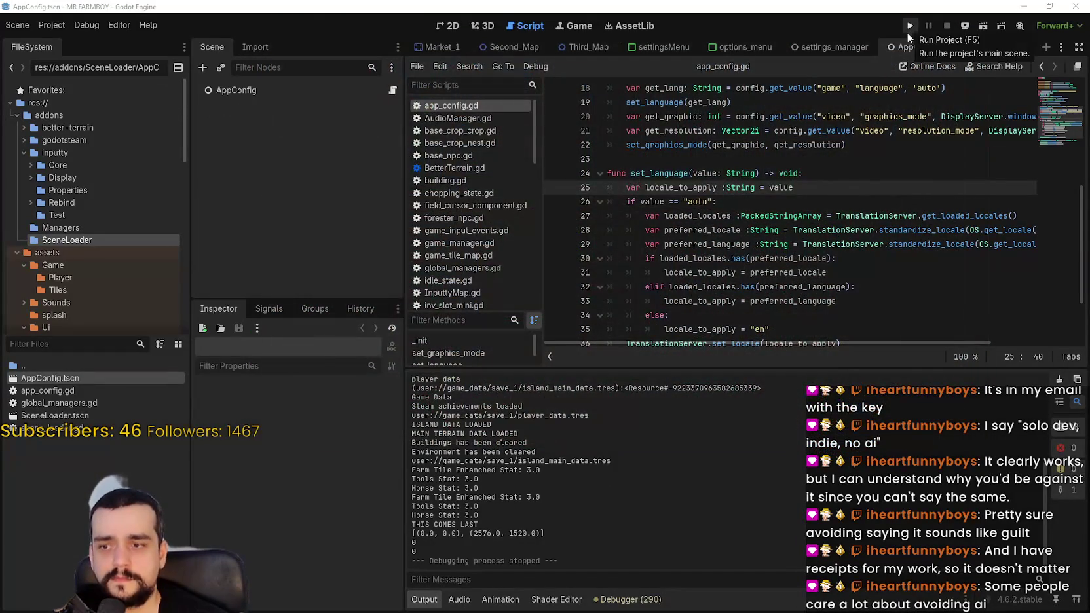
left_click(908, 33)
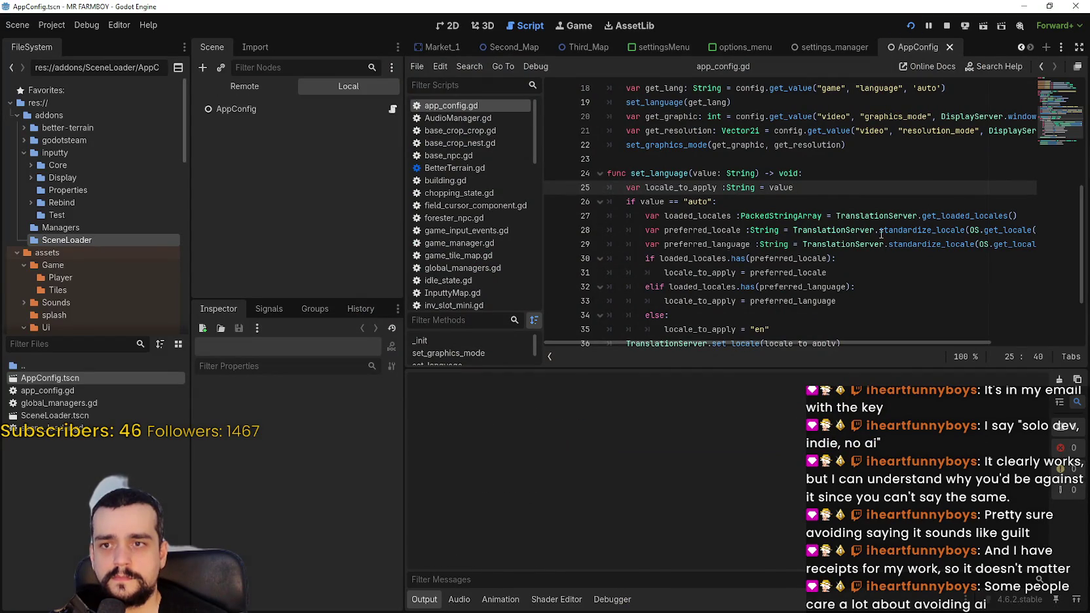
- Run the project with F5 to reach the v1.1.0 main menu
key("F5")
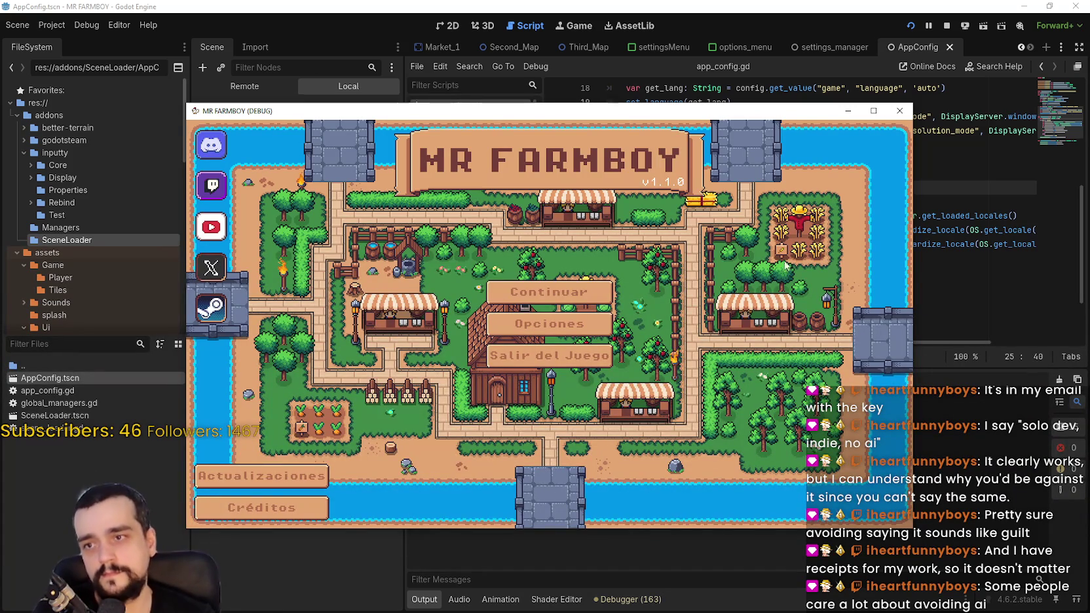
- Load the first save via Continuar, pause the game, then stop the debug run
left_click(549, 291)
left_click_drag(631, 115, 704, 67)
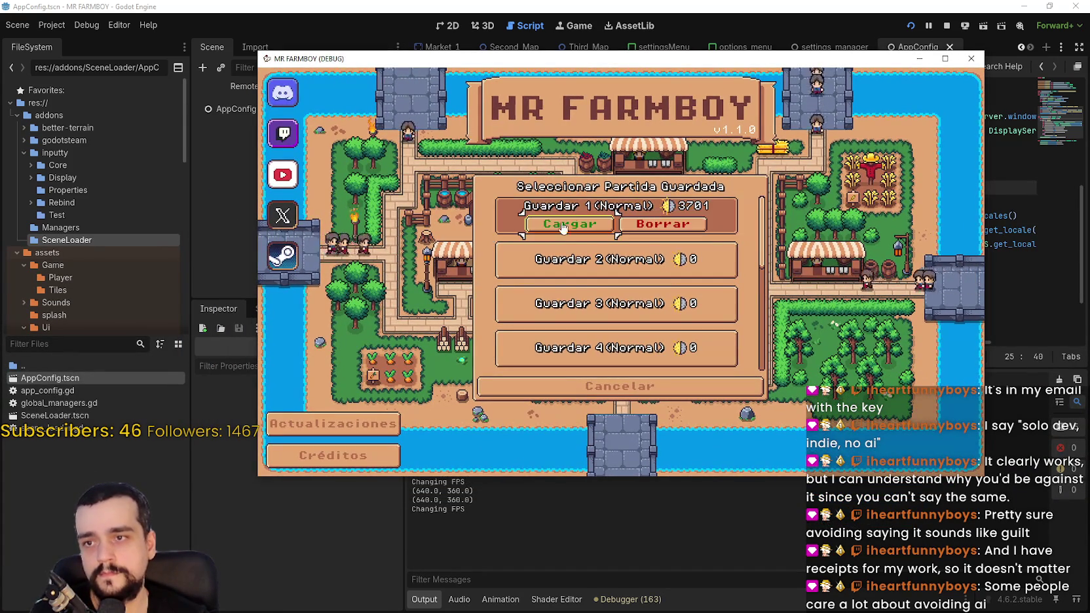
left_click(596, 227)
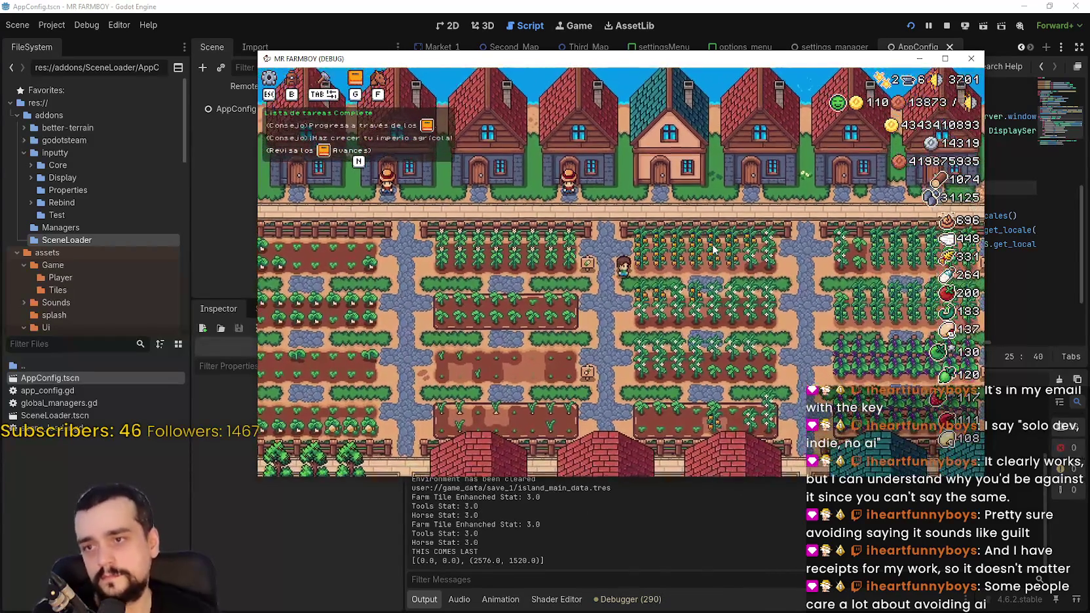
key("Escape")
key("Escape")
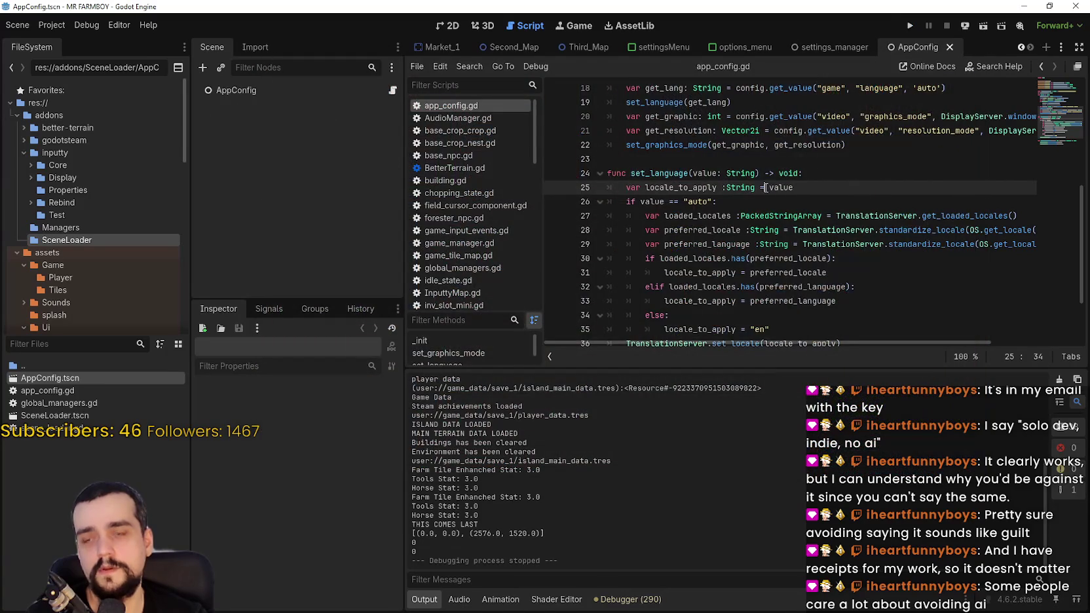
scroll(722, 199, "up", 2)
left_click(721, 199)
scroll(721, 199, "up", 3)
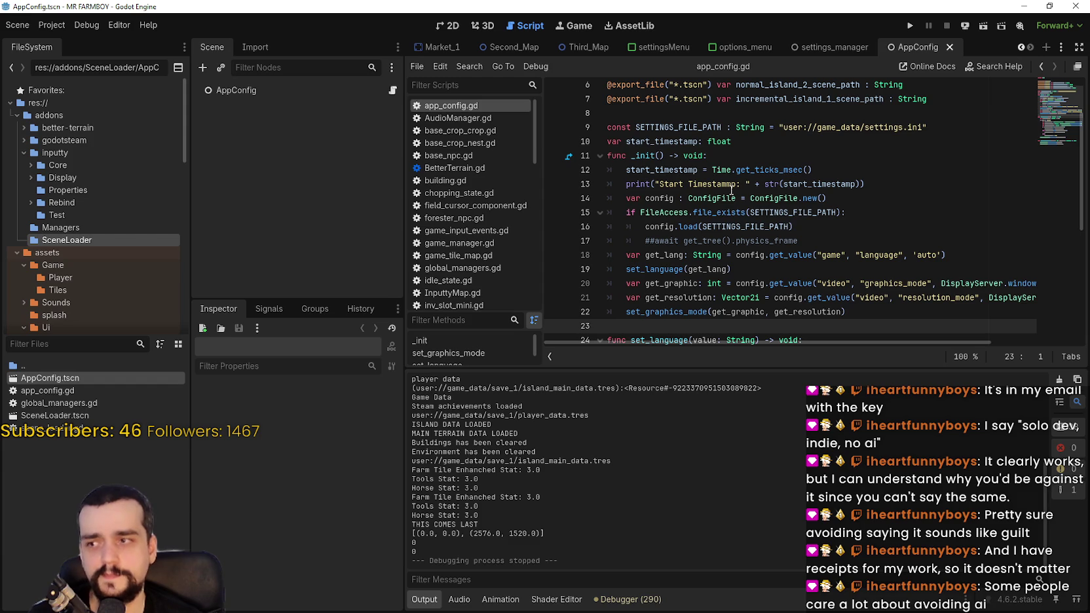
- Filter the FileSystem for 'main' and open the main_menu.tscn scene
left_click(675, 113)
scroll(680, 179, "up", 2)
left_click(71, 346)
type("m")
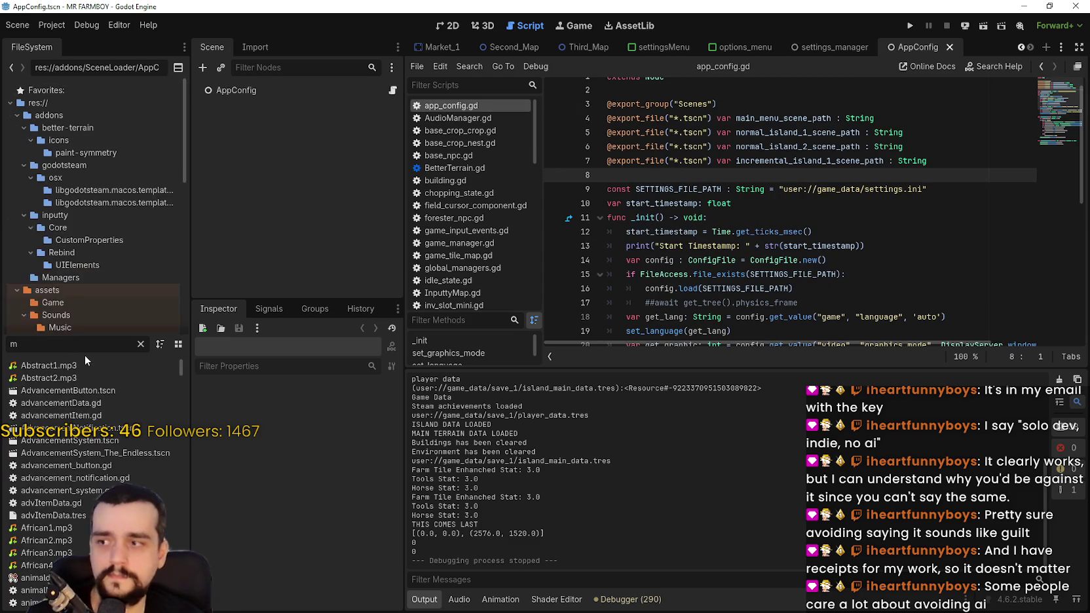
type("ain")
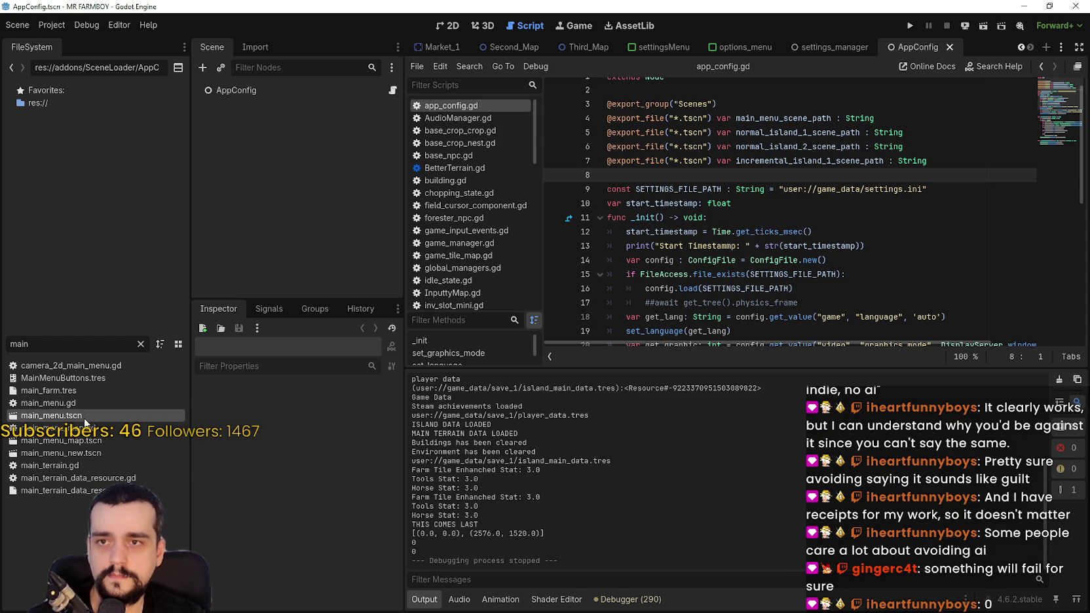
double_click(84, 417)
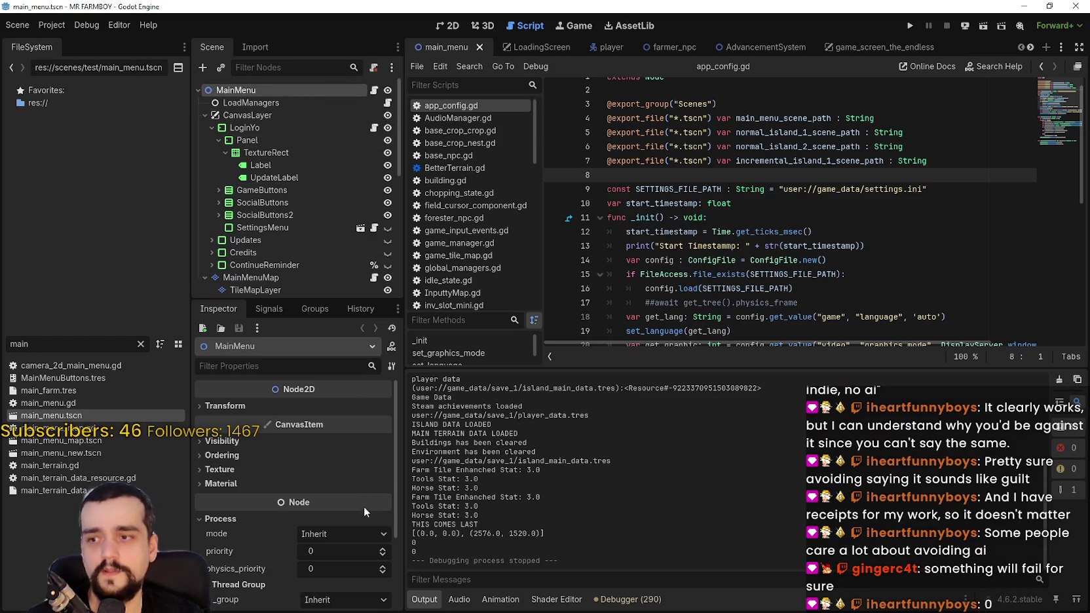
- Expand the Updates node, select the VersionNotes label, and open its Text in the larger editor
left_click(268, 408)
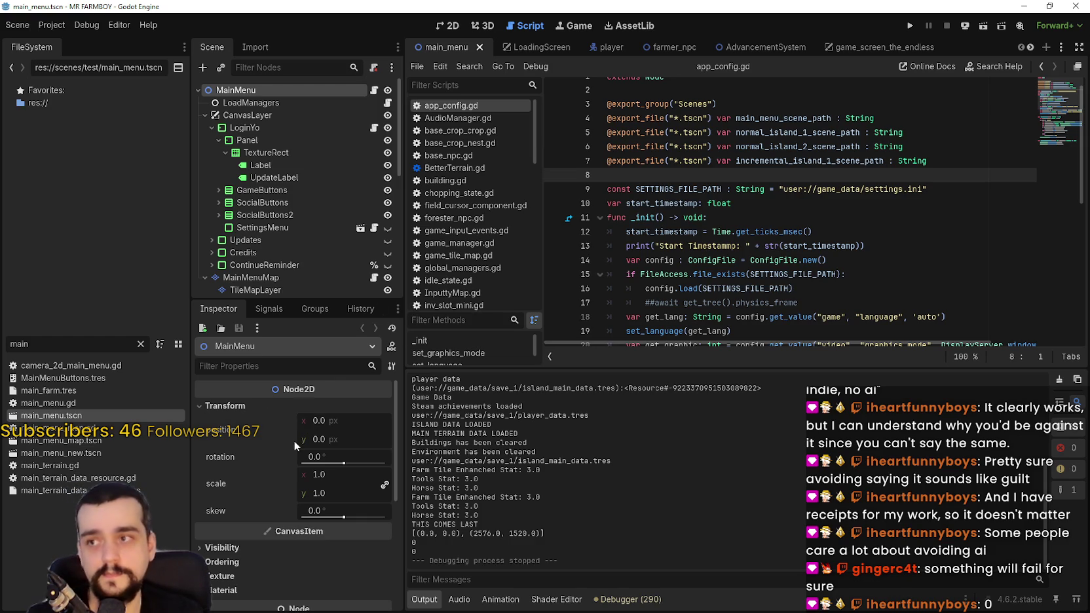
scroll(265, 436, "down", 3)
scroll(269, 419, "up", 3)
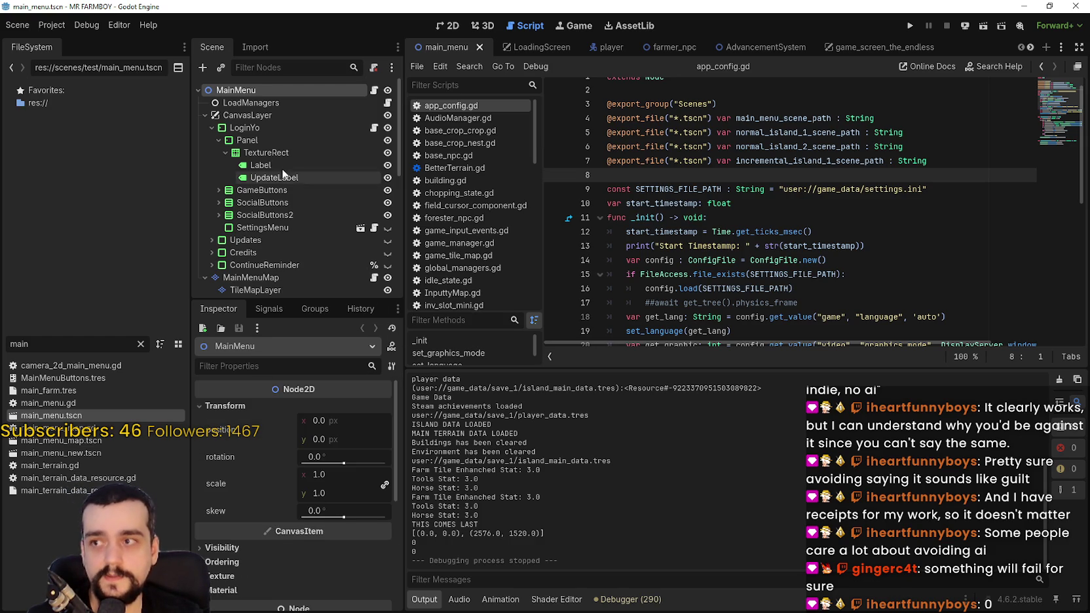
left_click(375, 89)
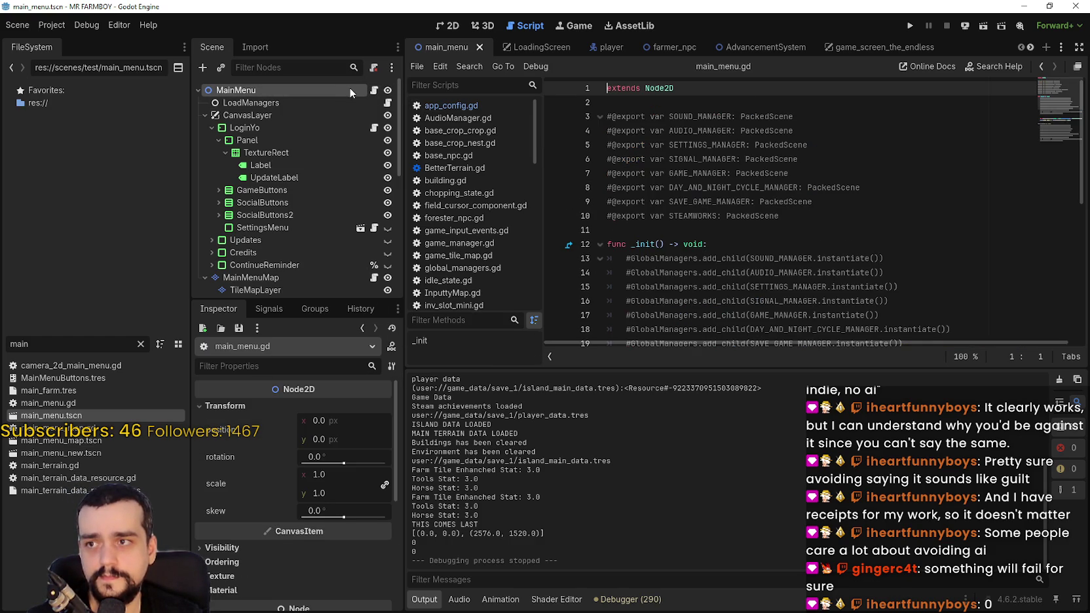
scroll(298, 247, "down", 3)
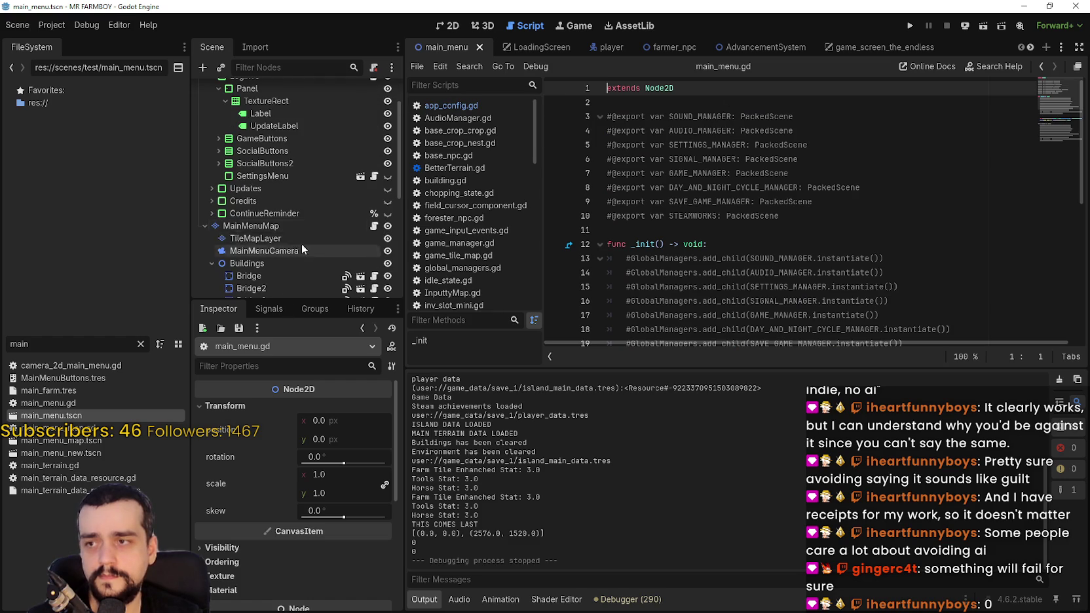
left_click(269, 189)
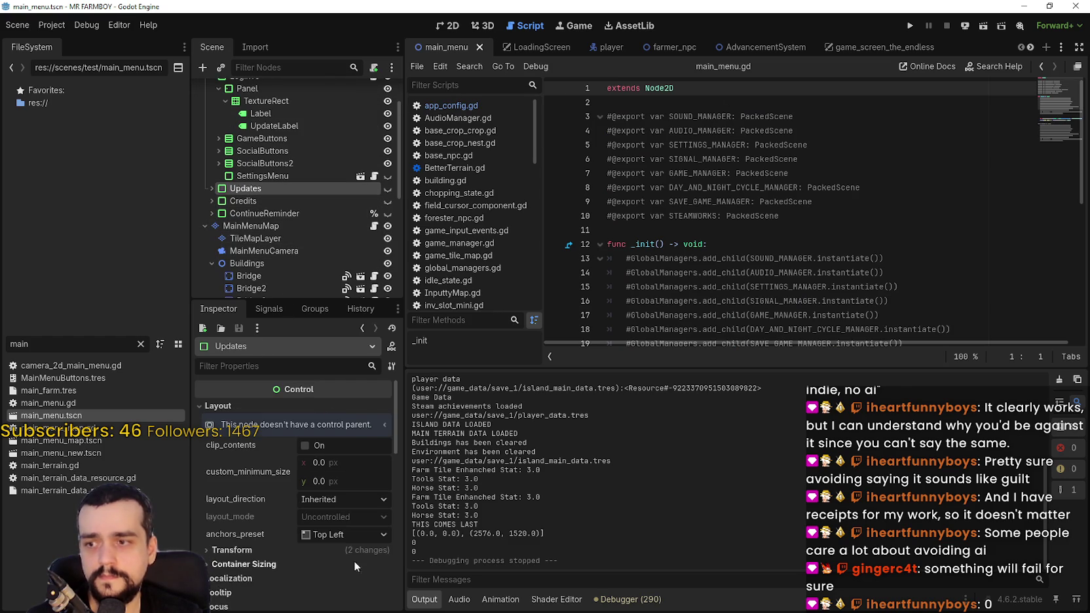
left_click(212, 188)
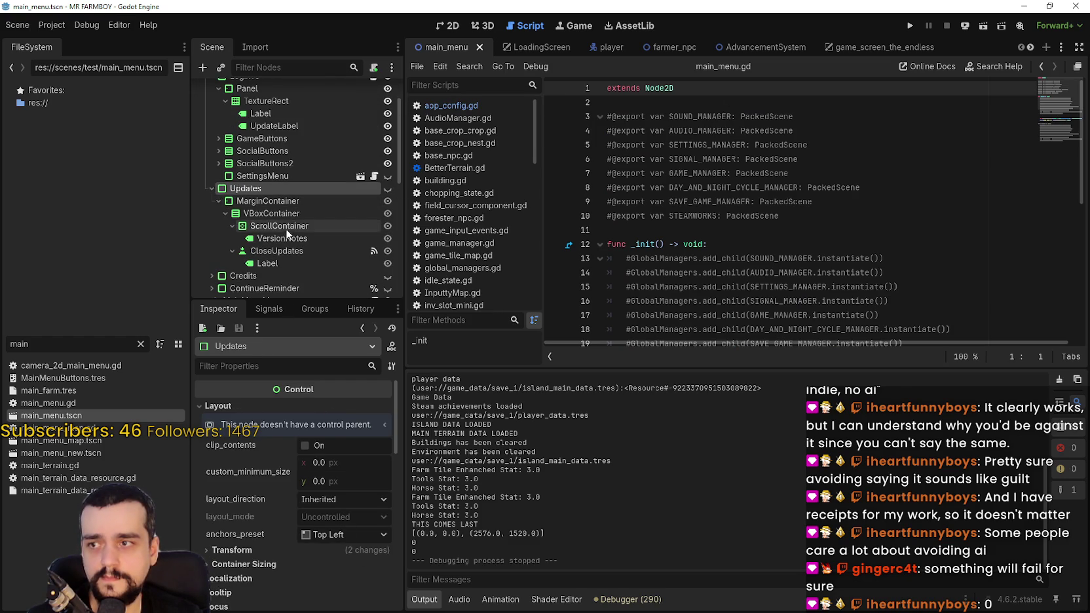
scroll(293, 239, "down", 2)
left_click(325, 199)
left_click(304, 211)
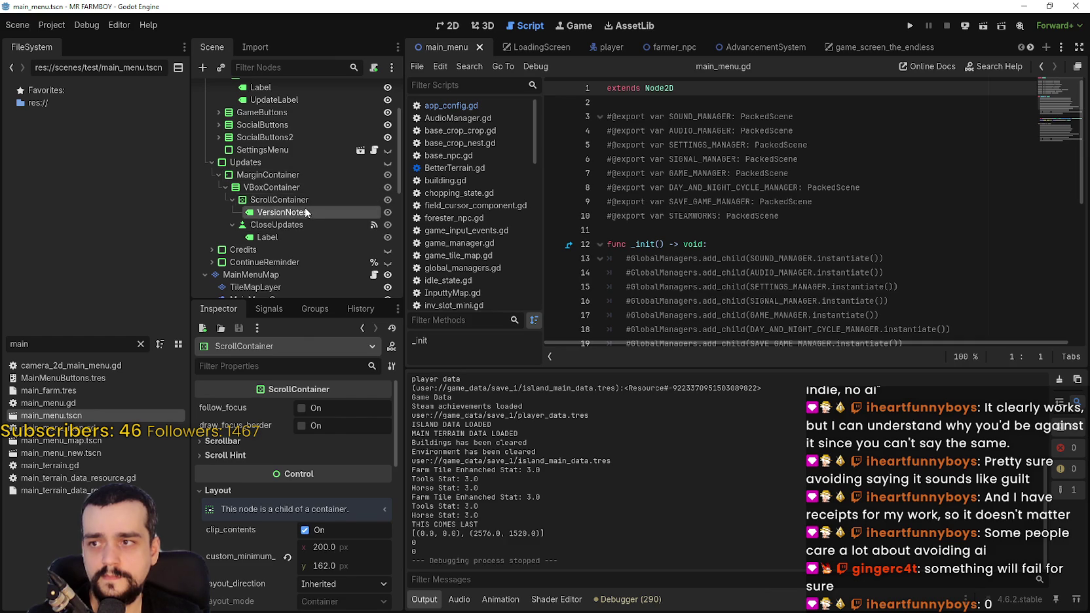
left_click(383, 453)
scroll(453, 235, "down", 10)
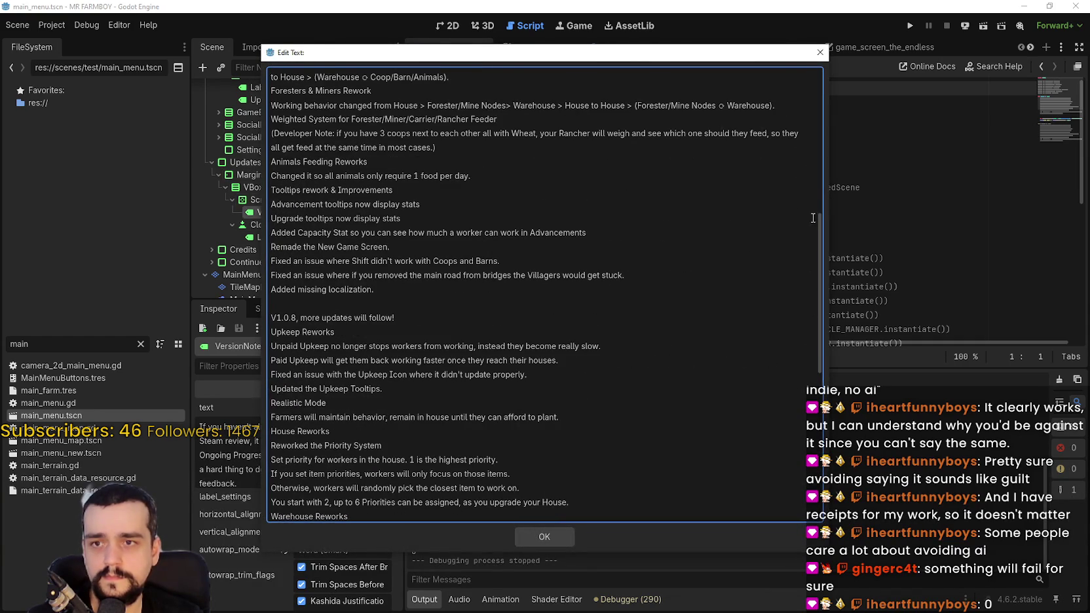
- Delete the old version notes from V1.0.7 to the end
scroll(811, 262, "down", 10)
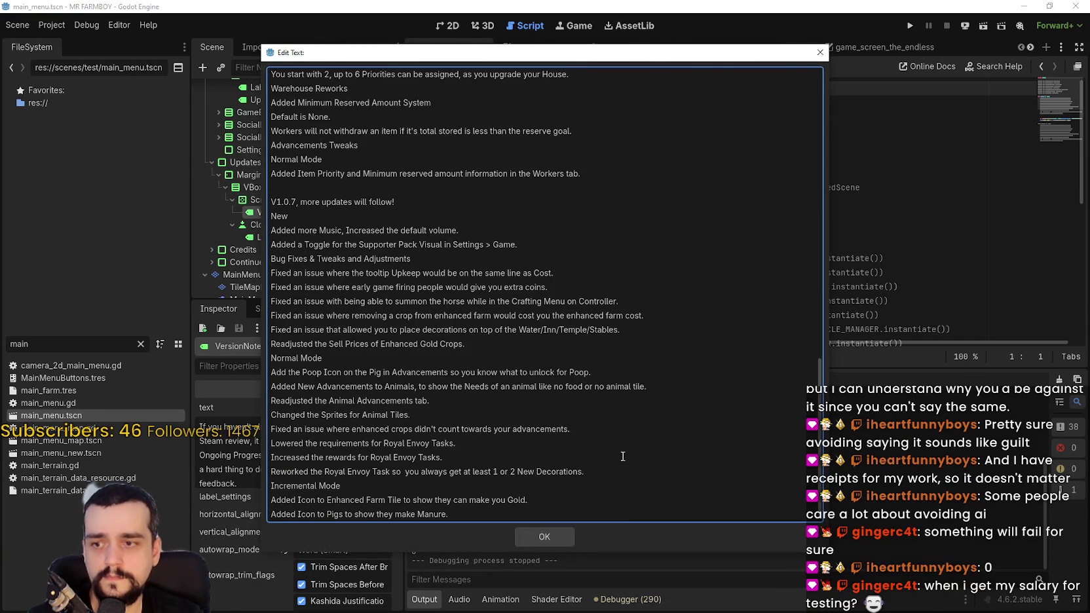
mouse_move(491, 514)
left_mouse_down()
mouse_move(274, 259)
mouse_move(268, 190)
left_mouse_up()
key("BackSpace")
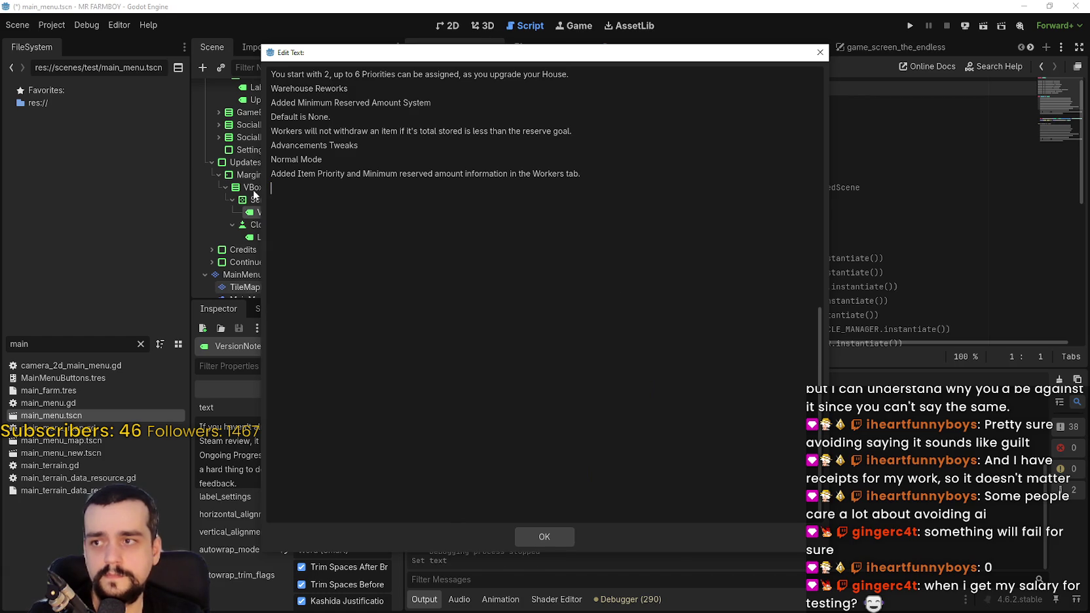
scroll(515, 319, "up", 20)
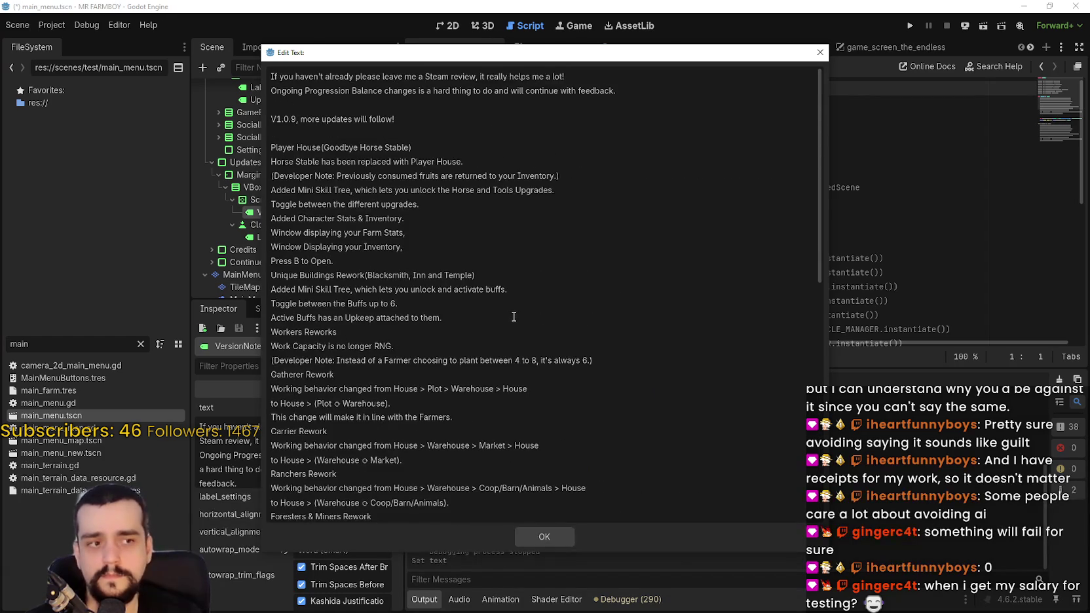
- Add a 'V1.1.0, more updates will follow!' line above the V1.0.9 notes
left_click(344, 131)
scroll(324, 127, "down", 8)
scroll(420, 200, "up", 8)
key("BackSpace")
key("Up")
key("Return")
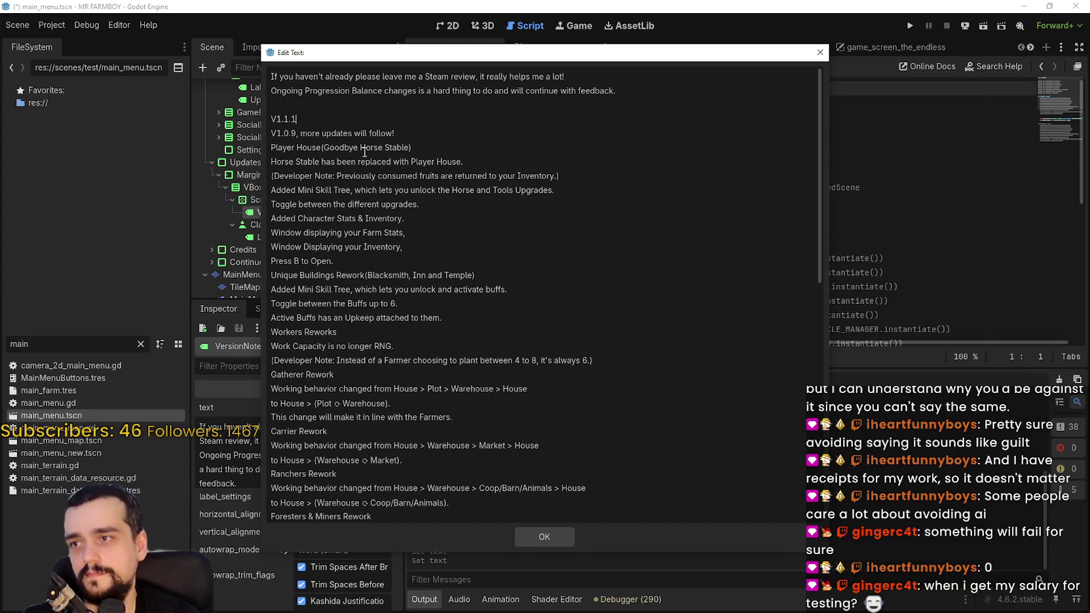
type("w")
type("pdates will follow")
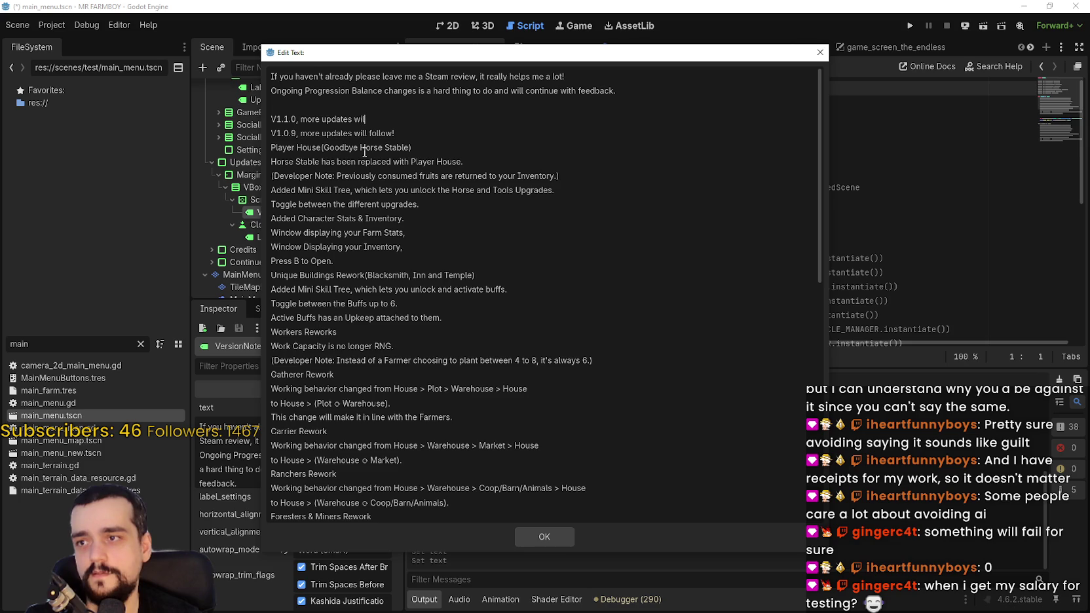
key("Return")
key("Return")
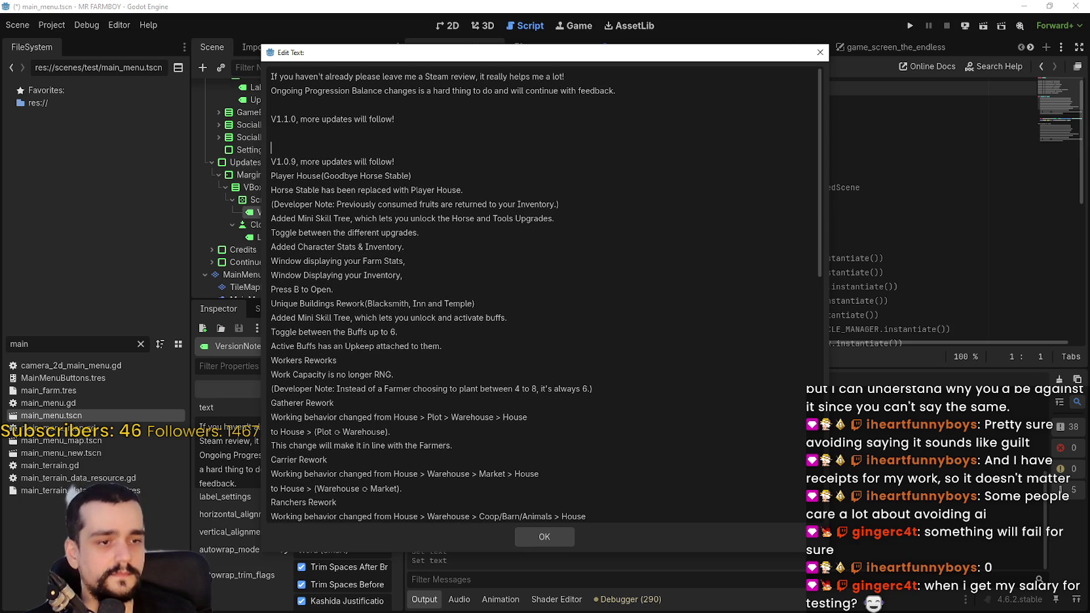
key("alt+Tab")
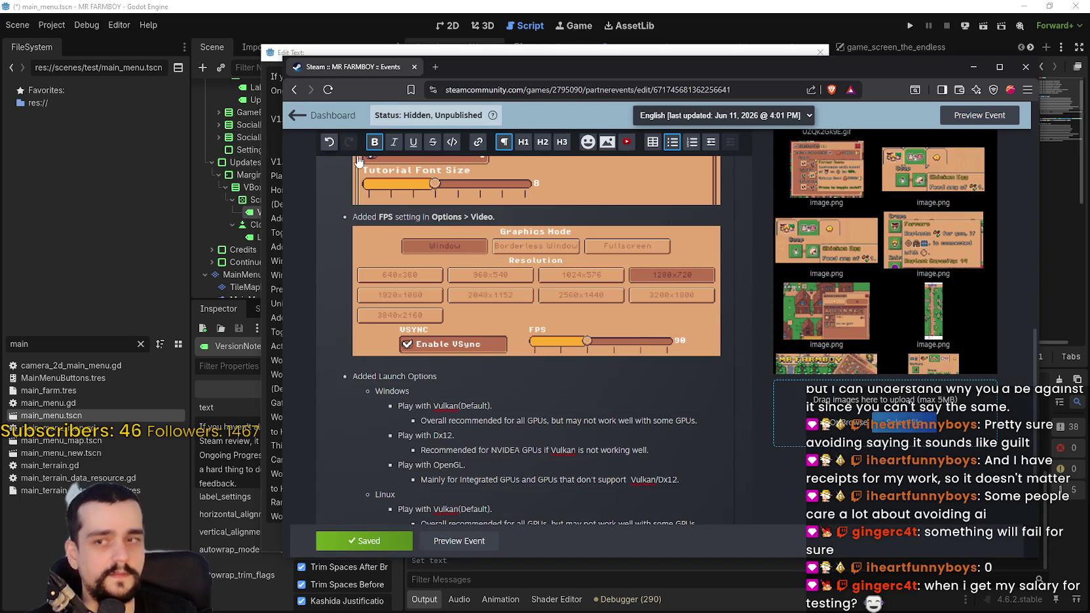
- Append ', more updates will follow!' to the end of the v1.1.0 line in the event description
scroll(525, 399, "down", 1)
scroll(525, 399, "down", 5)
left_click(657, 322)
left_click_drag(657, 322, 459, 161)
scroll(430, 274, "up", 3)
scroll(429, 274, "up", 10)
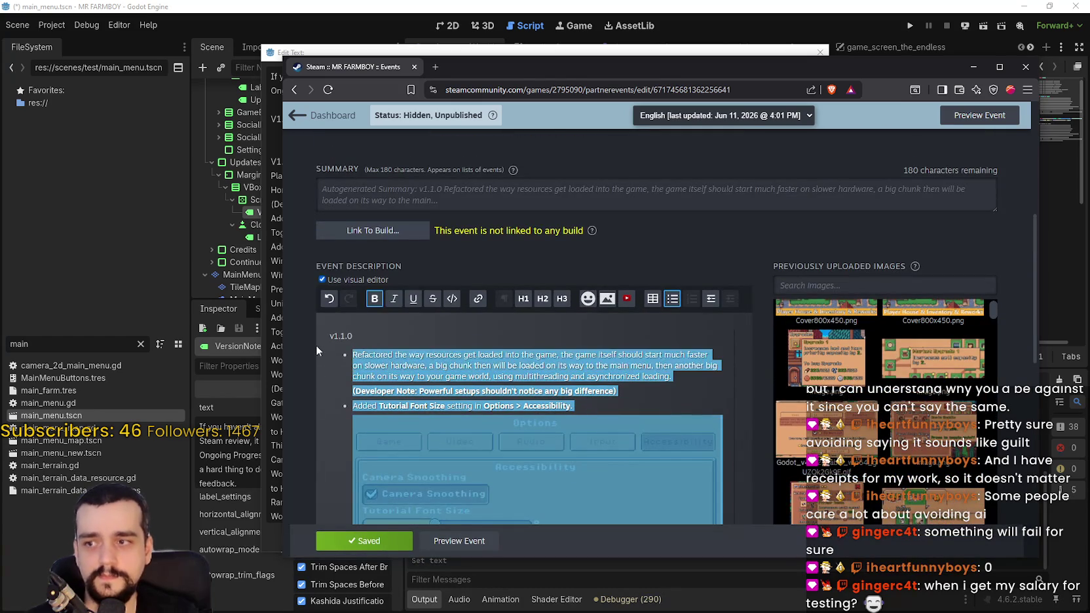
left_click(420, 336)
type(", more u")
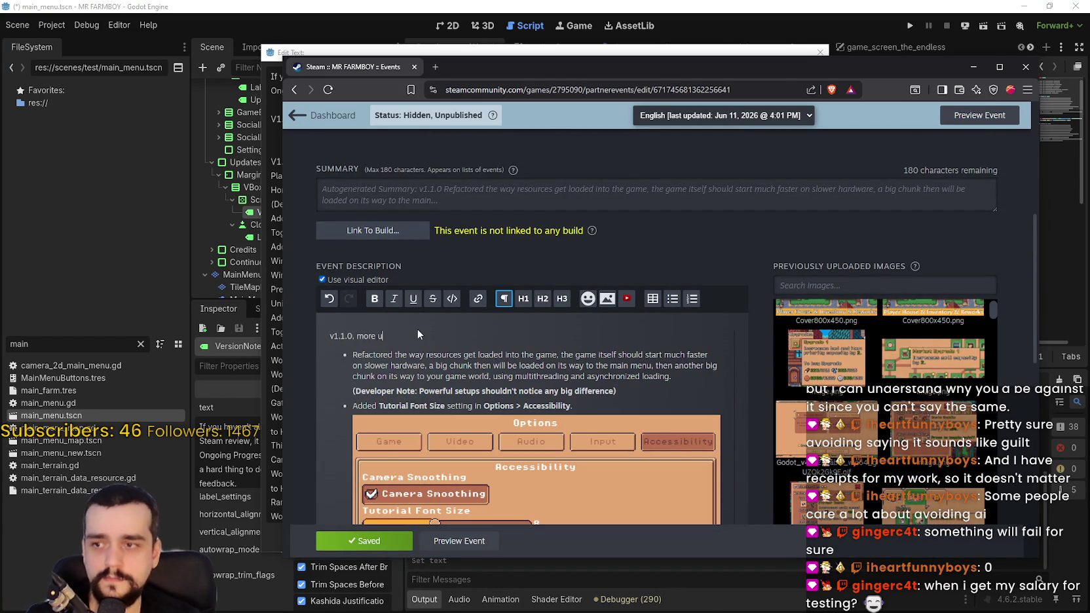
type("pdates will follow")
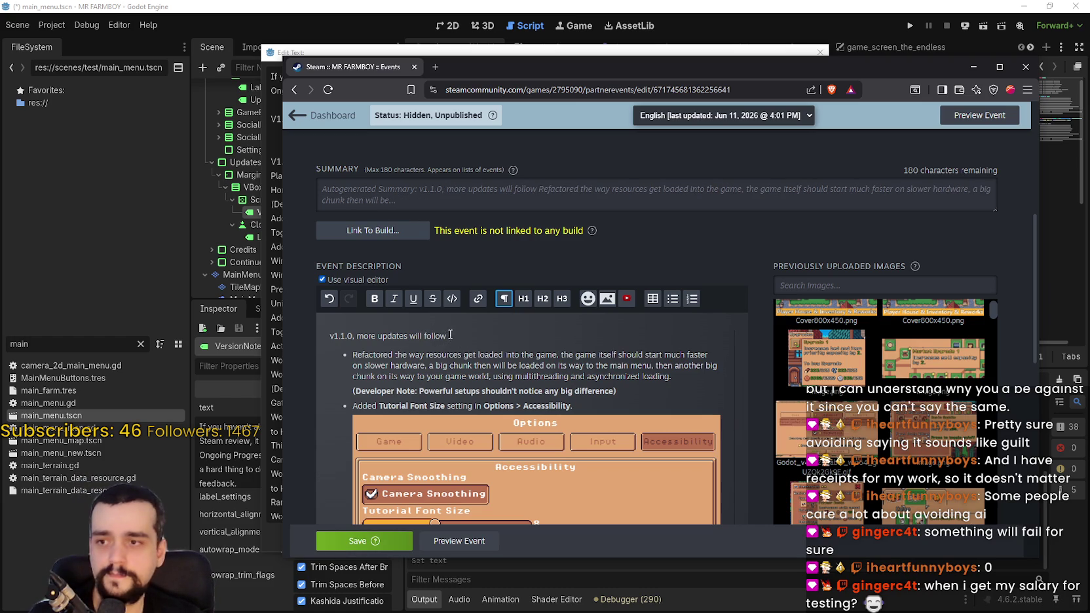
type("!")
- Capitalise the leading v so the first line reads 'V1.1.0, more updates will follow!'
left_click(334, 336)
key("BackSpace")
type("V")
key("Down")
left_click(468, 337)
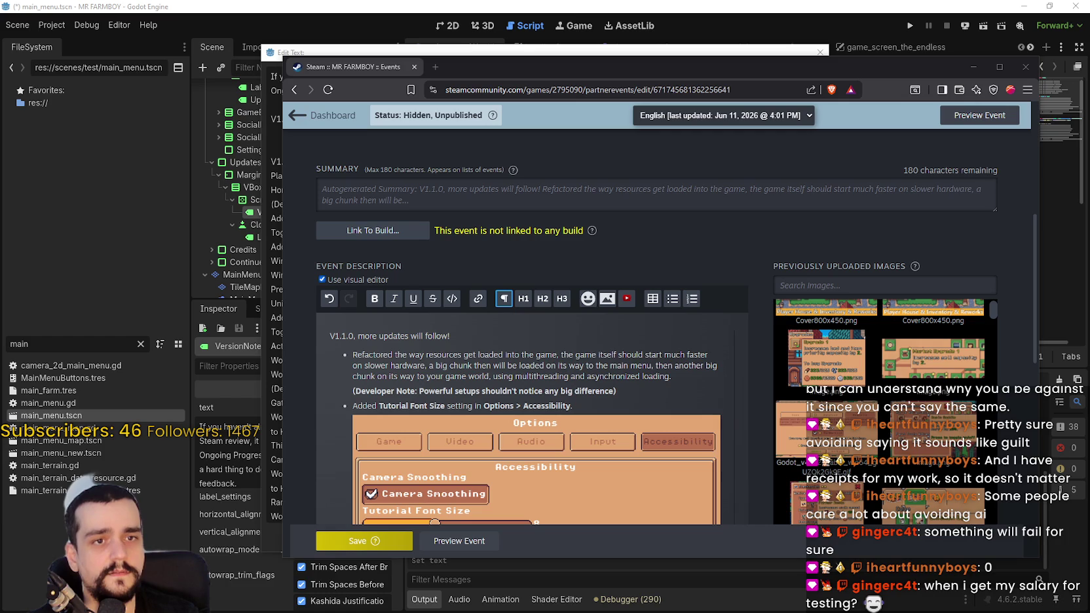
- Paste the Steam review request line on a new line above V1.1.0
left_click(348, 335)
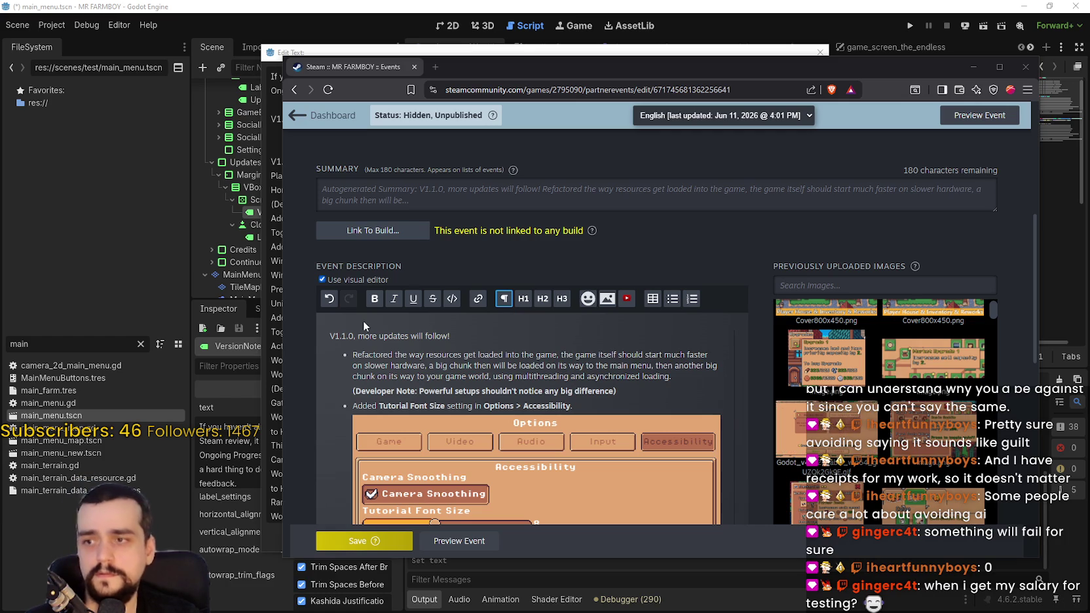
left_click(330, 336)
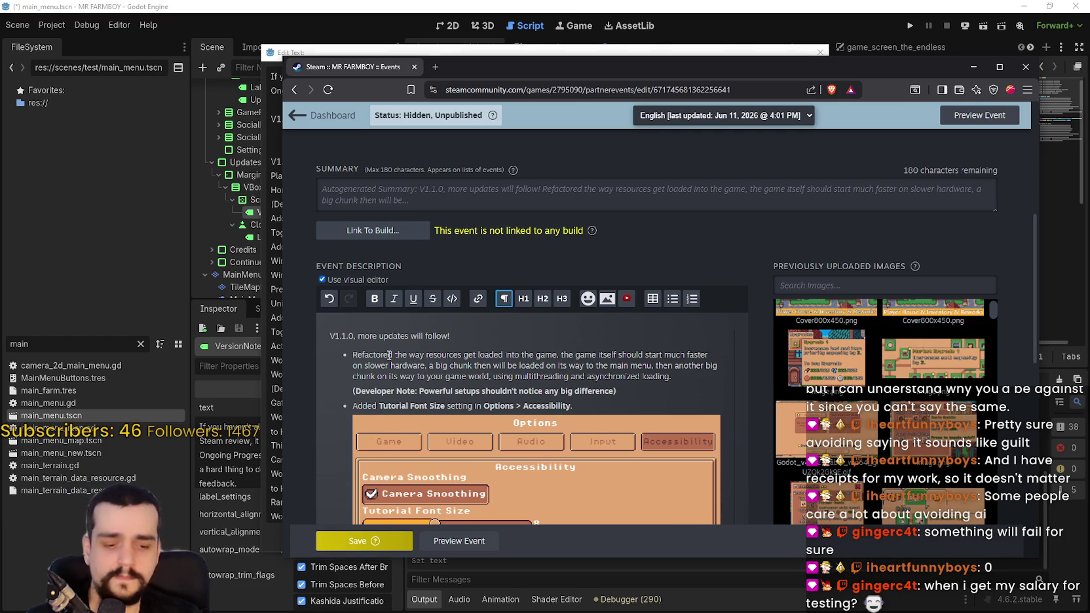
key("Return")
type("V")
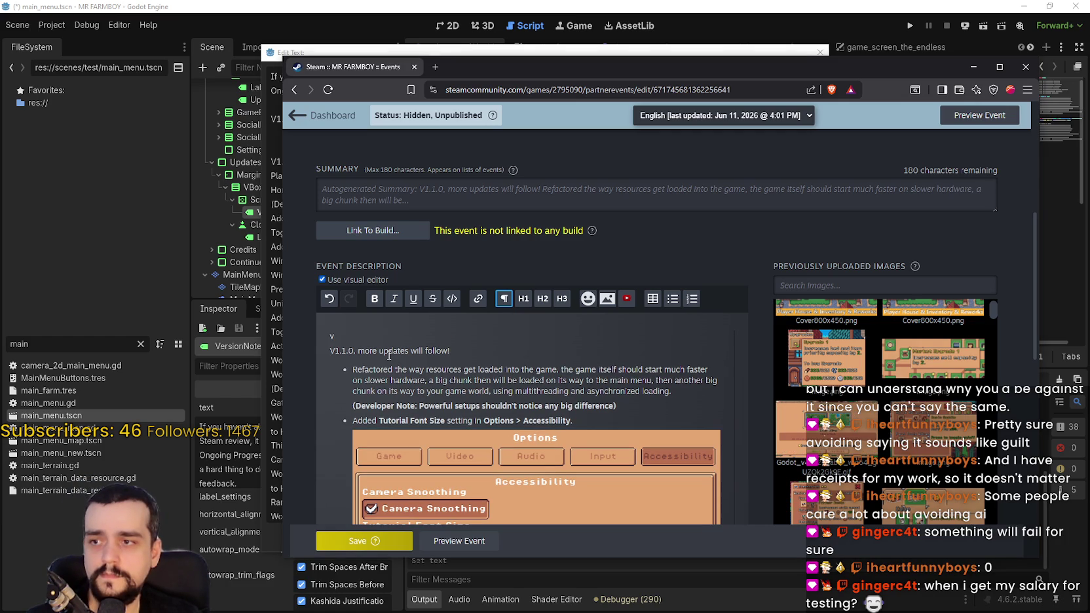
key("BackSpace")
type("If you haven't already please leave me a Steam review, it really helps me a lot!")
key("Return")
- Look over the event description's bullets, then save the event draft
scroll(406, 358, "down", 3)
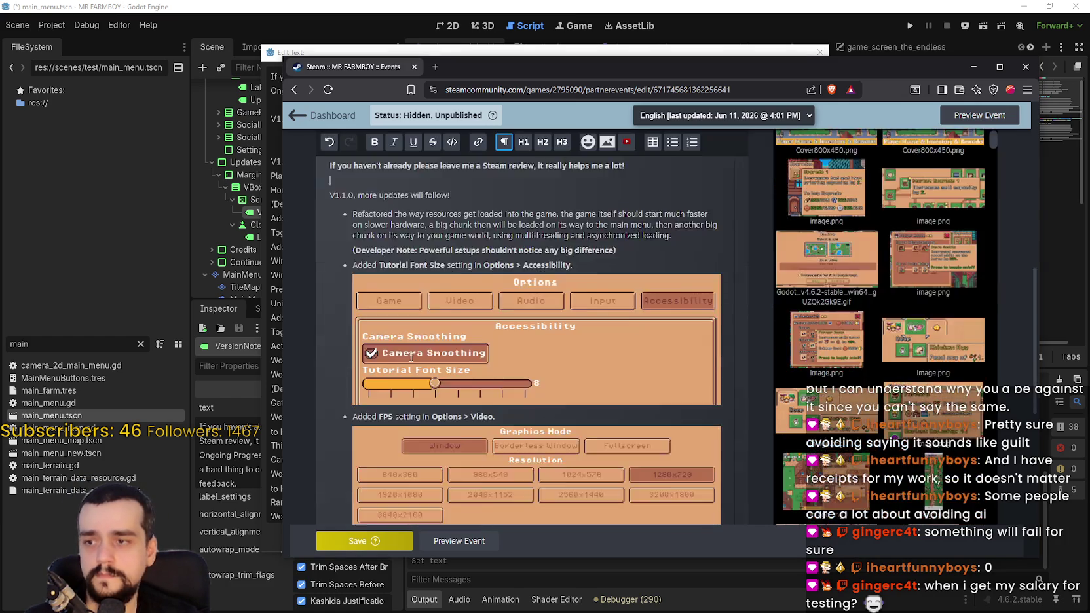
scroll(410, 357, "down", 10)
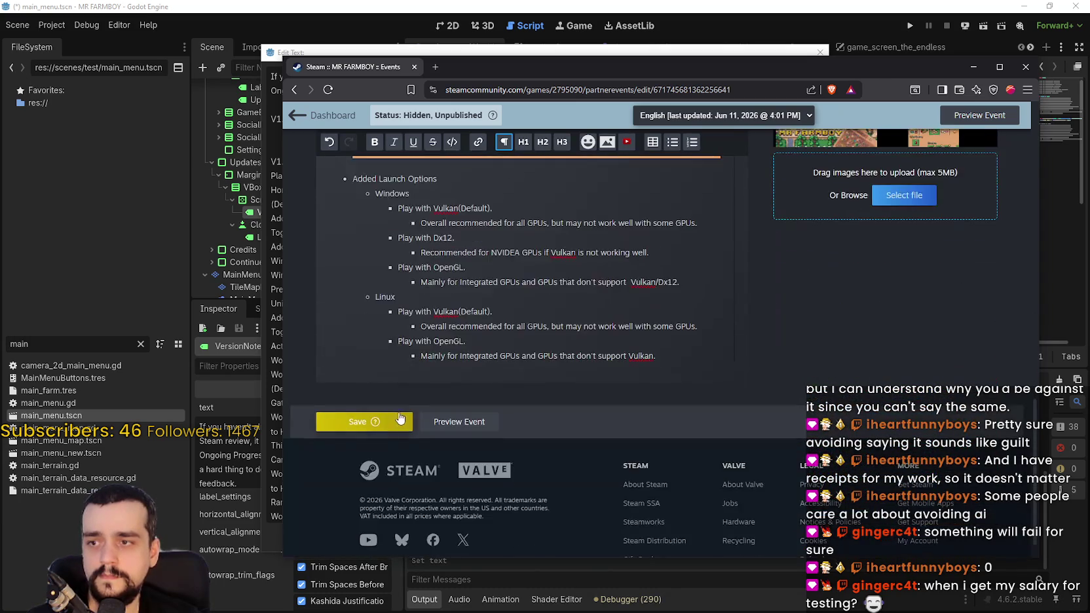
scroll(399, 419, "up", 15)
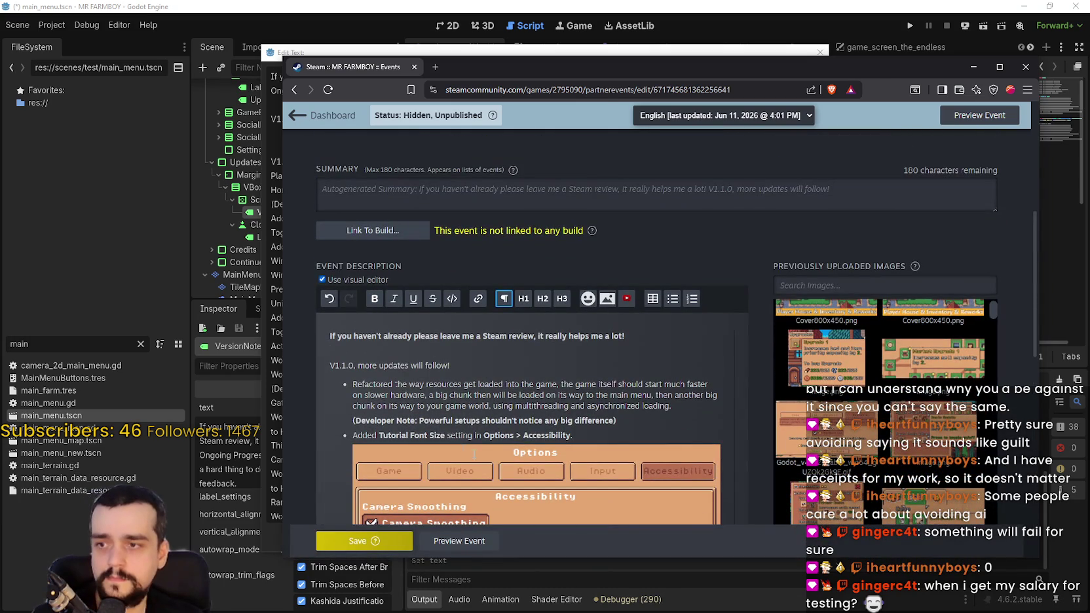
scroll(440, 436, "down", 1)
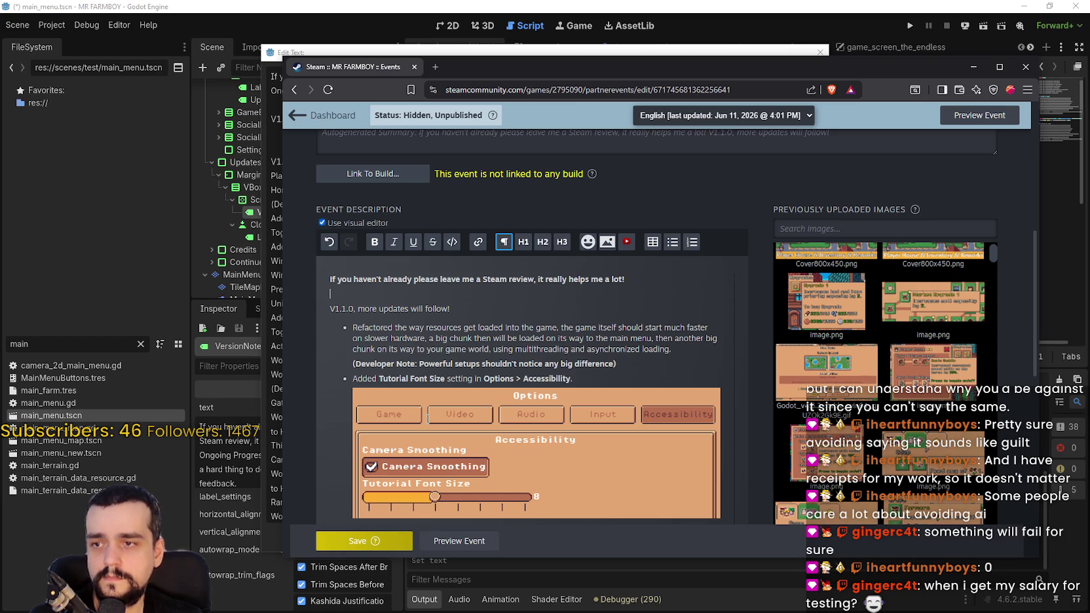
scroll(417, 405, "down", 1)
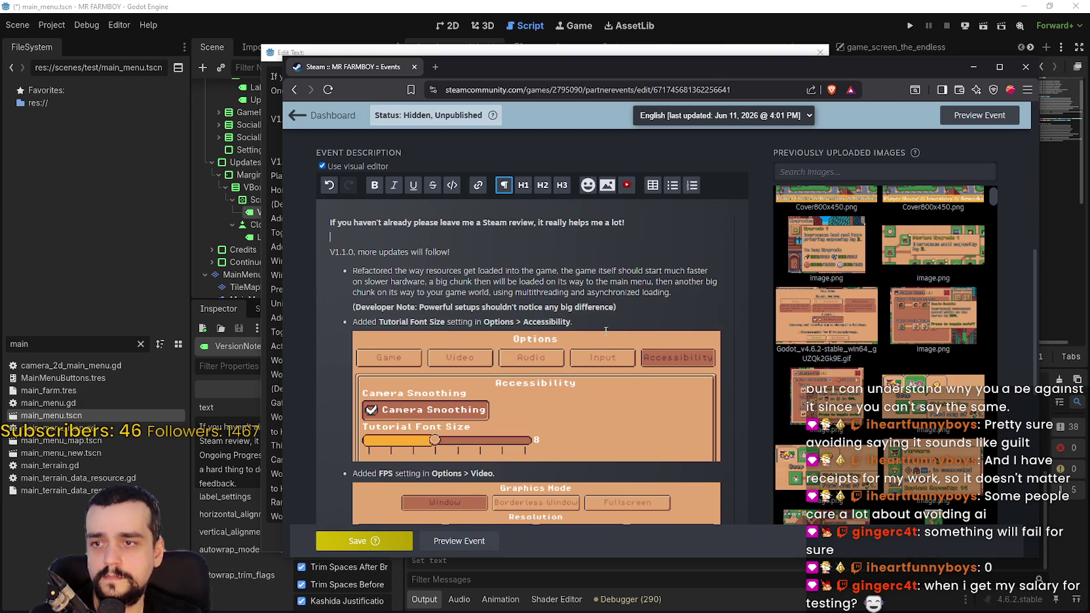
double_click(613, 295)
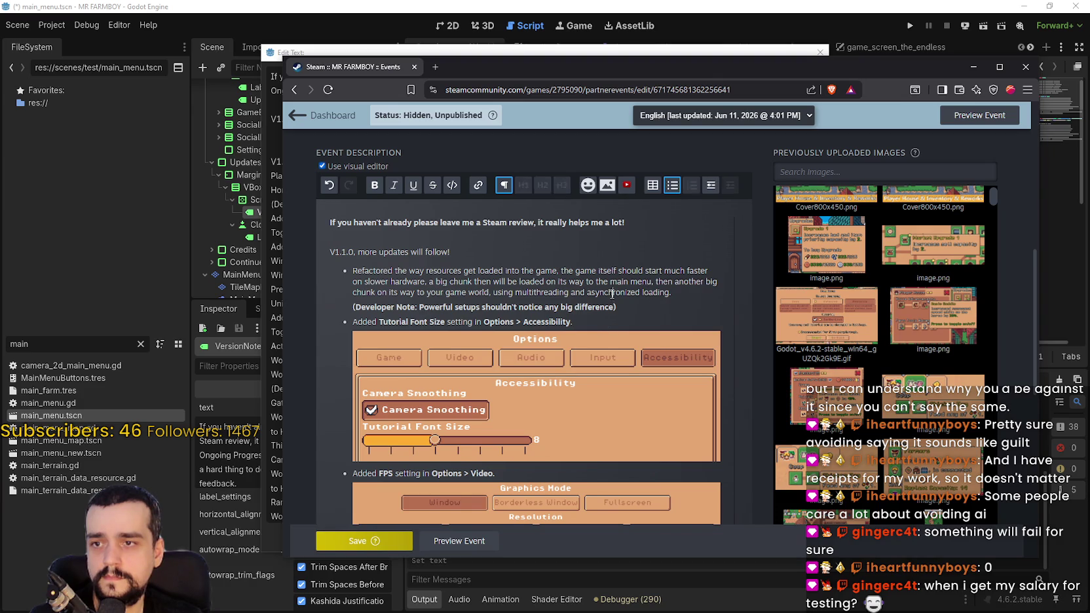
double_click(645, 292)
left_click_drag(645, 293, 353, 270)
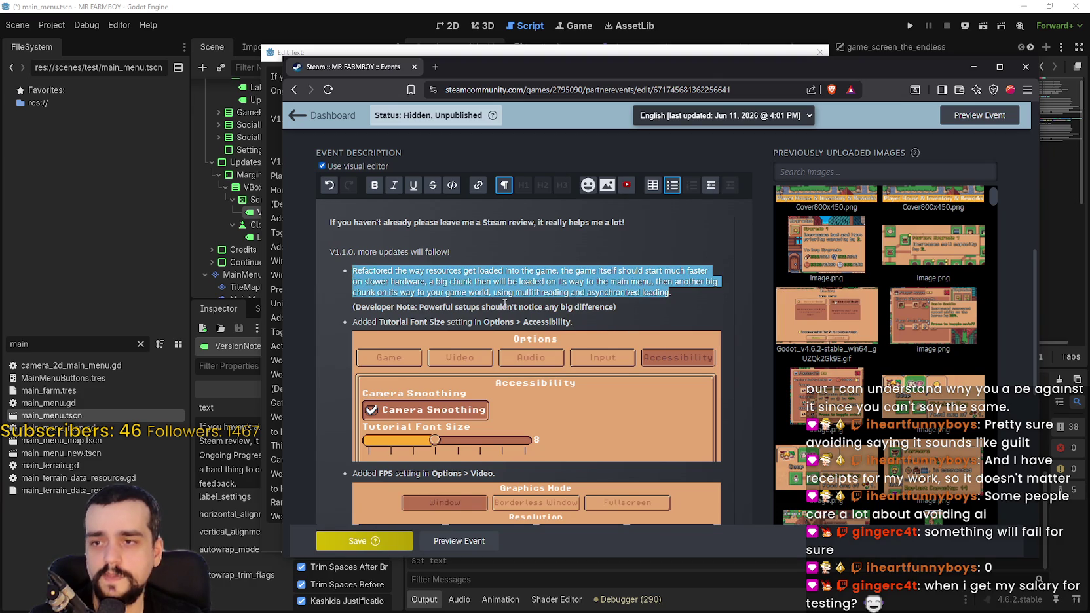
scroll(560, 313, "down", 1)
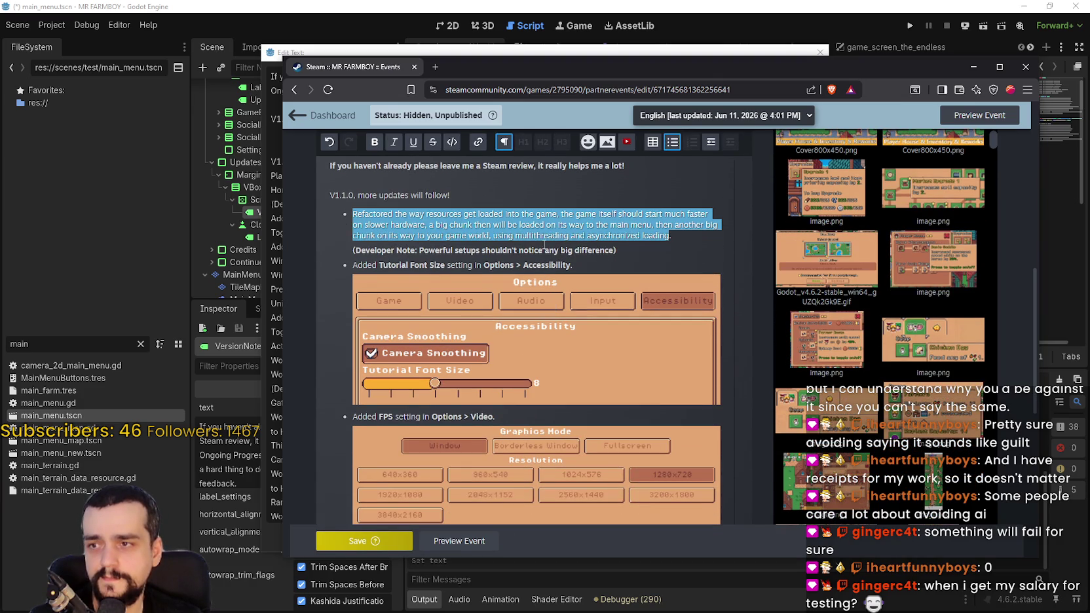
scroll(542, 242, "down", 4)
scroll(541, 242, "up", 6)
left_click(633, 302)
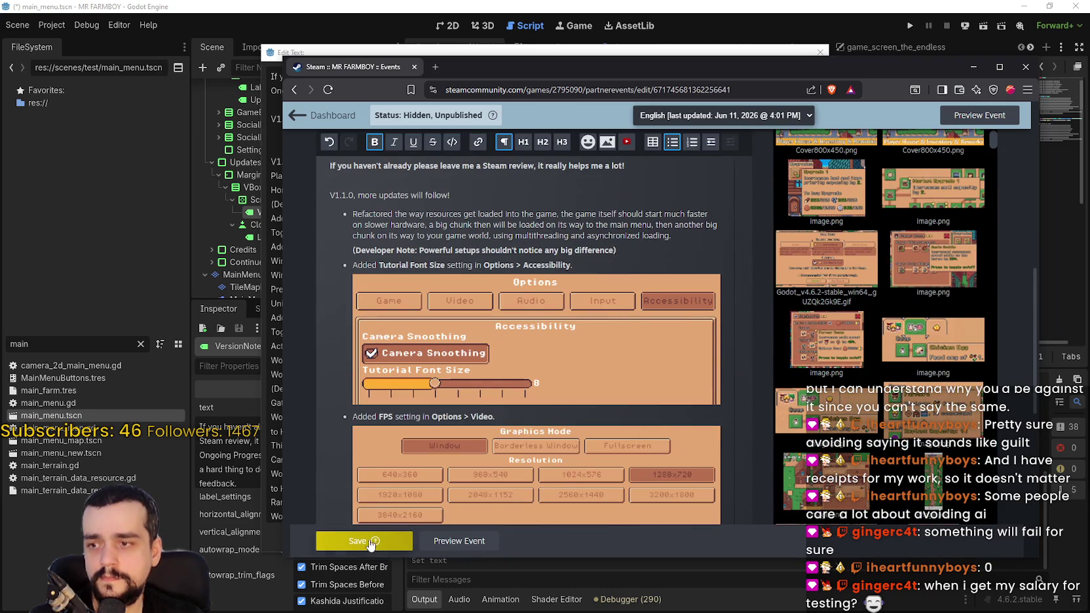
left_click(359, 541)
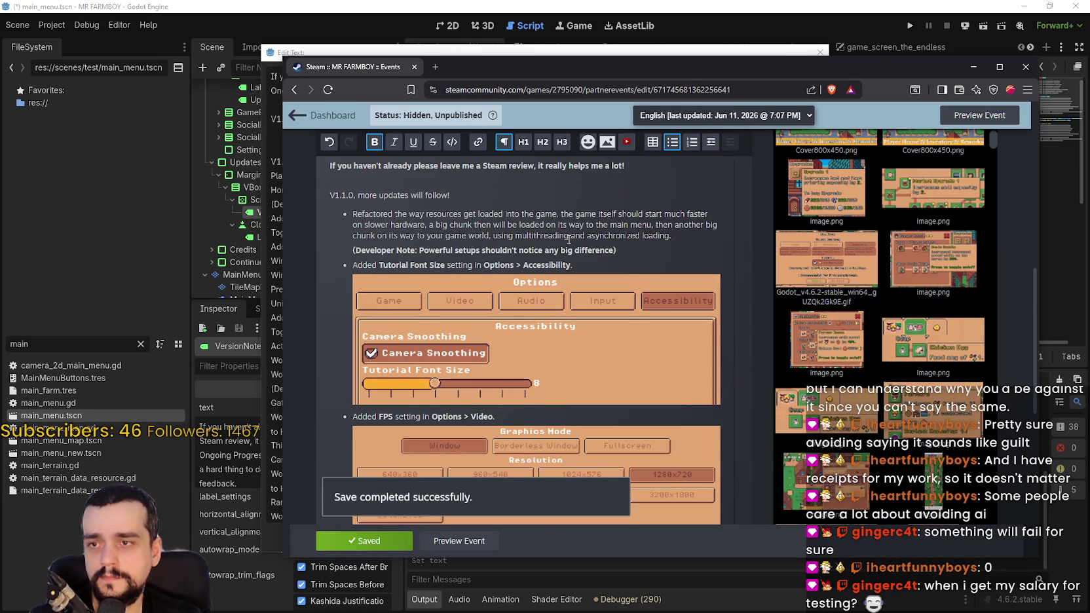
- Preview the event, close the preview and return to Godot's version notes editor
scroll(571, 240, "down", 10)
left_click(462, 481)
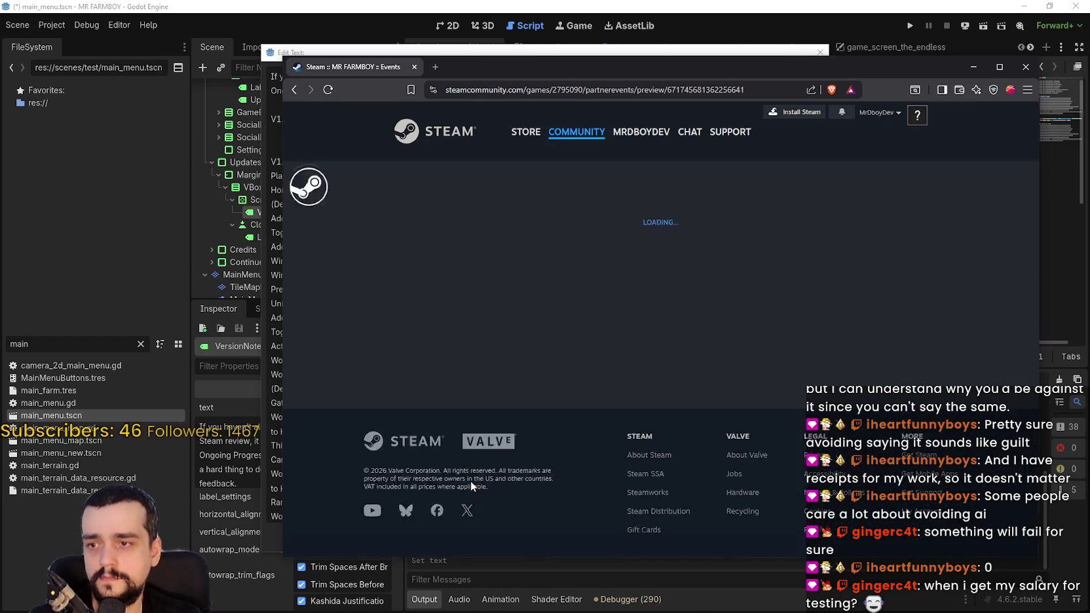
scroll(588, 331, "down", 3)
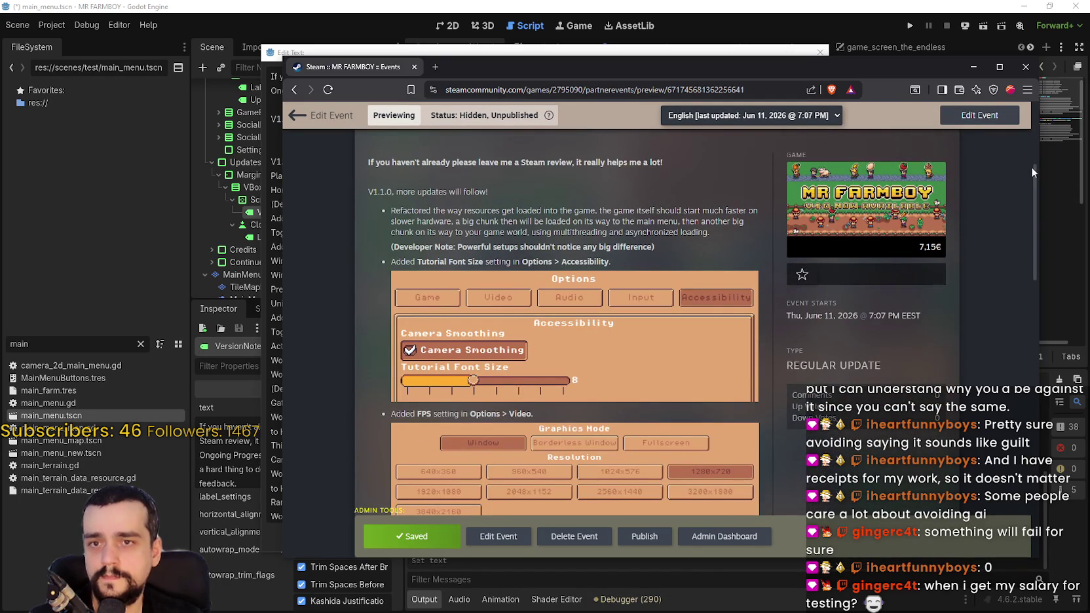
left_click_drag(1031, 179, 1028, 191)
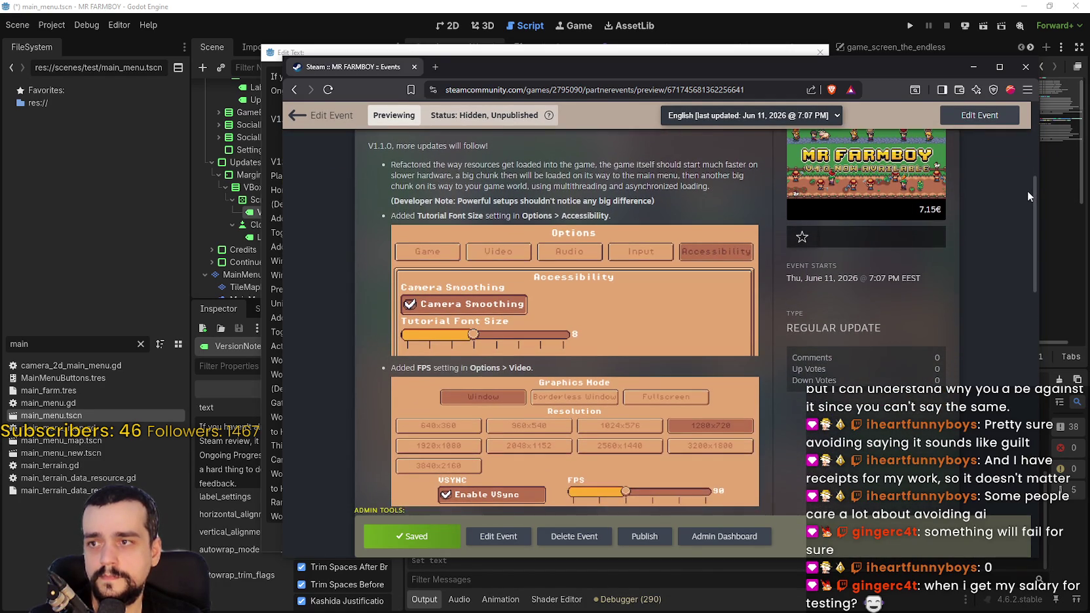
left_click_drag(664, 68, 627, 71)
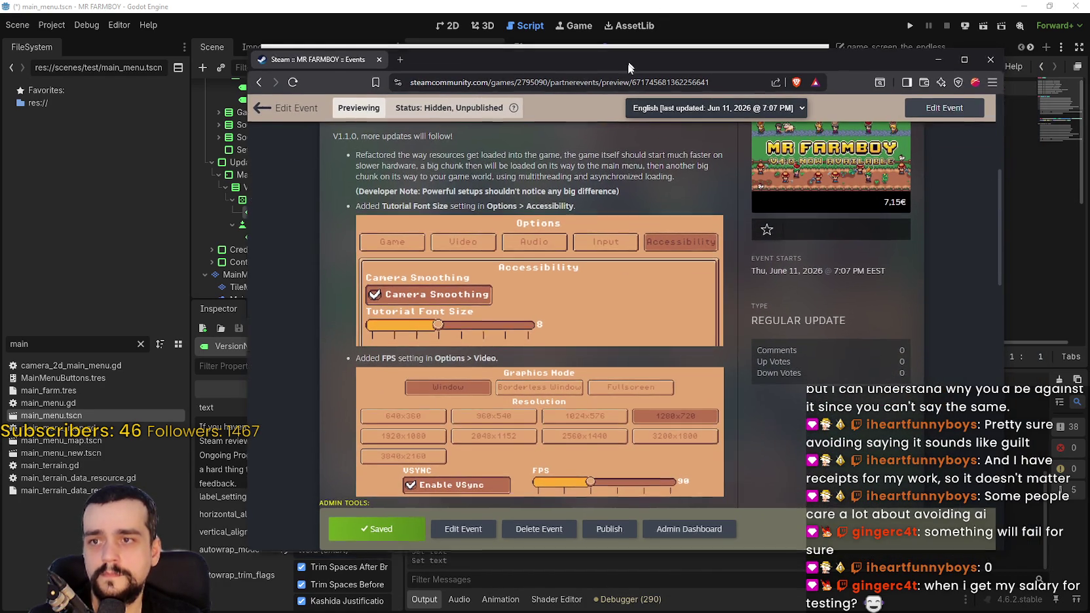
scroll(551, 215, "up", 1, "ctrl")
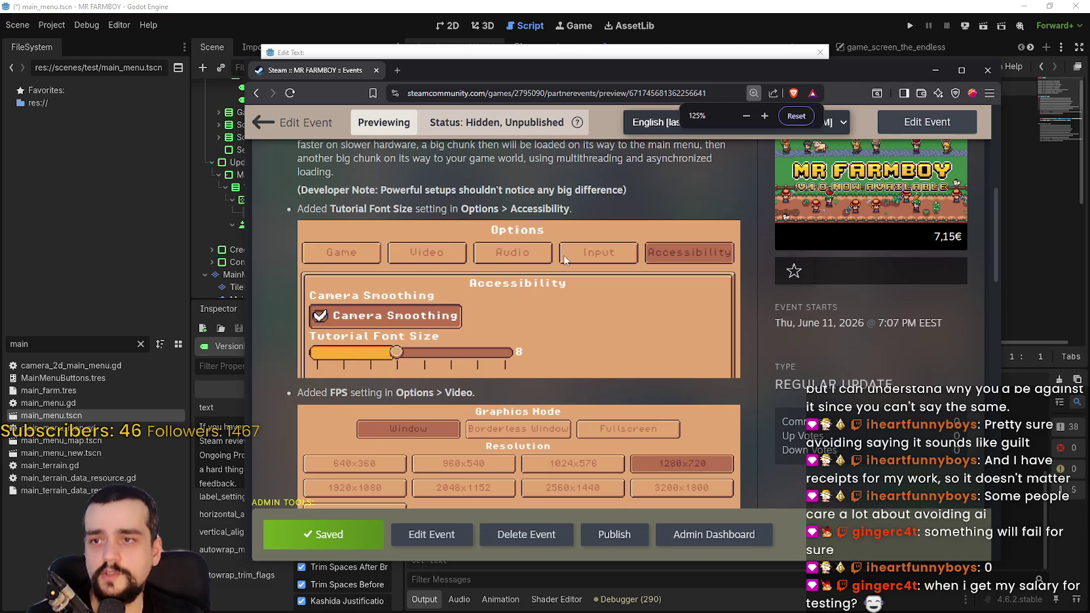
scroll(545, 219, "up", 2)
left_click(376, 70)
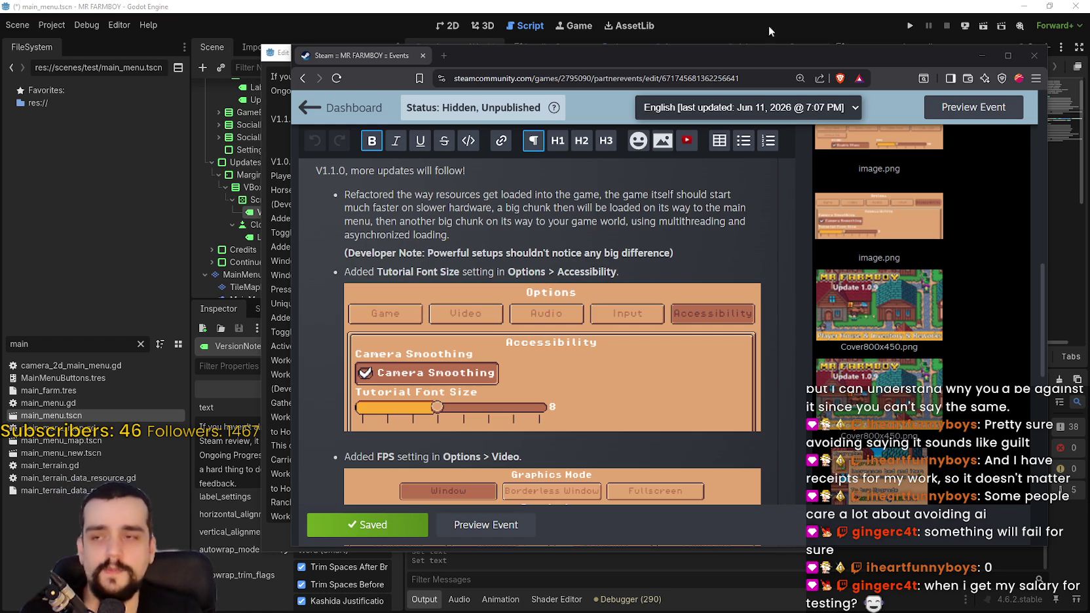
left_click(685, 5)
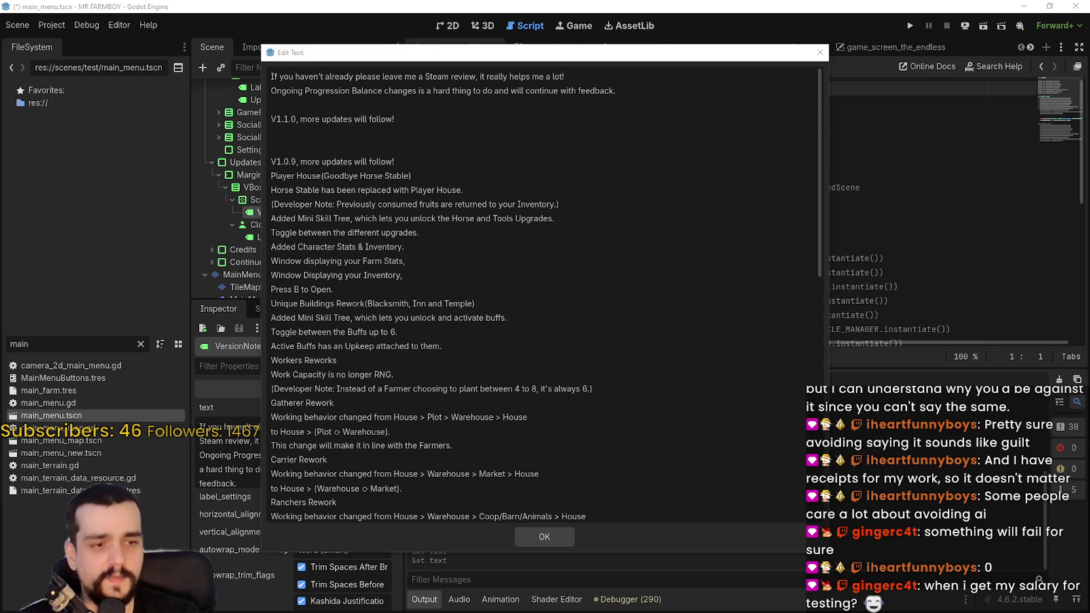
- Copy the whole Steam event description and paste it over Godot's version notes text
key("alt+Tab")
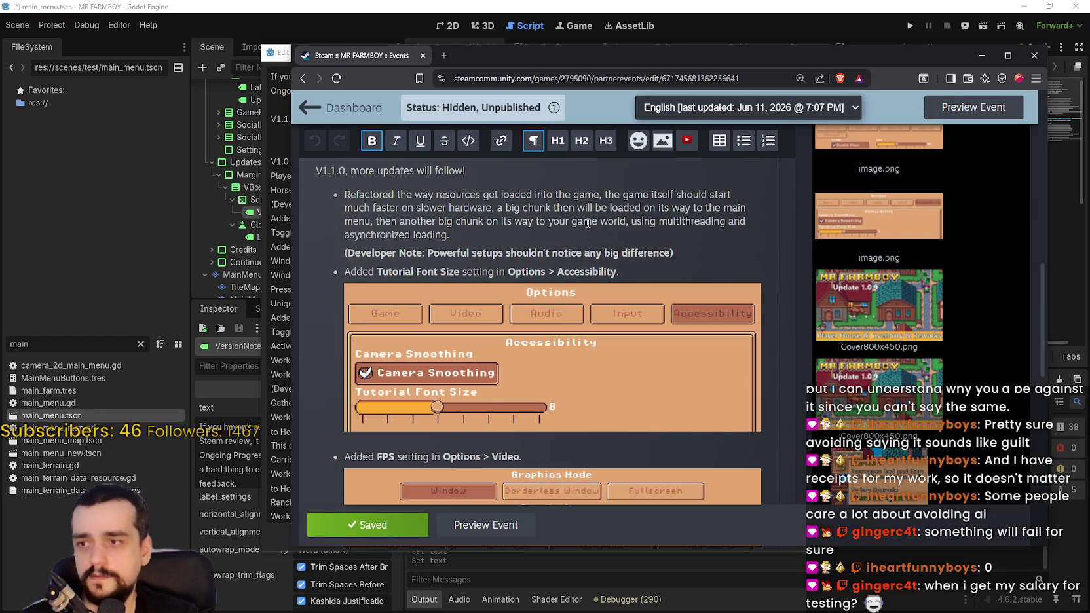
key("ctrl+a")
key("ctrl+End")
key("ctrl+a")
scroll(720, 307, "down", 3)
left_click_drag(485, 55, 488, 57)
key("ctrl+c")
key("alt+Tab")
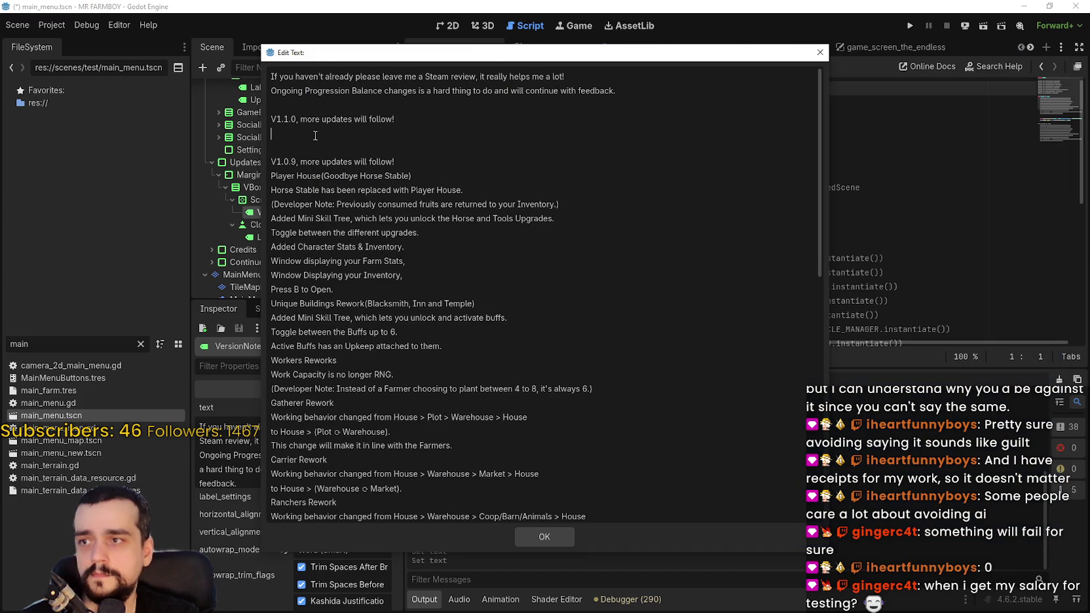
key("ctrl+a")
key("ctrl+v")
- Delete the empty lines in the Linux section, between launch entries and in the Windows section
scroll(344, 157, "down", 1)
left_click_drag(524, 471, 275, 443)
left_click(315, 450)
key("Delete")
left_click(295, 429)
key("Delete")
left_click(293, 401)
key("Delete")
left_click(284, 368)
key("BackSpace")
left_click(283, 344)
key("BackSpace")
left_click(285, 315)
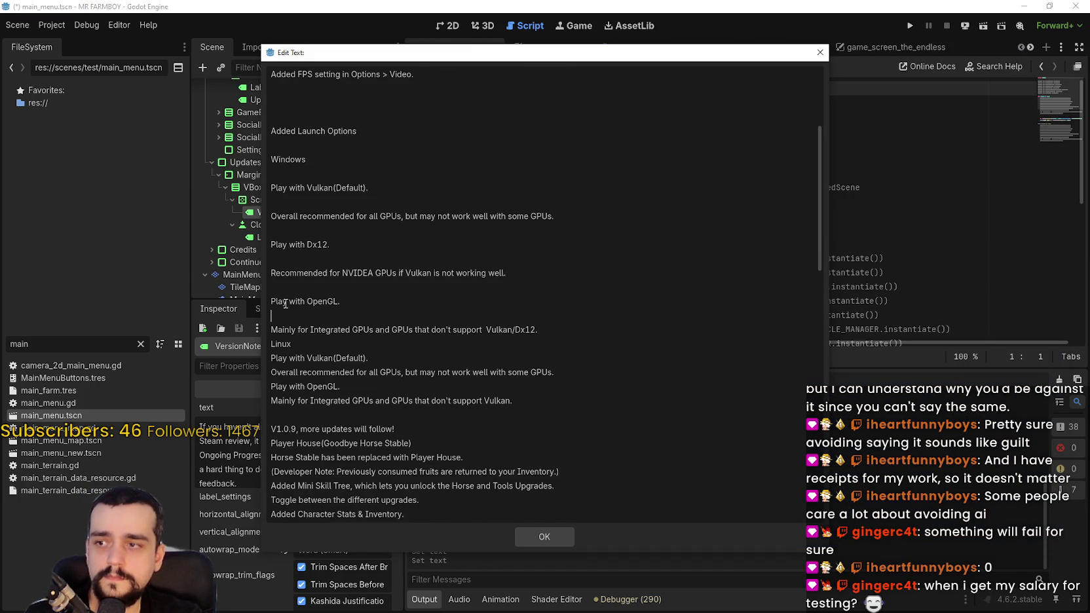
key("BackSpace")
left_click(288, 287)
key("BackSpace")
left_click(288, 258)
key("BackSpace")
- Undo the accidental overwrite and remove the blank lines around the GPU note and Windows heading
triple_click(288, 216)
type("Ove")
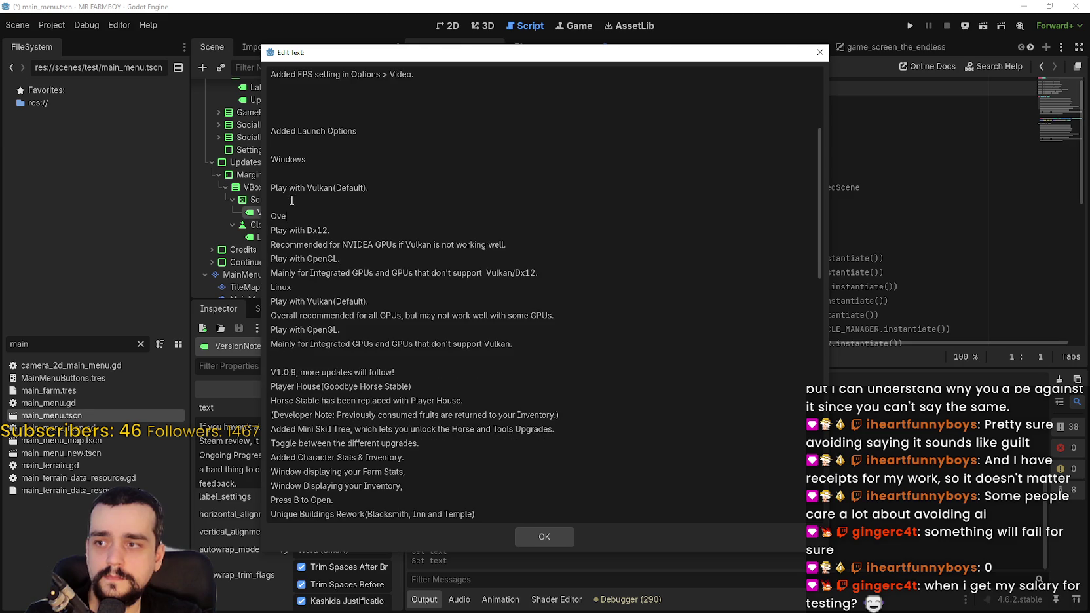
key("ctrl+z")
left_click(302, 227)
left_click(295, 200)
key("BackSpace")
left_click(302, 174)
key("BackSpace")
left_click(312, 145)
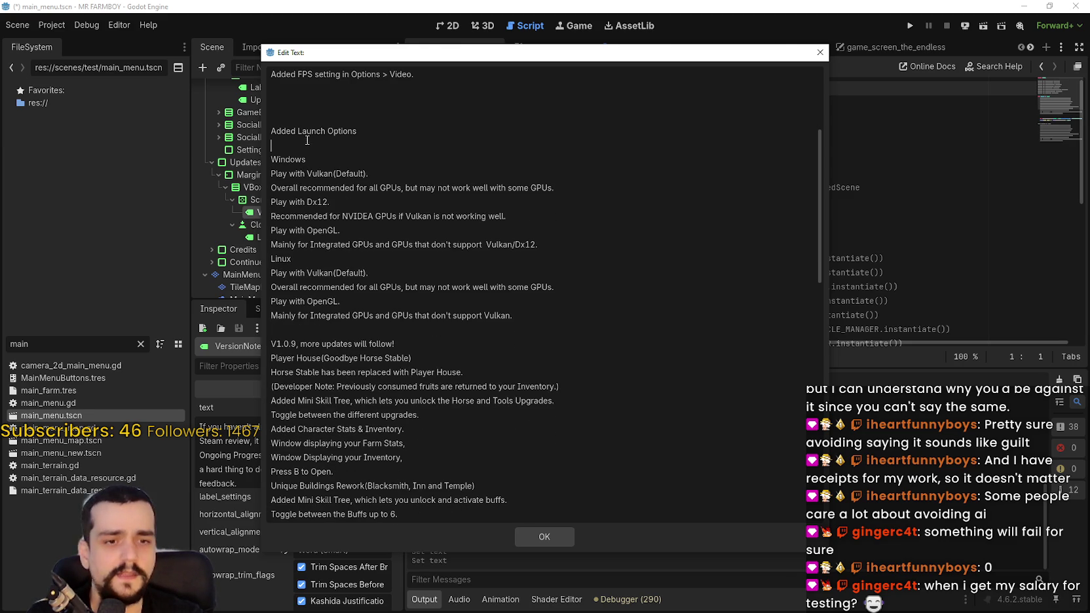
key("BackSpace")
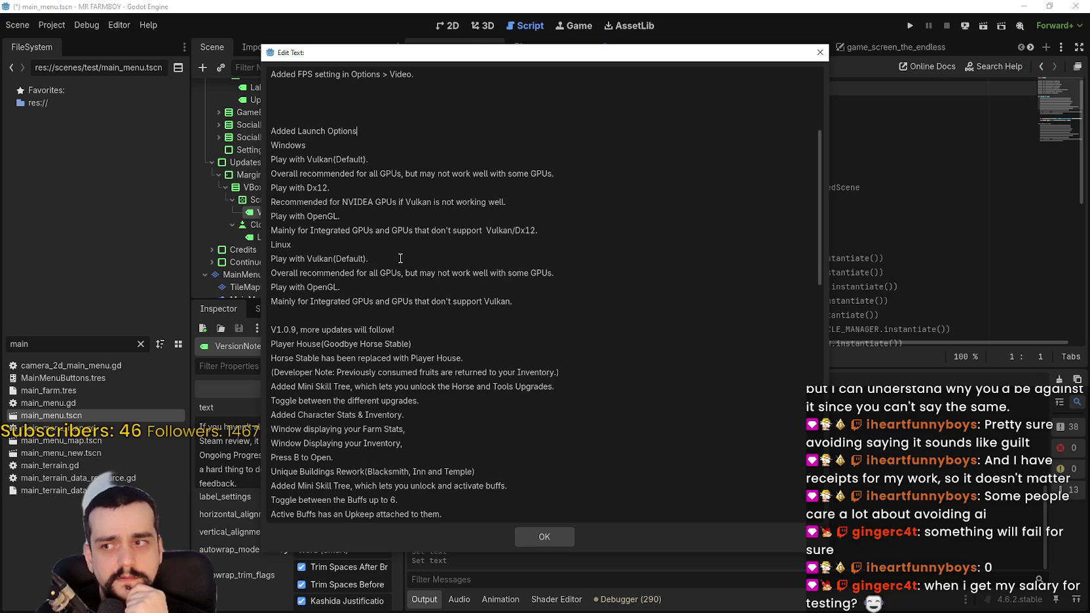
- Remove the blank lines before Added Launch Options, the FPS setting line and the developer note
scroll(400, 258, "up", 4)
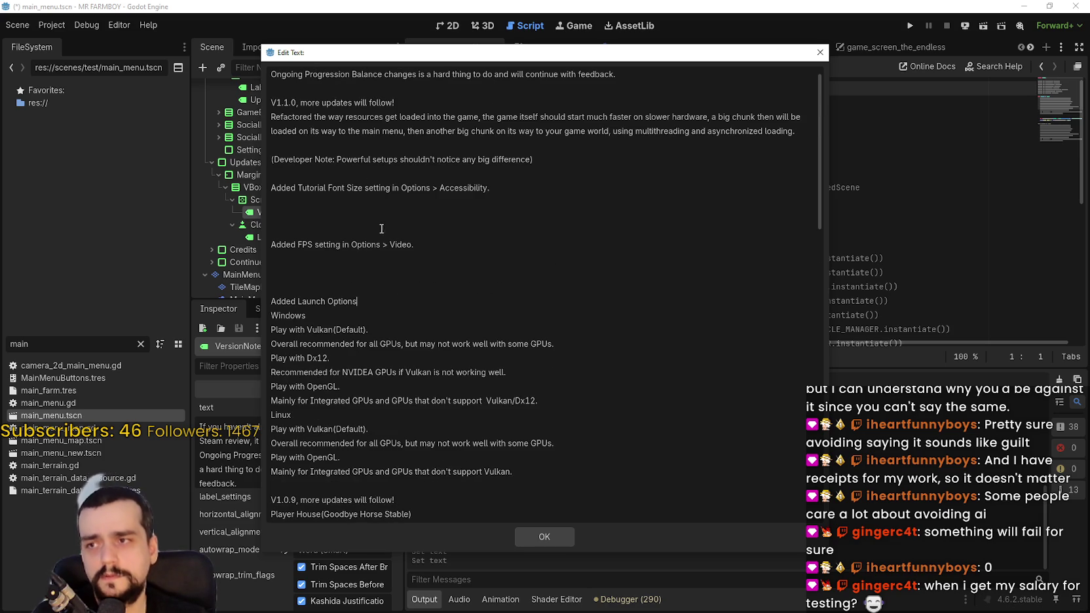
left_click(275, 267)
key("BackSpace")
key("BackSpace")
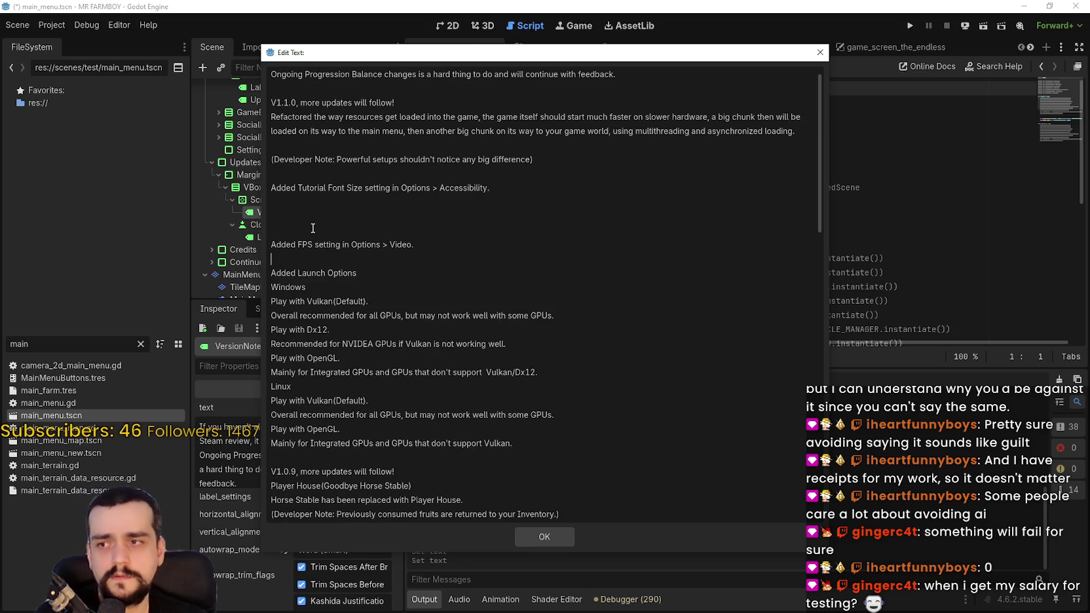
key("Delete")
left_click(271, 219)
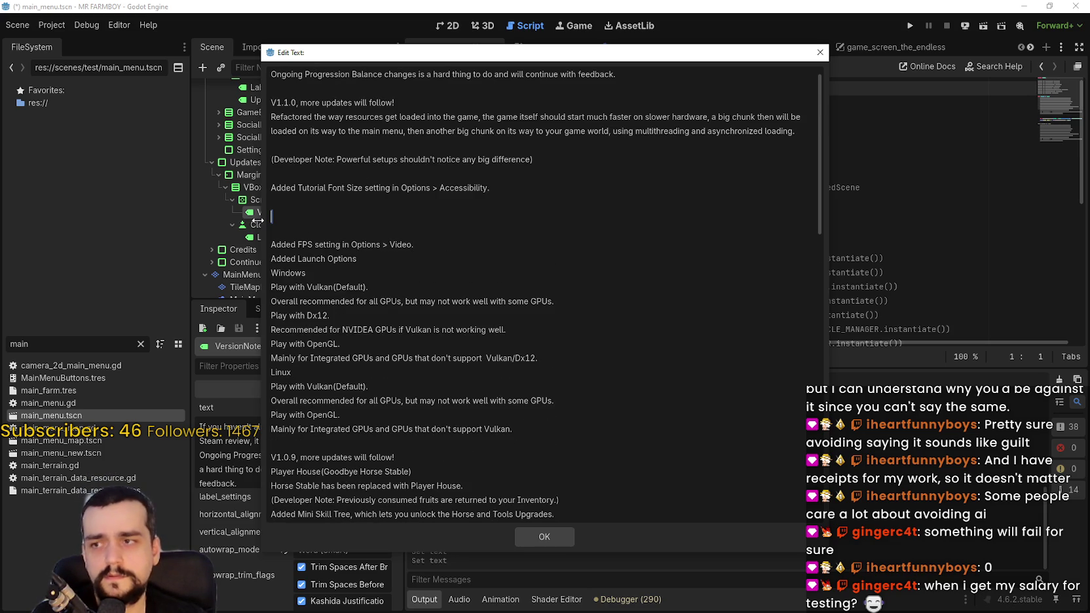
key("Down")
key("BackSpace")
key("BackSpace")
key("BackSpace")
key("Up")
key("BackSpace")
key("Up")
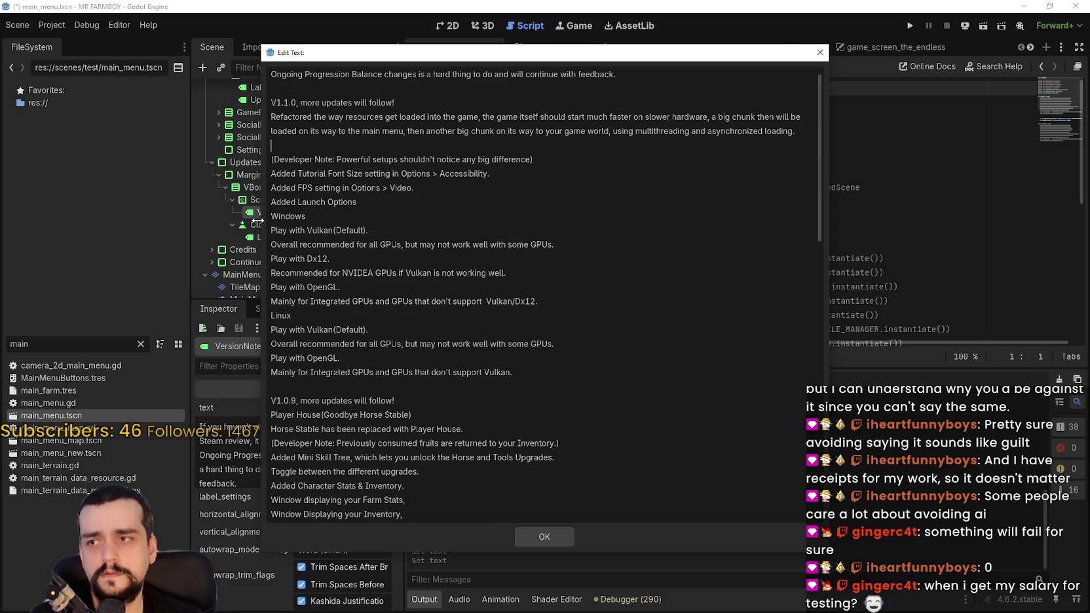
key("BackSpace")
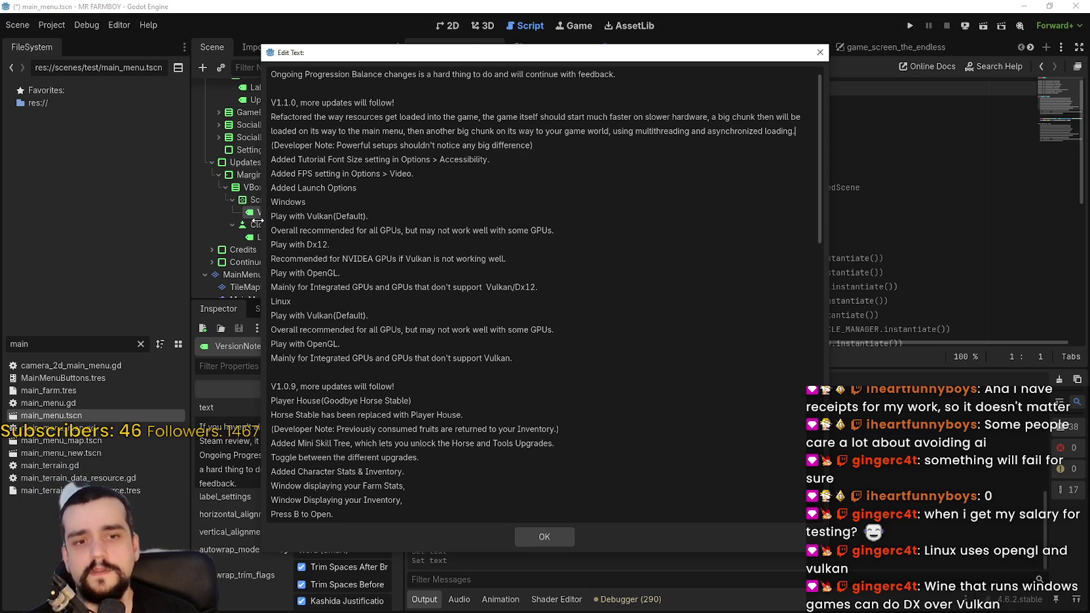
- Confirm the edited V1.1.0 notes into the label with OK and save main_menu.tscn
left_click(373, 190)
scroll(557, 347, "up", 1)
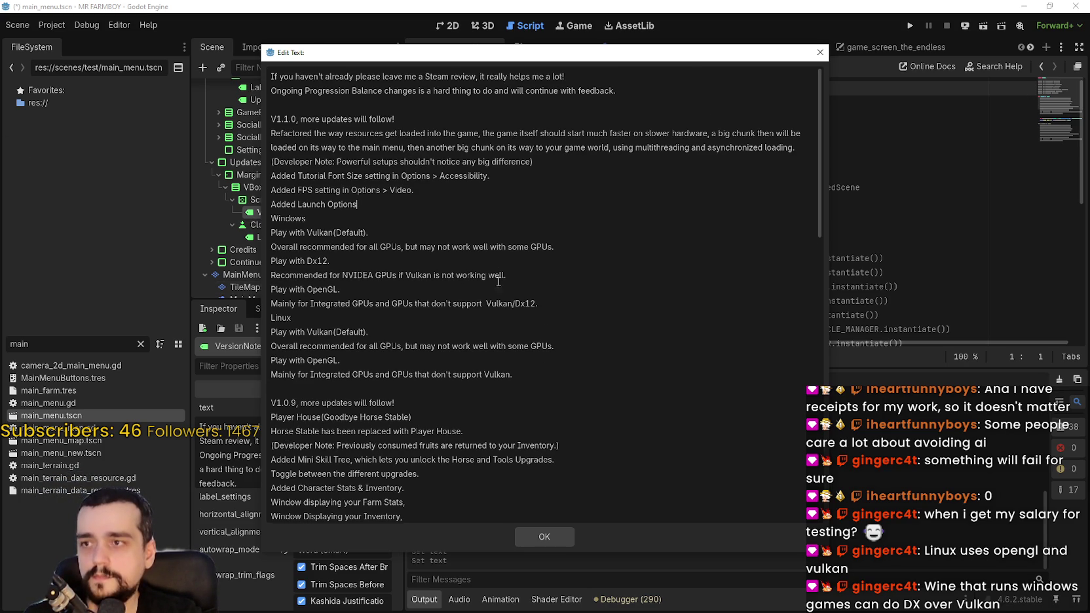
left_click(471, 103)
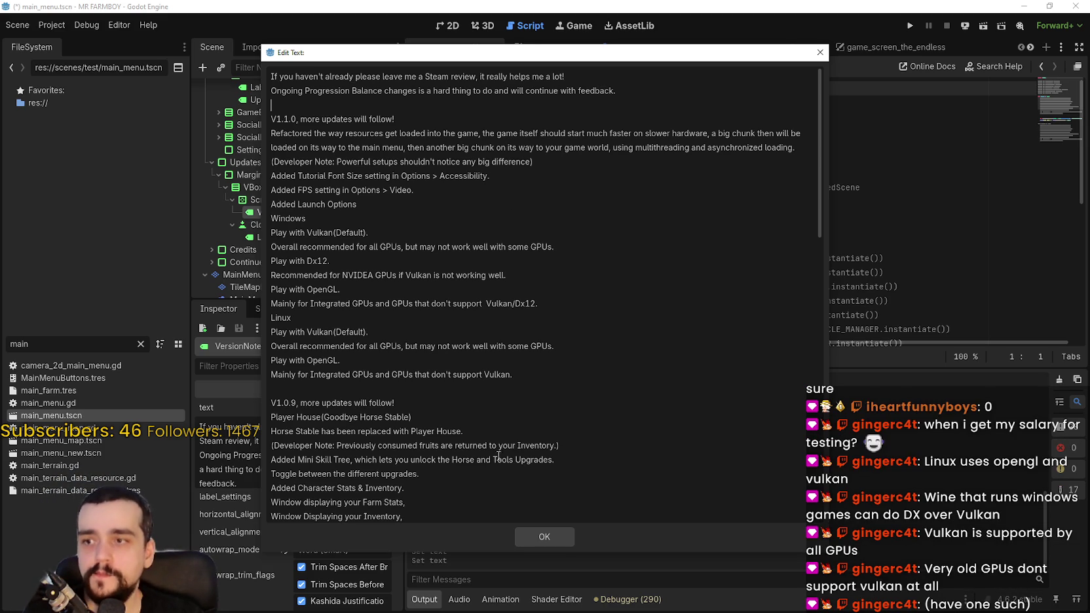
left_click(543, 536)
left_click(823, 244)
key("ctrl+s")
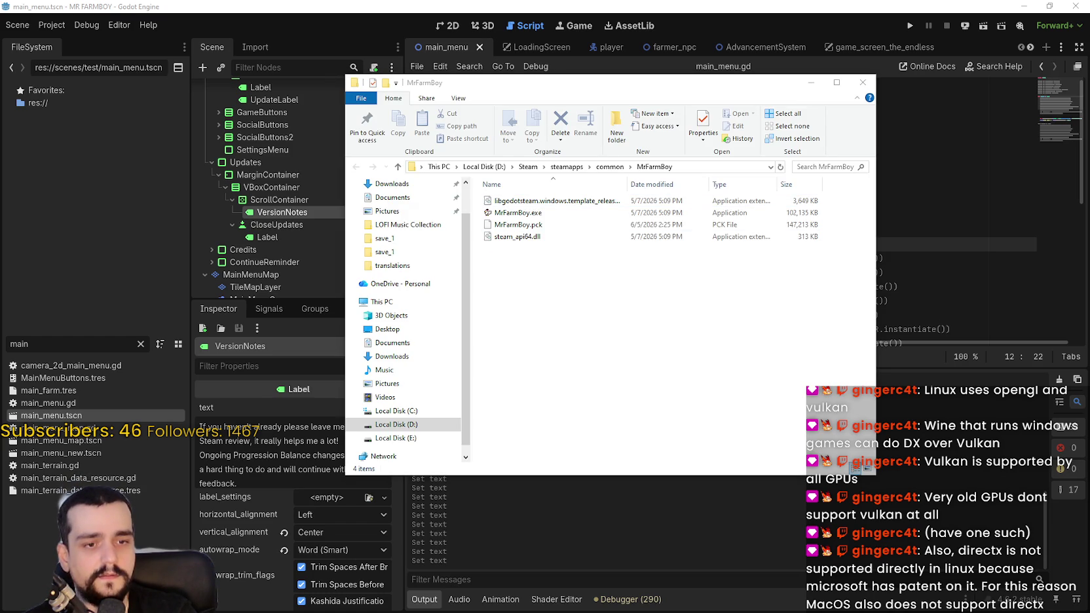
- Delete the old MrFarmBoy export folder and zip from mr-farmboy-exports
left_click_drag(652, 408, 570, 298)
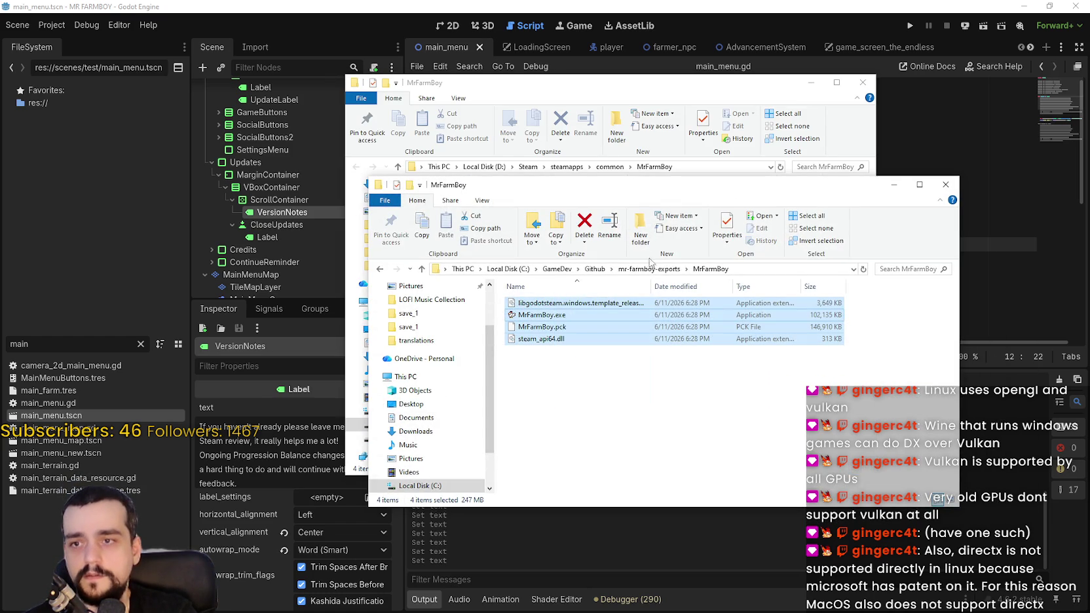
left_click(649, 269)
key("ctrl+a")
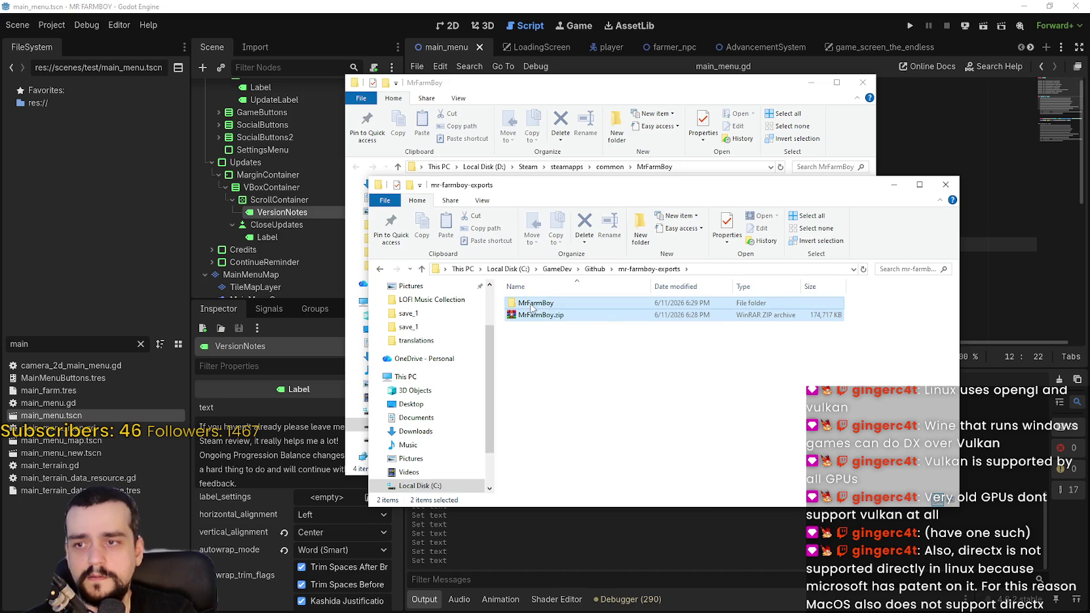
right_click(530, 304)
left_click(560, 520)
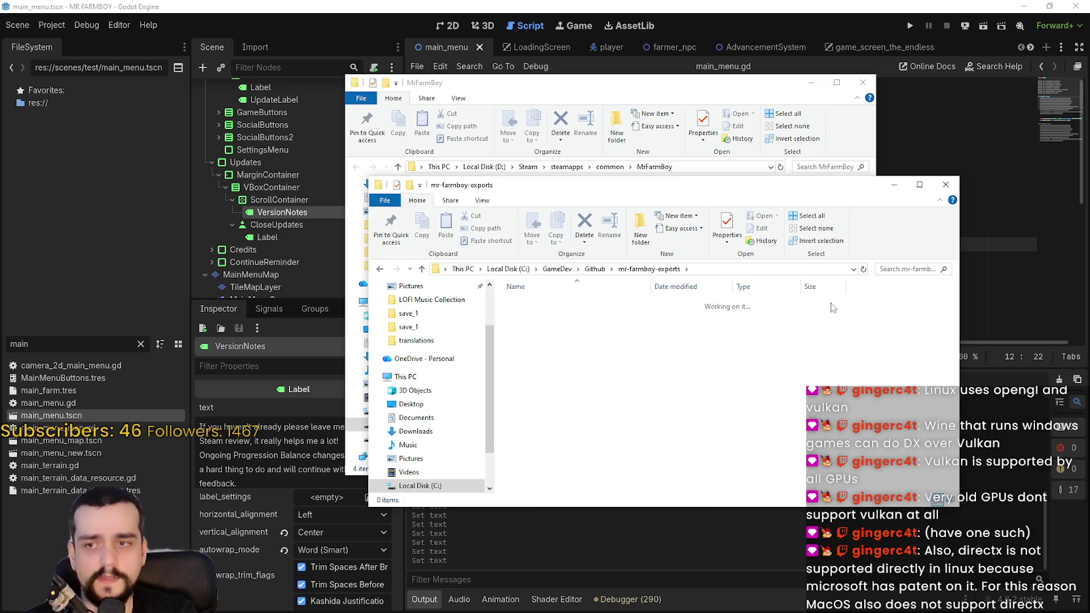
- Close the Steam MrFarmBoy game folder window and return to Godot
left_click_drag(833, 198, 918, 246)
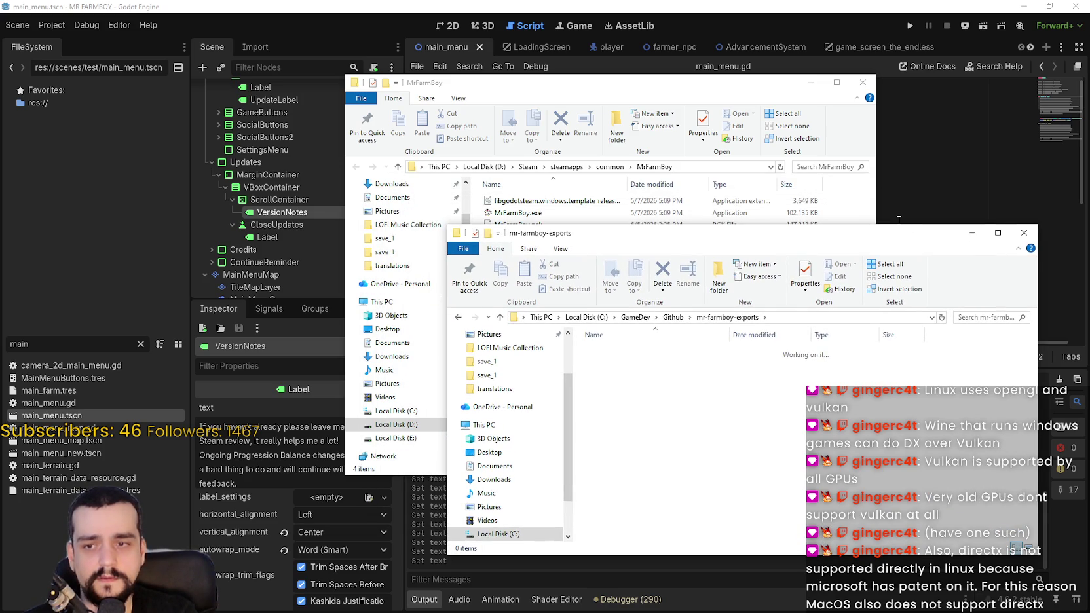
left_click(820, 77)
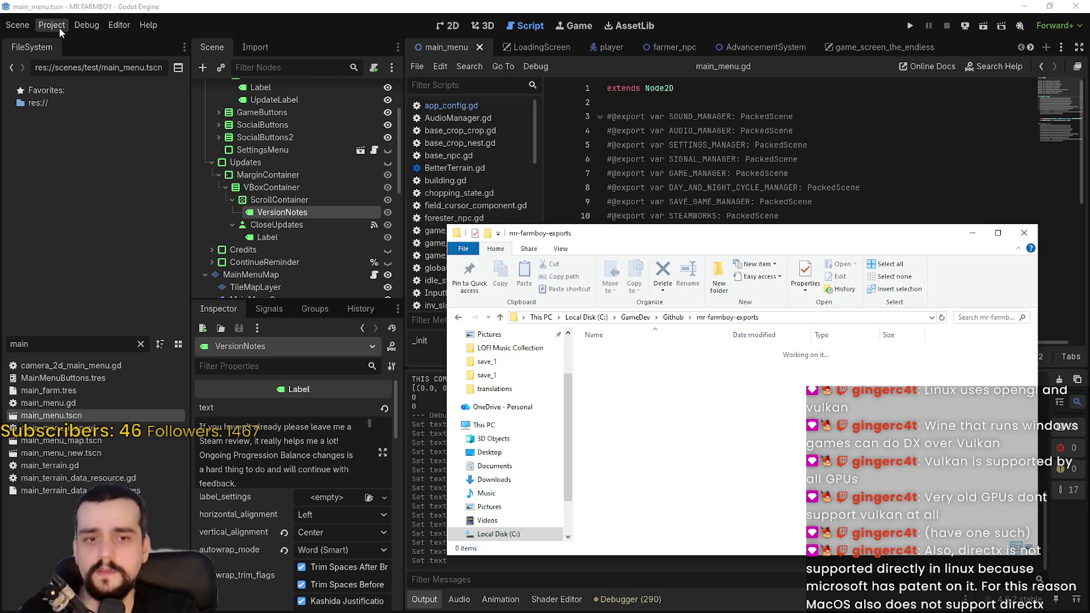
left_click(59, 27)
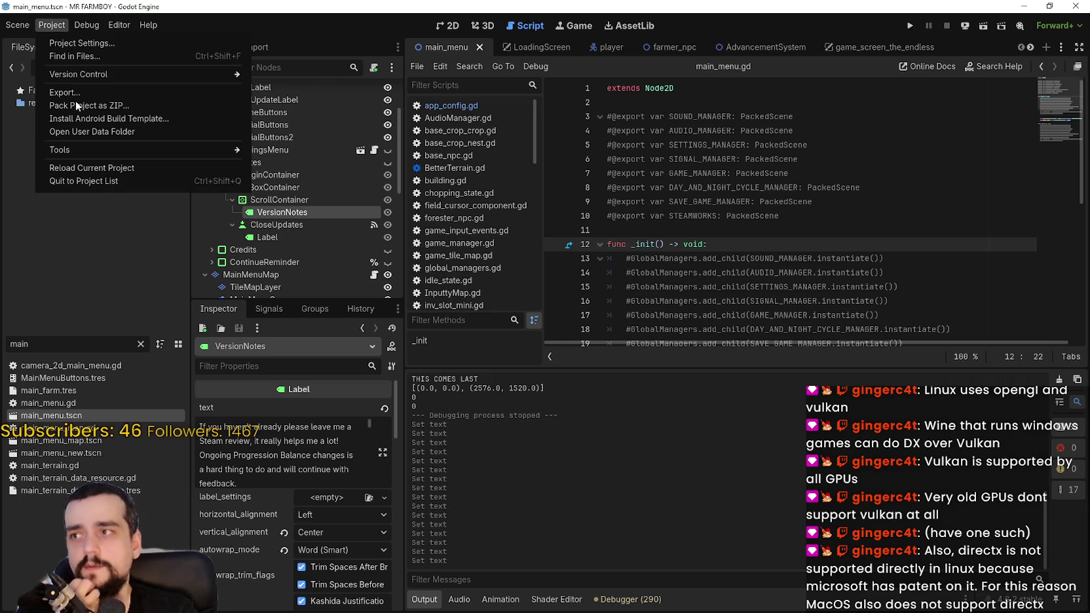
- Export the Windows Desktop preset as MrFarmBoy.zip
left_click(364, 194)
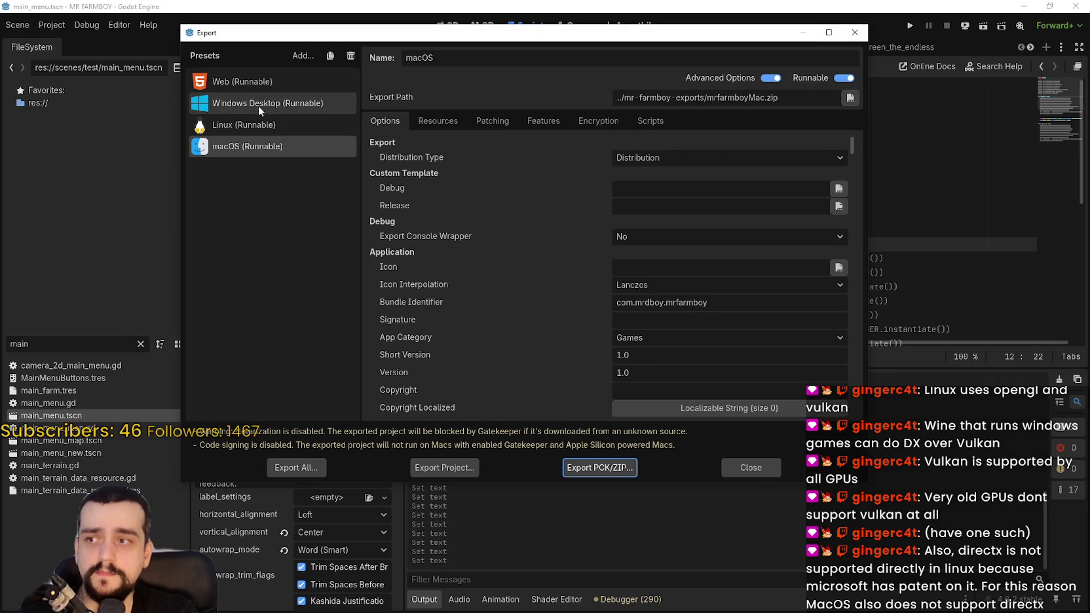
left_click(260, 105)
left_click(447, 468)
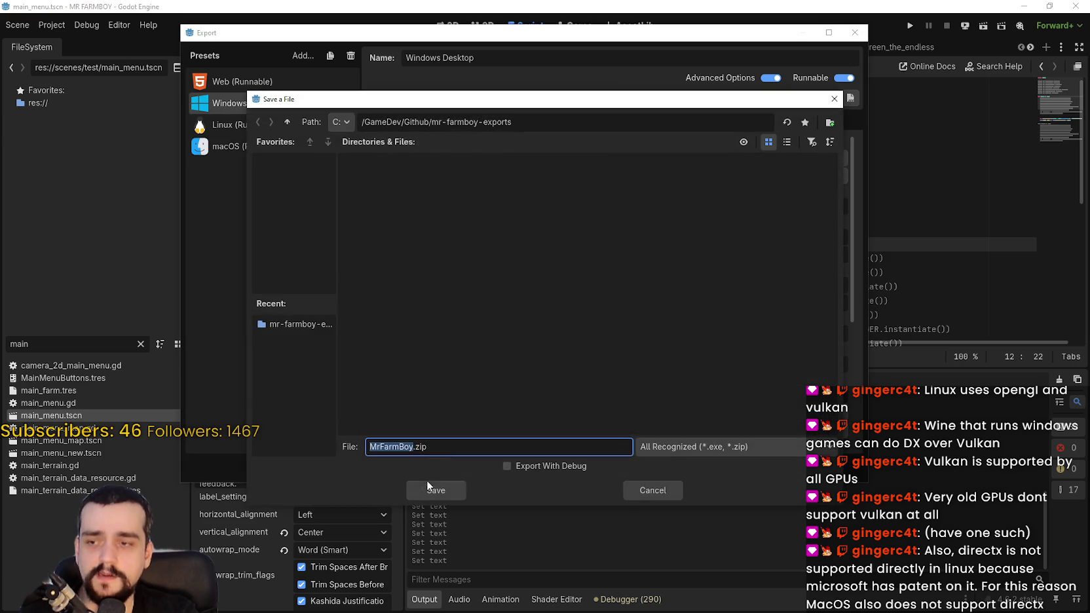
left_click(427, 485)
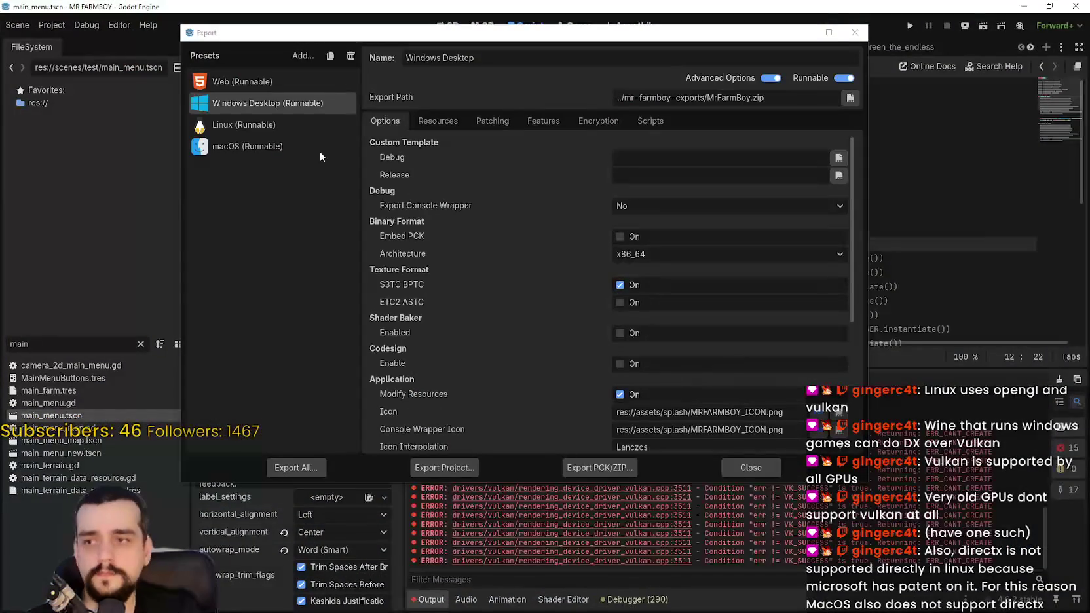
- Export the Linux build to the exports folder and the macOS build as mrfarmboyMac.zip
left_click(258, 125)
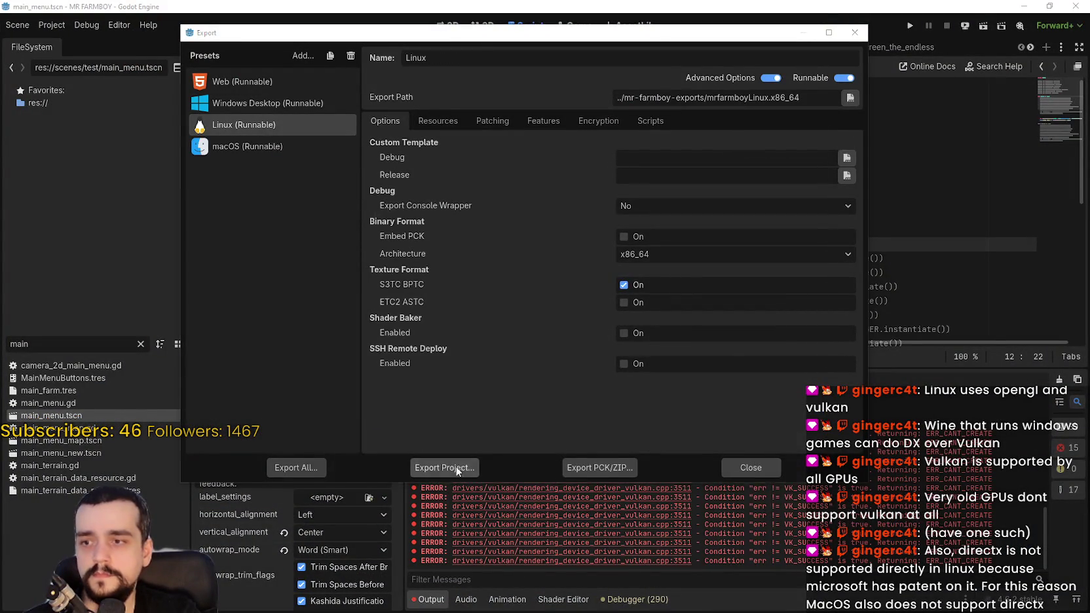
left_click(456, 467)
left_click(428, 485)
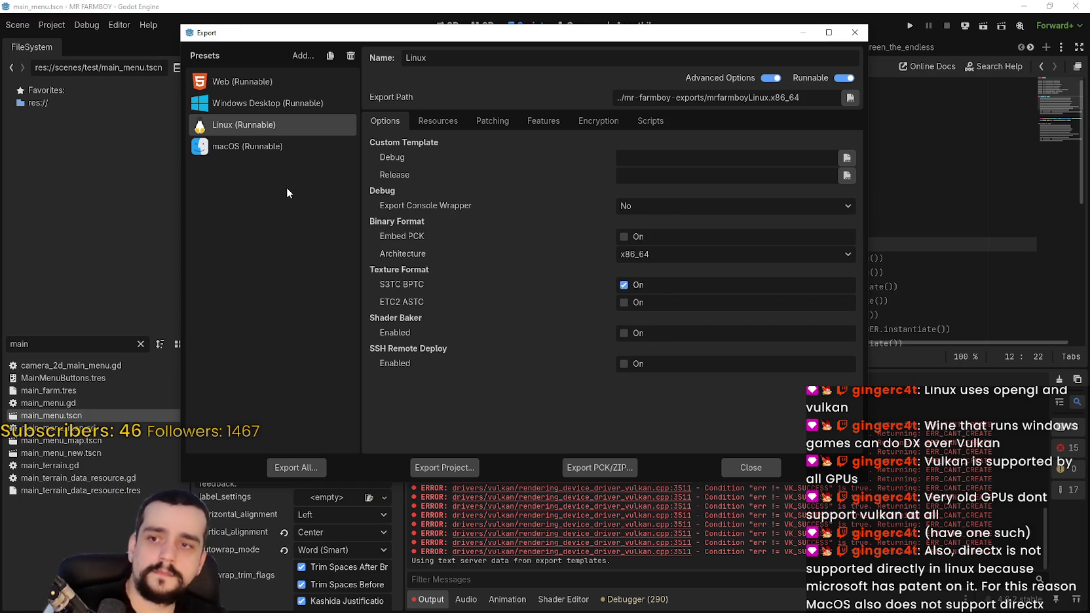
left_click(267, 148)
left_click(438, 469)
left_click(461, 487)
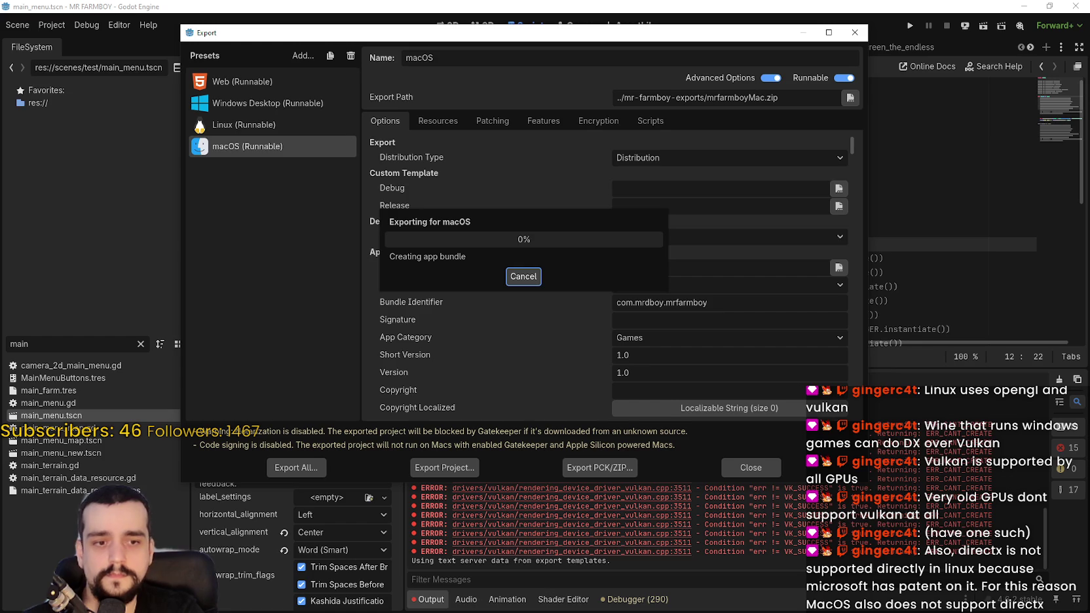
- Hide the user-data folder window and select MrFarmBoy.zip in the exports folder
key("alt+Tab")
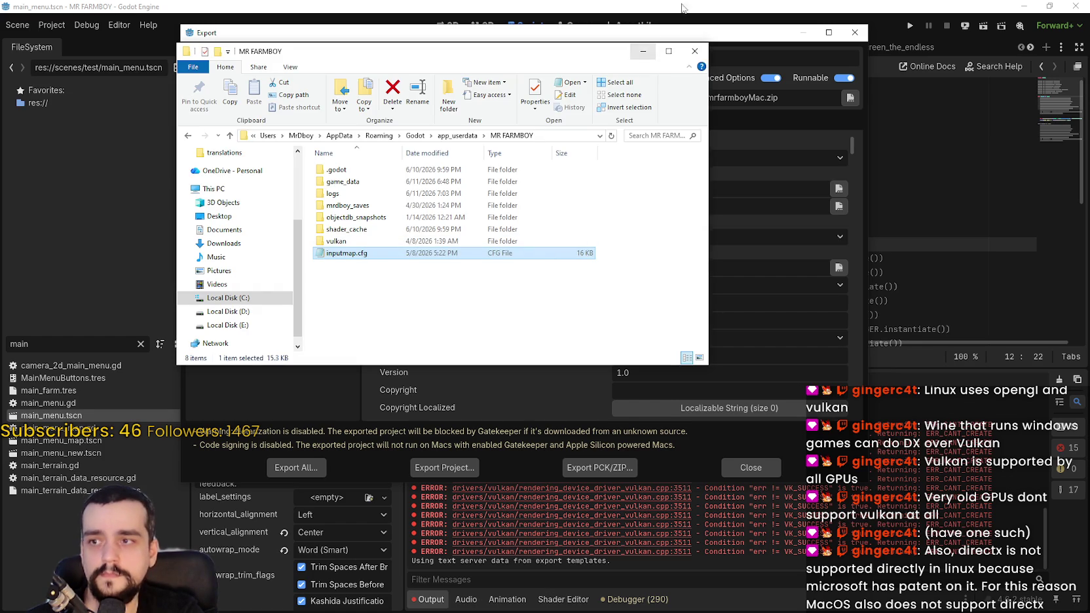
left_click(652, 51)
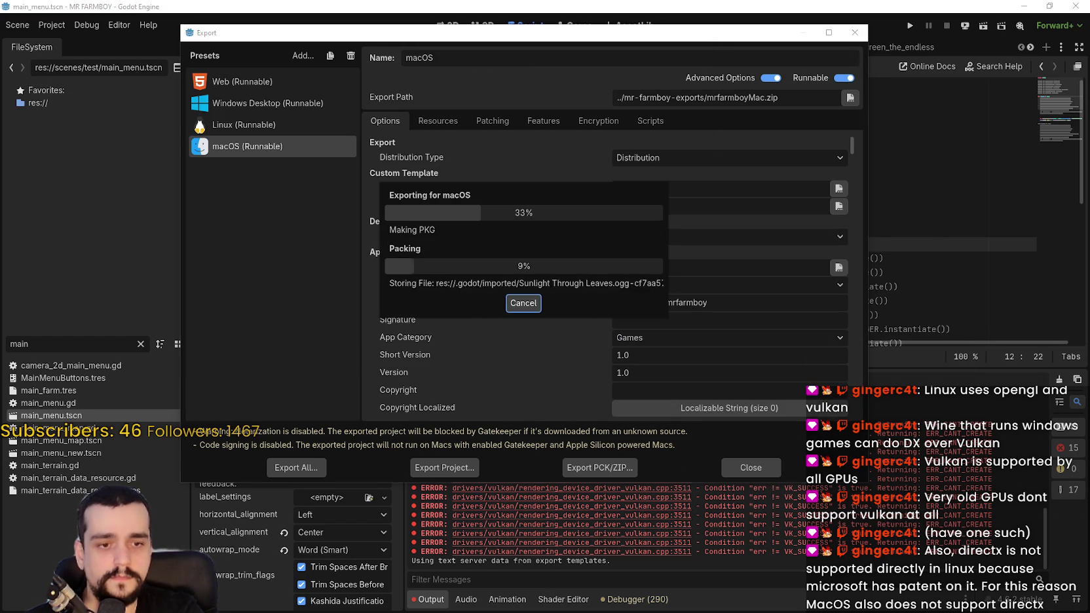
key("alt+Tab")
left_click(616, 375)
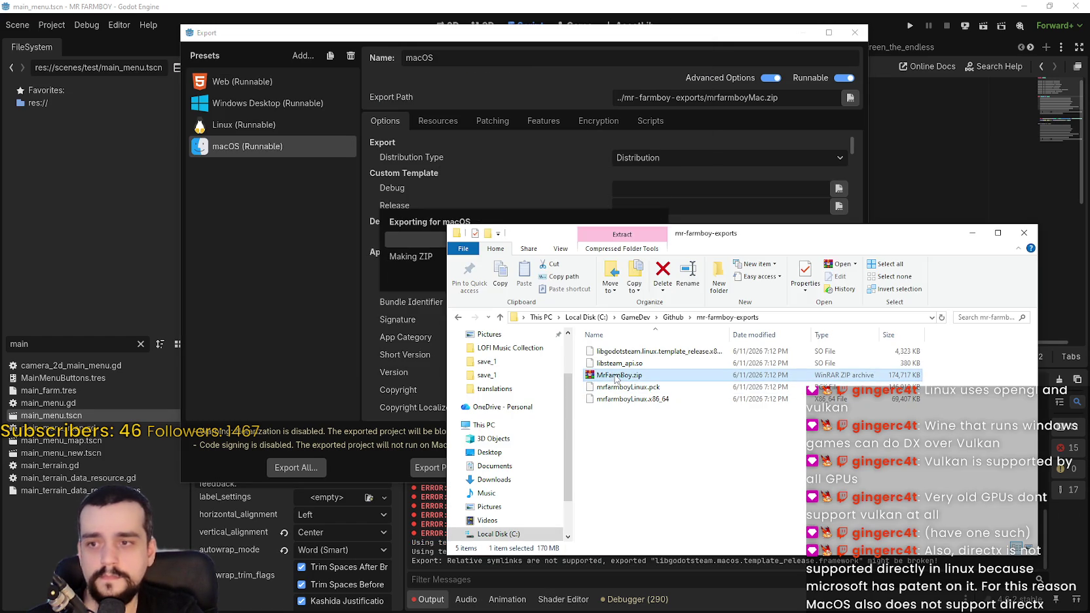
- Pack the Linux build files into a new ZIP archive, mr-farmboy-exports.zip
double_click(616, 376)
double_click(439, 183)
left_click_drag(540, 271, 383, 214)
left_click(261, 124)
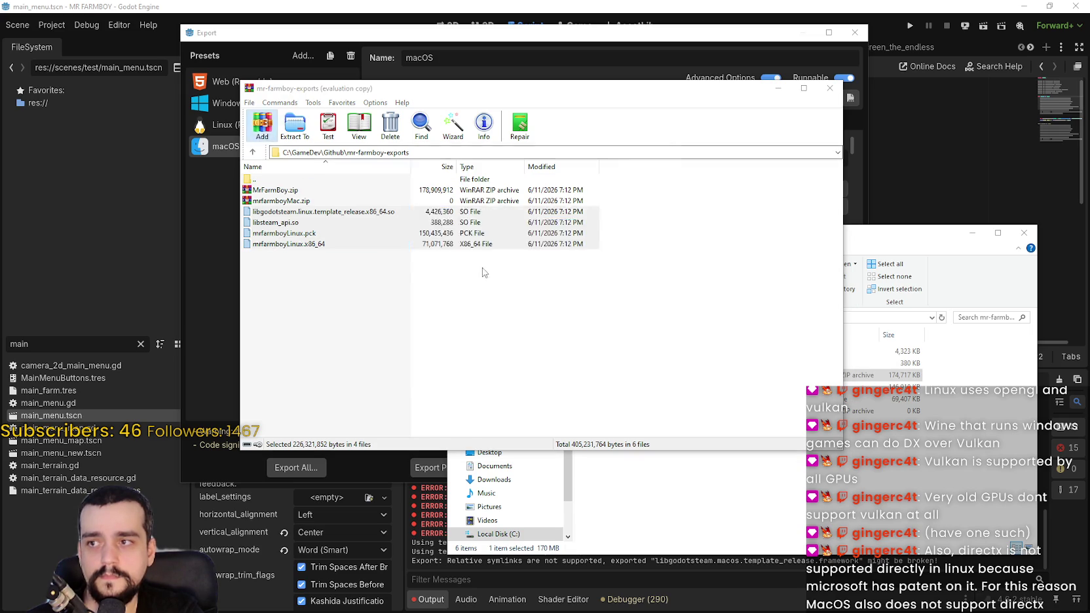
left_click(493, 258)
left_click(553, 374)
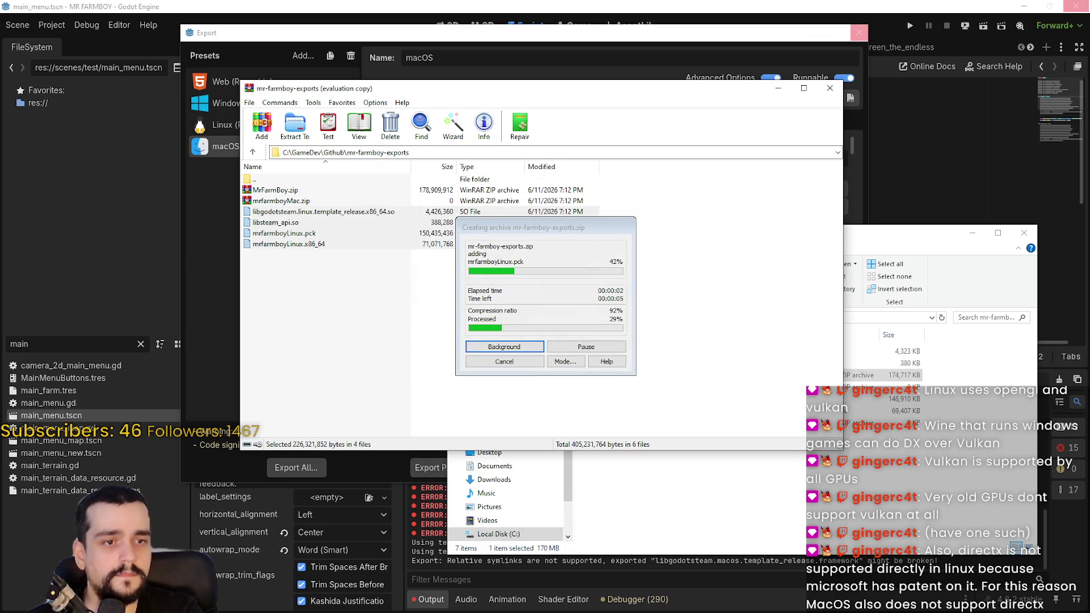
- Check mr-farmboy-exports.zip and mrfarmboyMac.zip, close WinRAR and dismiss Godot's export success report
left_click_drag(619, 375, 1089, 364)
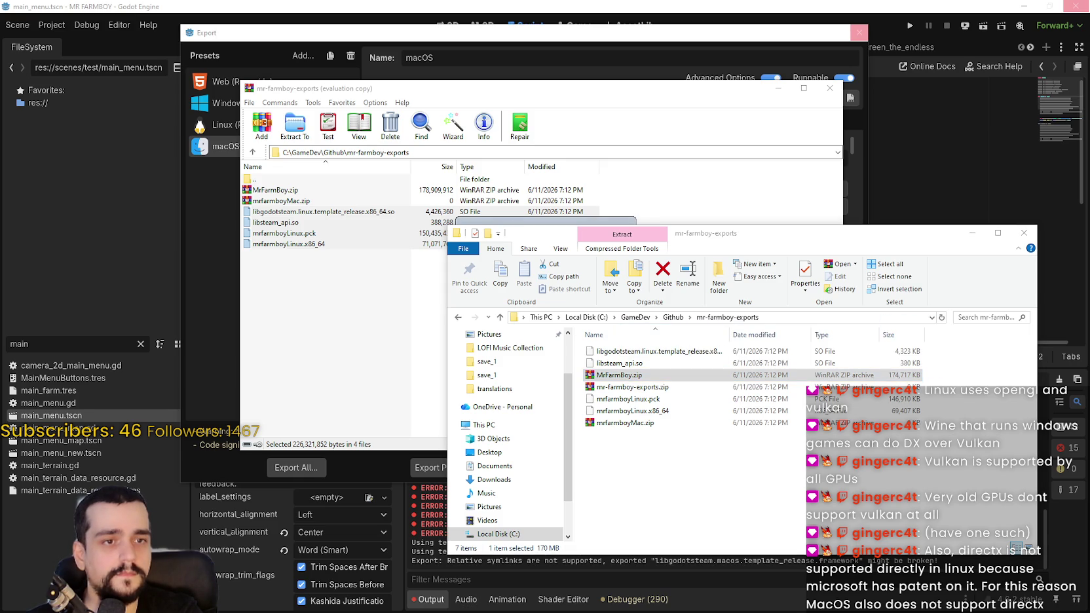
left_click(610, 390)
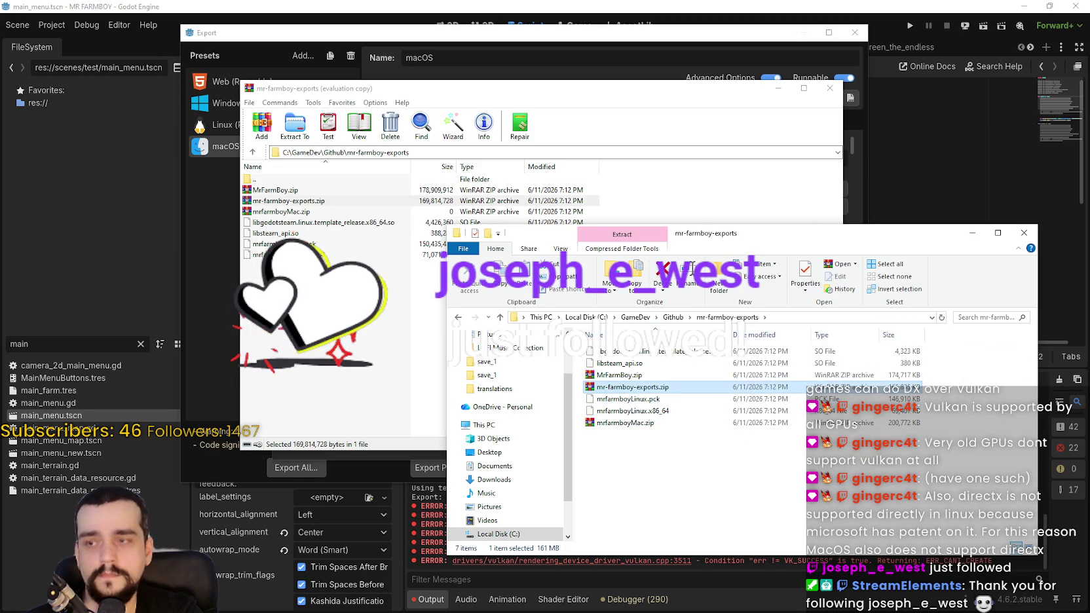
left_click_drag(632, 387, 700, 460)
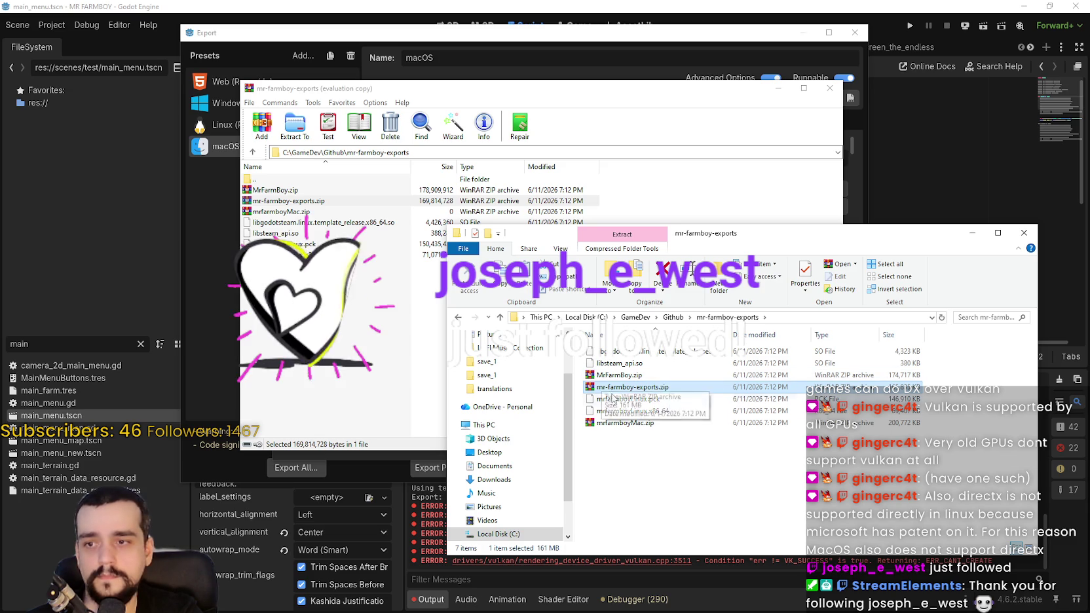
left_click_drag(649, 388, 754, 380)
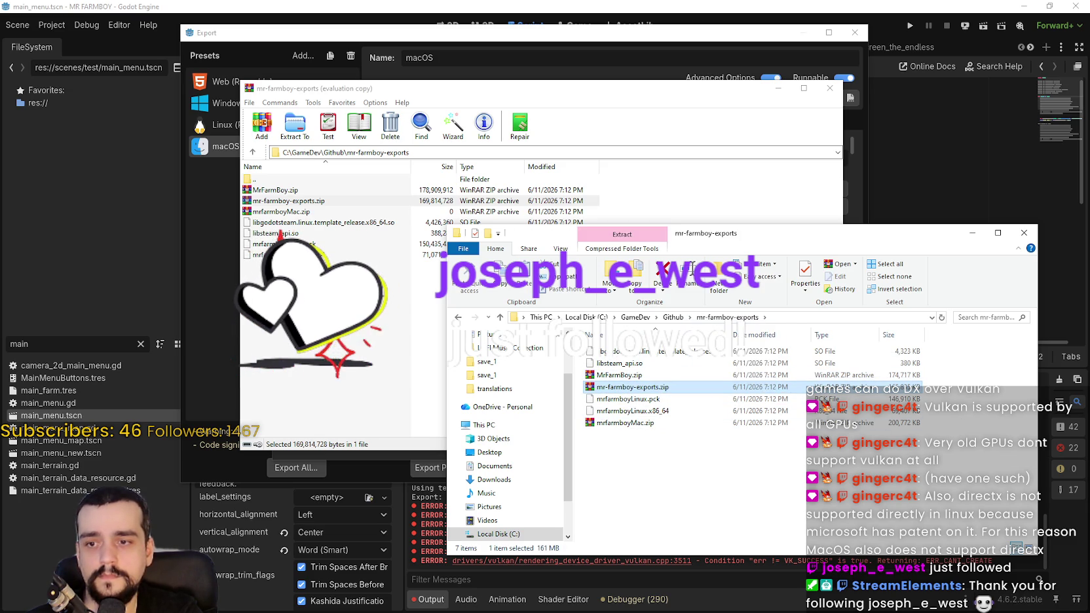
left_click(607, 423)
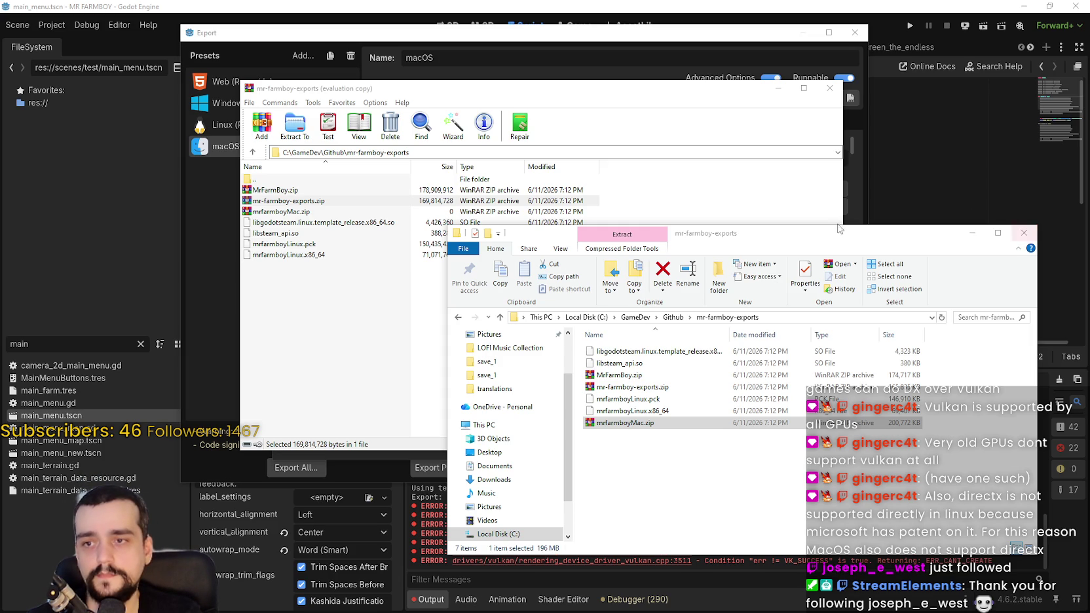
left_click(778, 88)
left_click(786, 163)
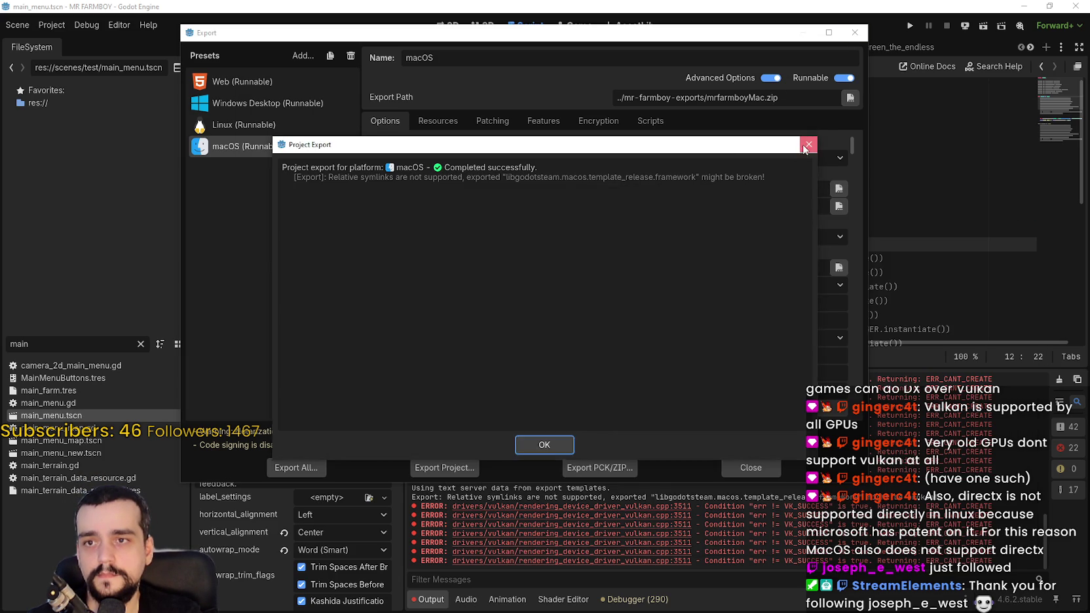
left_click(807, 146)
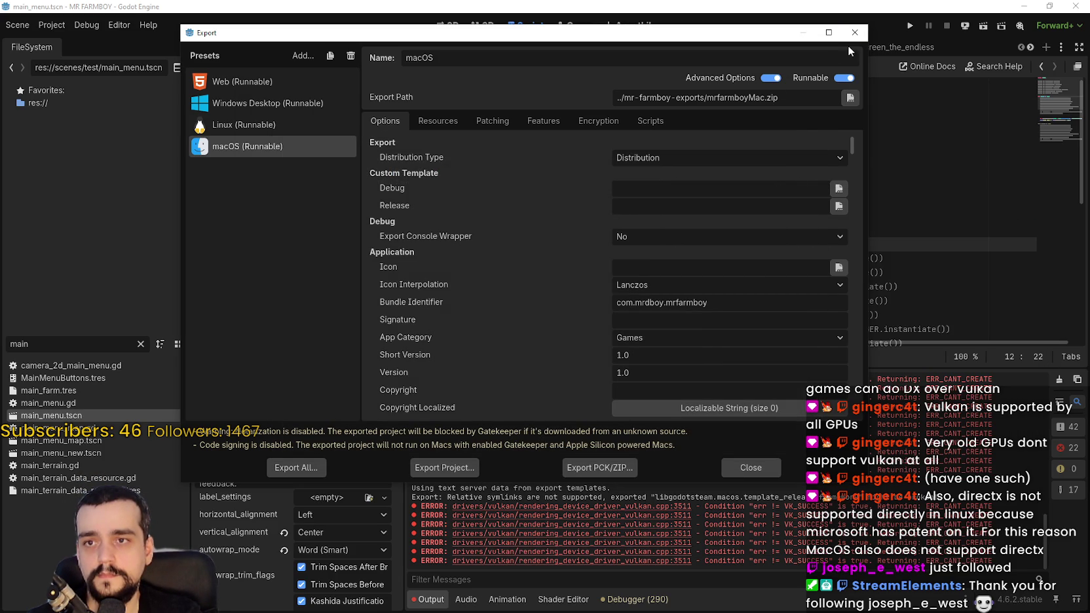
- Close the Export window and return to main_menu.gd with the caret at the end of line 10
left_click(746, 466)
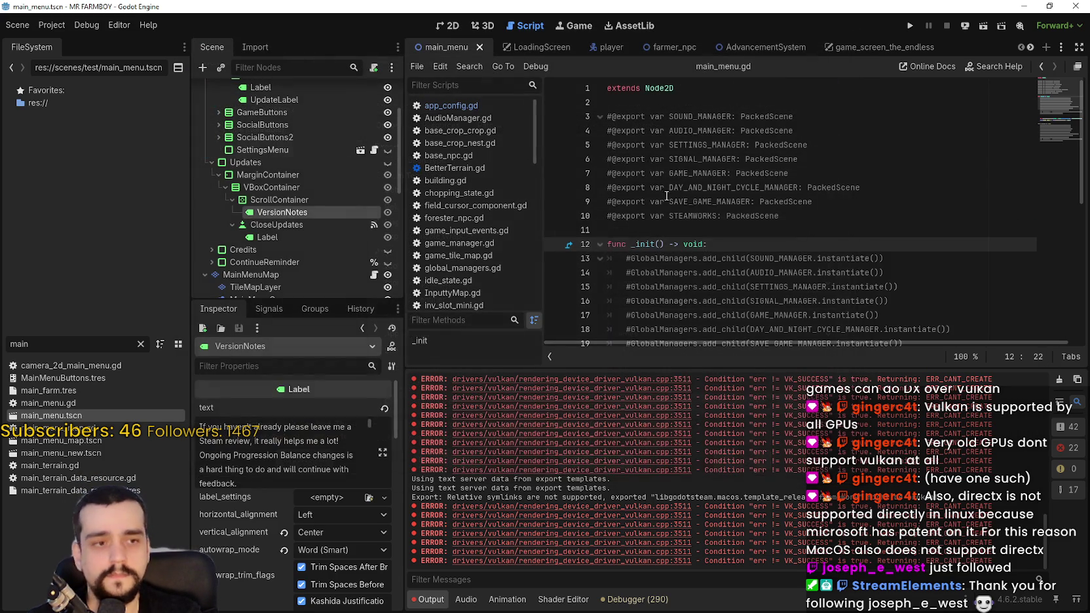
left_click(724, 230)
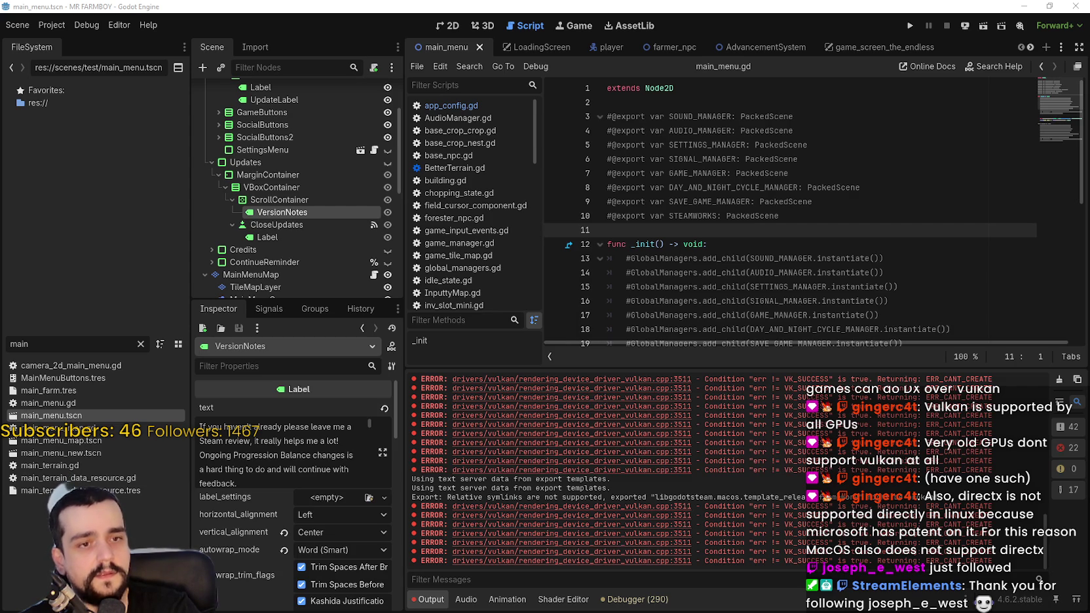
left_click(847, 210)
- Save the Godot project, then open Cover800x450.aseprite from the GameDev SteamStuff folder
key("ctrl+s")
scroll(835, 209, "down", 1)
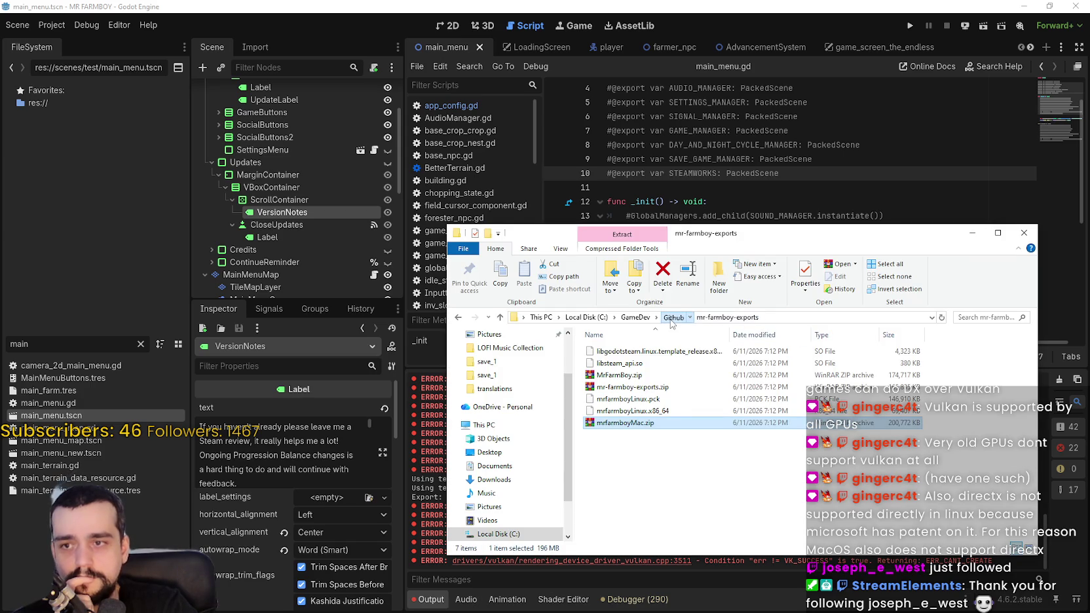
left_click(635, 317)
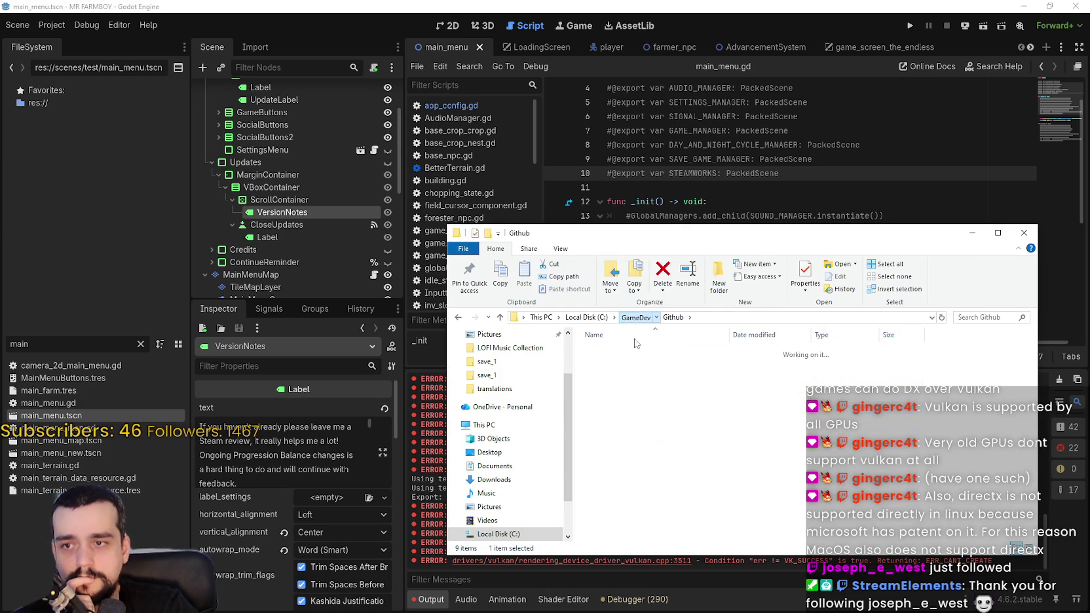
double_click(610, 374)
scroll(793, 430, "down", 3)
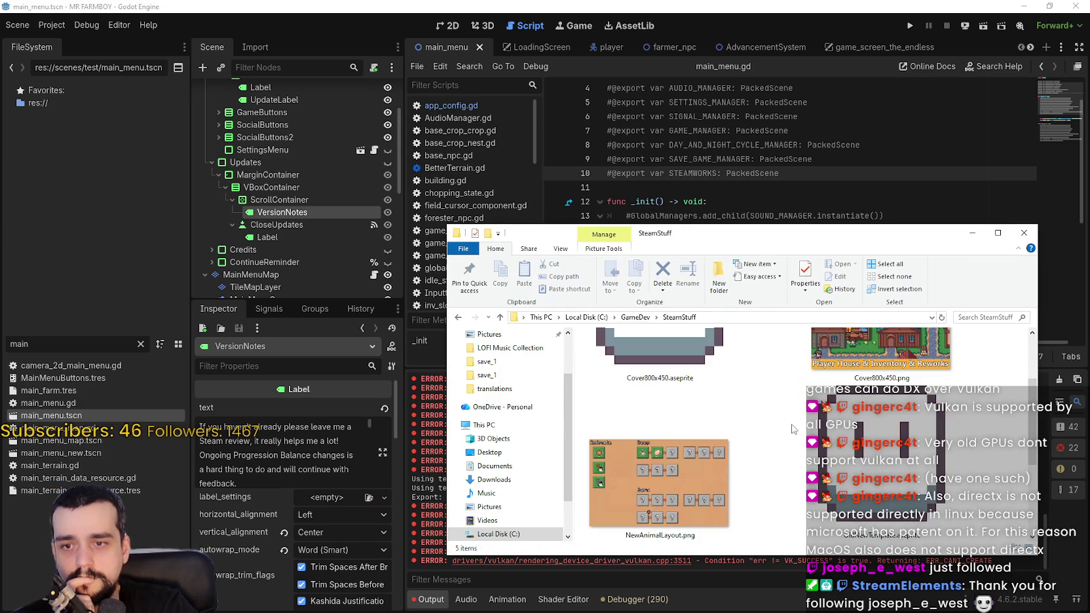
left_click(714, 361)
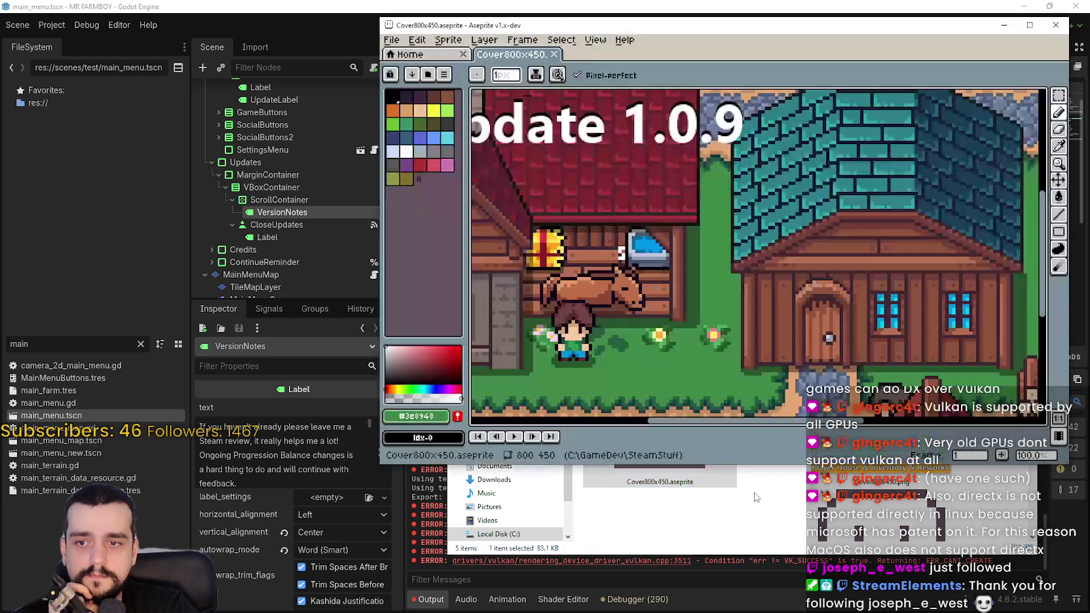
- Try the rectangular marquee and magic wand selection tools on the cover
left_click(1059, 95)
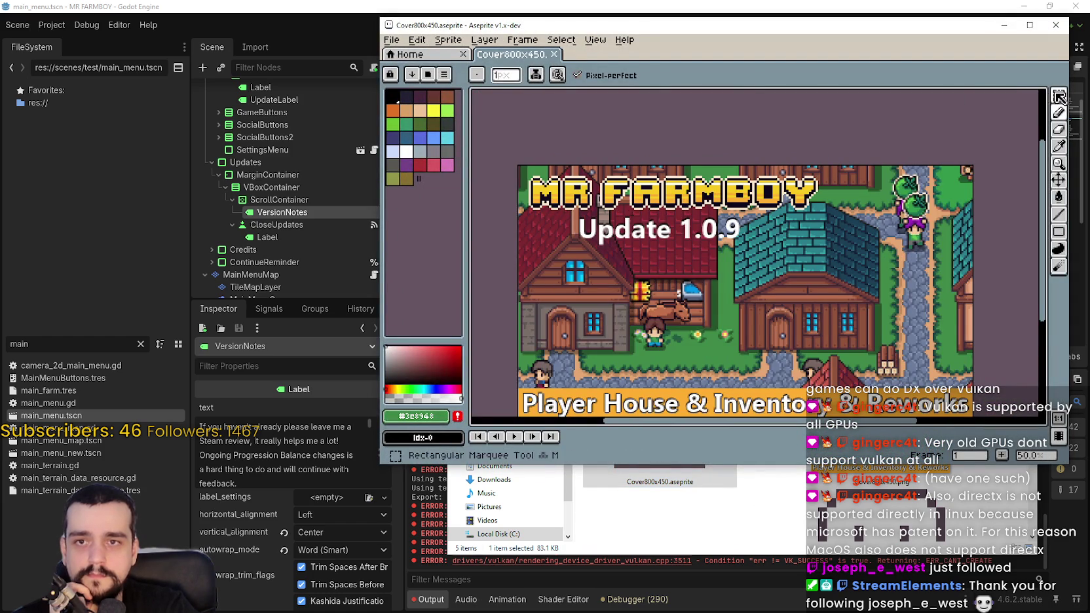
scroll(643, 232, "down", 3)
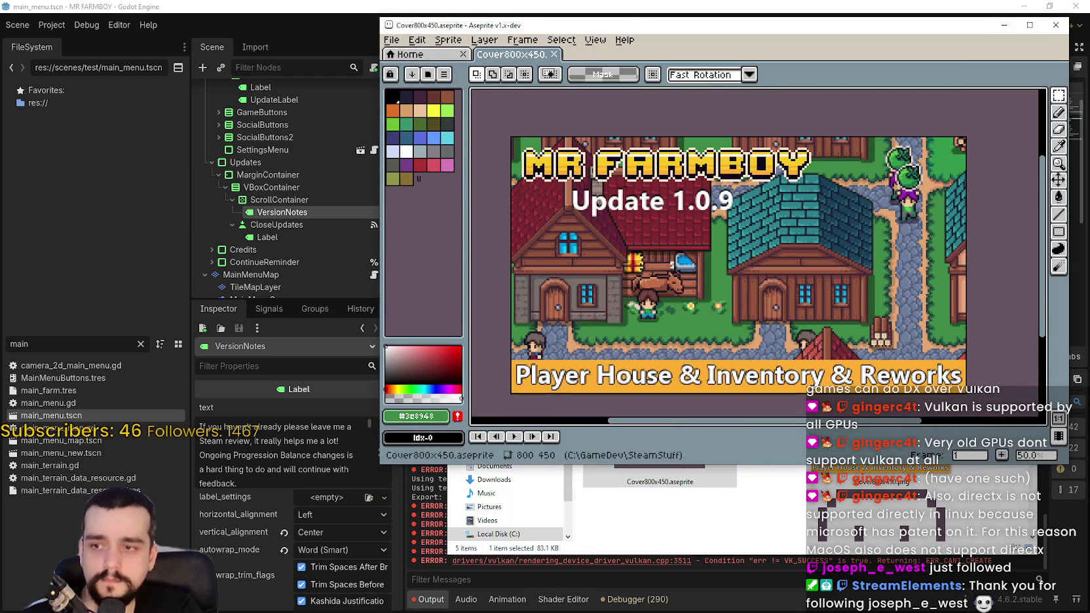
key("w")
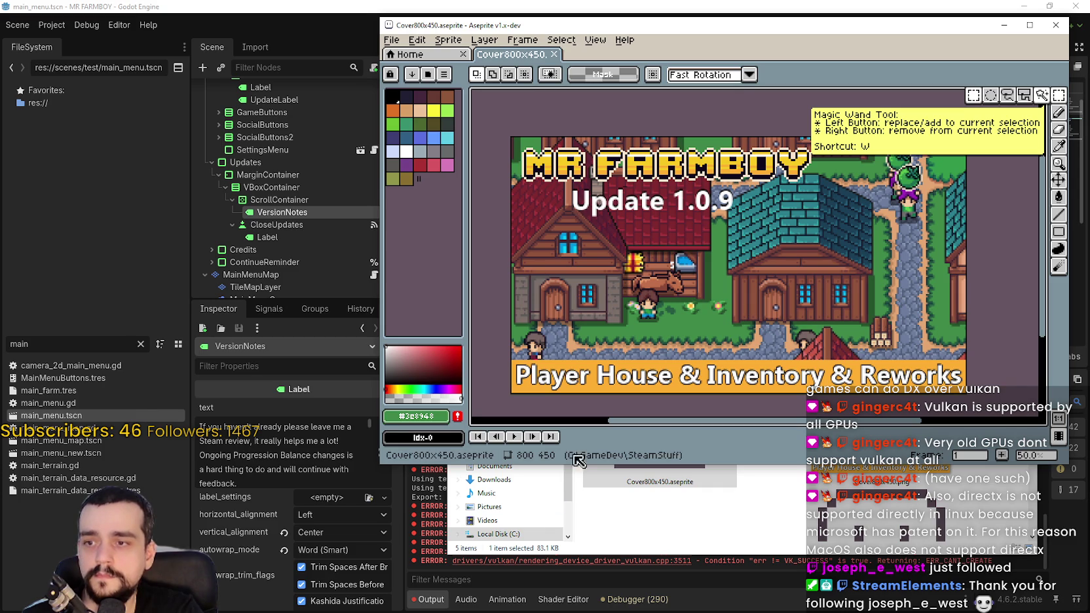
scroll(893, 316, "down", 1)
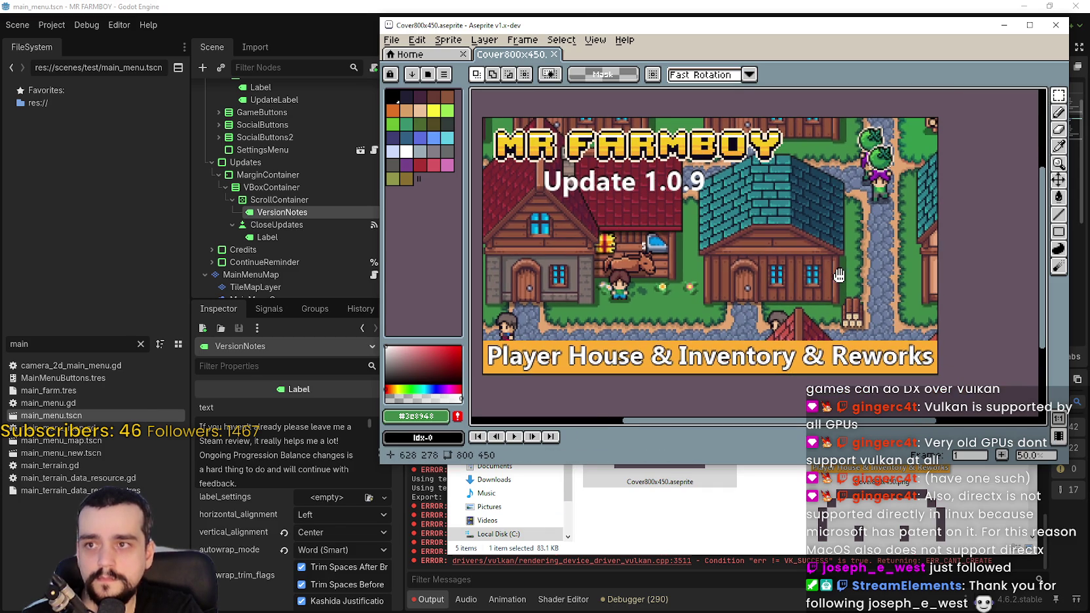
- Rearrange the Aseprite window and show the layer timeline below the canvas
left_click_drag(567, 30, 481, 47)
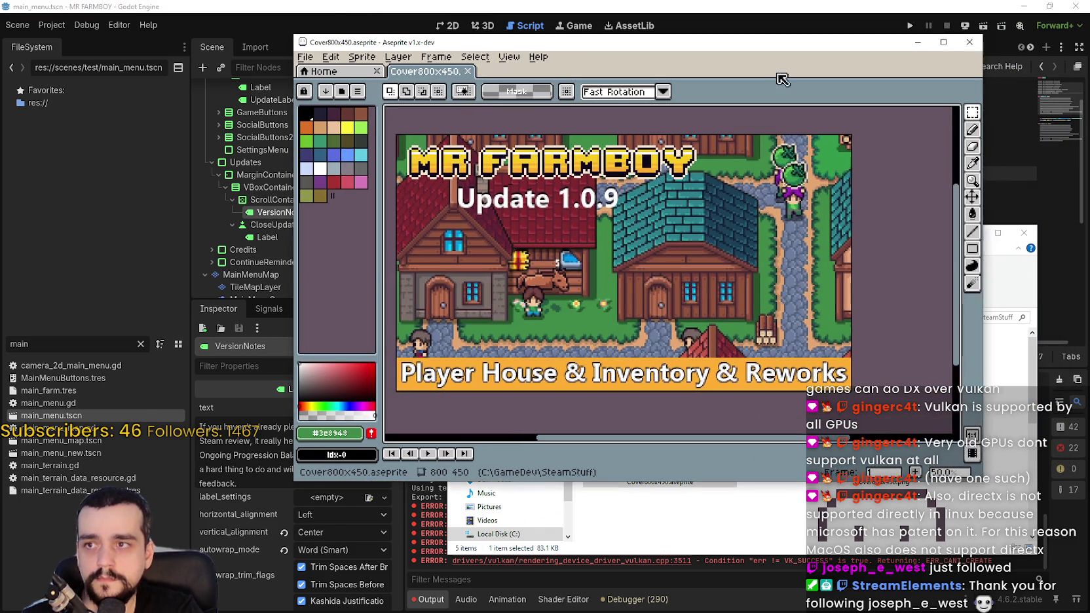
left_click(974, 451)
left_click_drag(669, 456, 709, 379)
left_click(944, 42)
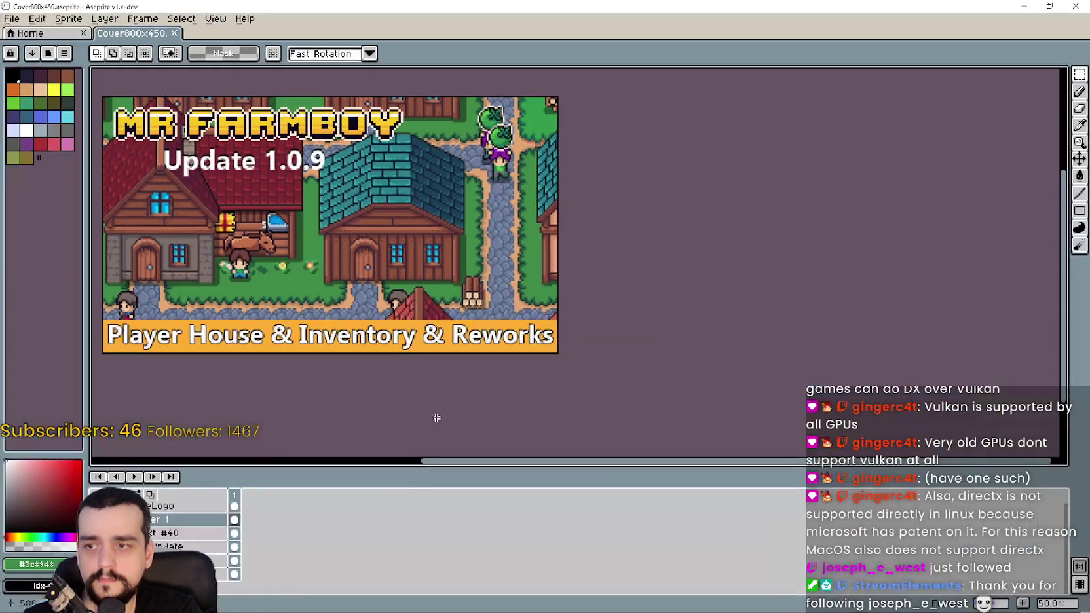
left_click_drag(418, 467, 440, 443)
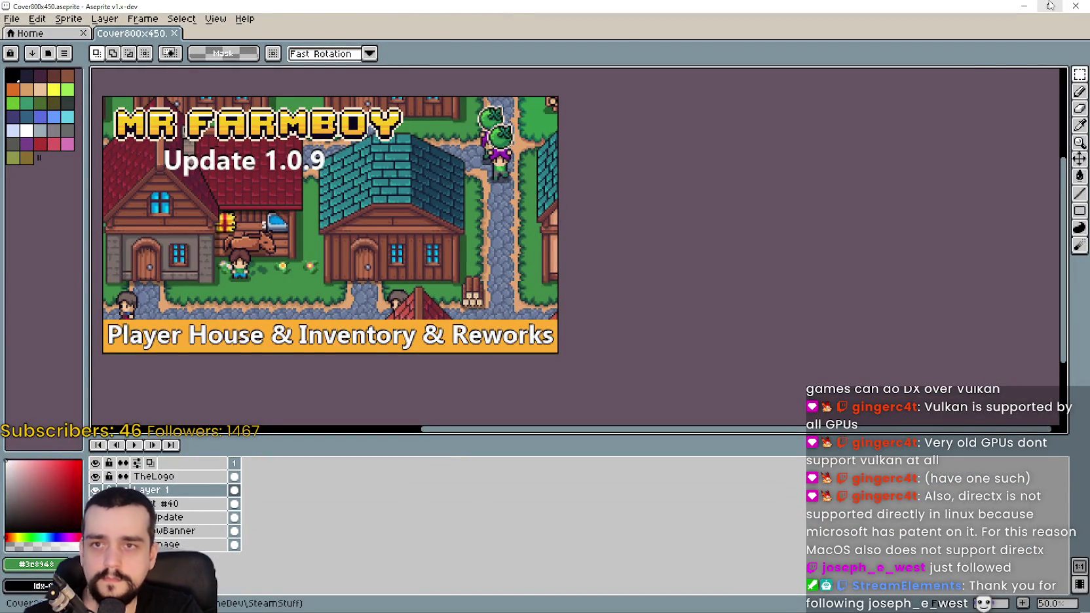
left_click(1050, 6)
left_click_drag(603, 51, 657, 25)
left_click_drag(511, 316, 592, 287)
left_click(443, 384)
left_click(443, 384)
- Select and delete the old Update 1.0.9 text from the cover
left_click_drag(800, 148, 572, 119)
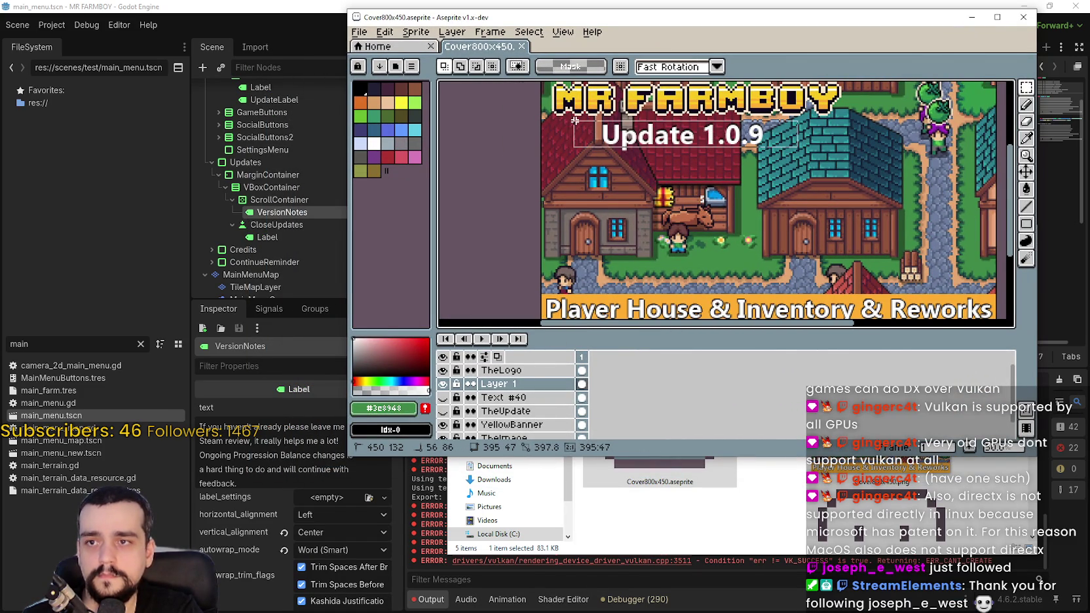
key("Delete")
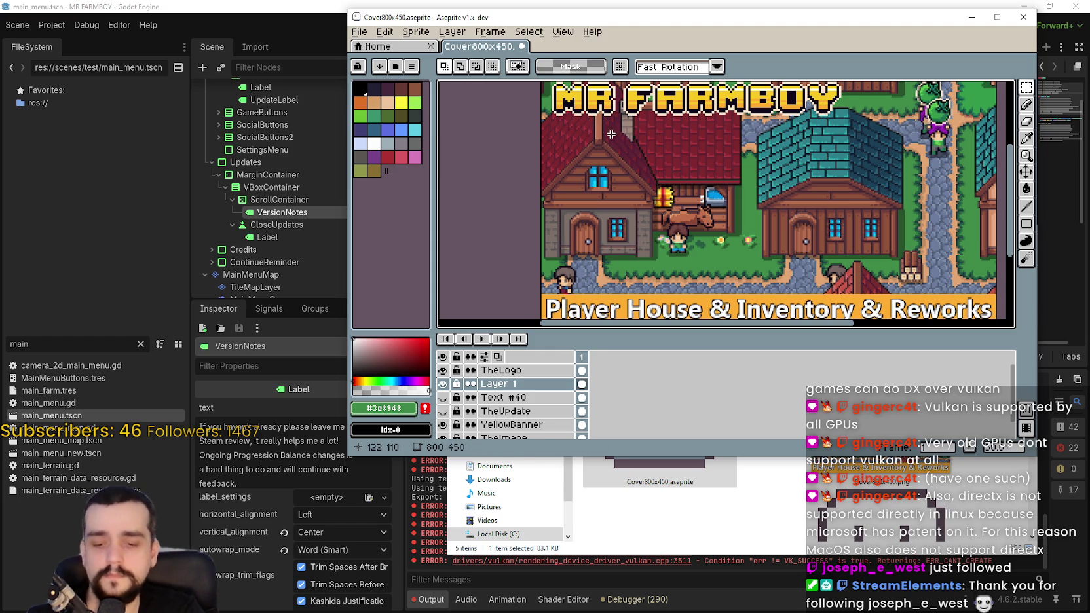
key("ctrl+t")
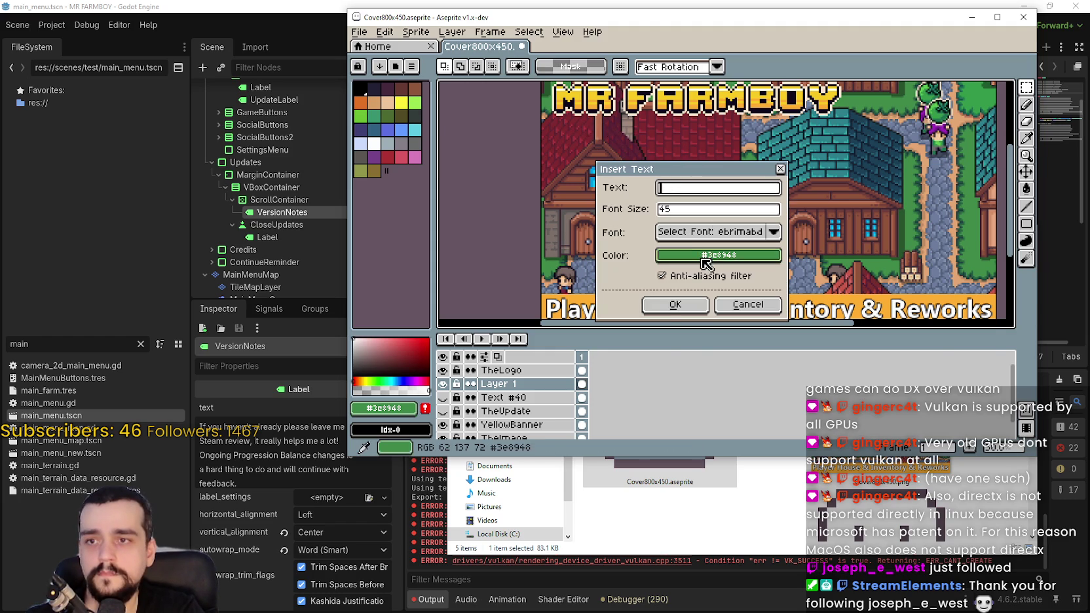
- Insert black 'Update 1.1.0' text and place it under the title
left_click(704, 254)
left_click(674, 277)
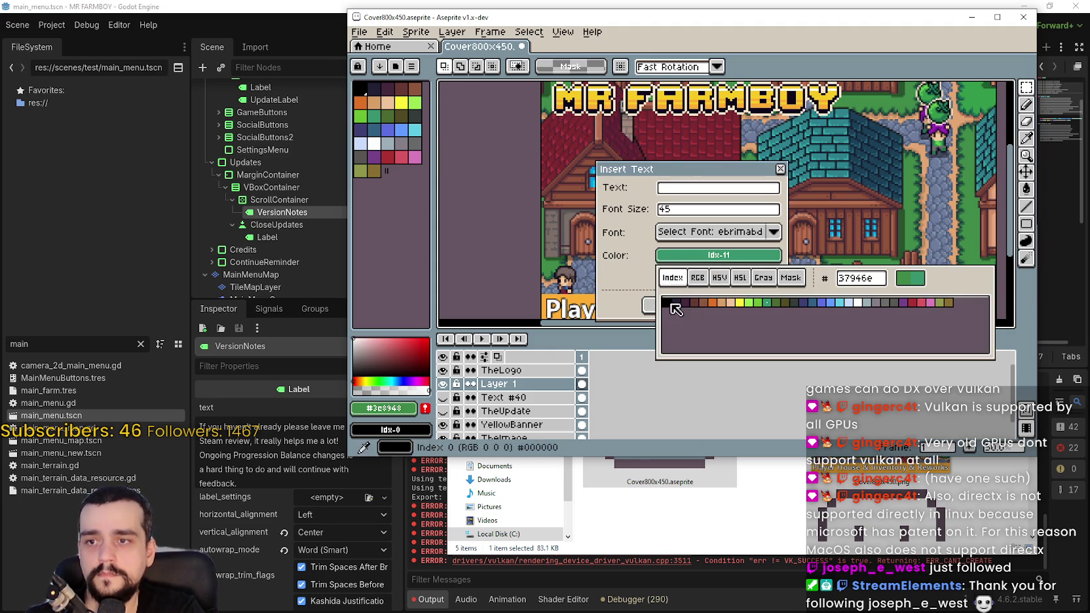
left_click(668, 305)
left_click(647, 305)
left_click(675, 188)
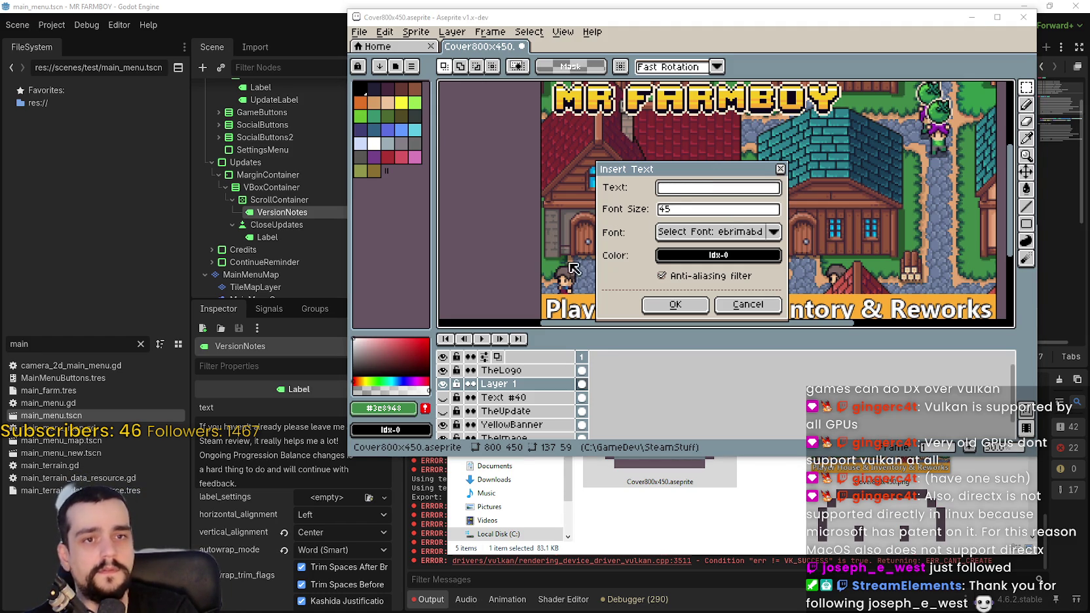
left_click(668, 192)
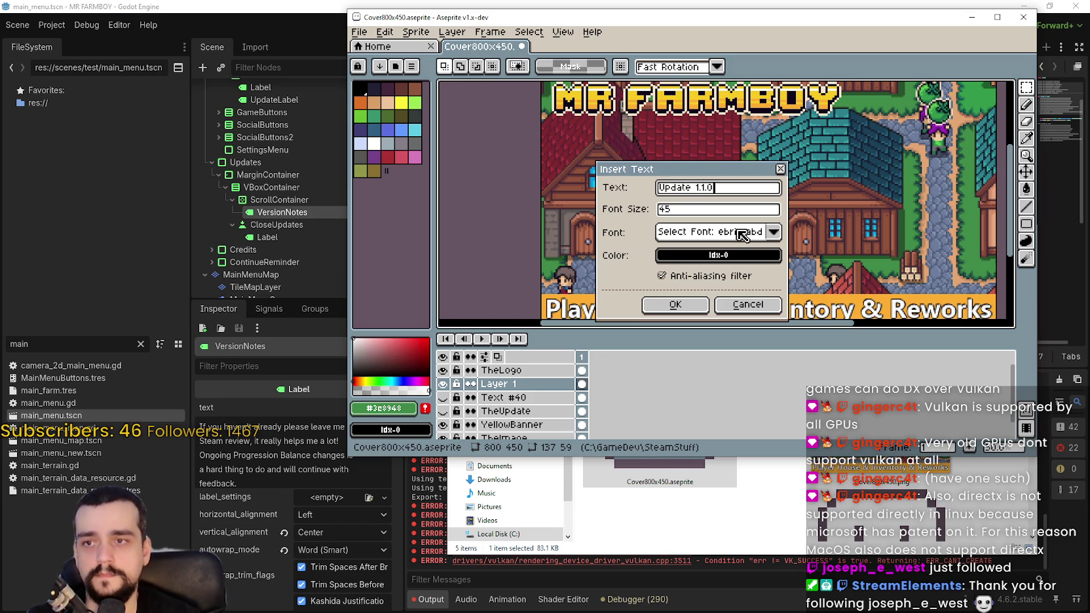
left_click(675, 305)
mouse_move(790, 210)
left_mouse_down()
mouse_move(681, 157)
mouse_move(701, 148)
left_mouse_up()
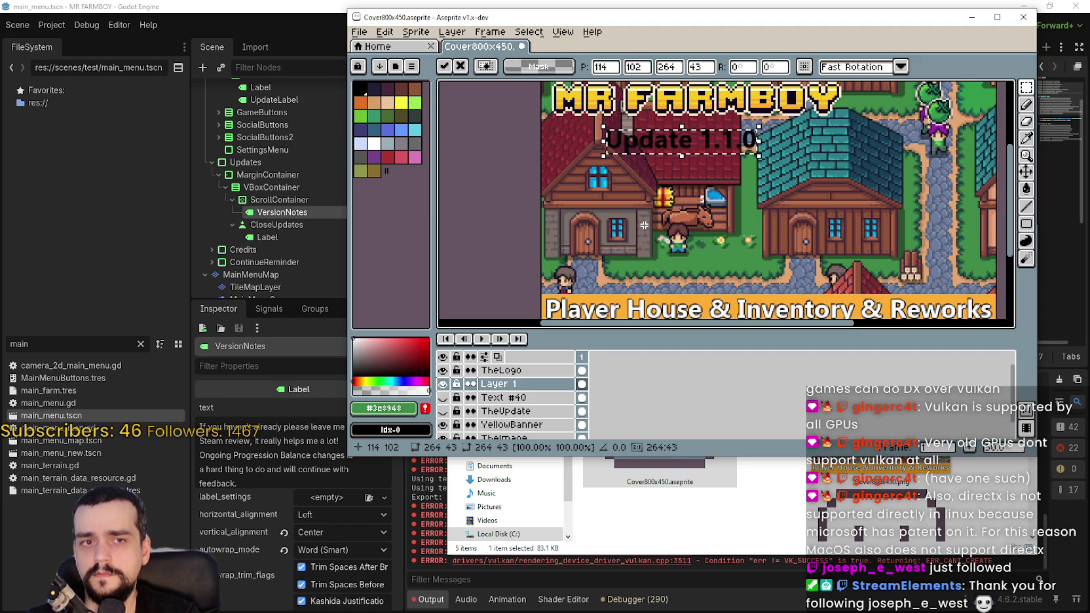
left_click(609, 225)
- Add a white 'Update 1.1.0' copy offset above its black shadow
key("ctrl+t")
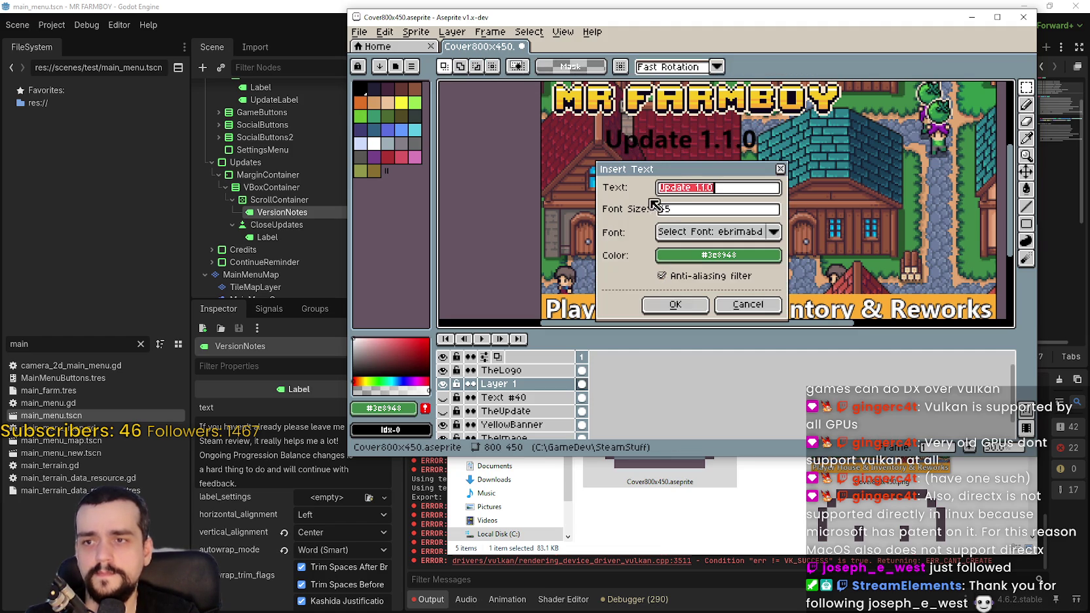
left_click(718, 255)
left_click(673, 278)
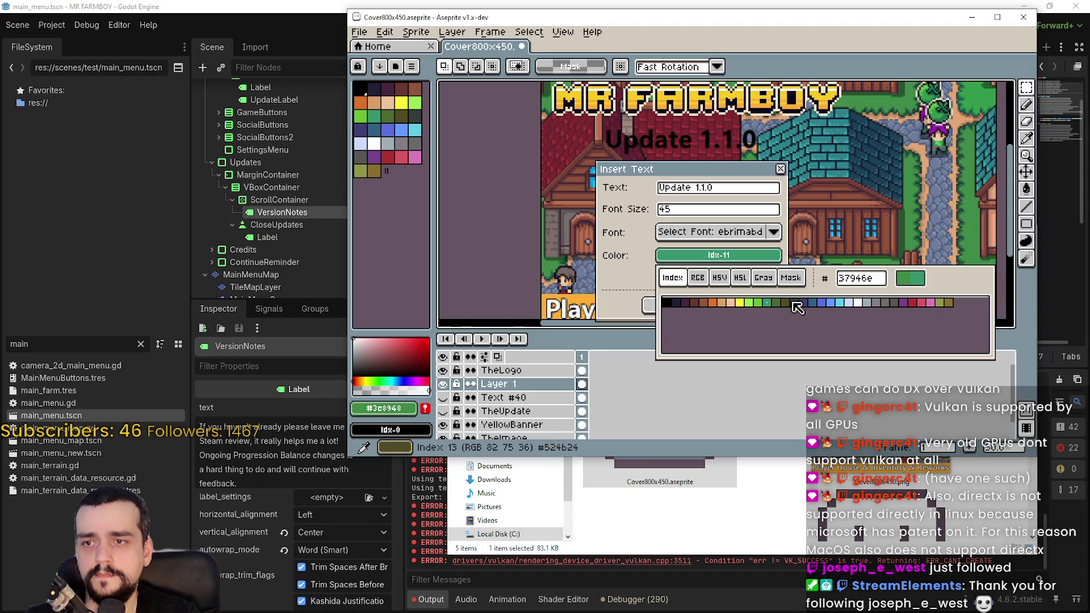
left_click(858, 303)
left_click(675, 305)
left_click_drag(754, 196, 727, 181)
scroll(660, 166, "up", 4)
mouse_move(660, 166)
left_mouse_down()
mouse_move(621, 158)
mouse_move(689, 239)
left_mouse_up()
scroll(688, 242, "down", 2)
scroll(689, 237, "down", 6)
key("Return")
- Review the cover, then undo the text edits to restore Update 1.0.9
scroll(655, 177, "up", 3)
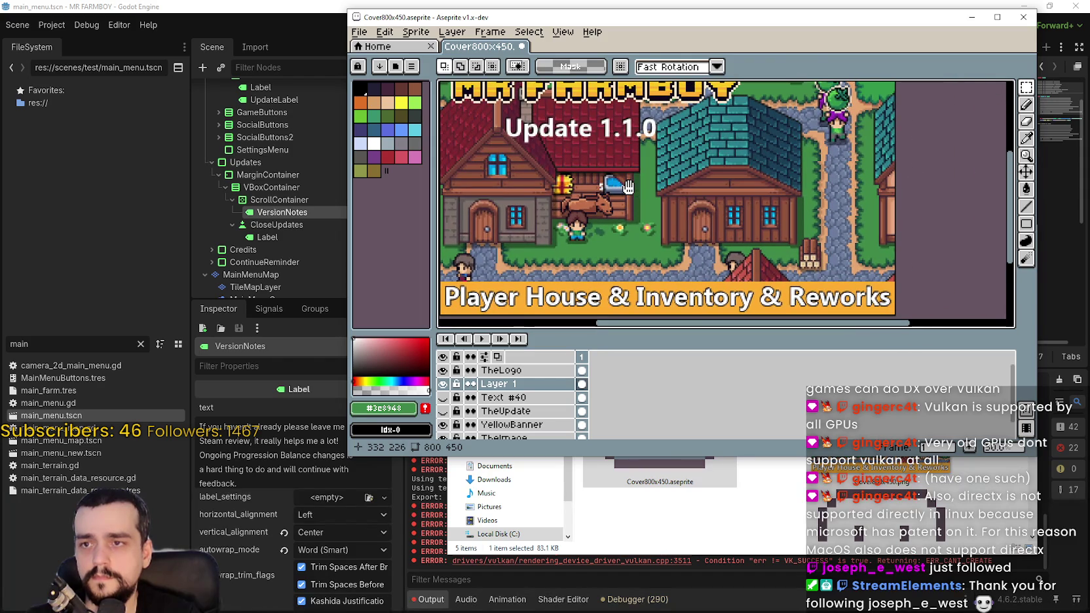
mouse_move(627, 186)
left_mouse_down()
mouse_move(772, 265)
mouse_move(713, 220)
left_mouse_up()
scroll(706, 215, "down", 1)
scroll(706, 215, "up", 1)
scroll(705, 215, "up", 2)
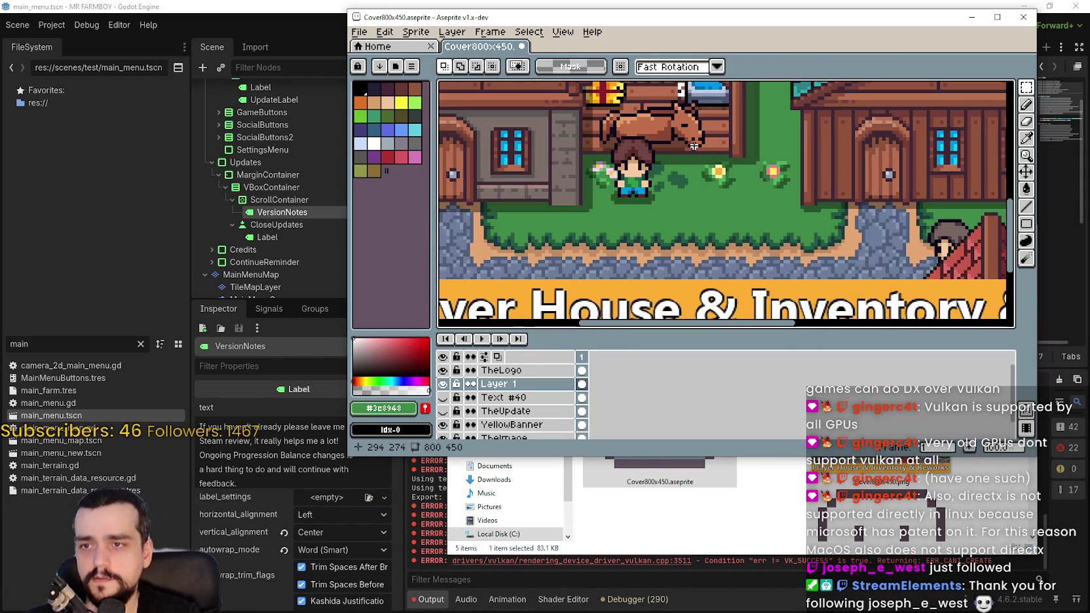
left_click_drag(640, 282, 654, 293)
scroll(703, 237, "up", 1)
scroll(703, 237, "down", 1)
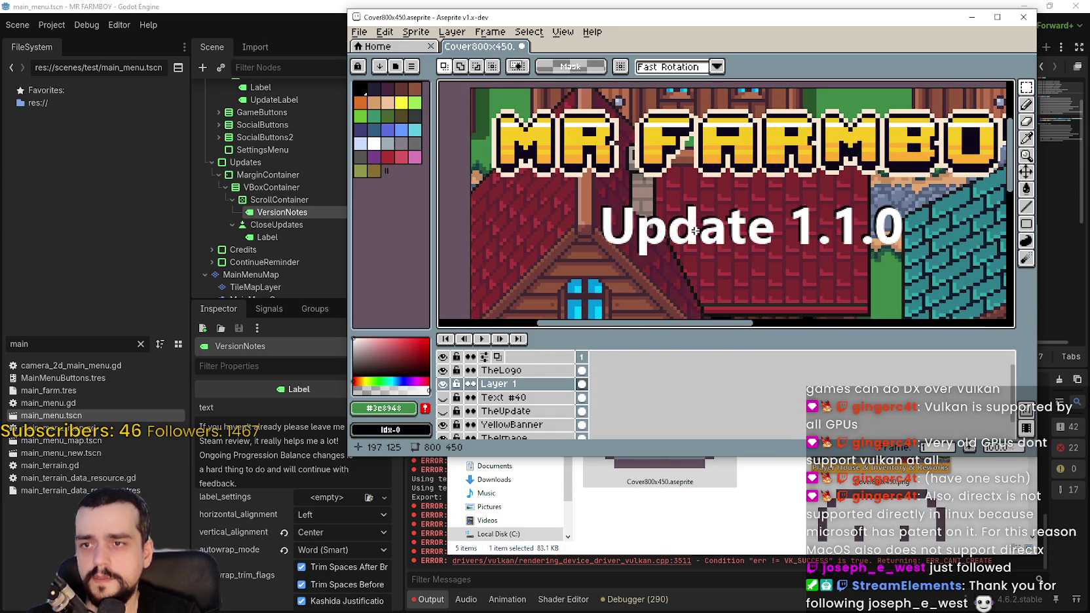
key("ctrl+z")
key("ctrl+z")
key("ctrl+z")
key("ctrl+z")
key("ctrl+z")
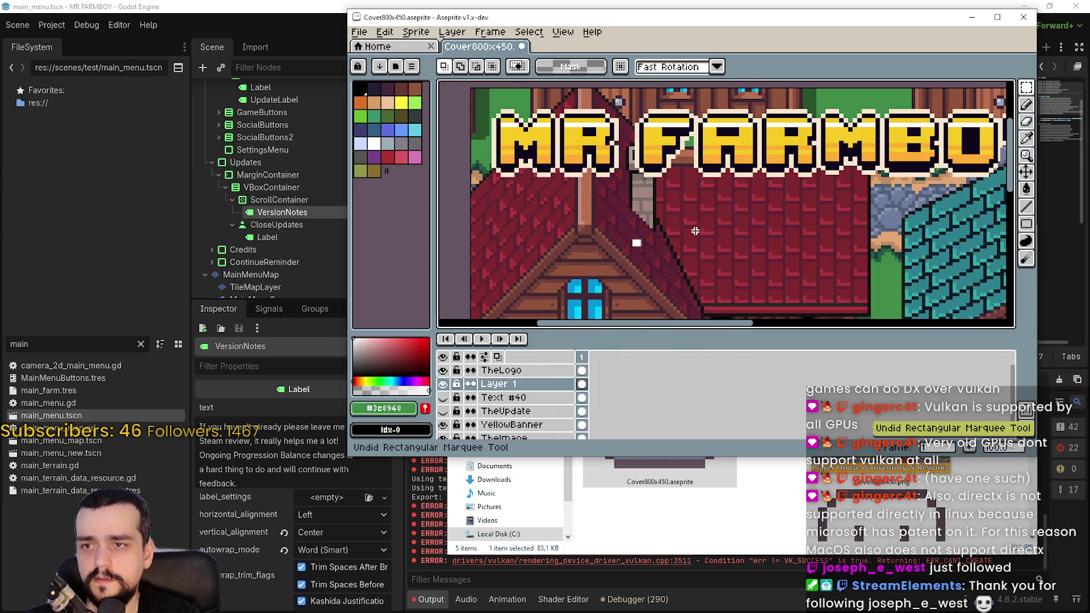
scroll(718, 279, "down", 2)
key("ctrl+t")
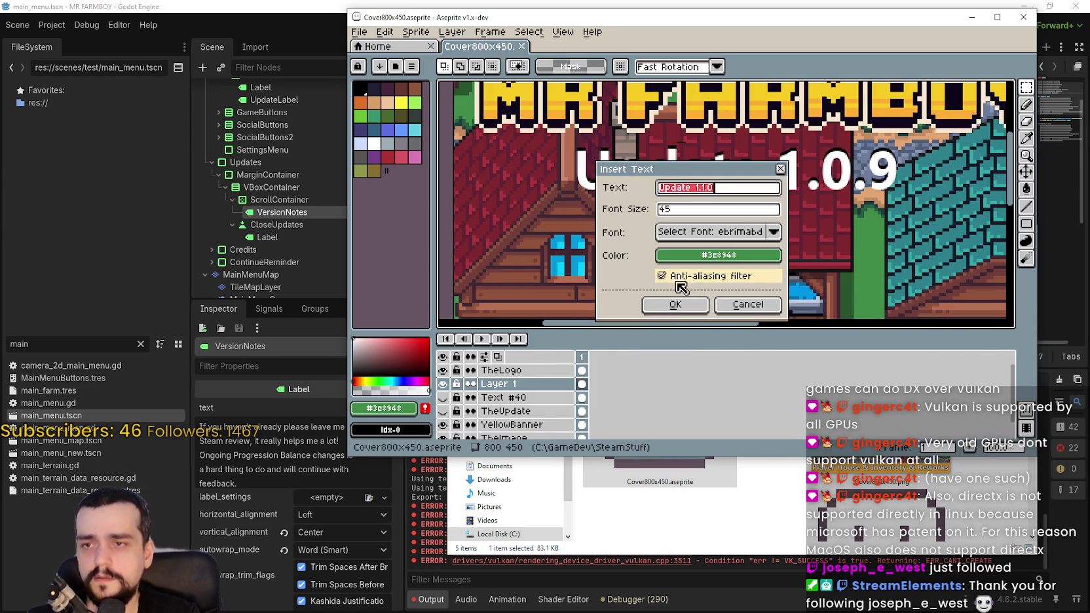
- Try placing green 'Update 1.1.0' text over the old line, then undo it
left_click(677, 306)
left_click_drag(688, 203, 686, 175)
key("ctrl+z")
key("ctrl+z")
key("ctrl+z")
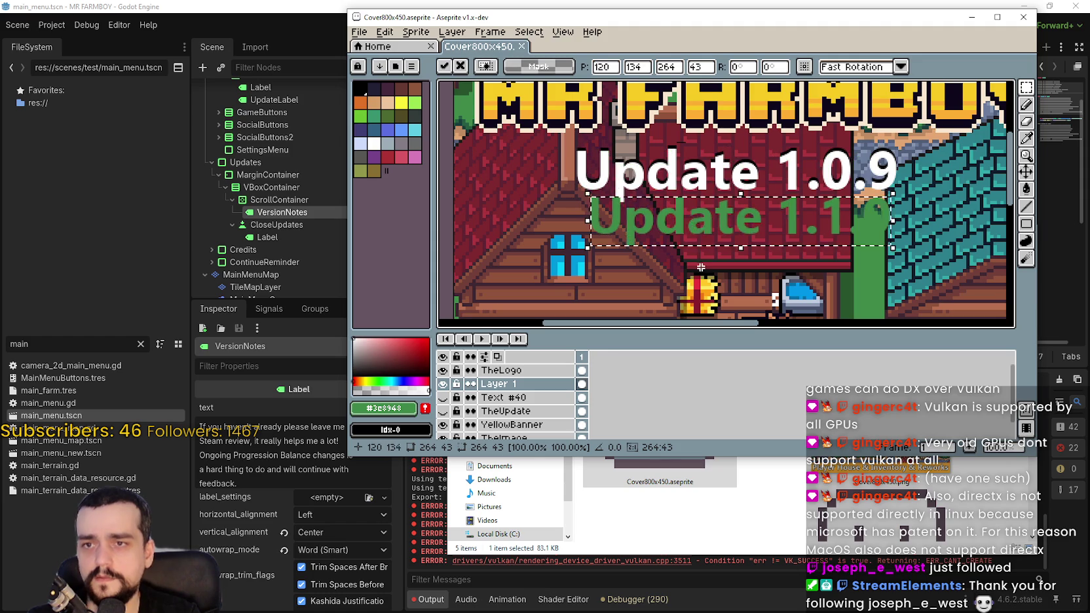
key("ctrl+t")
type("0")
left_click(682, 302)
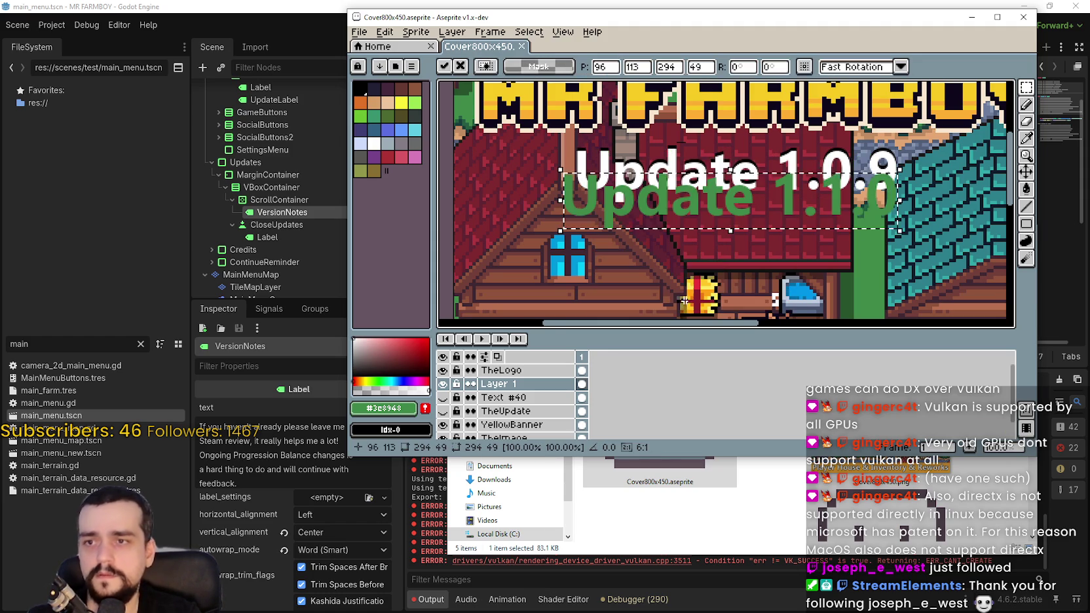
left_click_drag(693, 189, 700, 164)
key("ctrl+z")
scroll(822, 174, "down", 3)
key("ctrl+z")
- Delete the old Update 1.0.9 text and place black 'Update 1.1.0' on the red roof
left_click_drag(822, 174, 823, 177)
key("Delete")
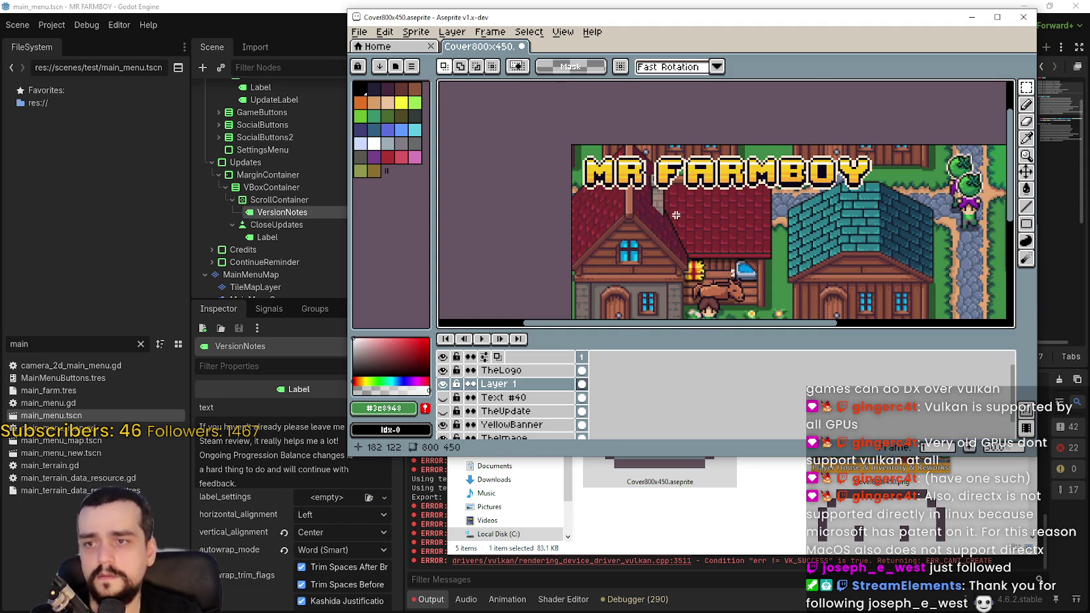
key("ctrl+t")
left_click(674, 263)
left_click(673, 276)
left_click(663, 307)
left_click(656, 310)
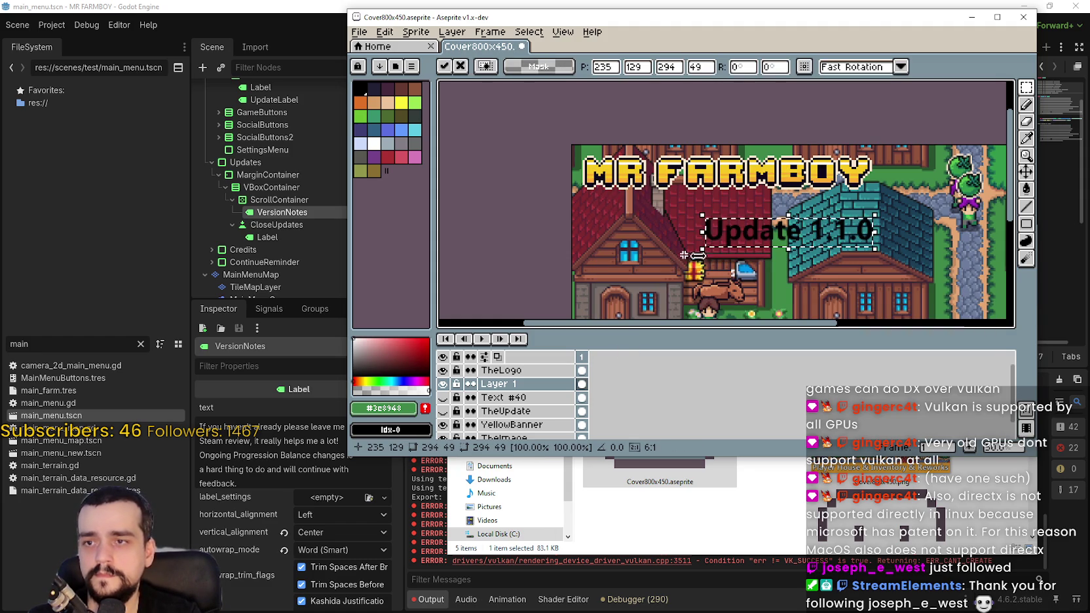
left_click_drag(770, 229, 724, 216)
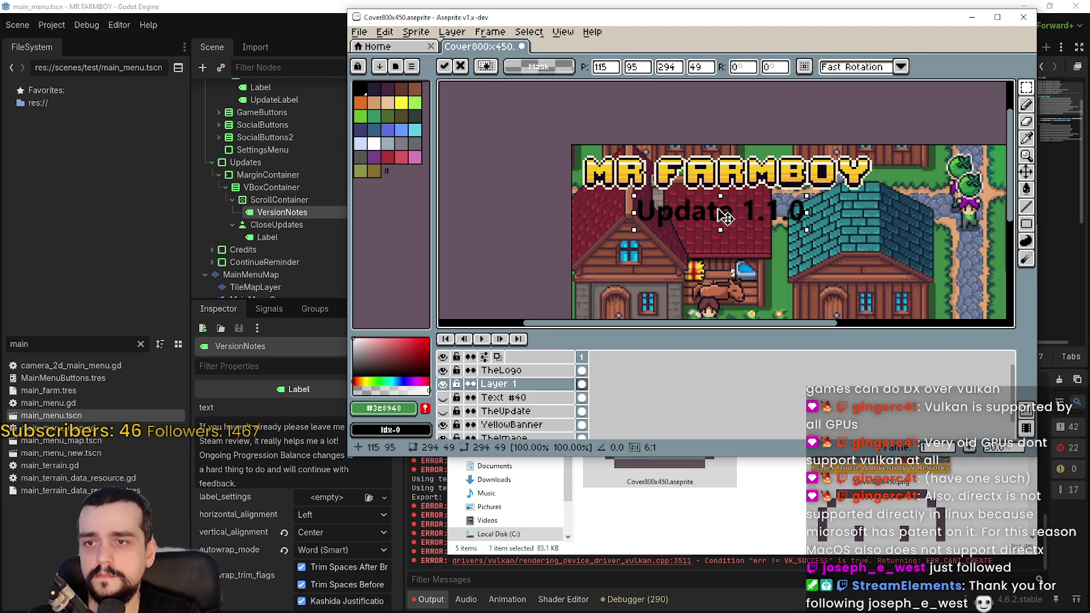
key("Return")
- Add a white 'Update 1.1.0' copy aligned over the black shadow
key("ctrl+t")
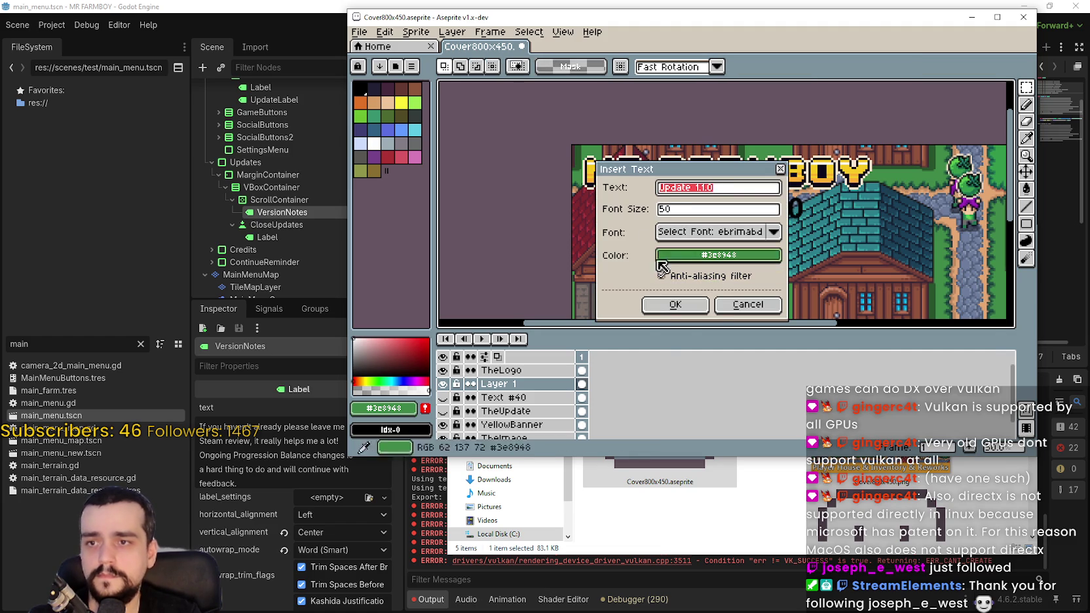
left_click(718, 255)
left_click(673, 277)
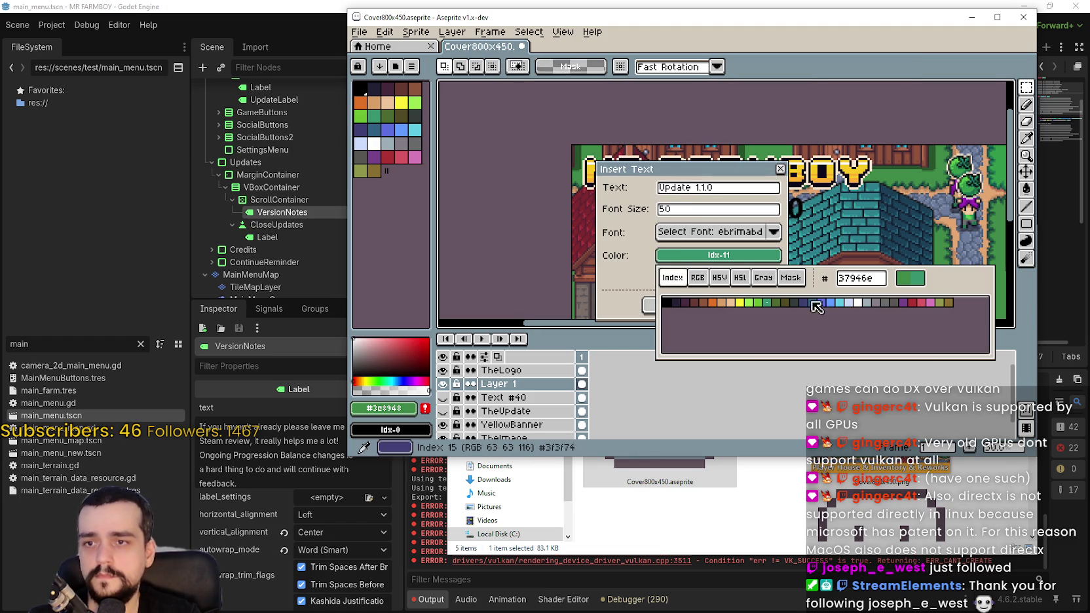
left_click(865, 302)
left_click(665, 309)
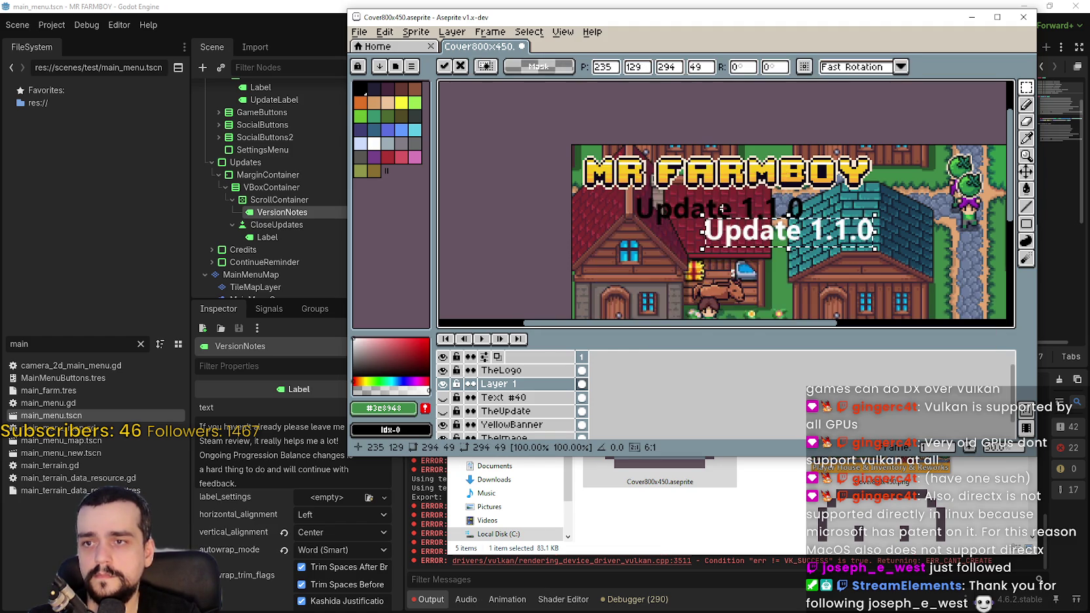
scroll(730, 276, "up", 3)
mouse_move(730, 275)
left_mouse_down()
mouse_move(638, 236)
mouse_move(699, 261)
mouse_move(690, 265)
mouse_move(731, 251)
mouse_move(731, 195)
left_mouse_up()
scroll(690, 265, "down", 2)
key("ctrl+d")
- Check Layer 1, then set up black replacement text for the yellow banner
scroll(699, 289, "down", 2)
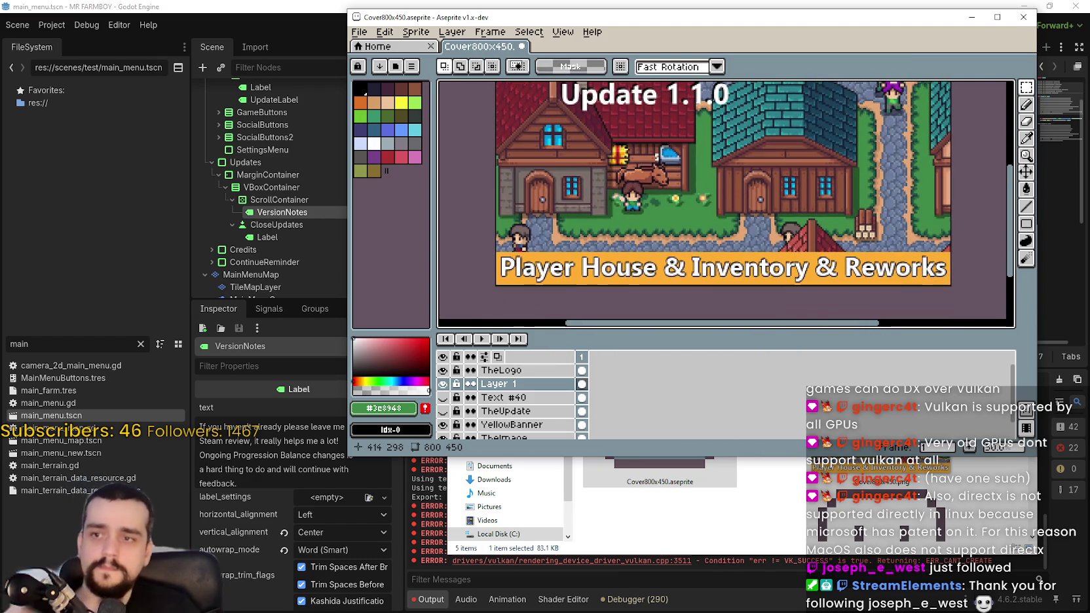
left_click(443, 384)
left_click(443, 384)
left_click_drag(487, 253, 458, 253)
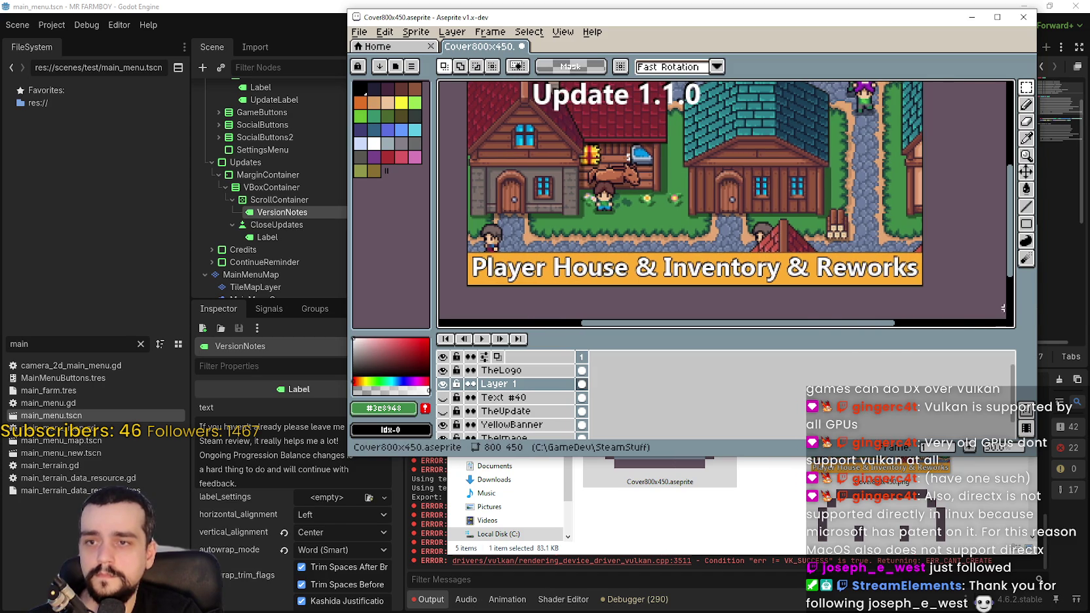
left_click_drag(689, 267, 769, 263)
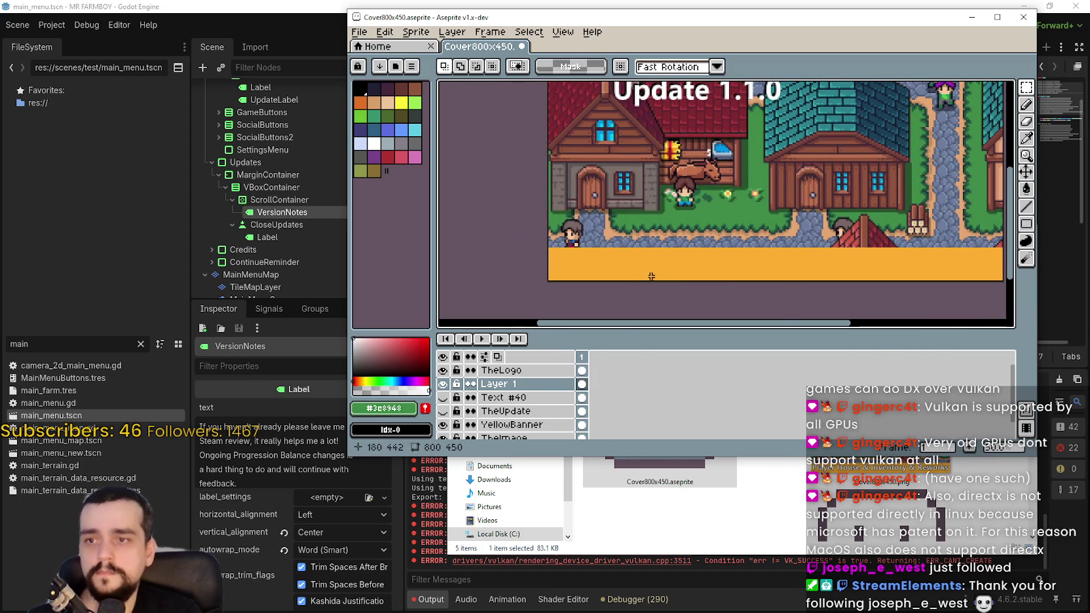
key("t")
left_click(718, 256)
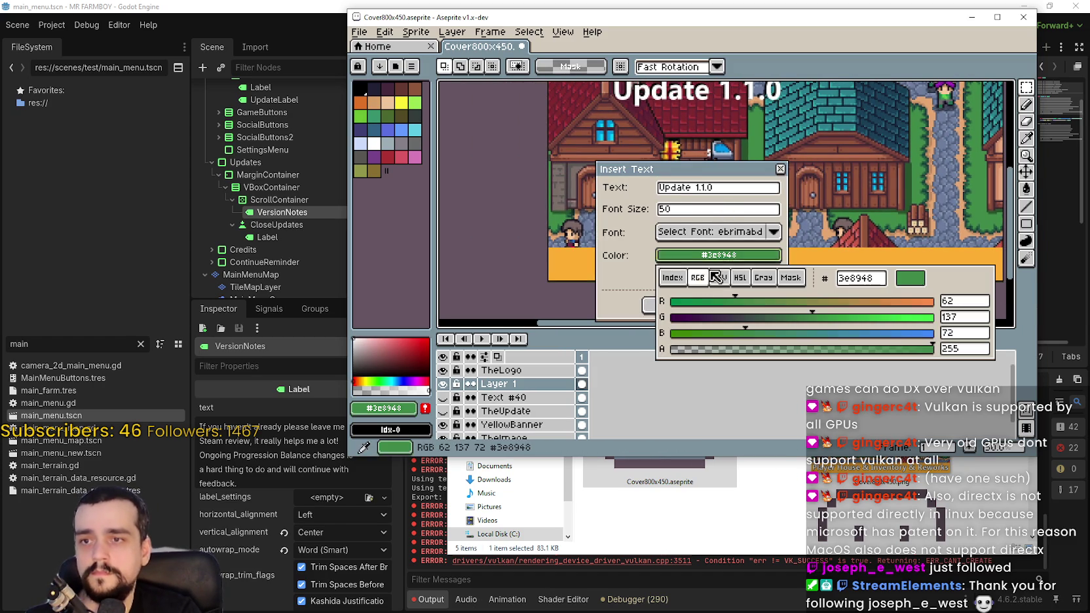
left_click(673, 277)
left_click(665, 302)
left_click(701, 204)
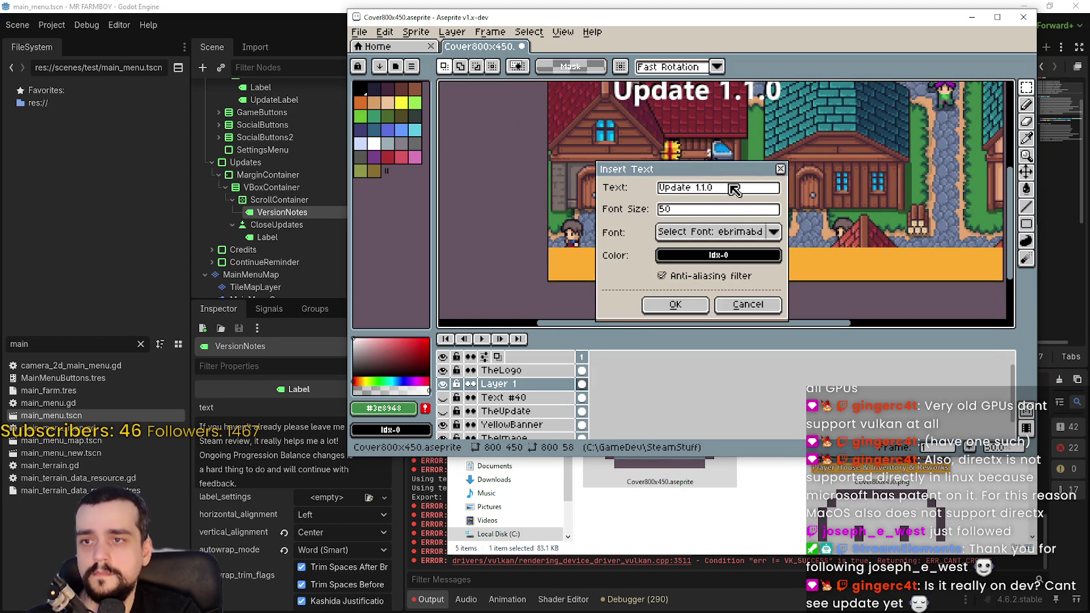
left_click_drag(731, 188, 409, 183)
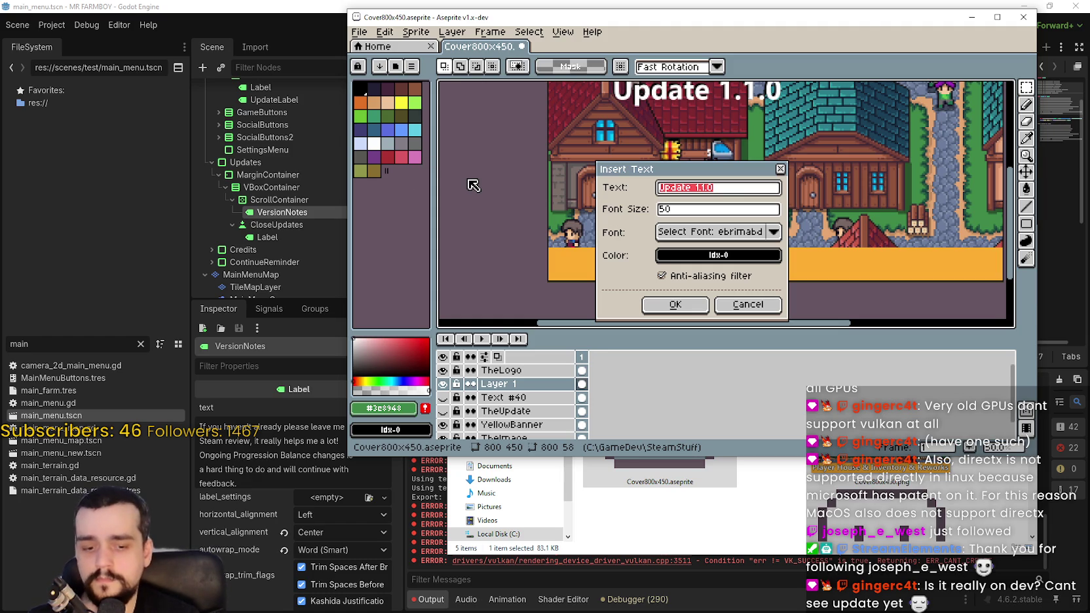
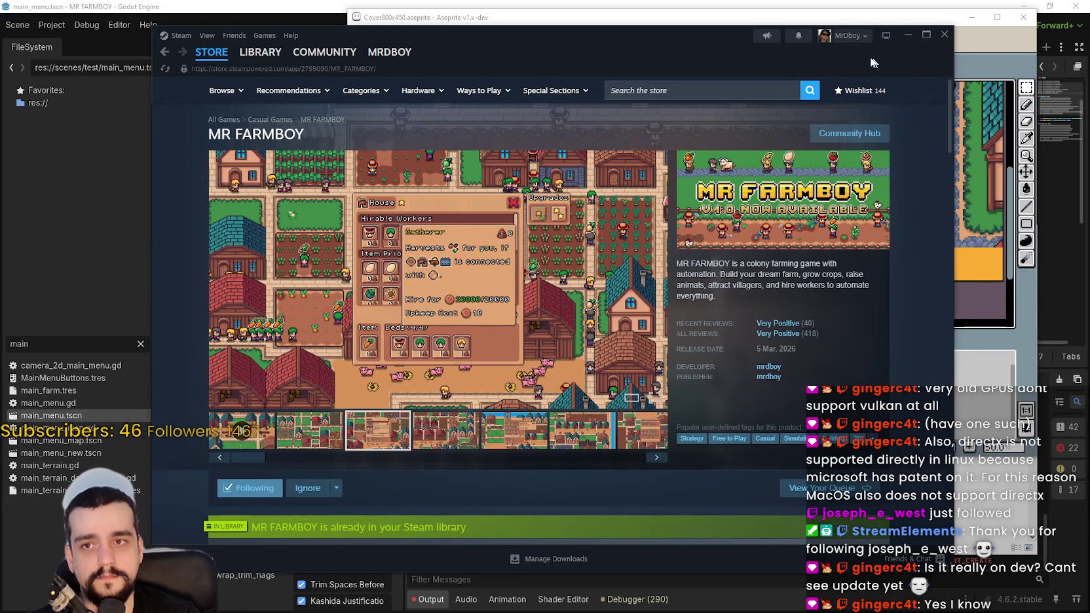
- Shift the Steam store window aside and bring Aseprite's Insert Text dialog forward
left_click_drag(874, 60, 834, 57)
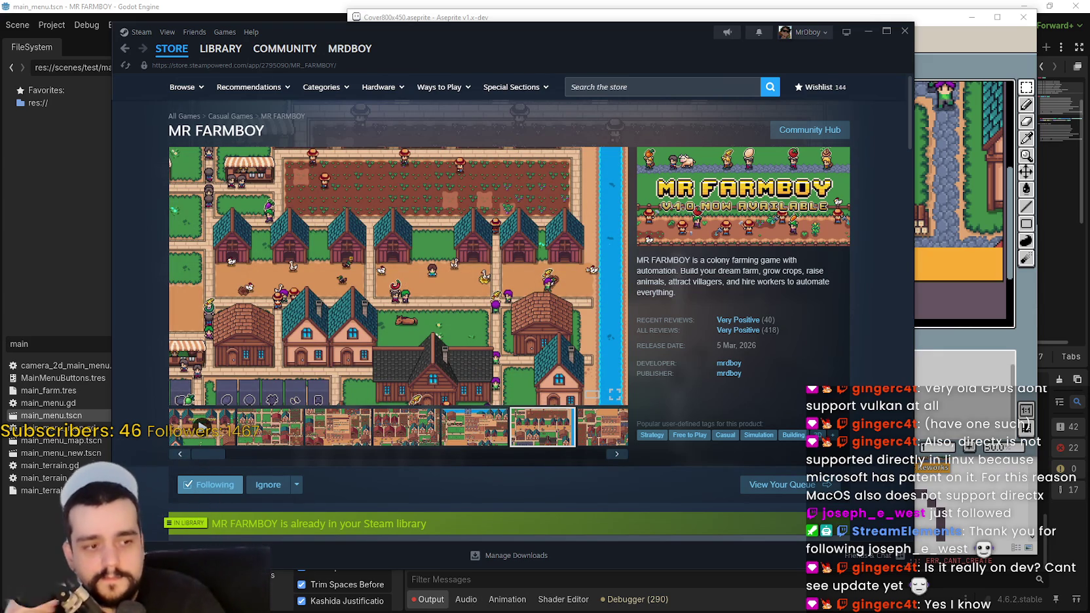
left_click(965, 368)
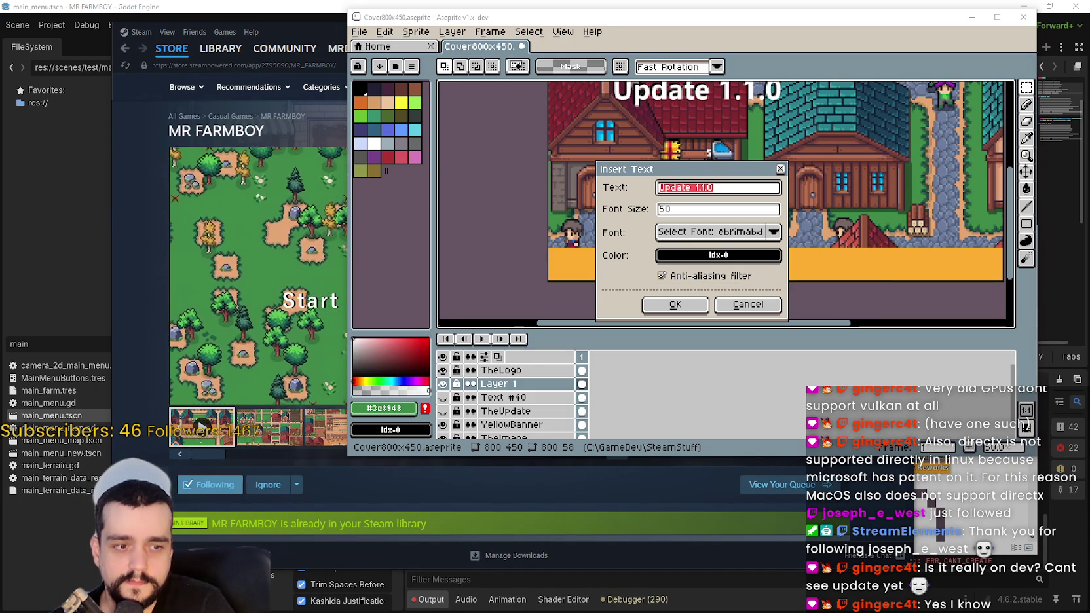
- Select the 'Backend Refactors + More' part of the Steam event title
key("alt+Tab")
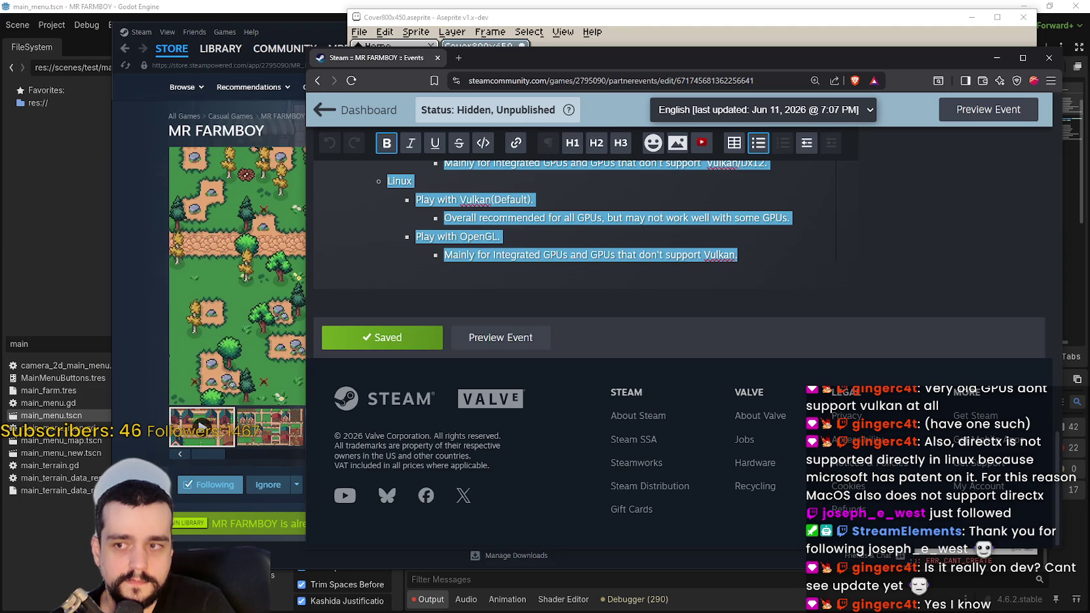
scroll(594, 270, "up", 3)
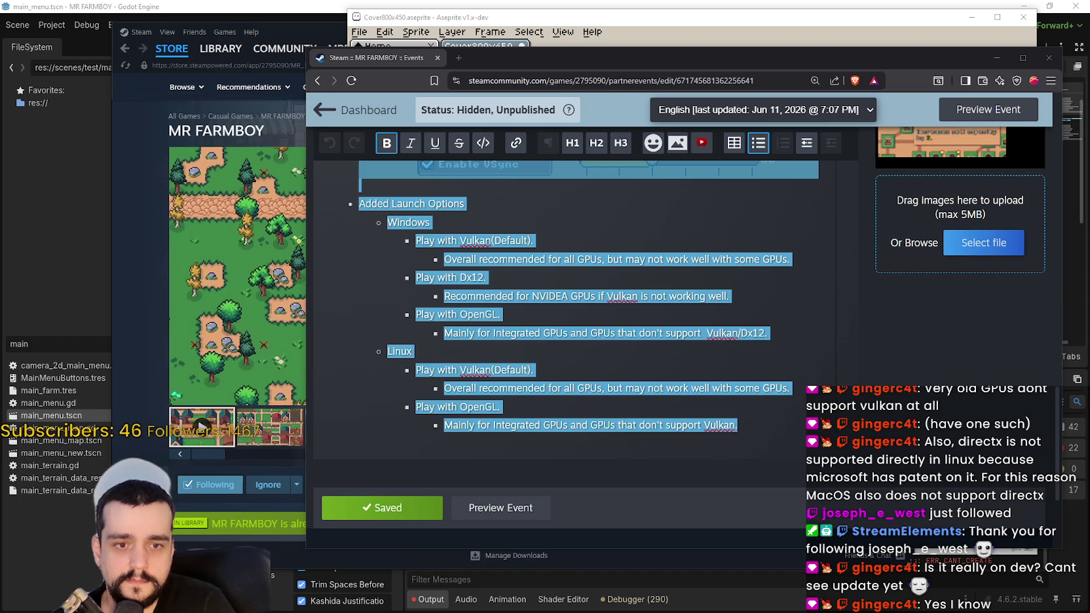
left_click(635, 334)
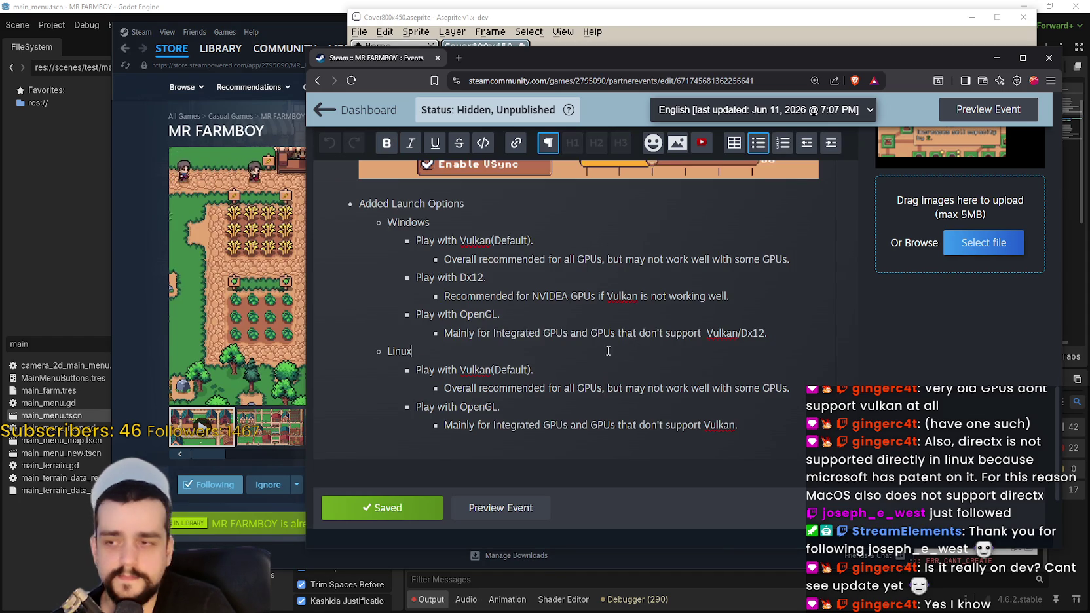
scroll(594, 344, "up", 15)
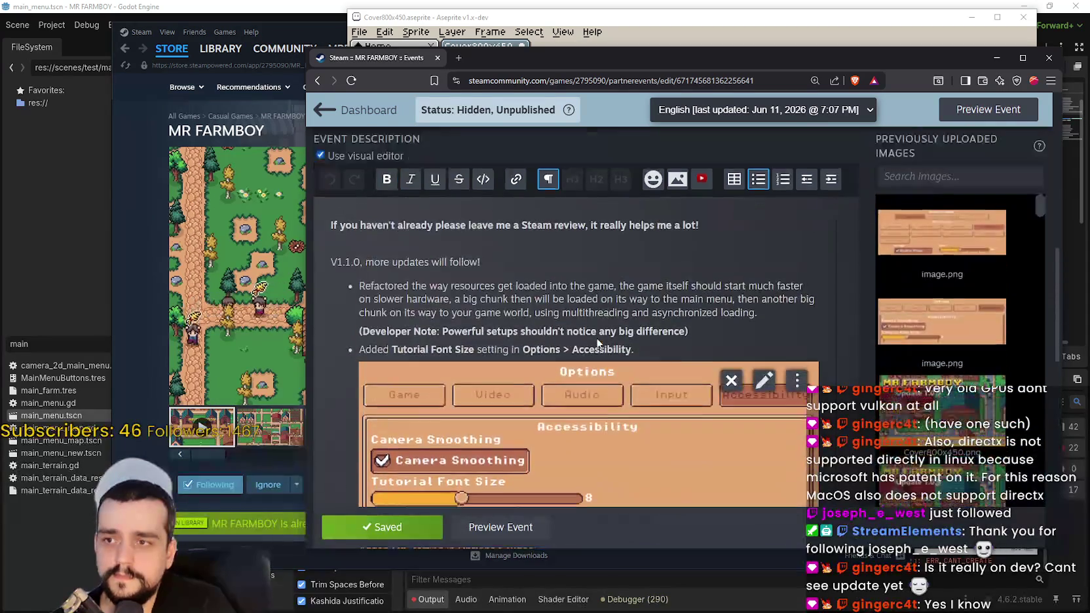
scroll(598, 339, "up", 1)
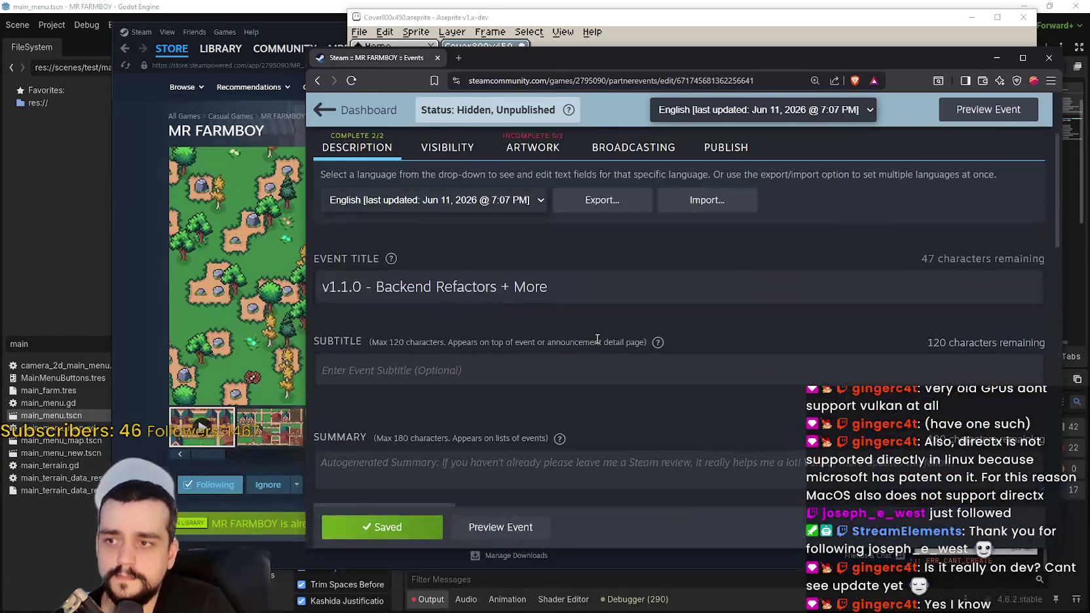
triple_click(375, 288)
left_click_drag(547, 287, 408, 288)
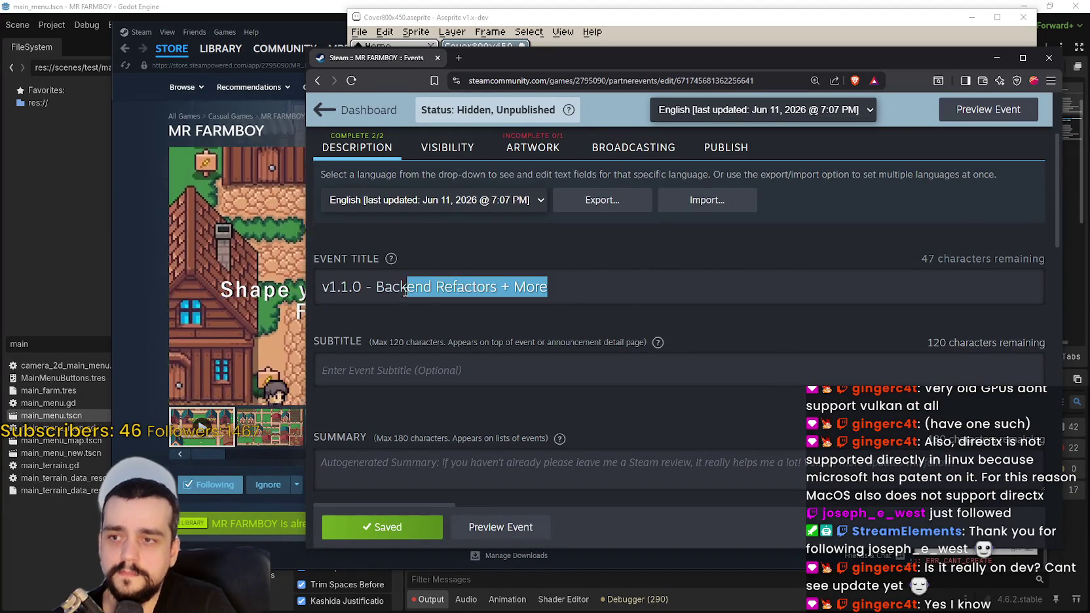
left_click(565, 281)
- Paste the copied title wording into Aseprite's Insert Text field
scroll(563, 285, "down", 10)
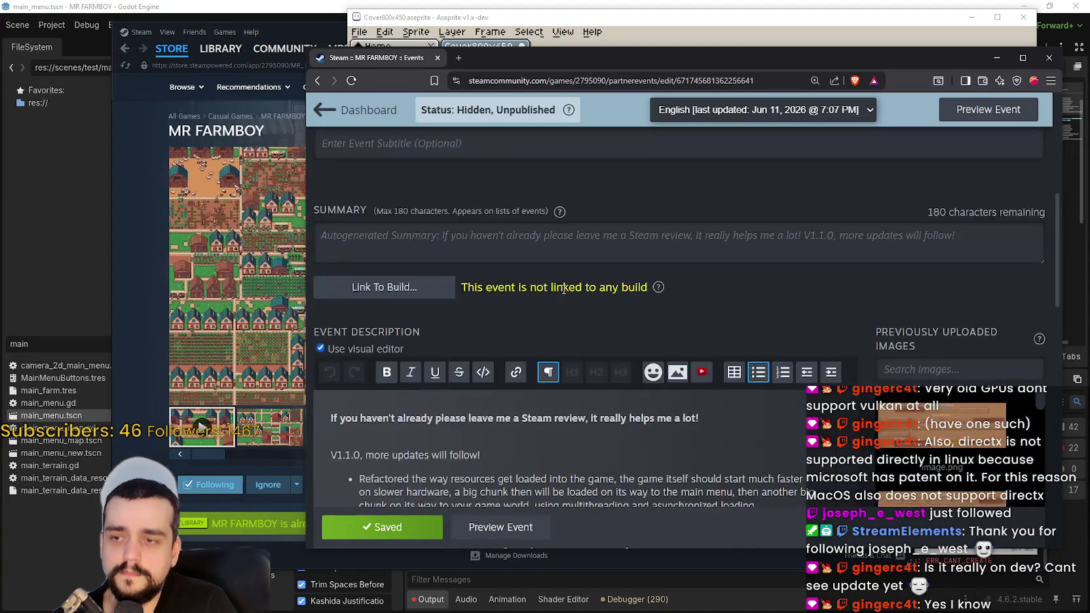
scroll(672, 343, "down", 2)
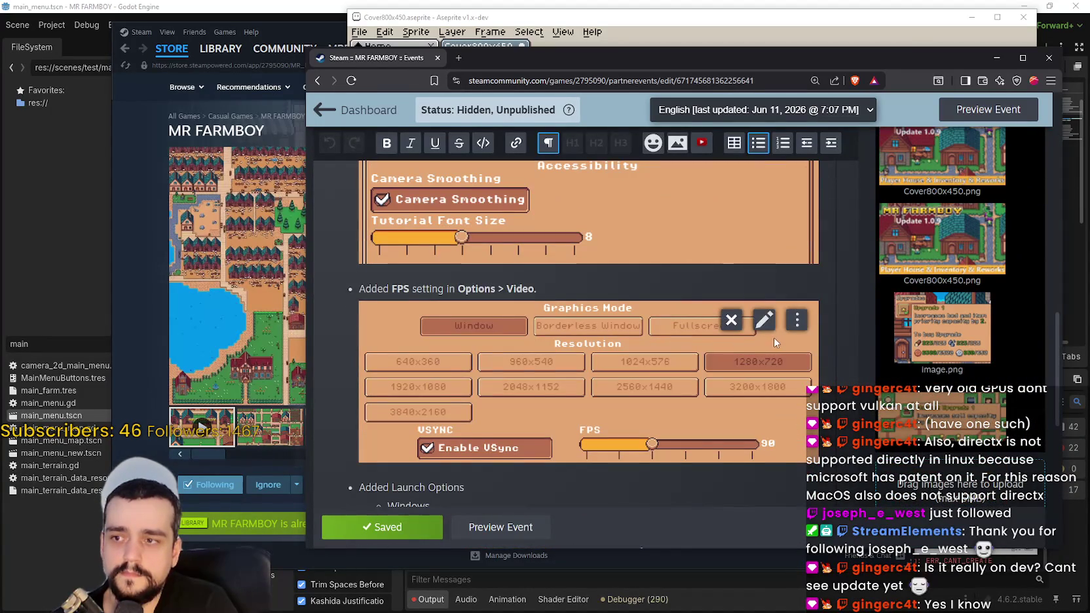
scroll(781, 393, "down", 2)
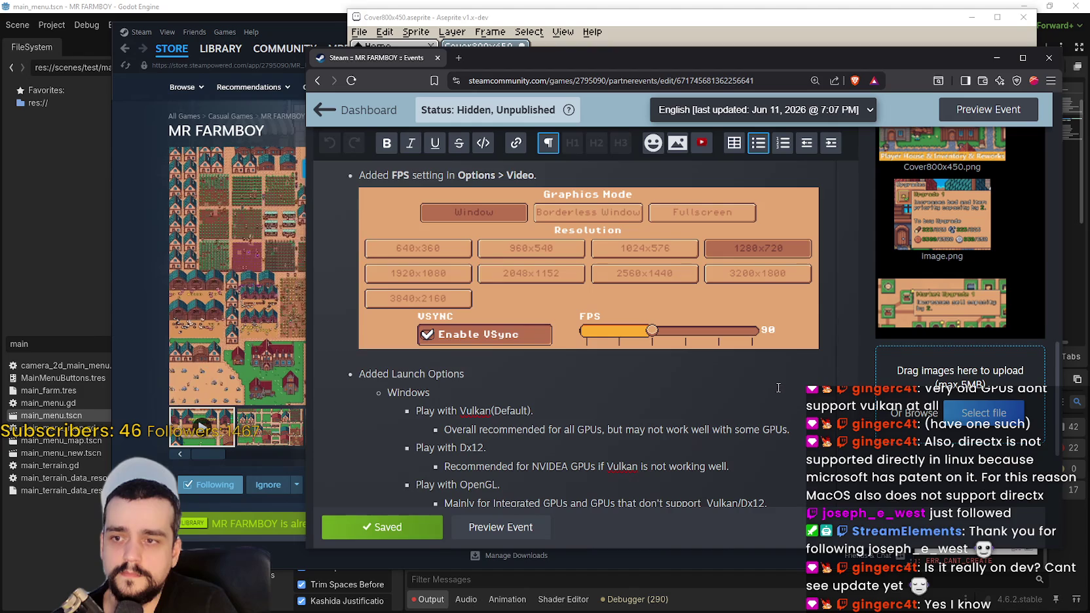
scroll(780, 390, "down", 2)
scroll(769, 375, "down", 1)
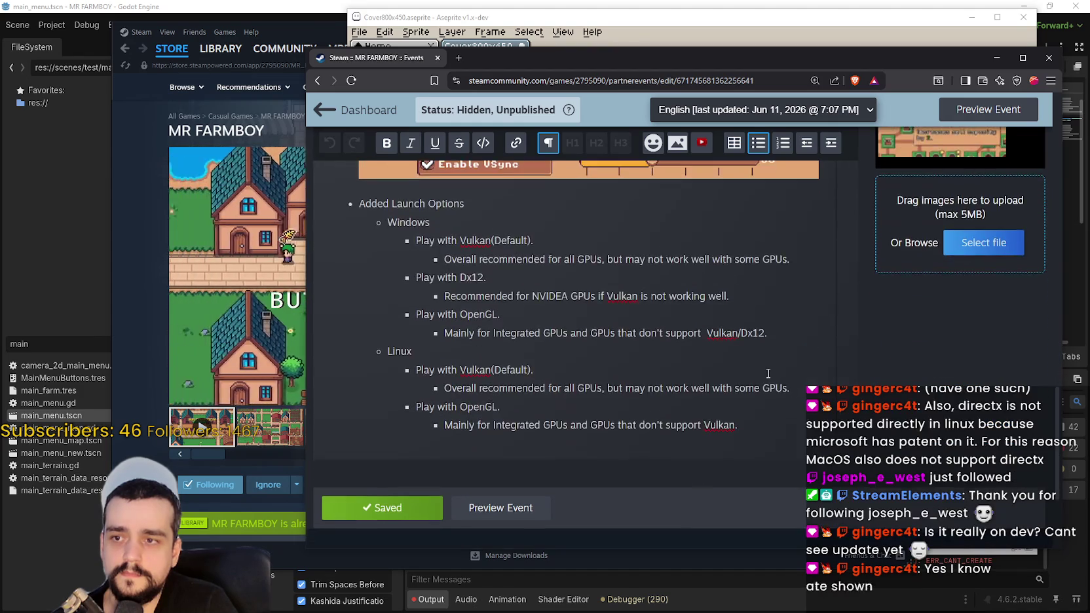
scroll(765, 372, "up", 5)
scroll(758, 364, "up", 2)
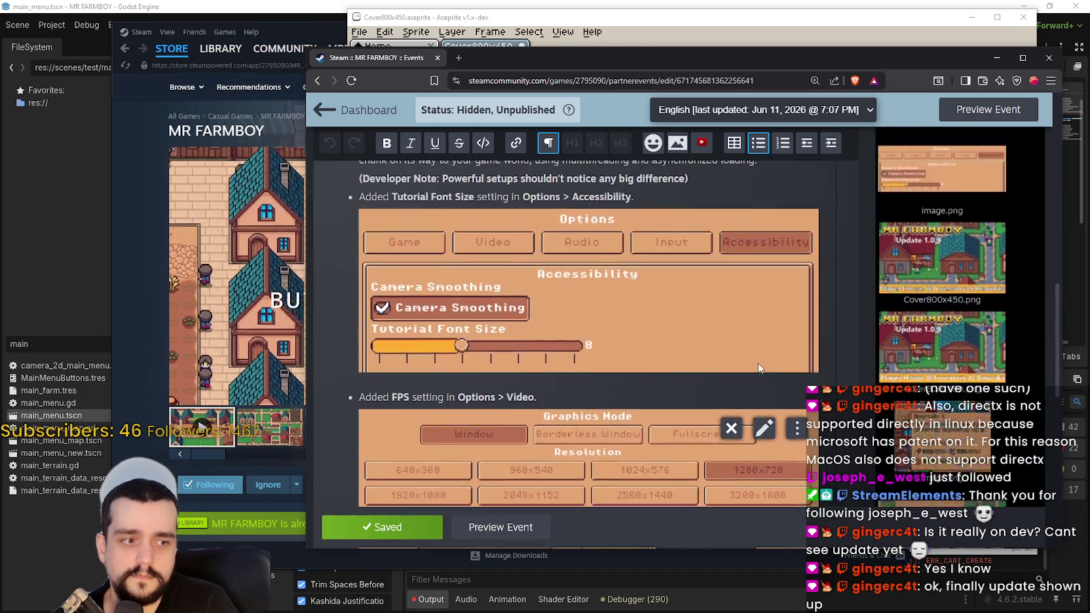
scroll(757, 362, "up", 6)
scroll(753, 357, "down", 10)
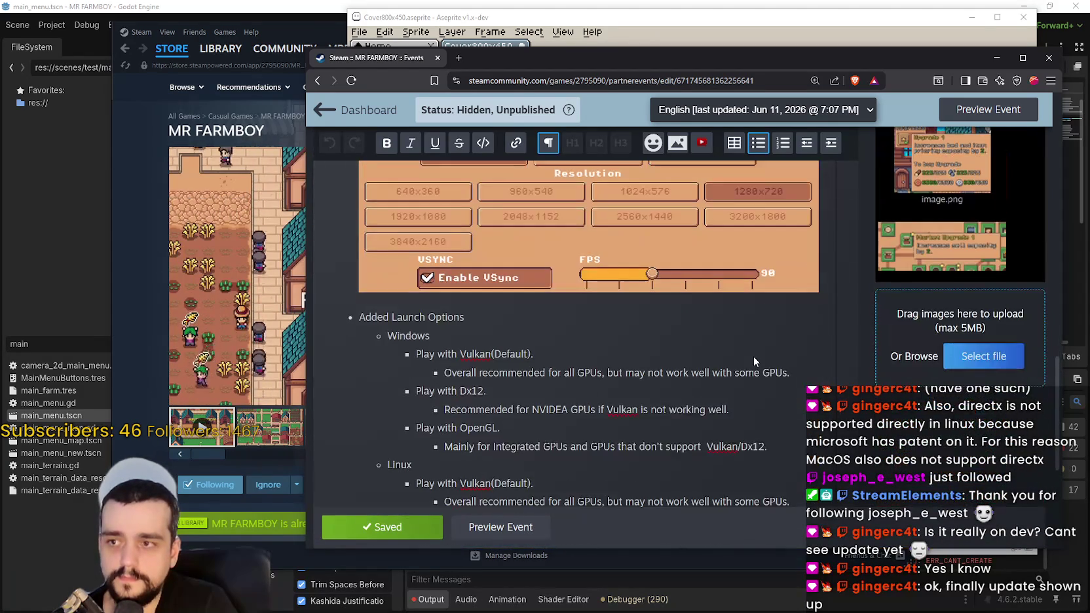
scroll(753, 361, "up", 3)
scroll(753, 359, "down", 4)
scroll(753, 357, "up", 1)
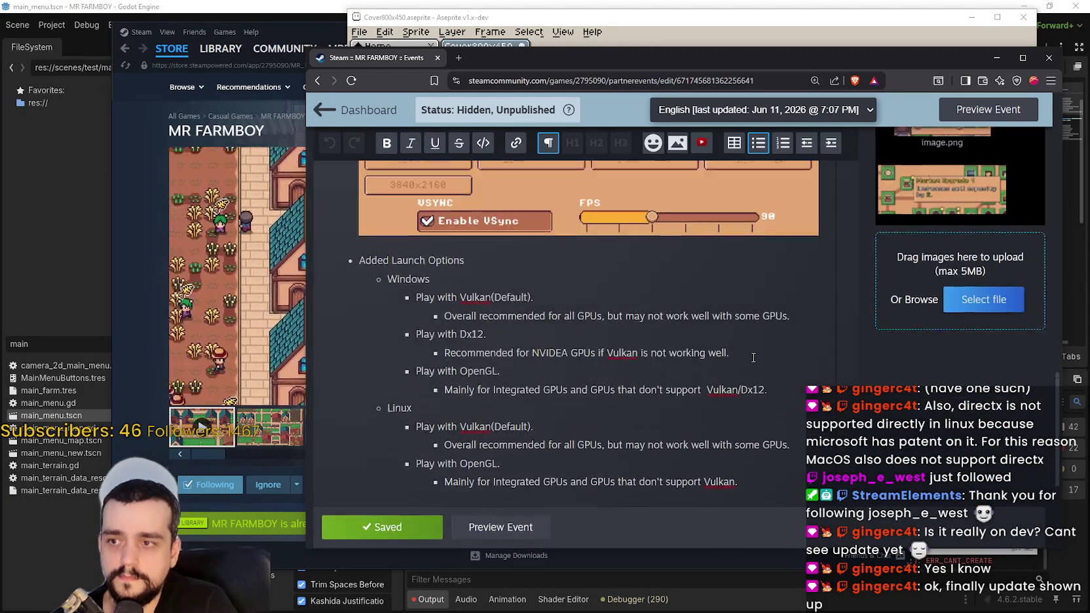
scroll(754, 357, "up", 15)
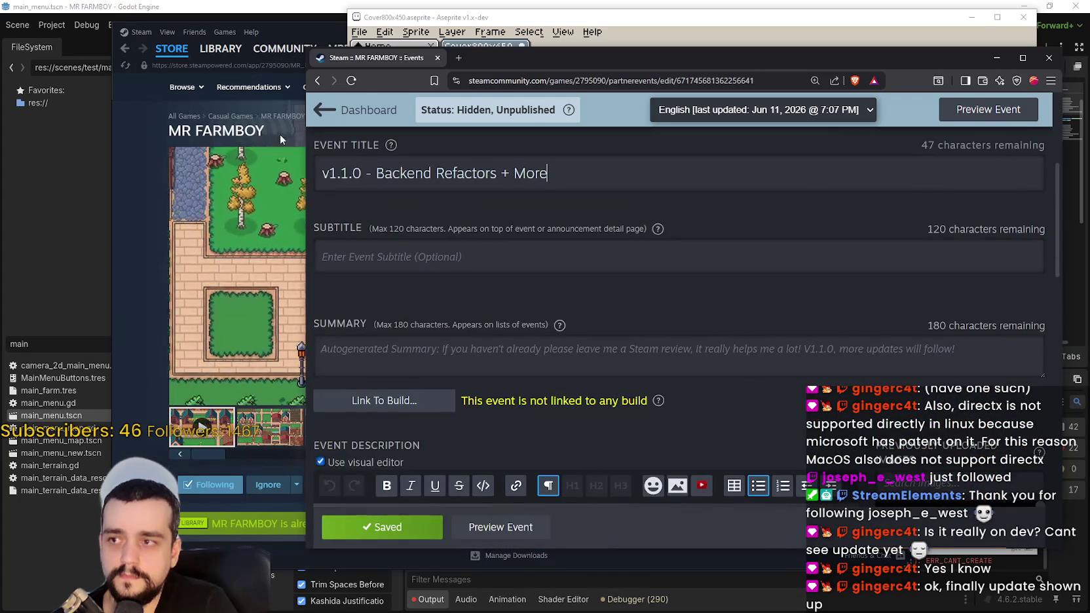
key("alt+Tab")
key("ctrl+v")
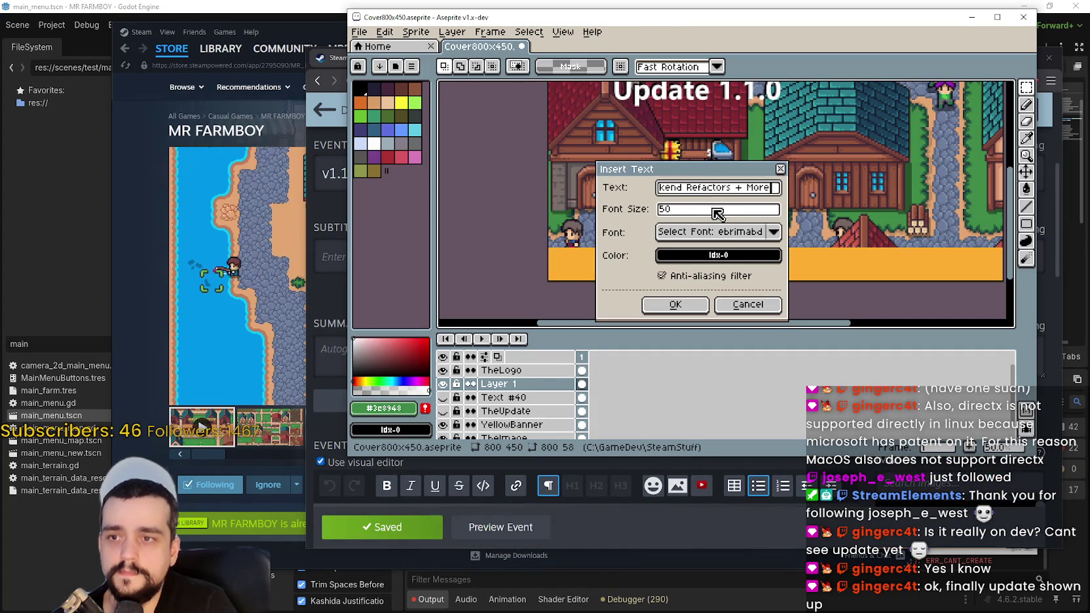
- Insert the 'Backend Refactors + More' caption and place it on the orange banner
left_click(675, 304)
mouse_move(739, 193)
left_mouse_down()
mouse_move(805, 284)
mouse_move(655, 265)
mouse_move(680, 269)
left_mouse_up()
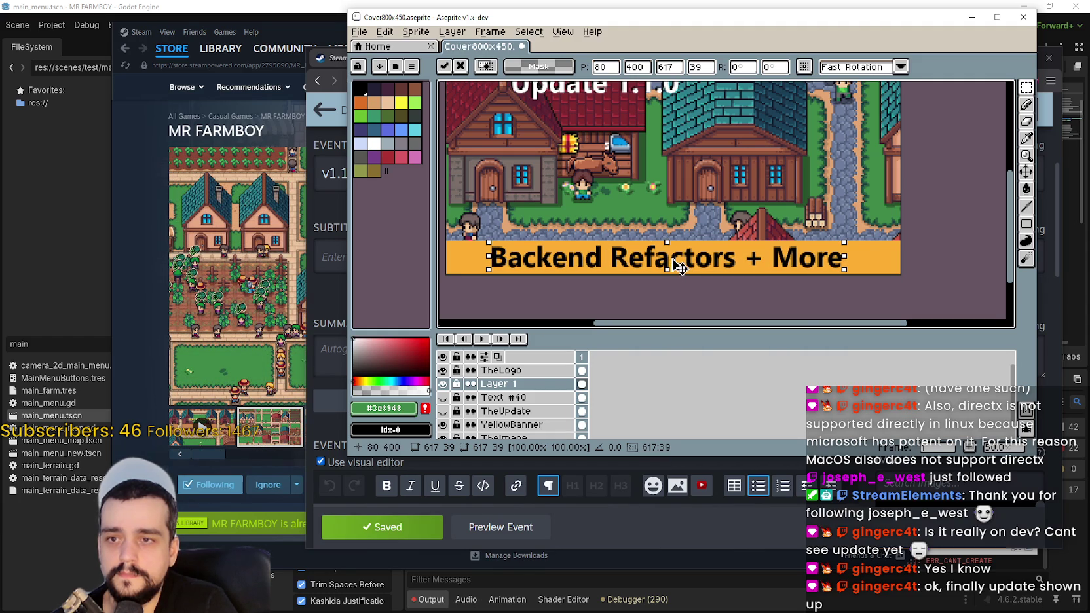
left_click(646, 209)
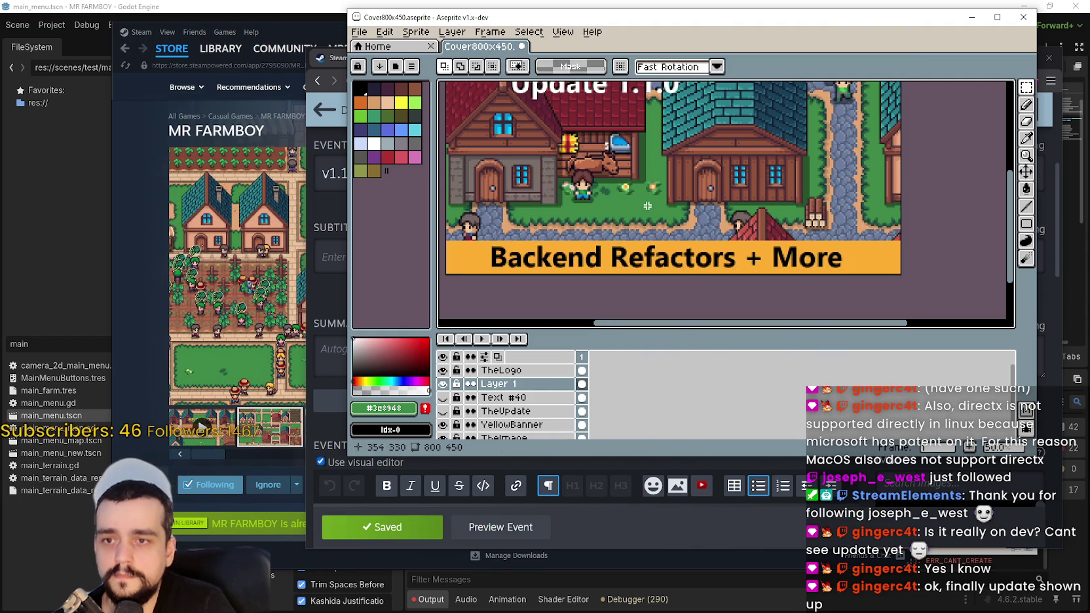
- Add a white (Idx-21) caption copy on the banner, nudged slightly right and down
left_click(609, 263)
left_click(719, 255)
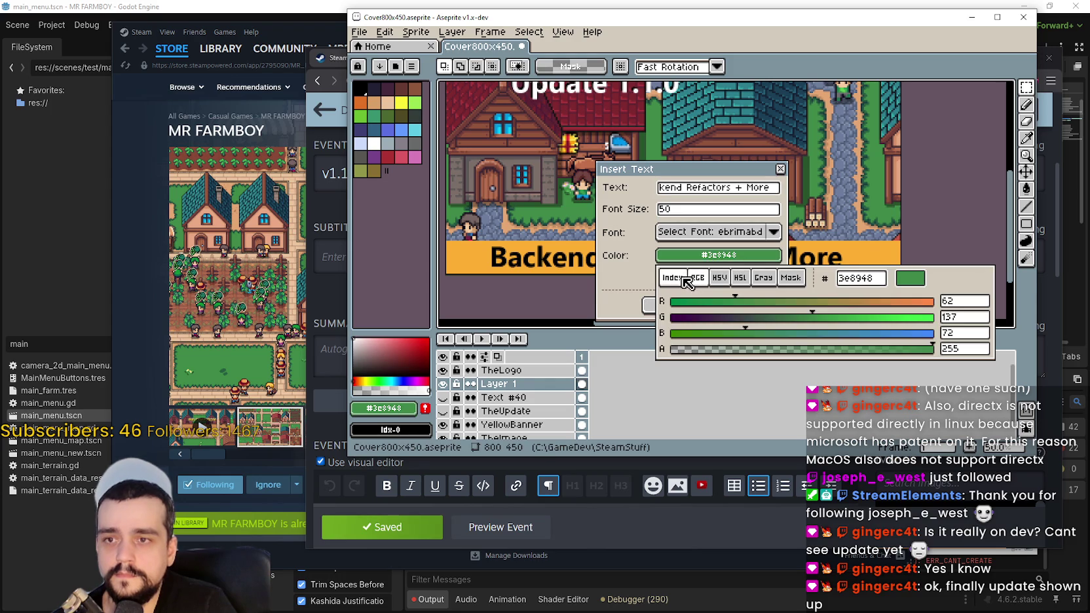
left_click(686, 282)
left_click(744, 307)
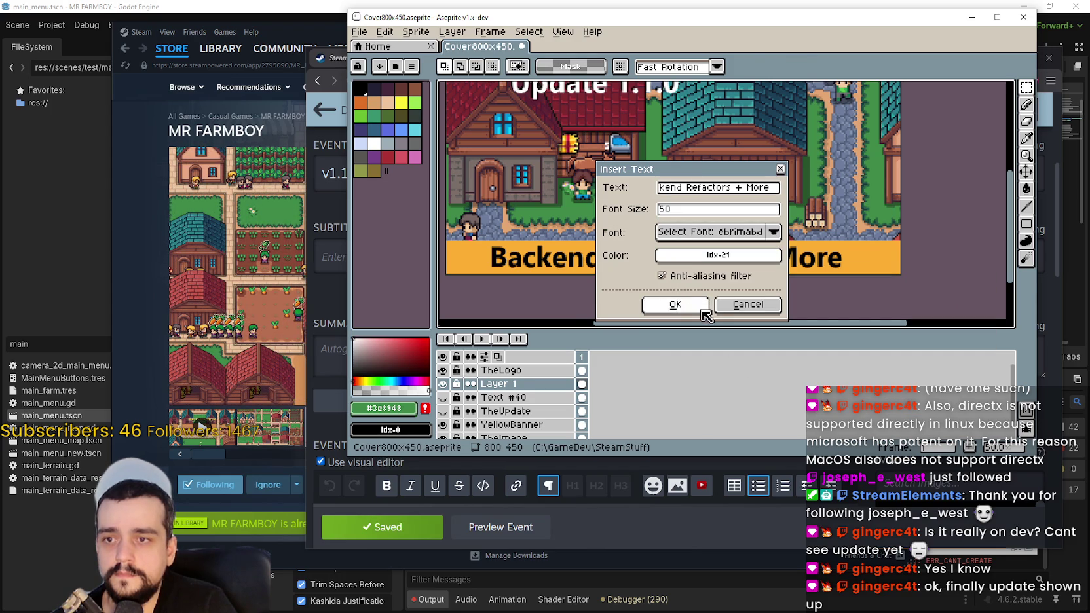
left_click(676, 304)
left_click_drag(602, 191, 601, 270)
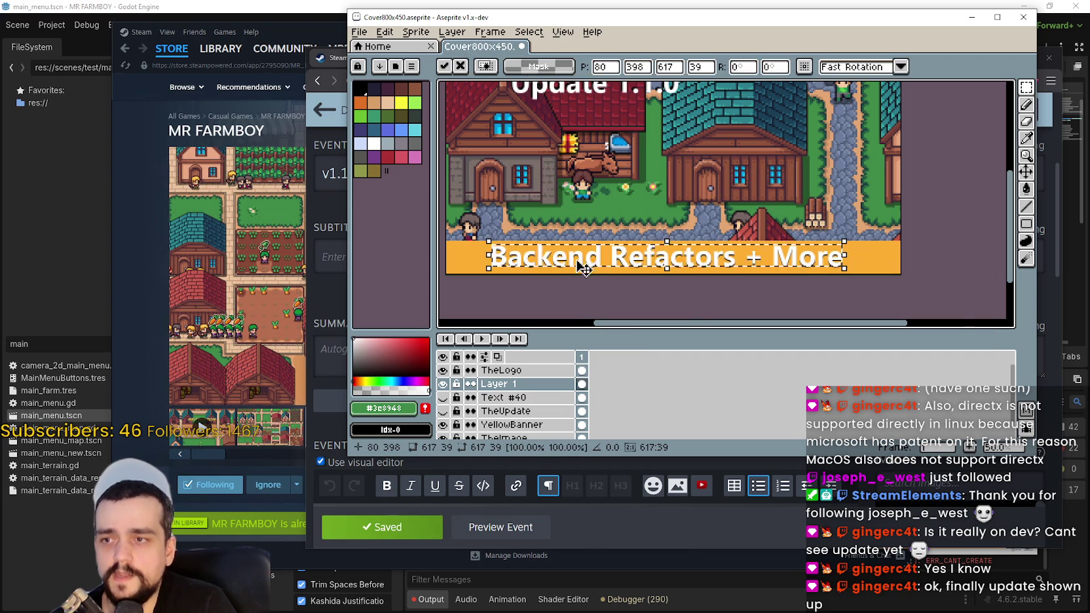
scroll(602, 269, "down", 1)
scroll(716, 252, "up", 3)
left_click_drag(716, 252, 717, 253)
scroll(718, 240, "down", 1)
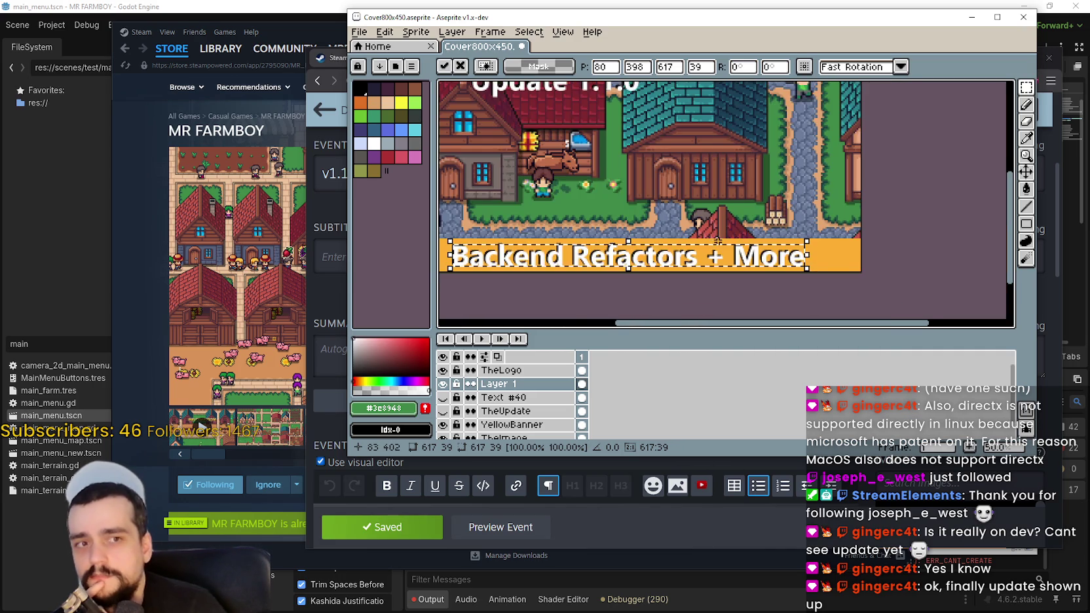
key("ctrl+d")
- Reopen the Insert Text dialog for another text copy
scroll(726, 272, "up", 3)
scroll(682, 229, "down", 1)
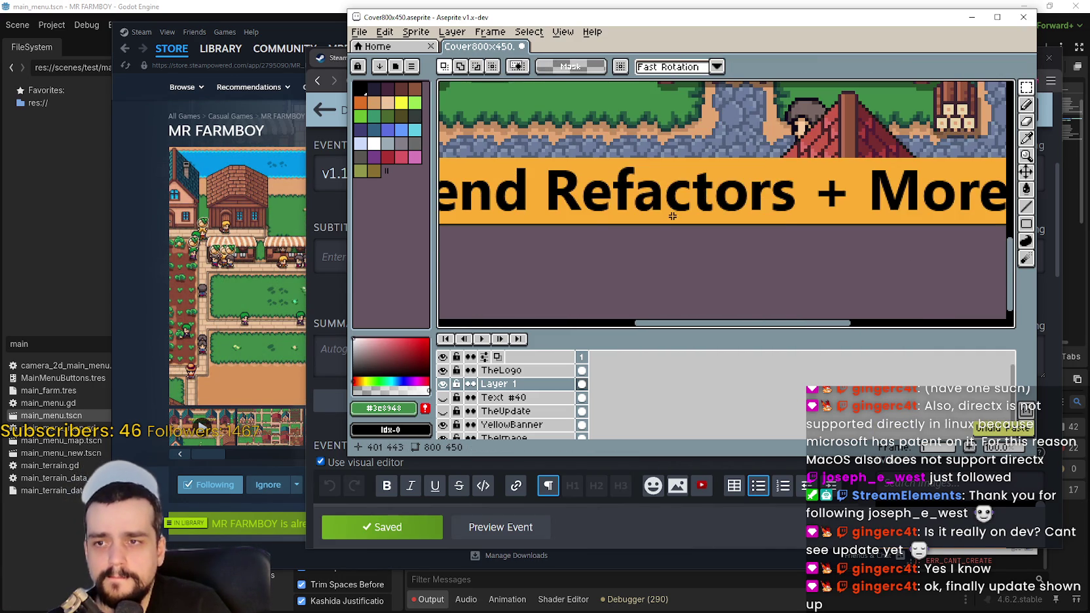
key("ctrl+t")
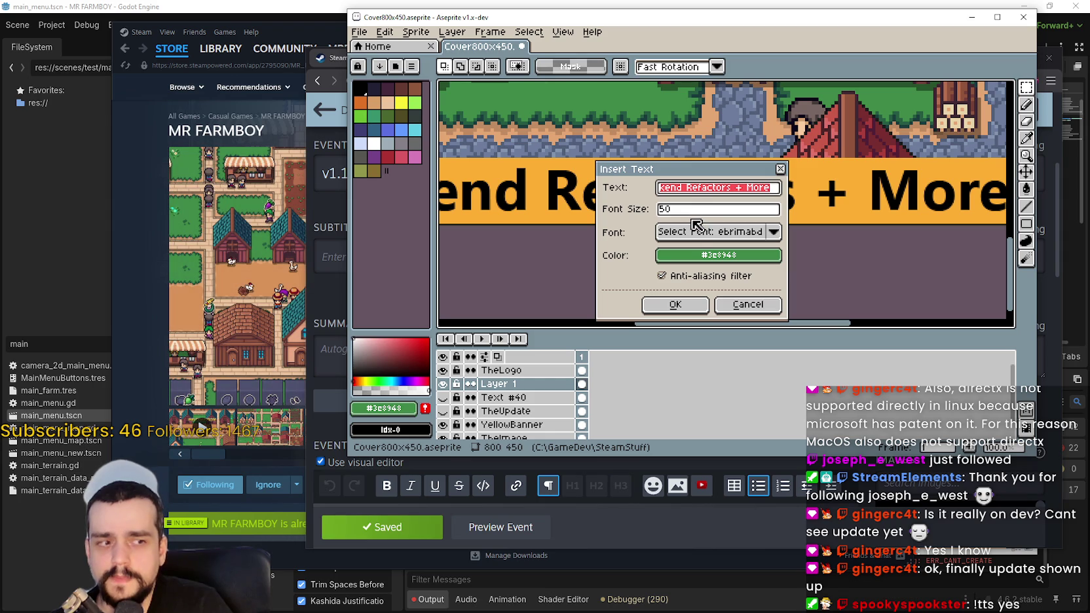
left_click(694, 255)
left_click(673, 277)
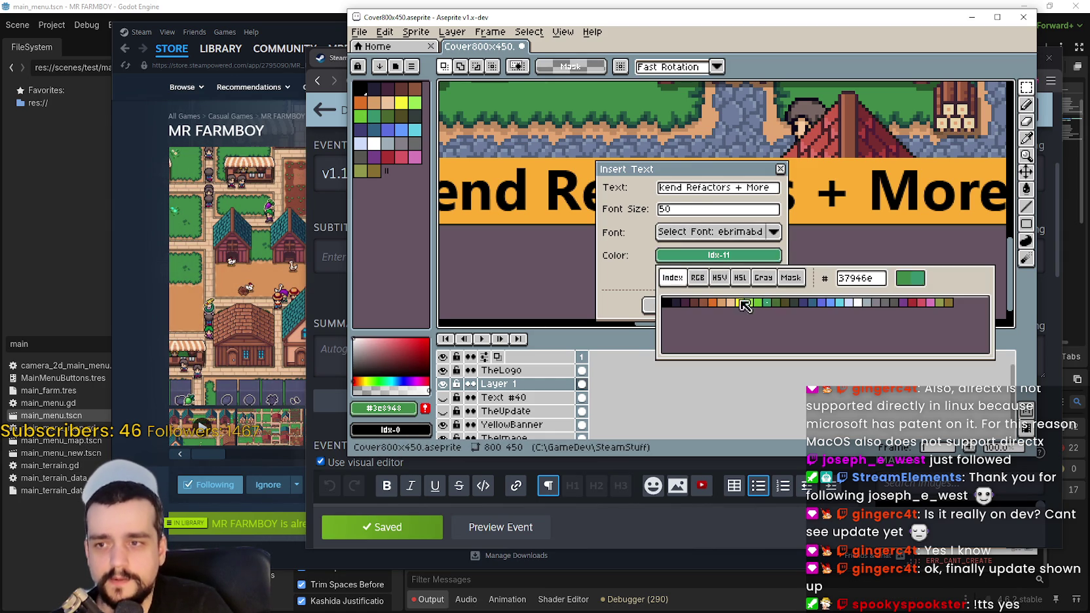
left_click(855, 302)
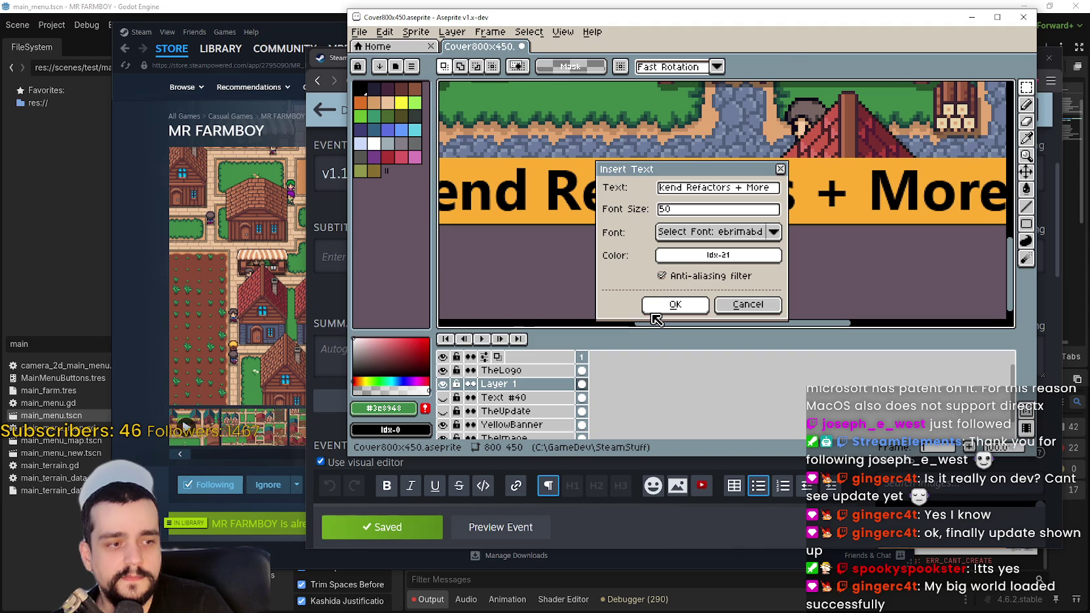
left_click(654, 312)
scroll(881, 204, "down", 3)
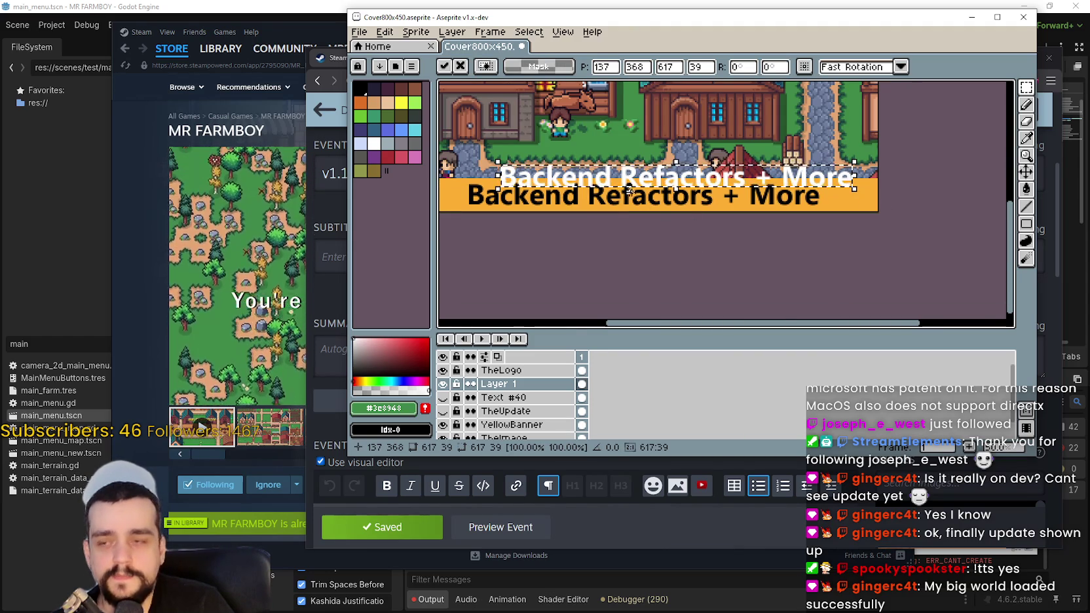
left_click_drag(640, 197, 609, 216)
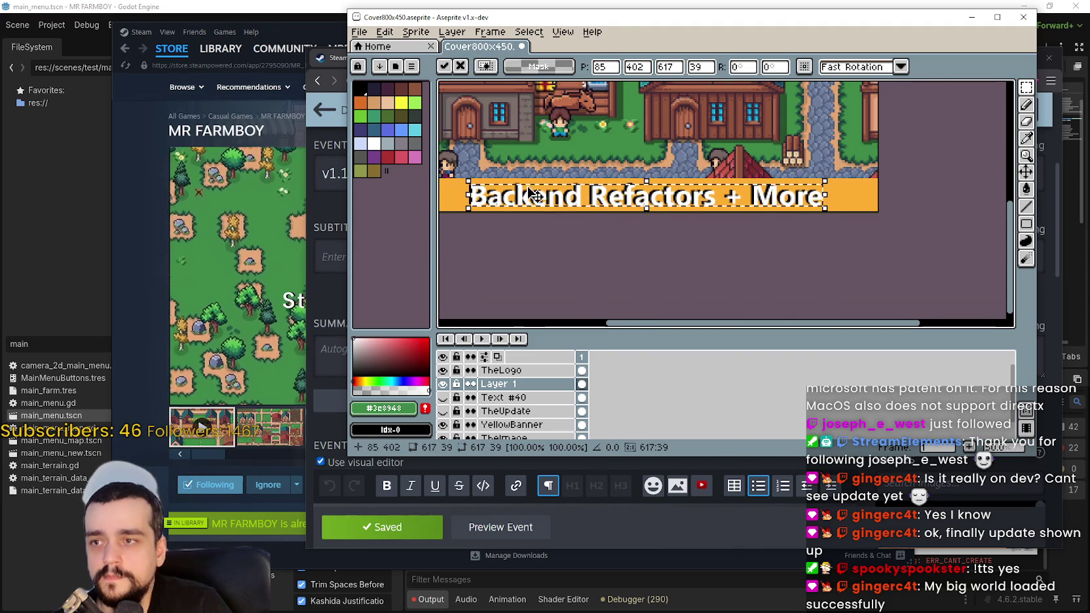
scroll(563, 223, "up", 1)
scroll(652, 214, "up", 2)
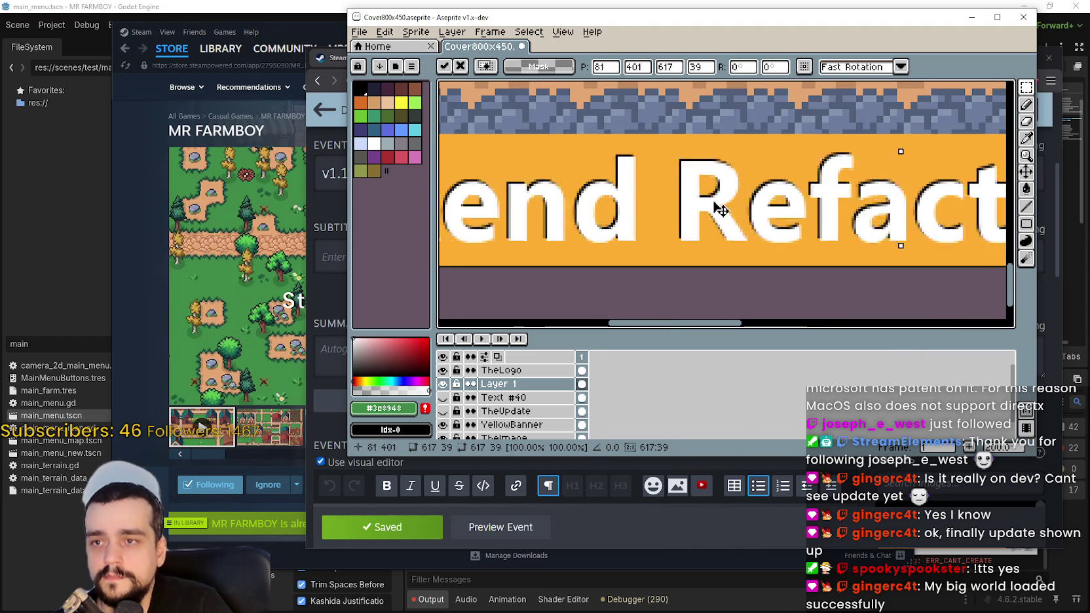
mouse_move(723, 208)
left_mouse_down()
mouse_move(742, 207)
mouse_move(730, 207)
left_mouse_up()
scroll(730, 207, "down", 2)
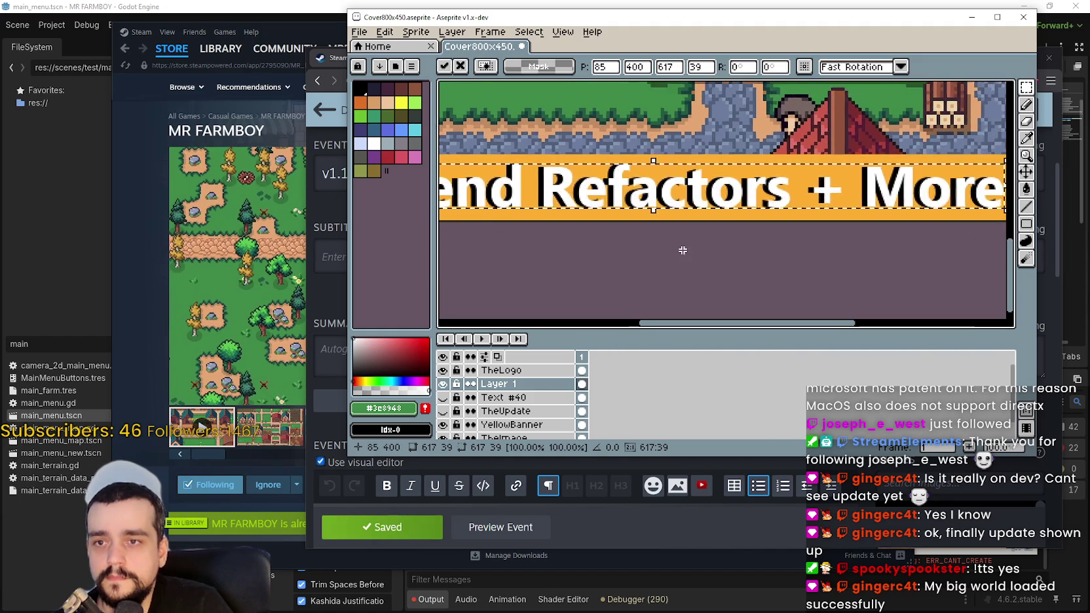
scroll(682, 250, "down", 2)
left_click(700, 264)
scroll(754, 258, "down", 1)
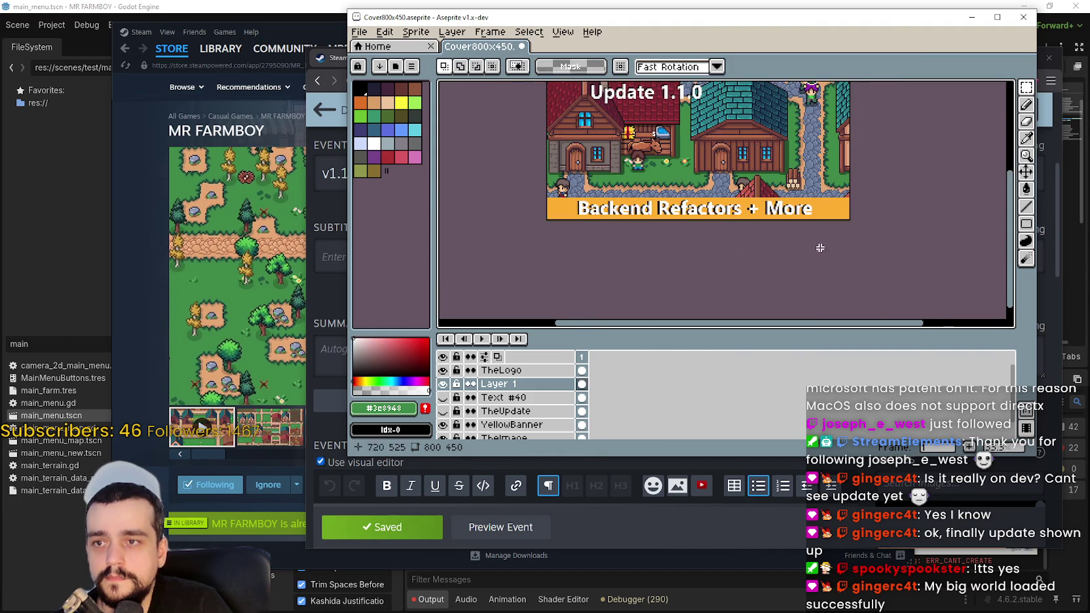
scroll(823, 249, "up", 4)
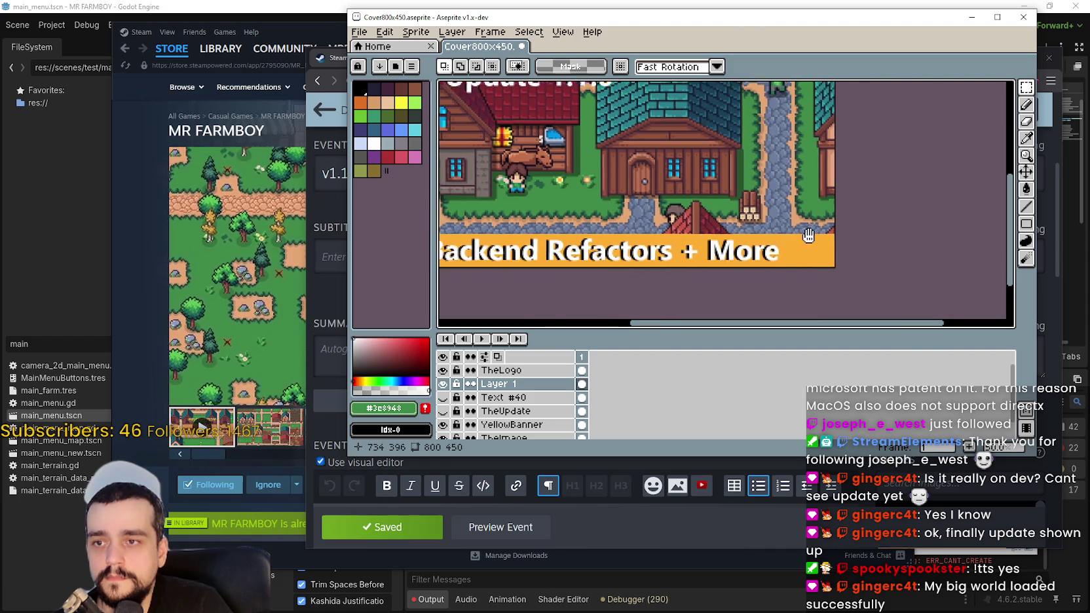
mouse_move(764, 201)
left_mouse_down()
mouse_move(932, 122)
mouse_move(843, 124)
mouse_move(725, 265)
mouse_move(732, 245)
left_mouse_up()
scroll(843, 125, "down", 2)
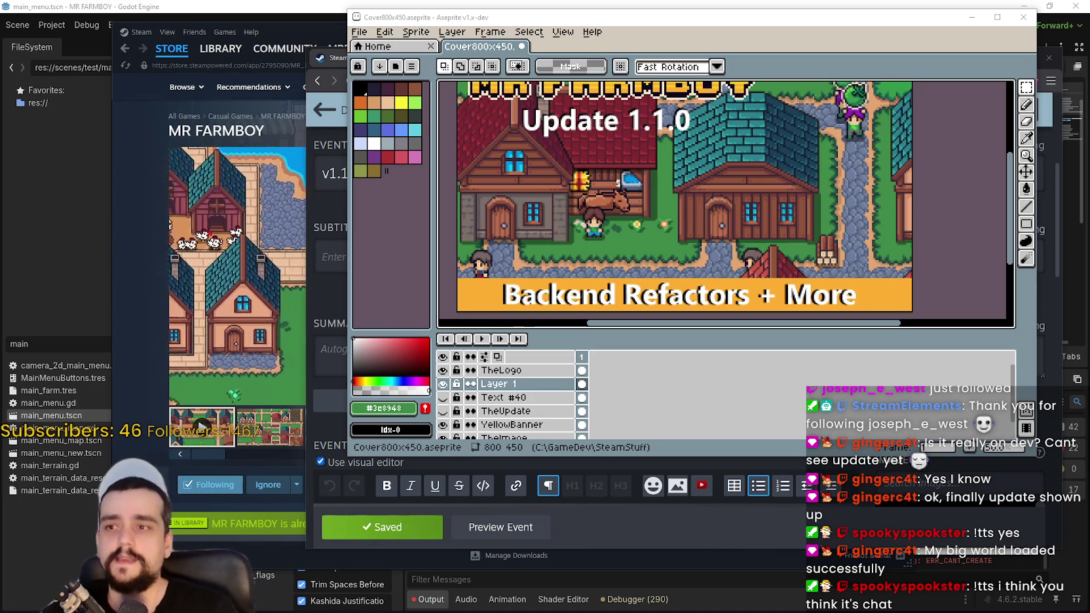
mouse_move(614, 21)
left_mouse_down()
mouse_move(632, 59)
mouse_move(1089, 58)
left_mouse_up()
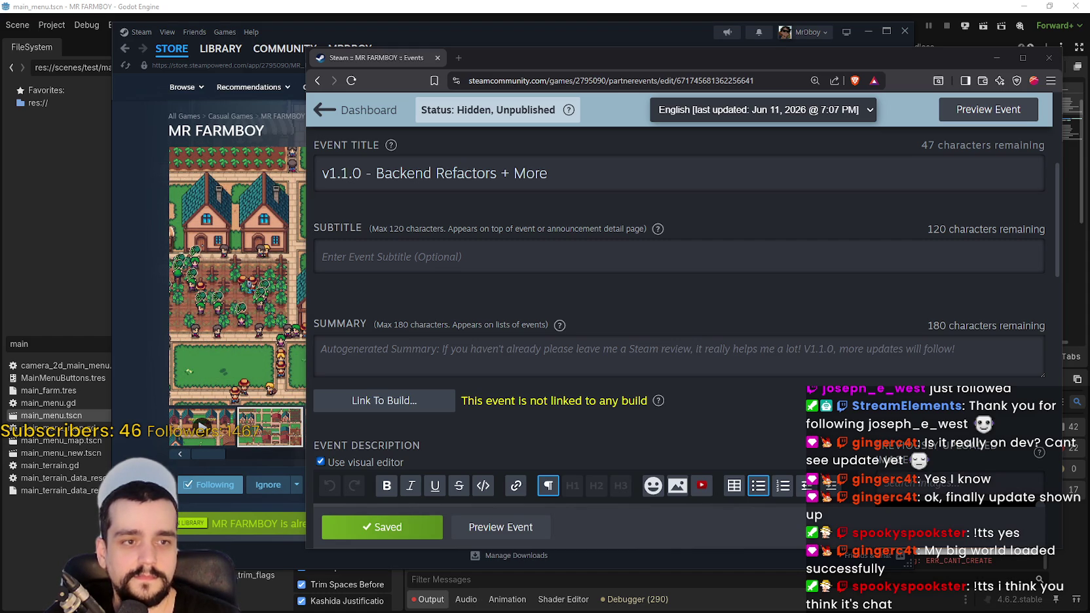
- Save the 'v1.1.0 - Backend Refactors + More' event with the green Save button
scroll(748, 395, "down", 3)
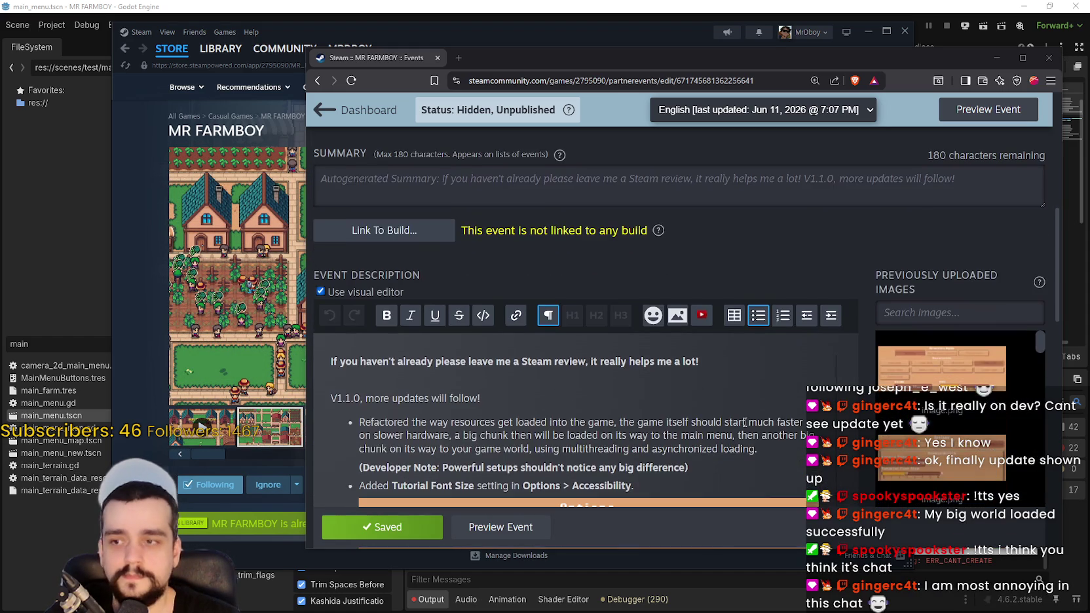
left_click(386, 528)
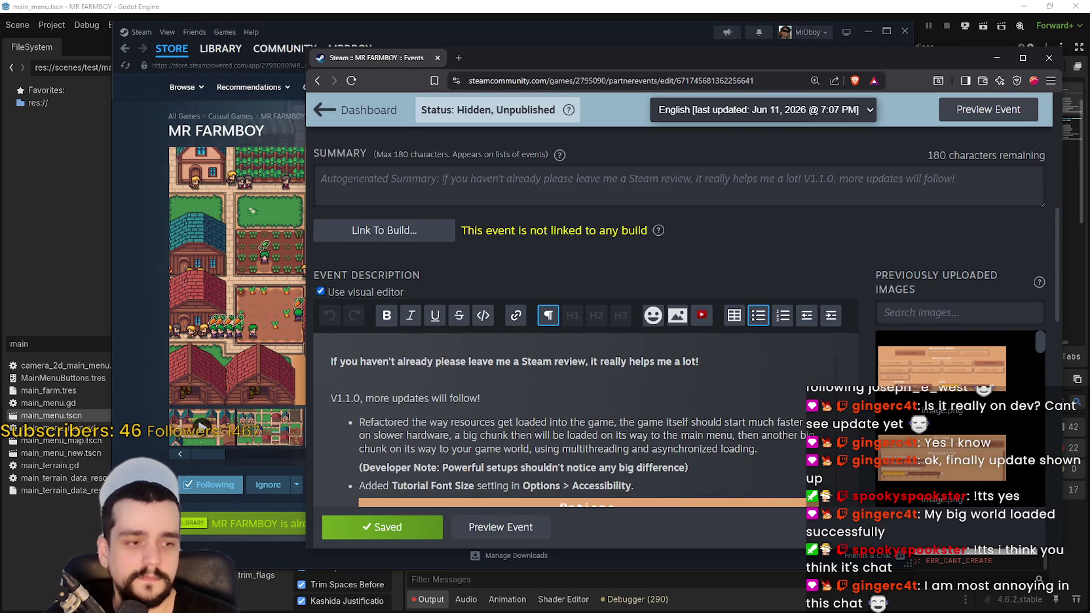
key("alt+Tab")
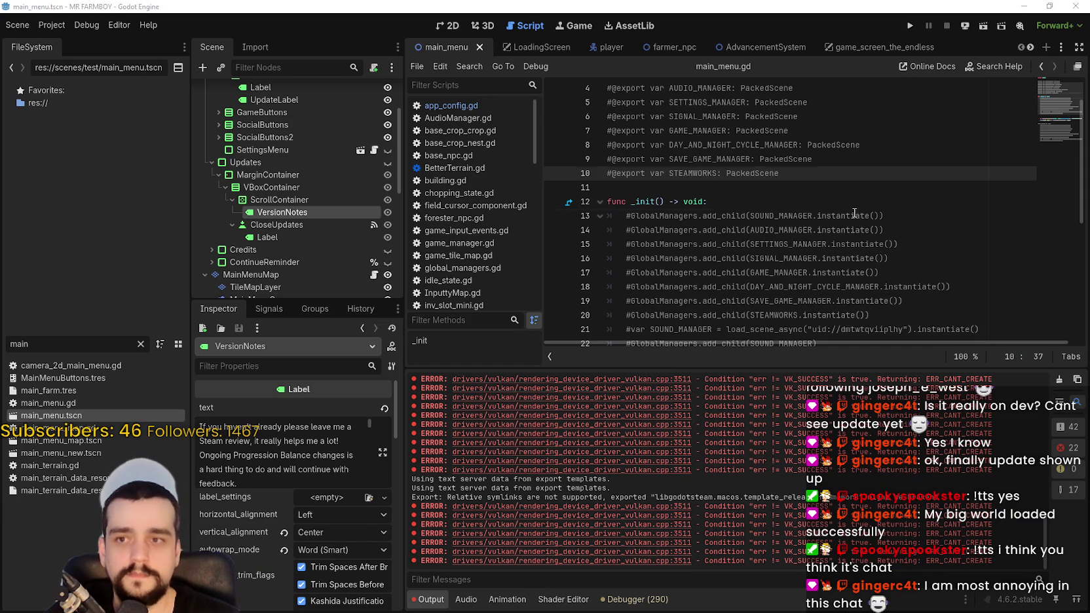
- Run the MR FARMBOY project and move its game window up and right
left_click(868, 187)
left_click(912, 26)
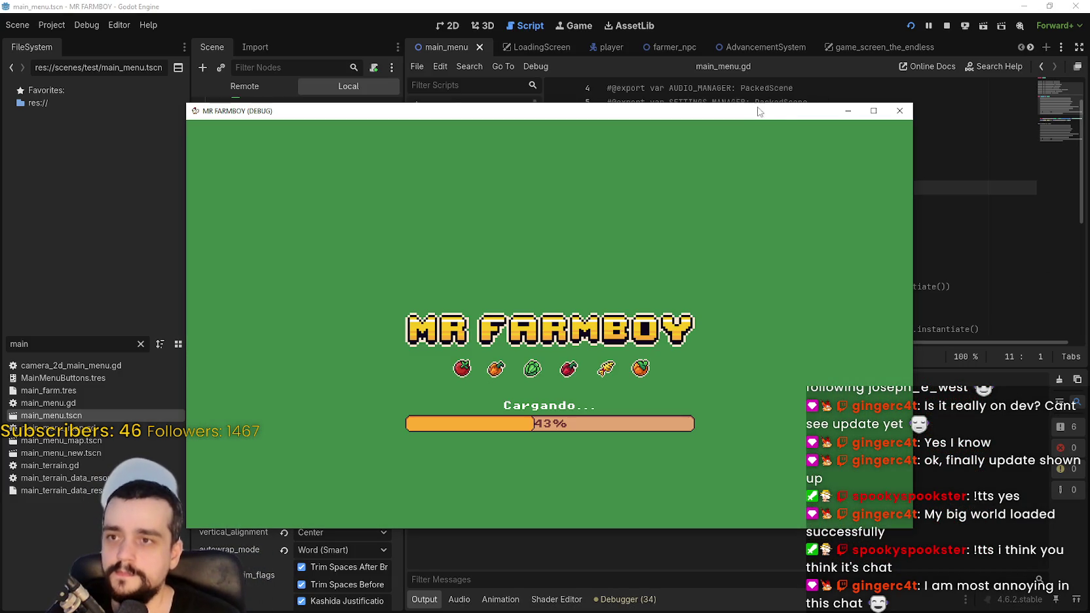
left_click_drag(747, 110, 798, 82)
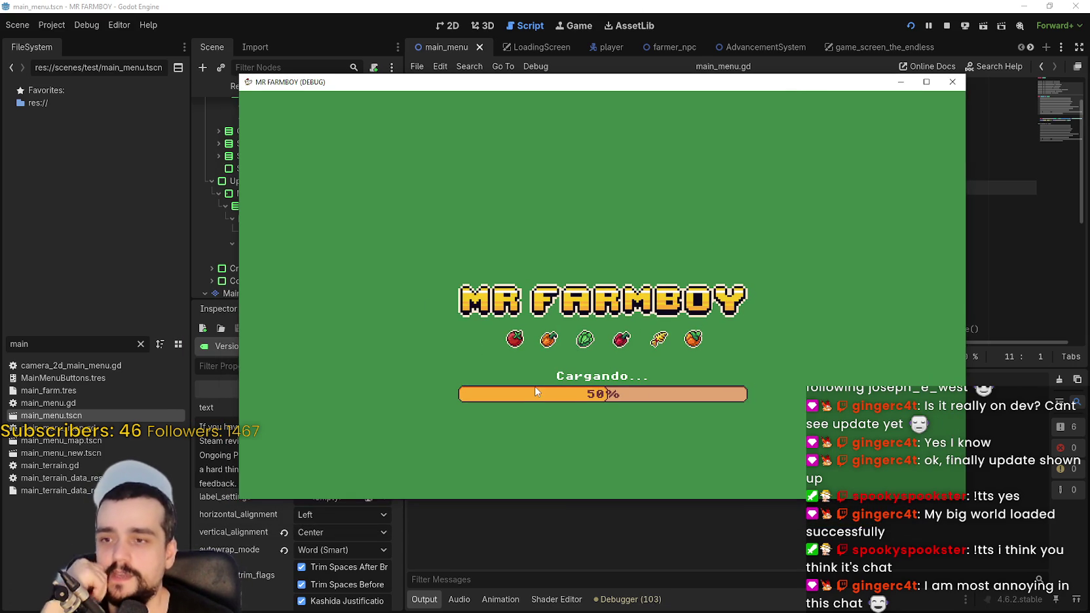
left_click_drag(626, 82, 642, 60)
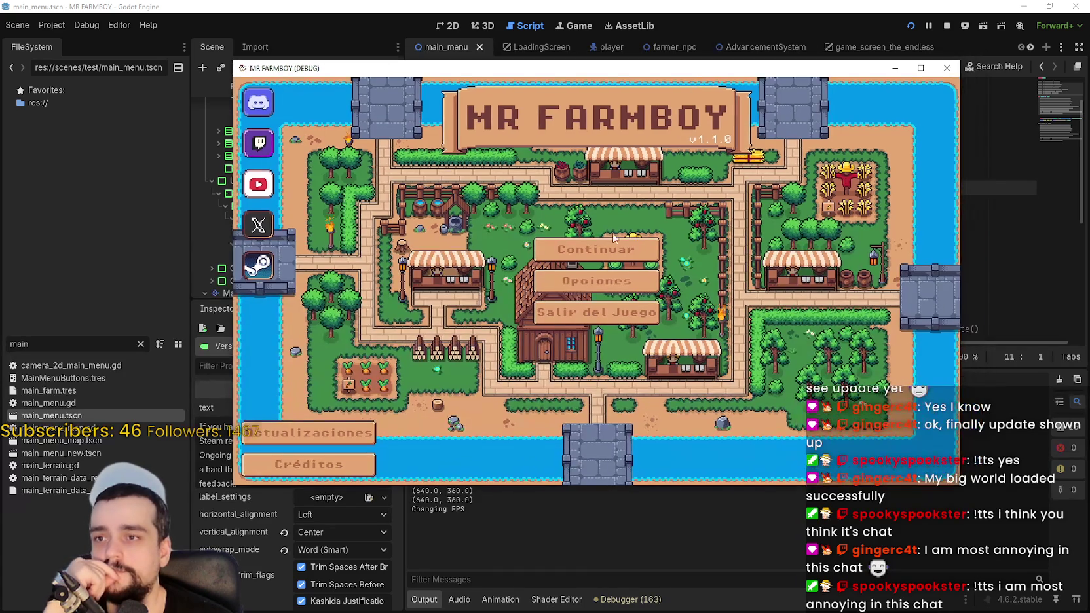
- Set the game language to English under Options > Game and apply it
left_click(593, 280)
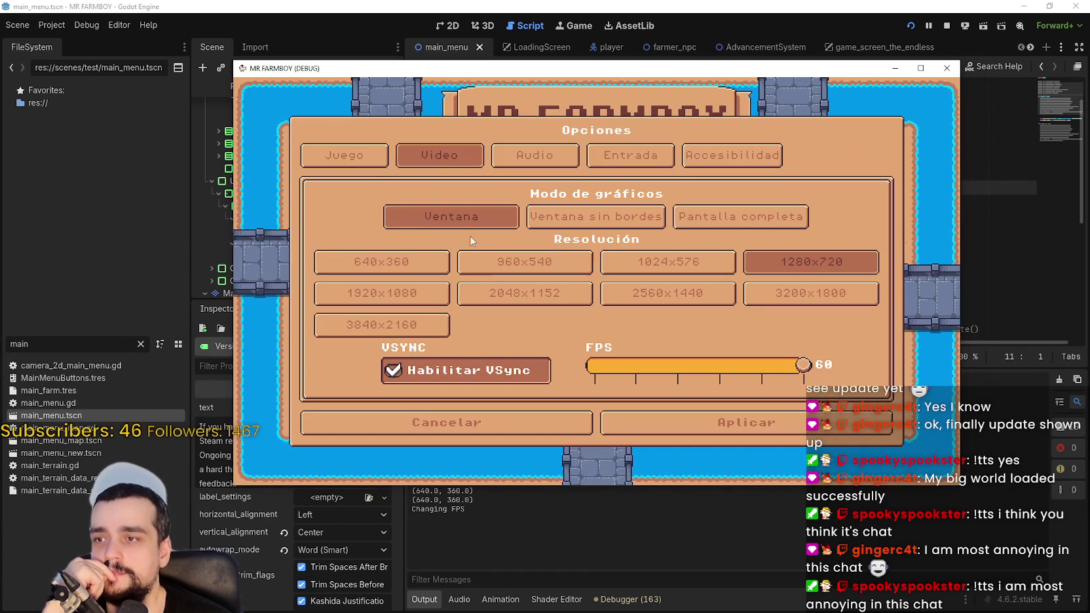
left_click(344, 155)
left_click(460, 246)
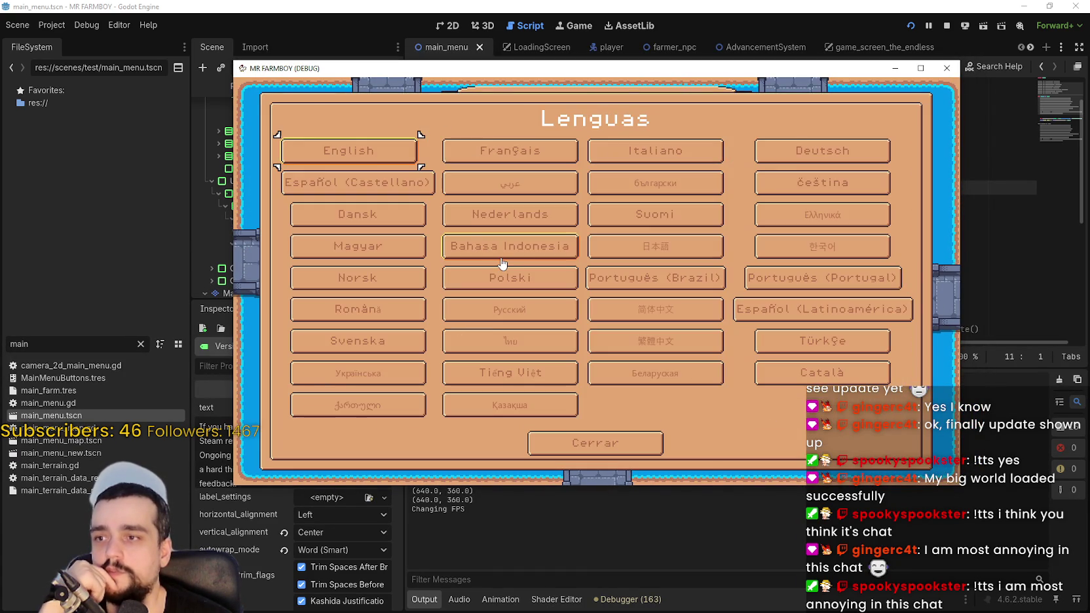
left_click(348, 152)
left_click(715, 423)
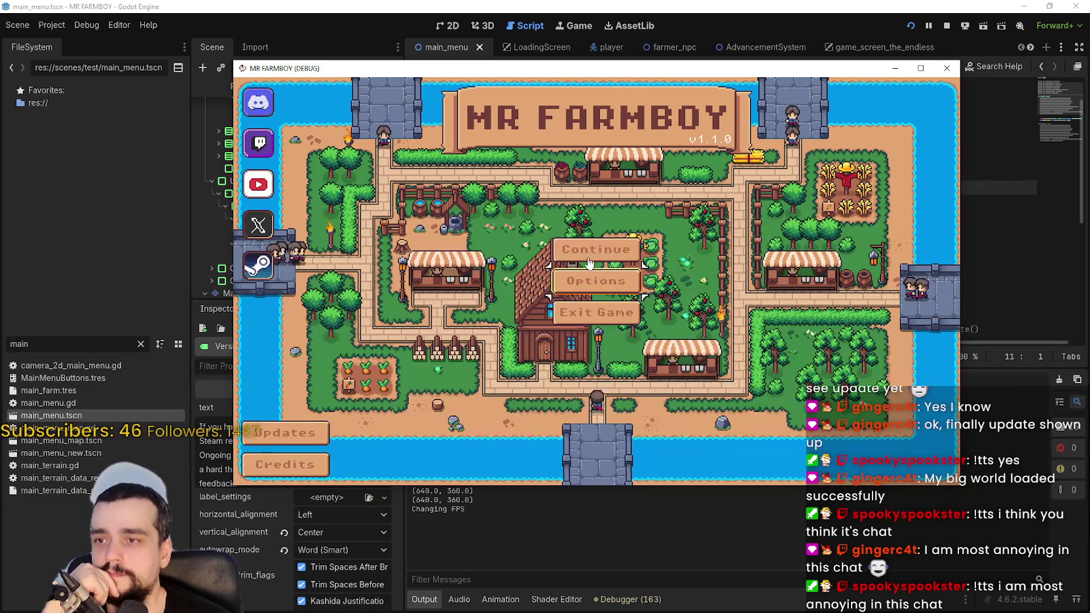
- Load the Save 10 slot
left_click(597, 244)
scroll(629, 295, "down", 5)
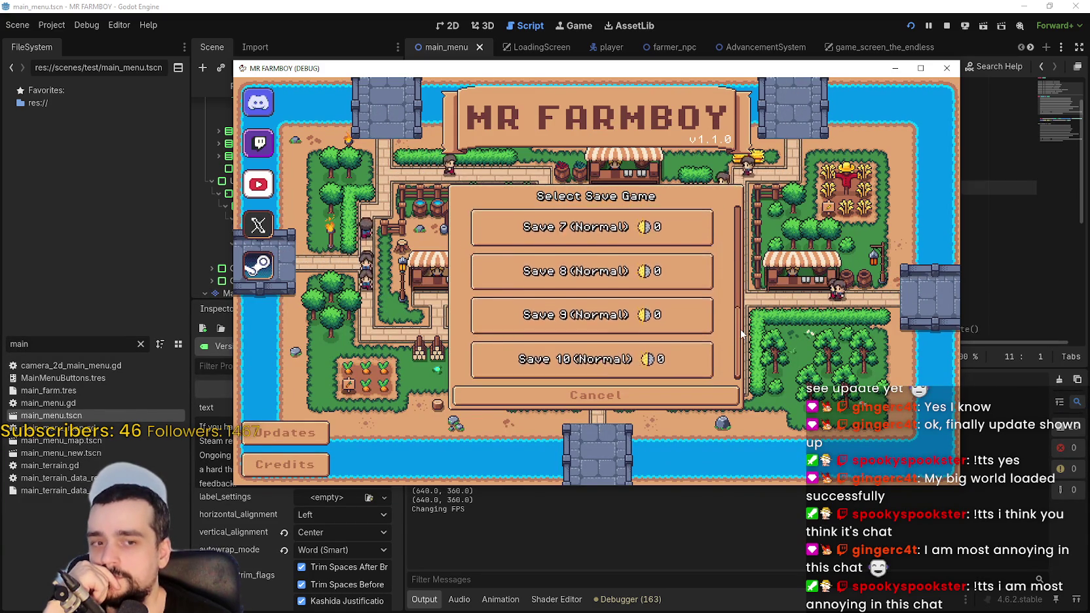
left_click(636, 369)
left_click(544, 365)
left_click_drag(713, 69, 756, 43)
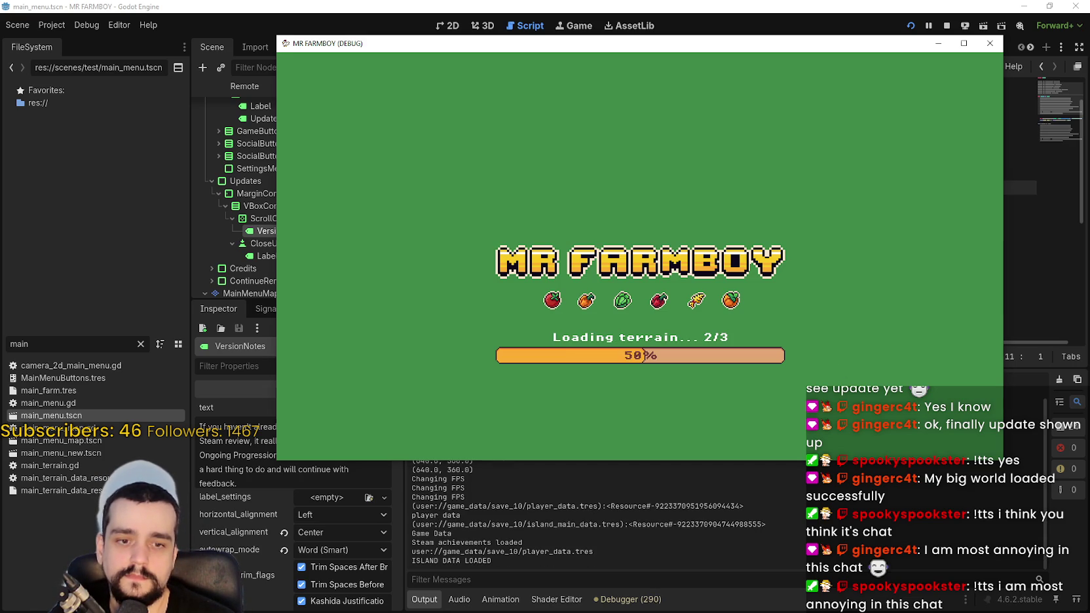
left_click(643, 355)
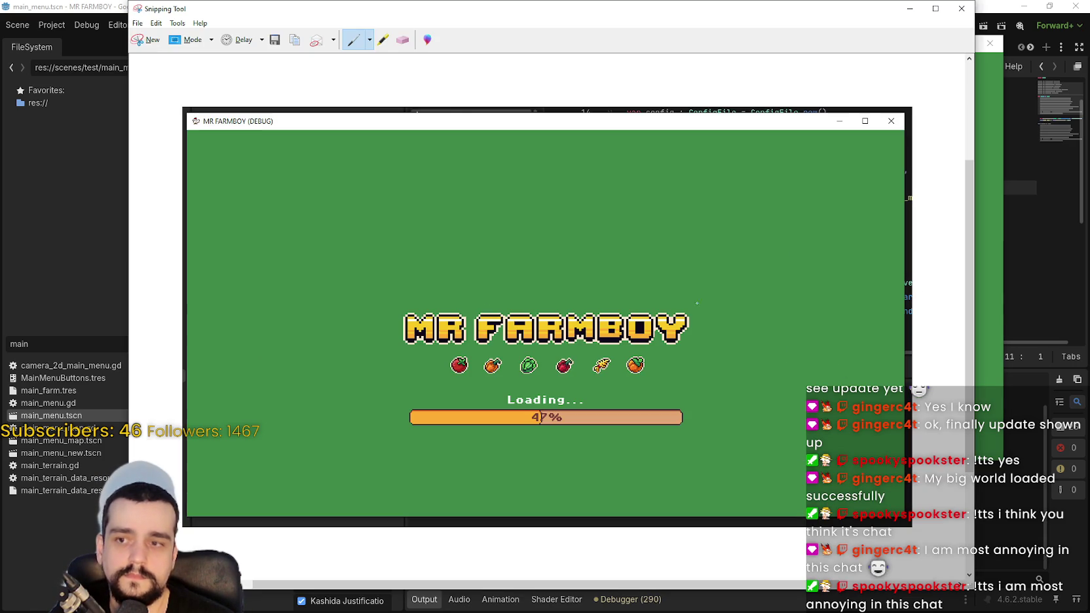
- Snip the game's loading-screen region, then return to the Aseprite cover
left_click(147, 40)
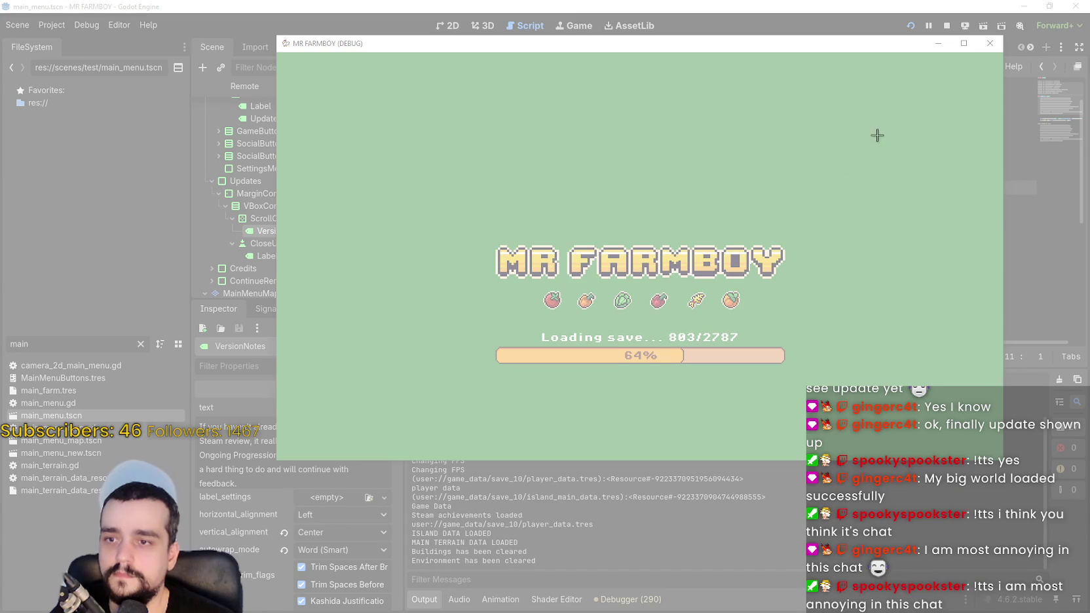
mouse_move(850, 152)
left_mouse_down()
mouse_move(477, 382)
mouse_move(404, 412)
left_mouse_up()
left_click(399, 68)
left_click(864, 149)
left_click(843, 59)
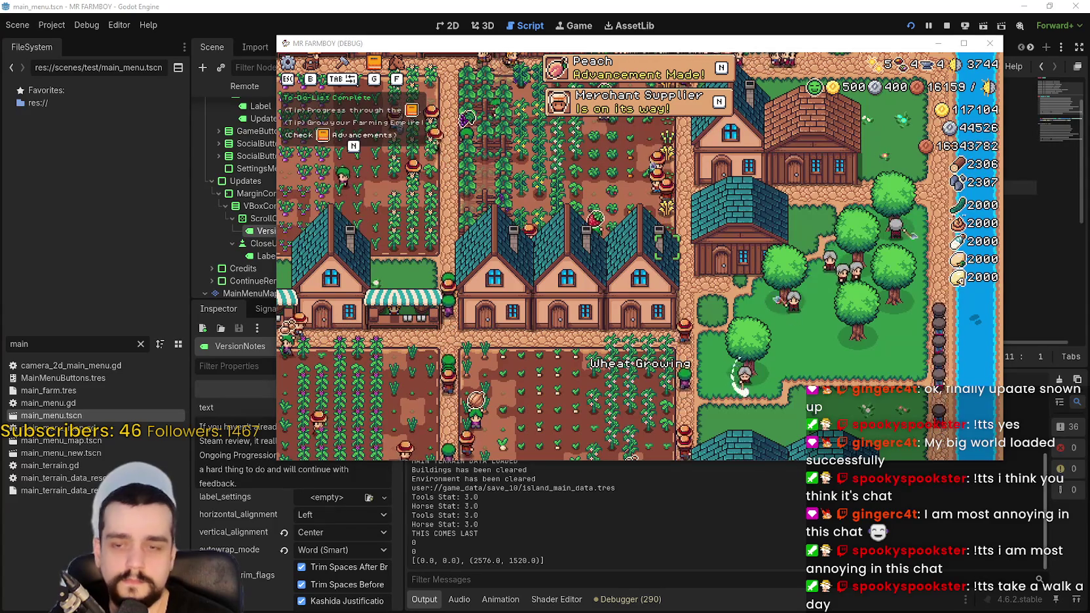
key("alt+Tab")
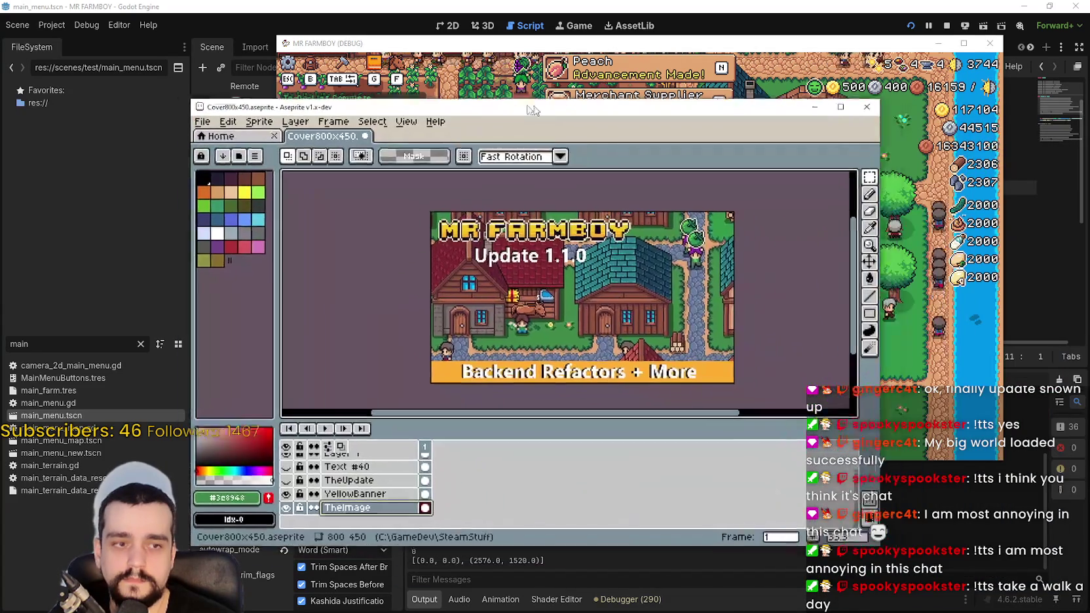
- Paste the loading-screen capture onto the cover, then discard it with Escape
key("ctrl+v")
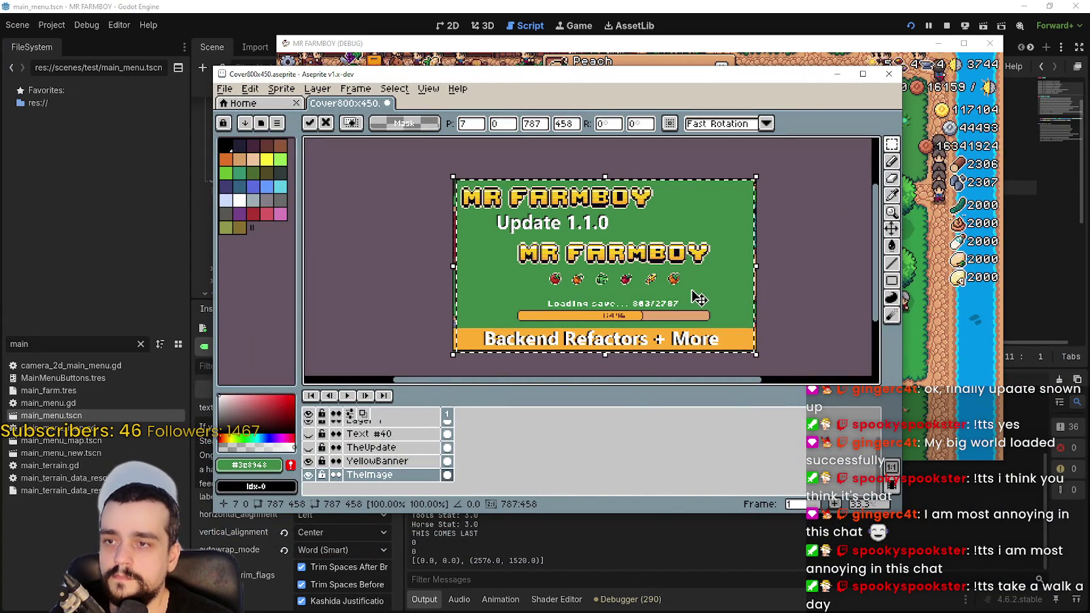
scroll(697, 298, "up", 1)
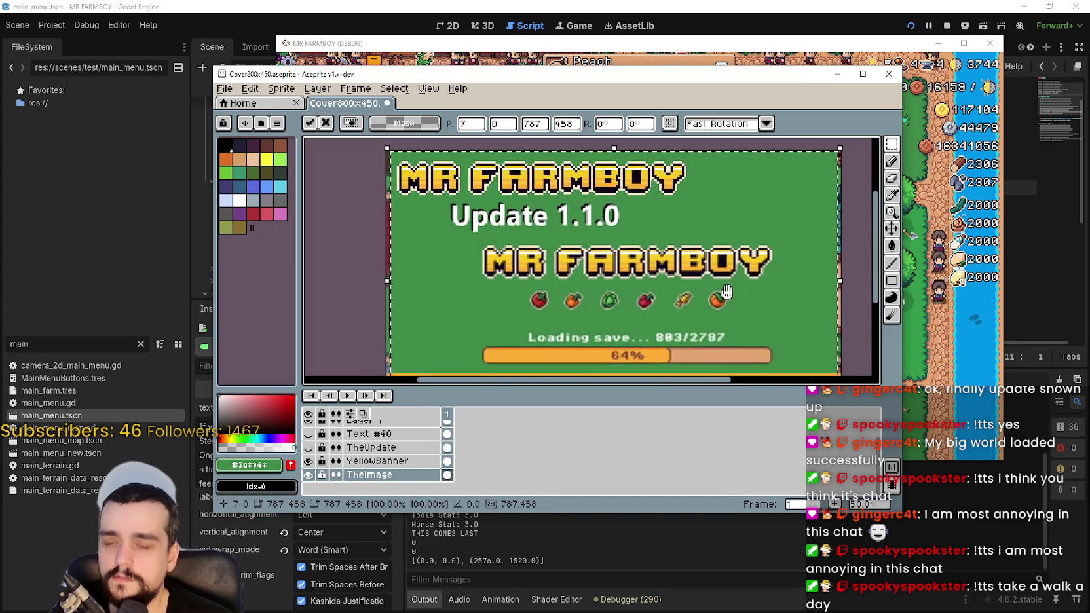
scroll(734, 275, "down", 1)
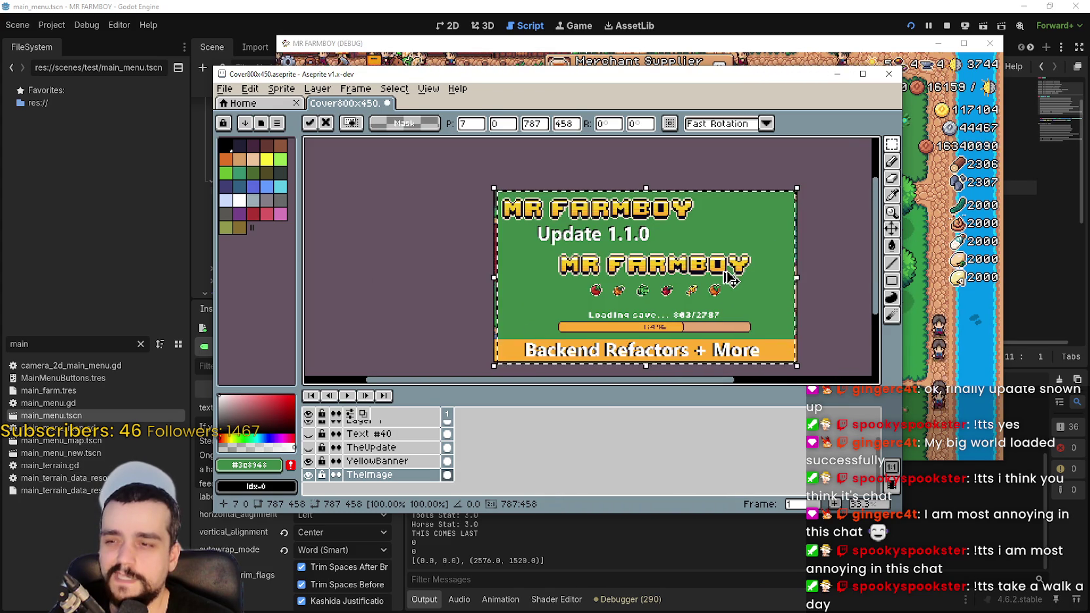
key("Escape")
scroll(400, 462, "up", 1)
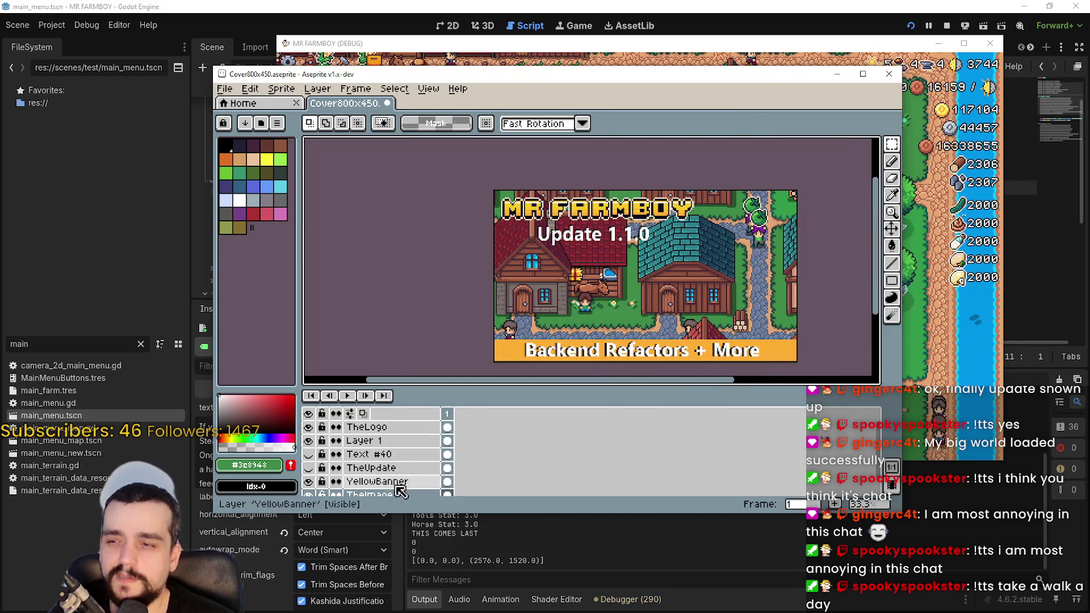
- Select TheUpdate layer and turn on its visibility
left_click(393, 440)
left_click(403, 426)
left_click(393, 468)
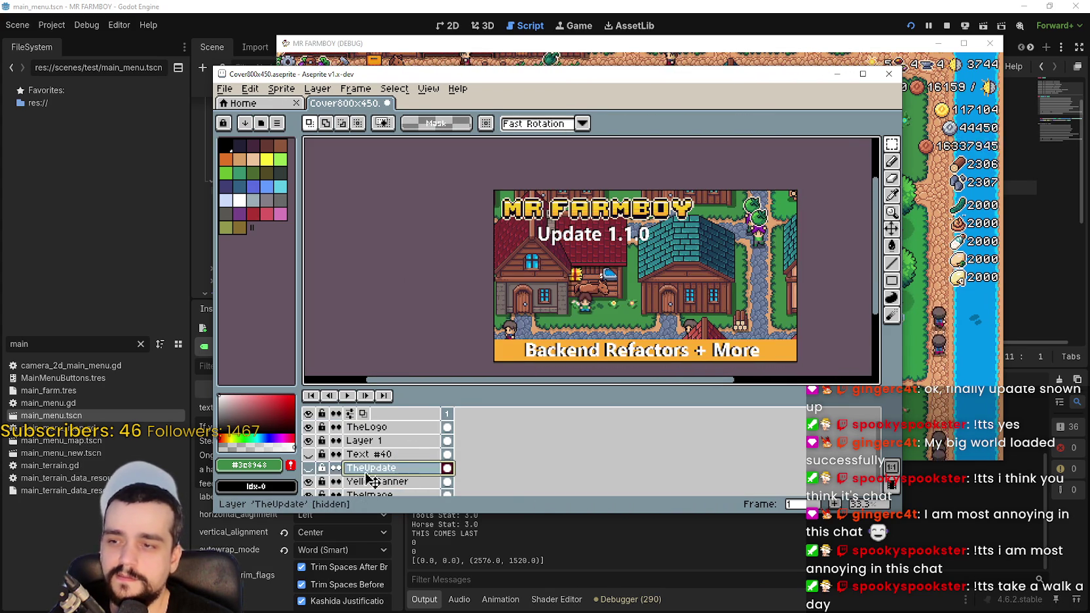
left_click(308, 469)
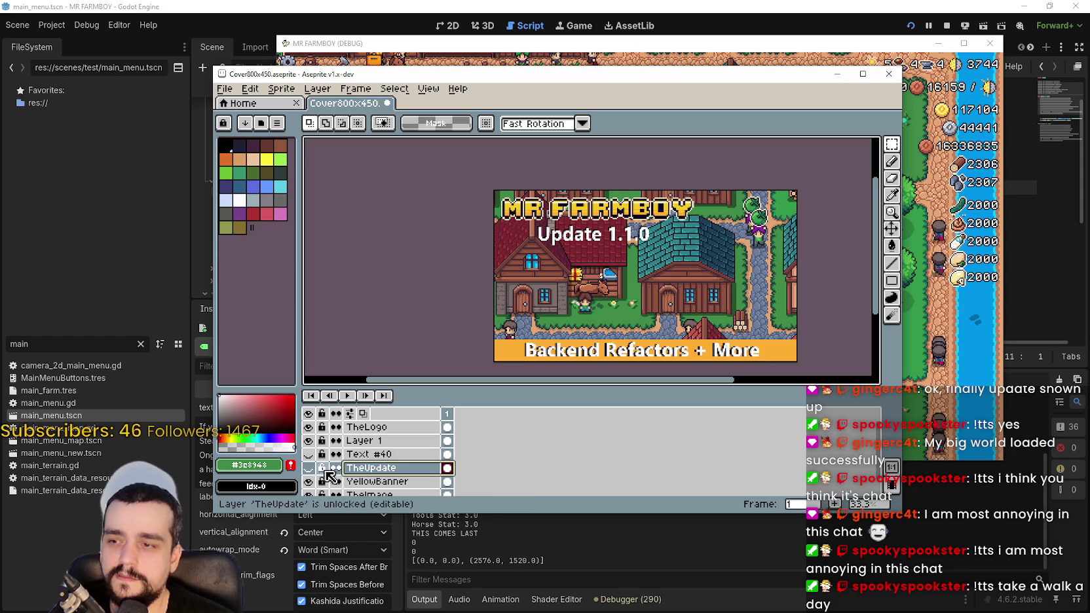
scroll(732, 206, "right", 2)
scroll(731, 205, "up", 2)
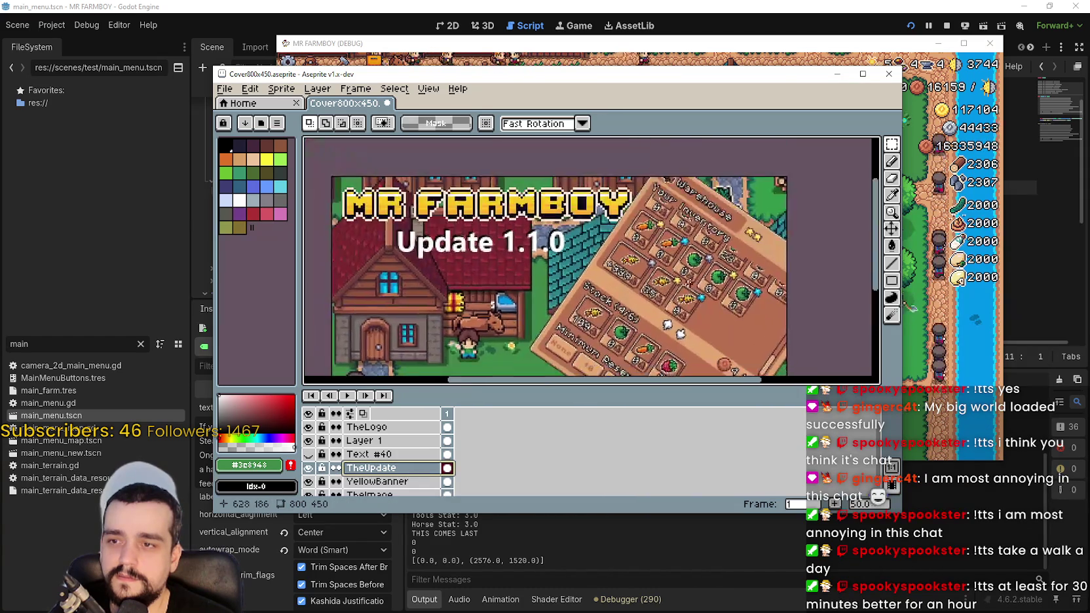
scroll(720, 259, "down", 2)
scroll(720, 259, "down", 1)
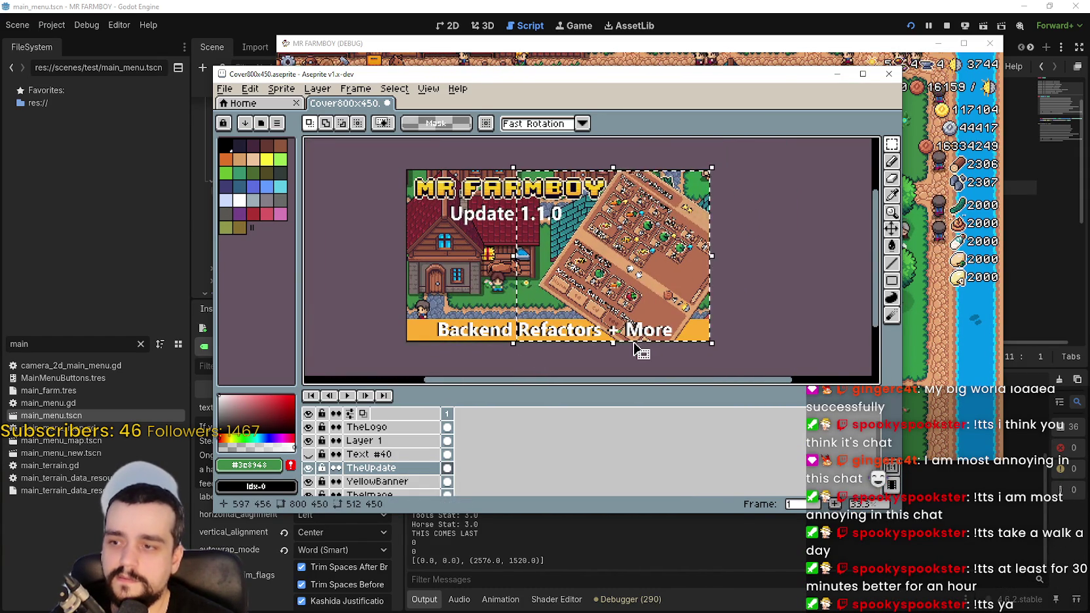
- Remove the tilted panel, then re-paste the loading-screen capture and confirm its placement
key("Delete")
key("ctrl+z")
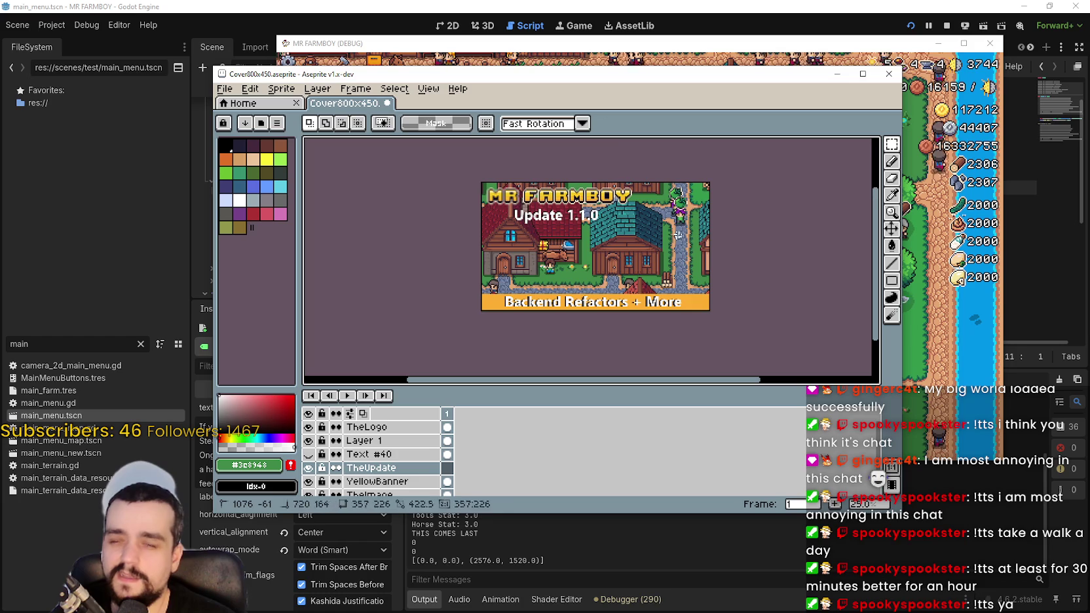
scroll(684, 272, "down", 1)
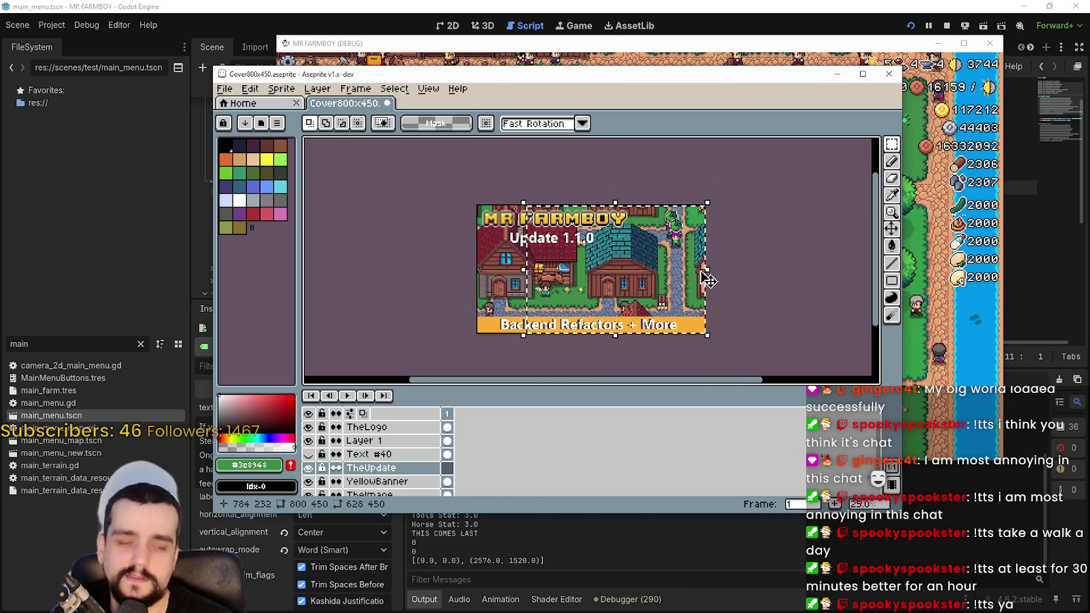
scroll(708, 270, "up", 1)
scroll(709, 271, "up", 1)
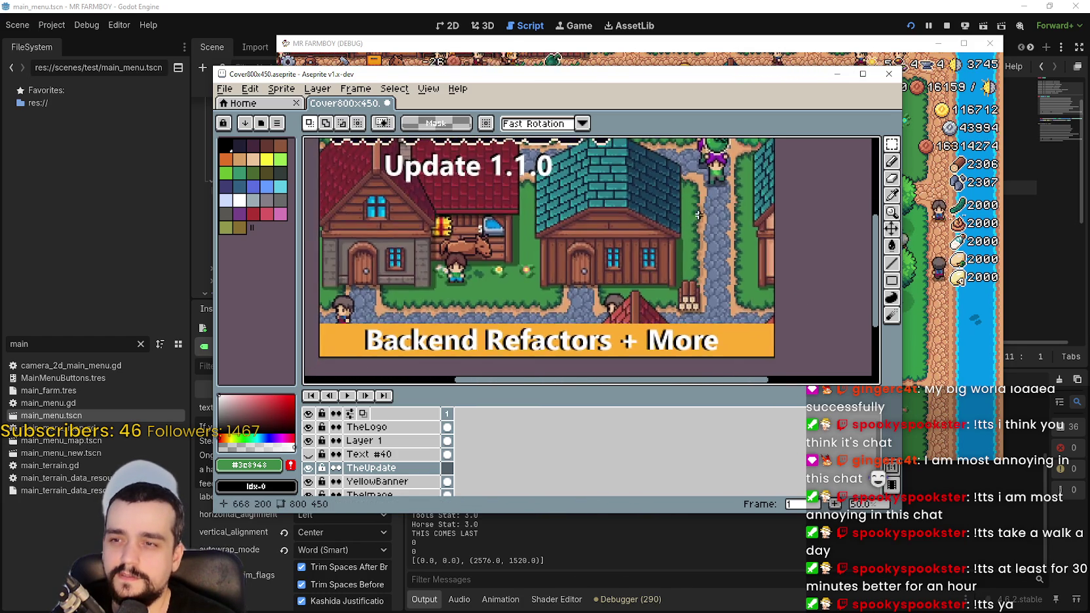
key("ctrl+v")
scroll(560, 238, "down", 1)
scroll(560, 237, "up", 1)
scroll(489, 255, "down", 1)
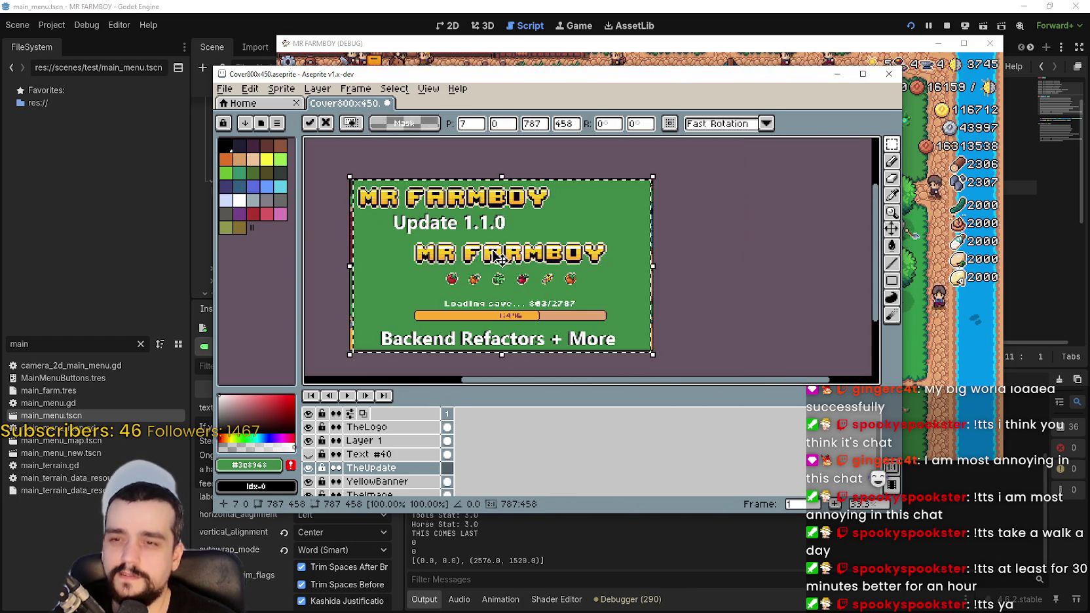
scroll(489, 255, "up", 1)
scroll(557, 262, "down", 1)
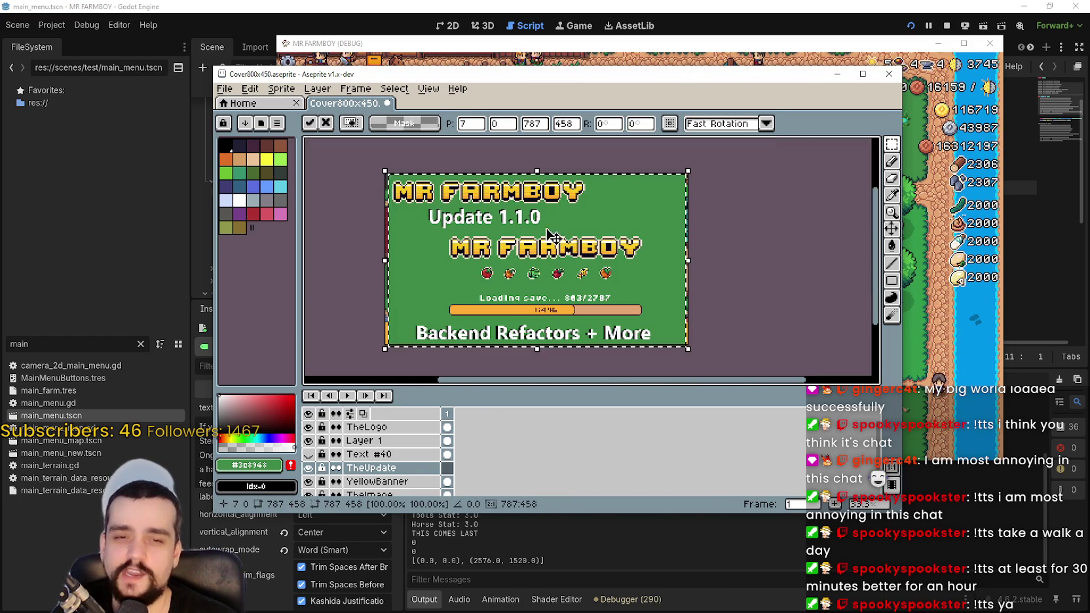
left_click_drag(604, 277, 633, 277)
key("Return")
- Paste the capture again, tilt it about −47° and move it to the upper right
scroll(633, 277, "up", 1)
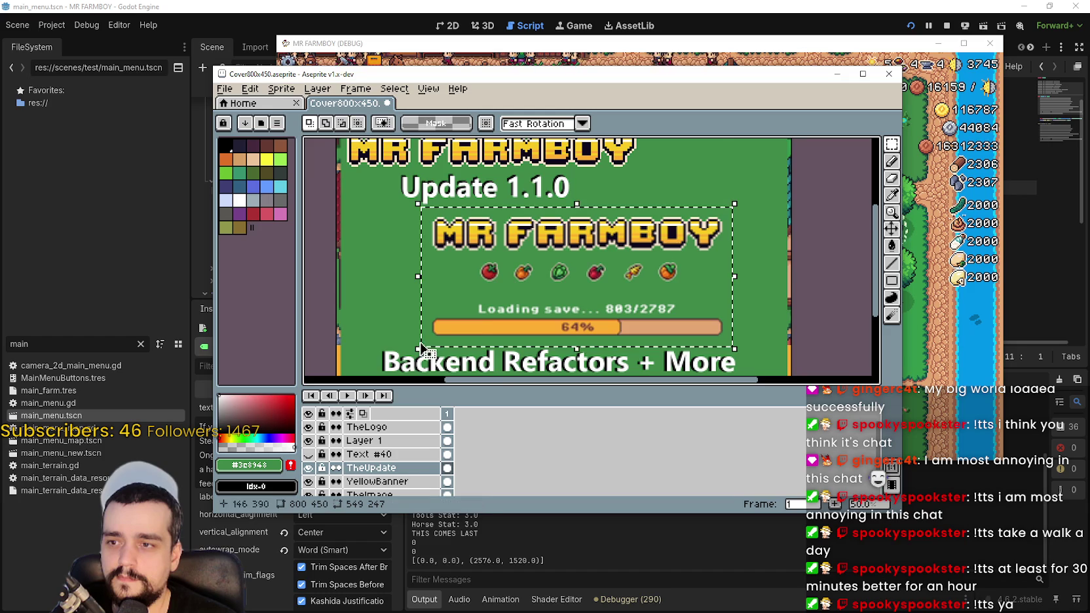
scroll(595, 279, "up", 1)
scroll(598, 277, "down", 2)
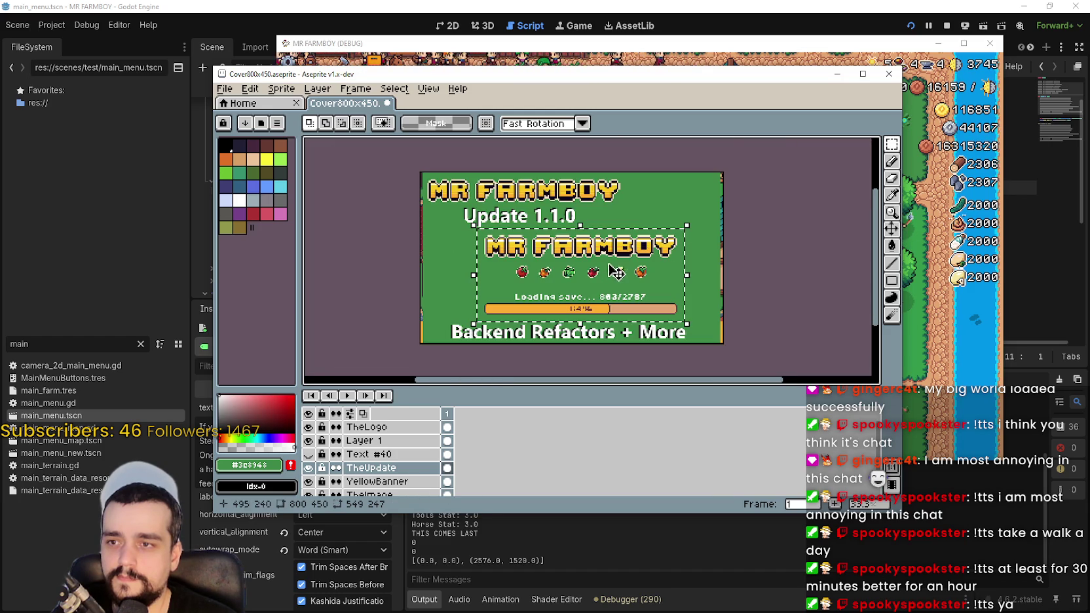
scroll(698, 255, "up", 1)
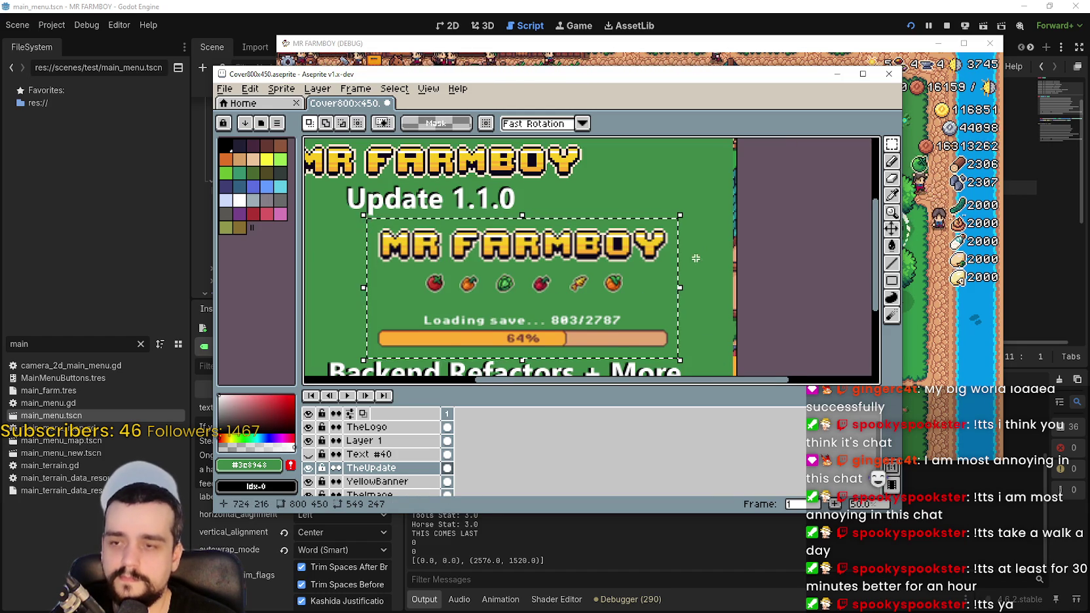
scroll(691, 258, "down", 1)
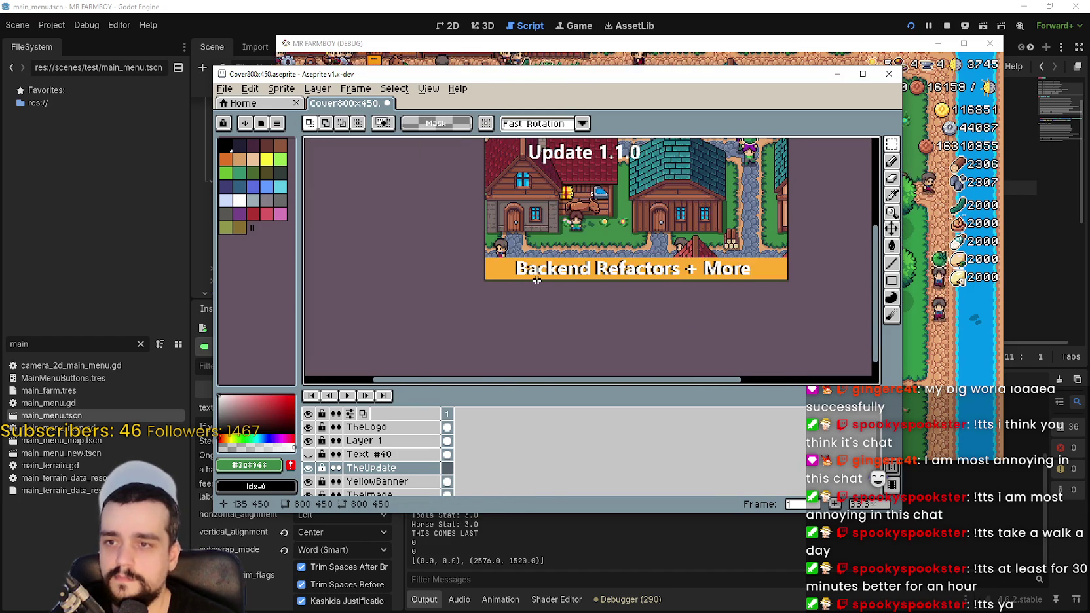
key("ctrl+v")
scroll(600, 205, "up", 1)
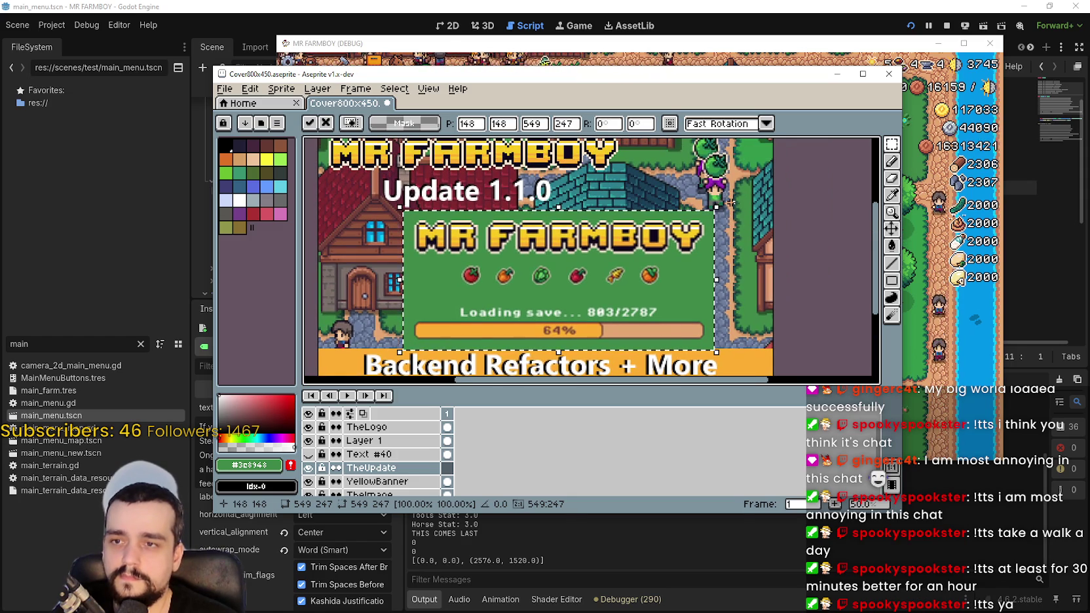
mouse_move(726, 203)
left_mouse_down()
mouse_move(763, 312)
mouse_move(726, 349)
left_mouse_up()
left_click_drag(553, 310, 606, 259)
key("shift+o")
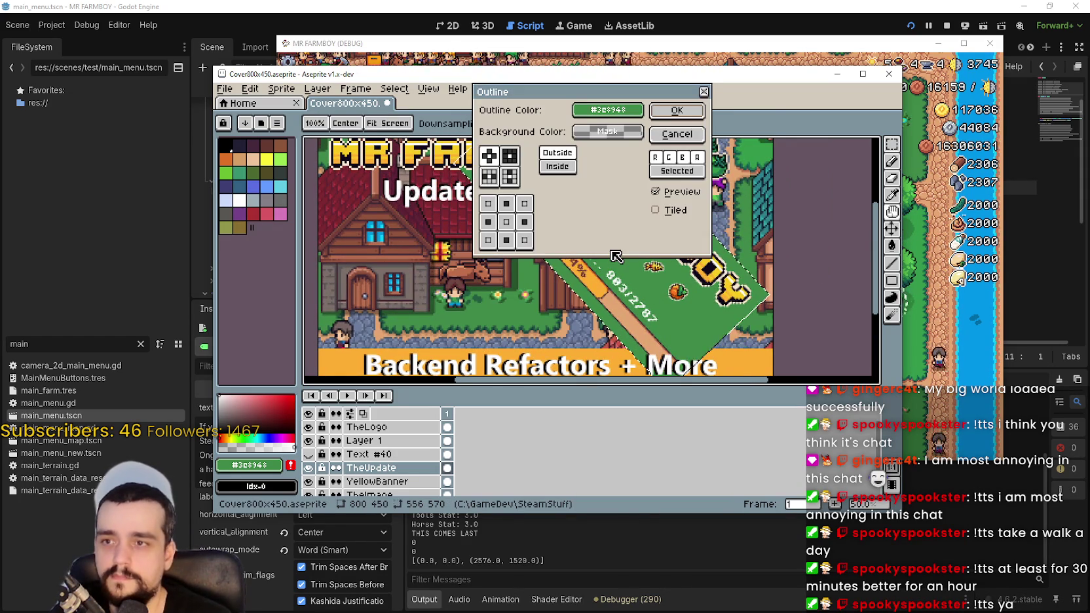
- Pick black (Idx-0) as the Outline colour and maximize the Aseprite window
left_click(607, 110)
left_click(585, 133)
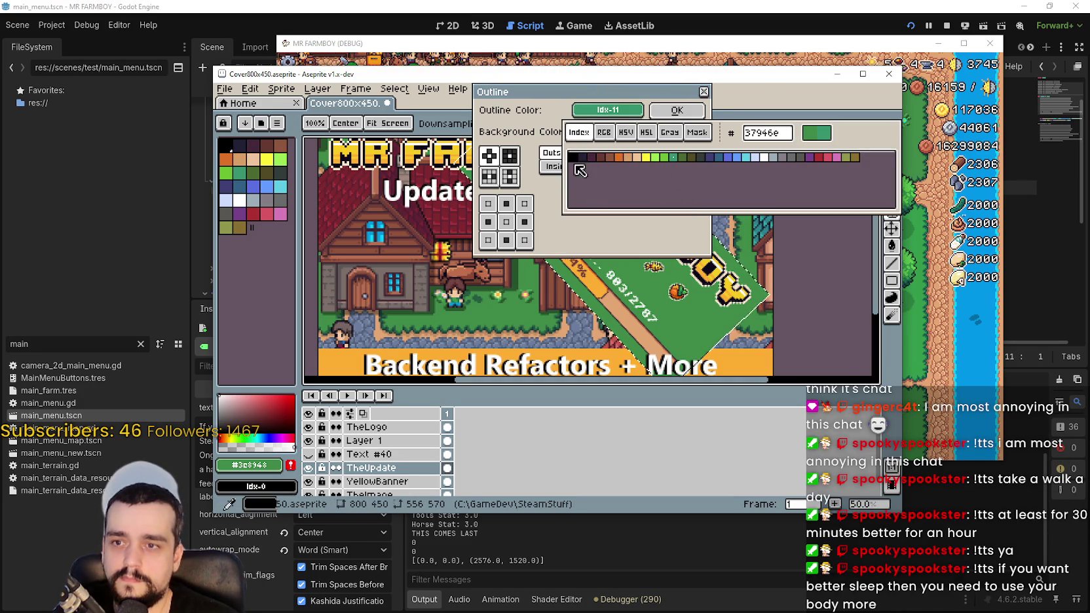
left_click(577, 157)
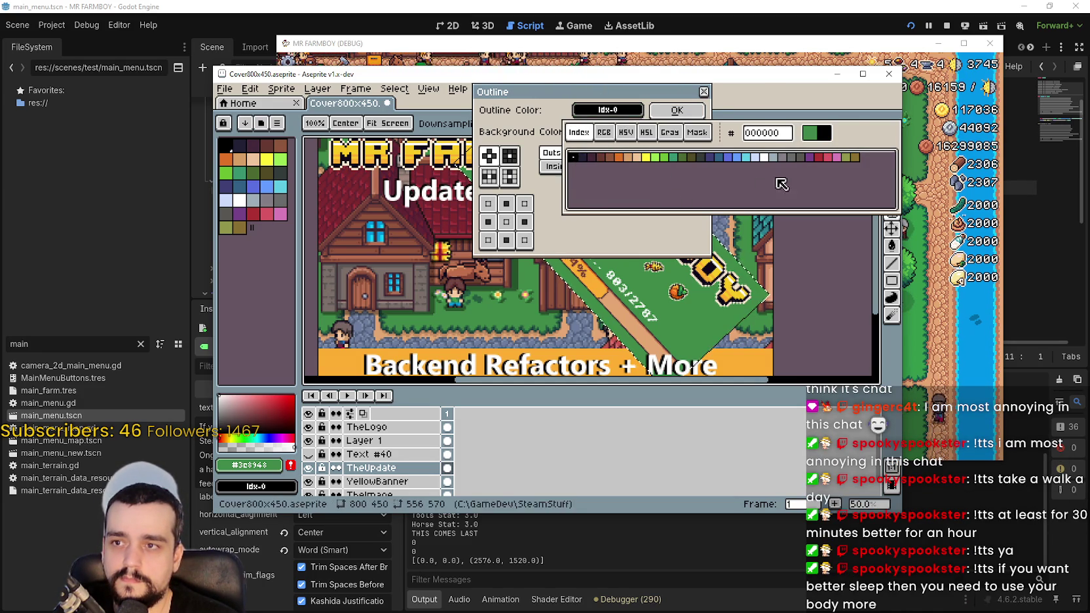
left_click(734, 116)
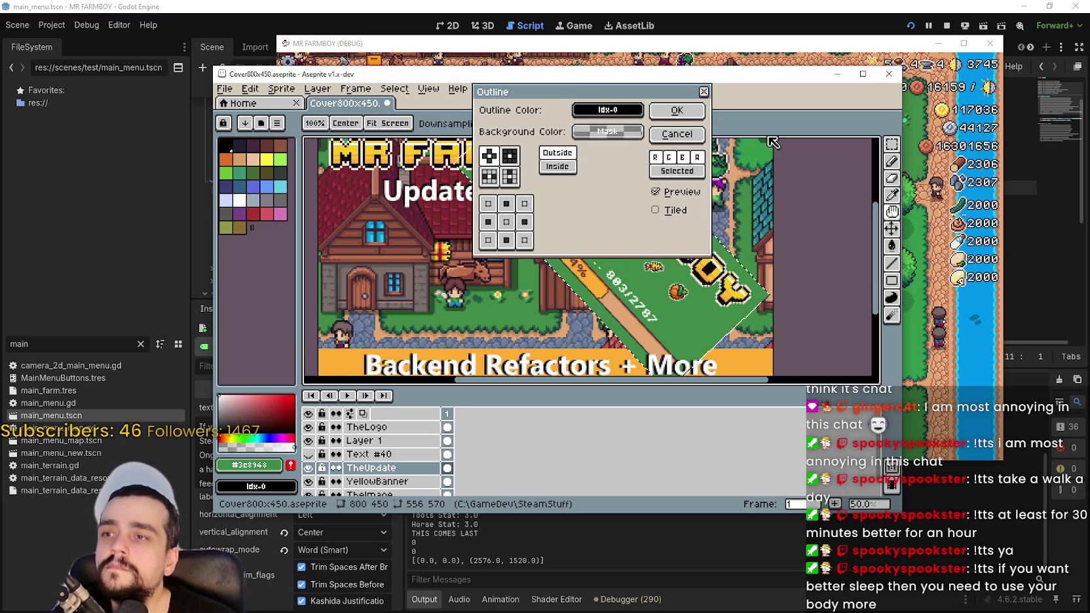
left_click(863, 73)
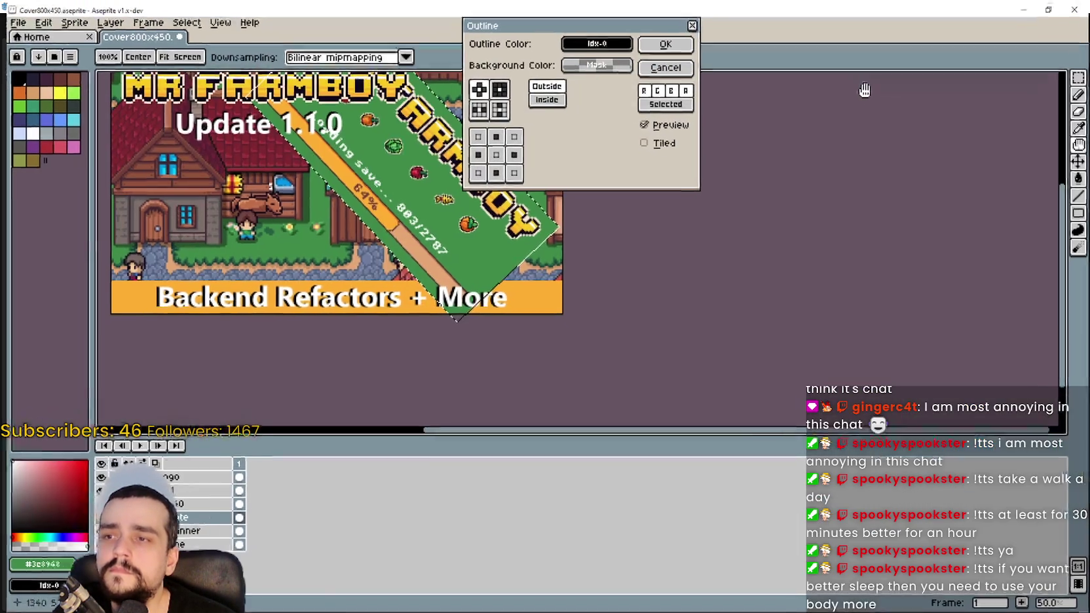
- Apply the black outline to the pasted capture
scroll(434, 202, "up", 9)
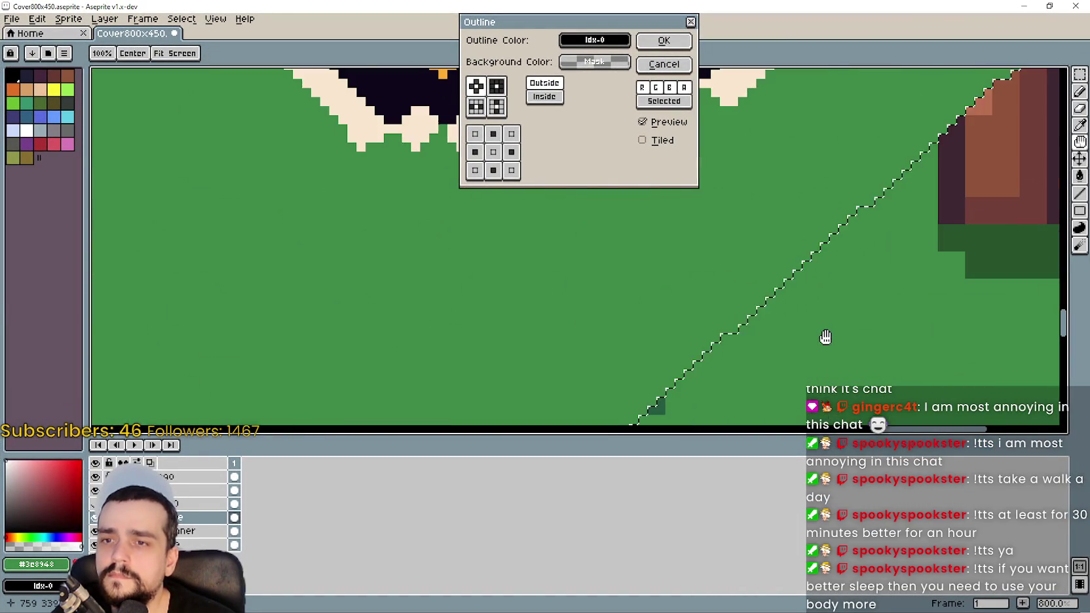
scroll(811, 282, "down", 5)
left_click(664, 40)
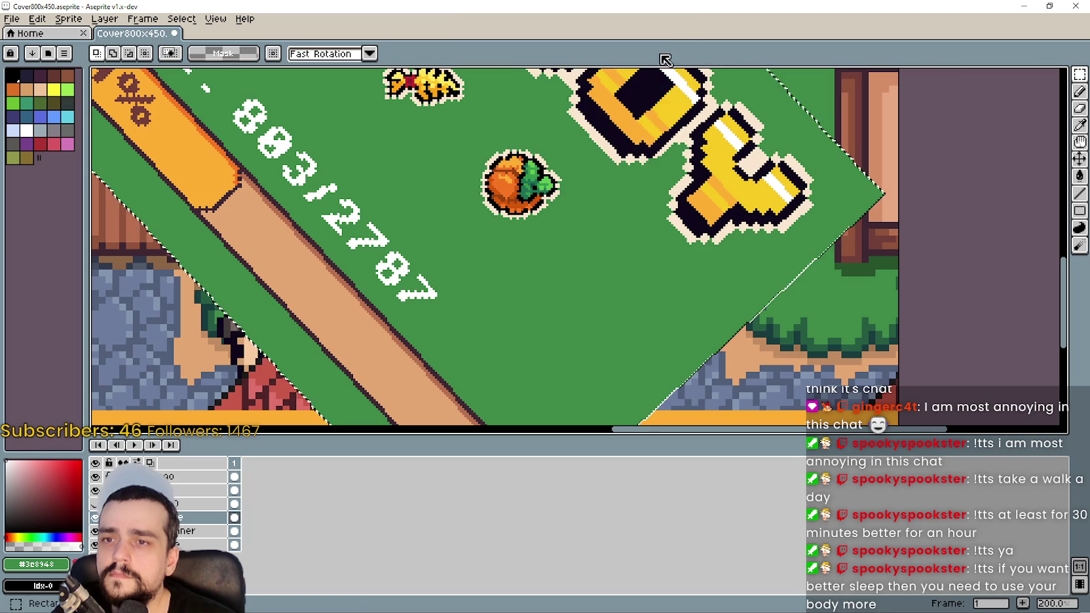
- Undo three steps so the loading-screen capture sits upright again
scroll(677, 282, "down", 1)
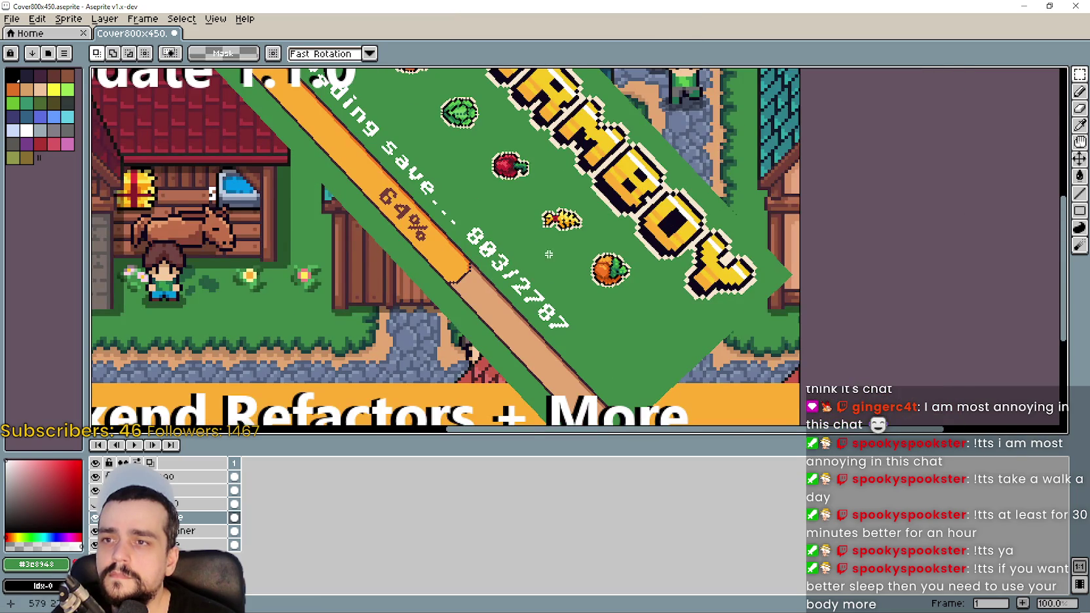
scroll(441, 282, "up", 1)
scroll(441, 282, "up", 1)
scroll(552, 261, "down", 1)
scroll(551, 261, "up", 1)
scroll(554, 257, "down", 1)
scroll(623, 184, "down", 2)
left_click_drag(623, 184, 630, 232)
left_click_drag(644, 274, 717, 312)
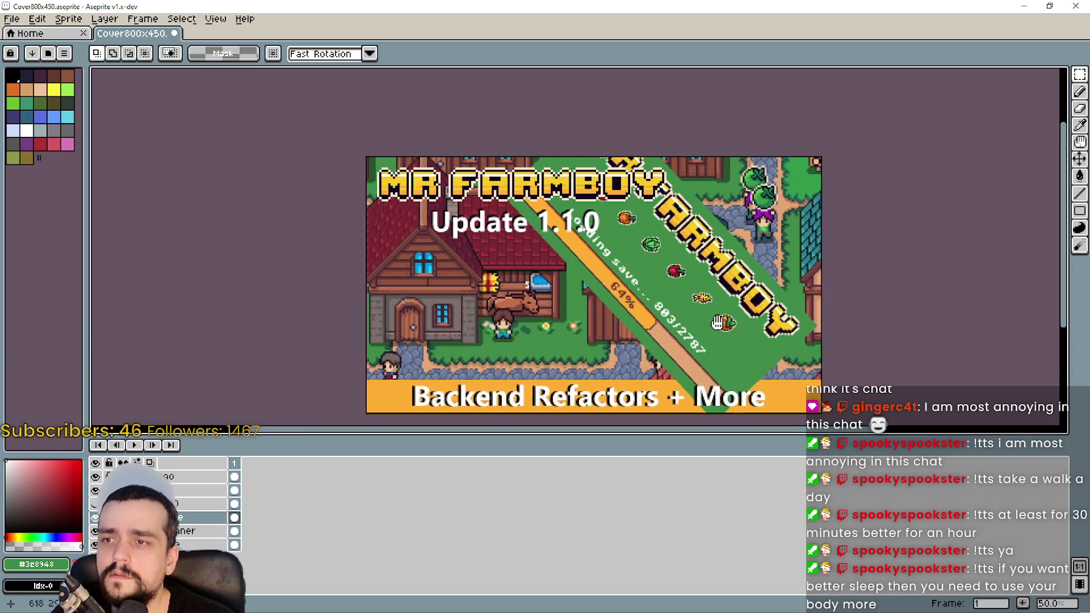
key("ctrl+z")
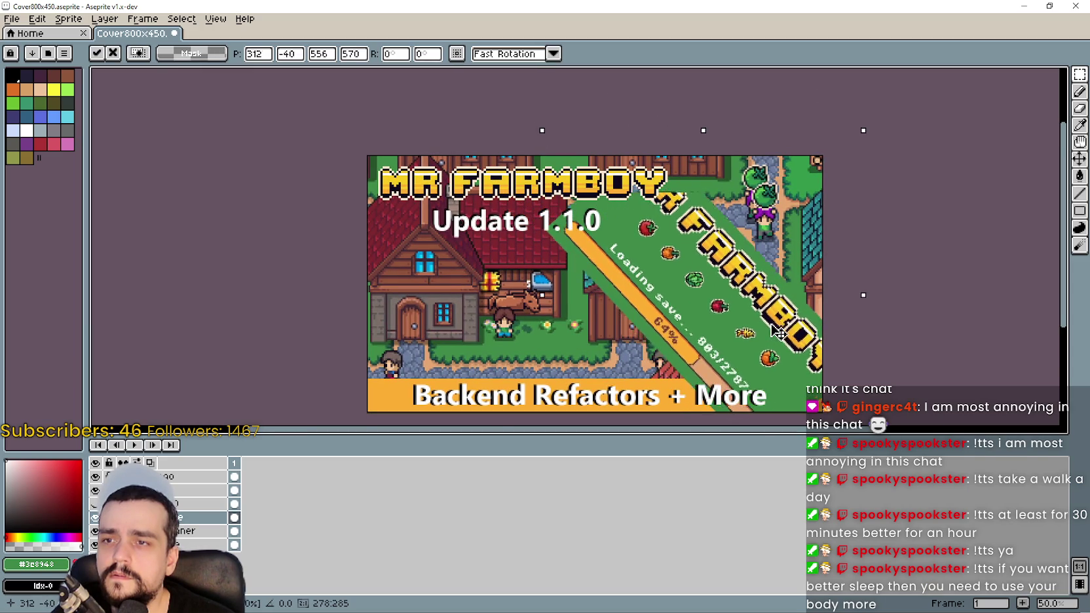
key("ctrl+z")
key("ctrl+z")
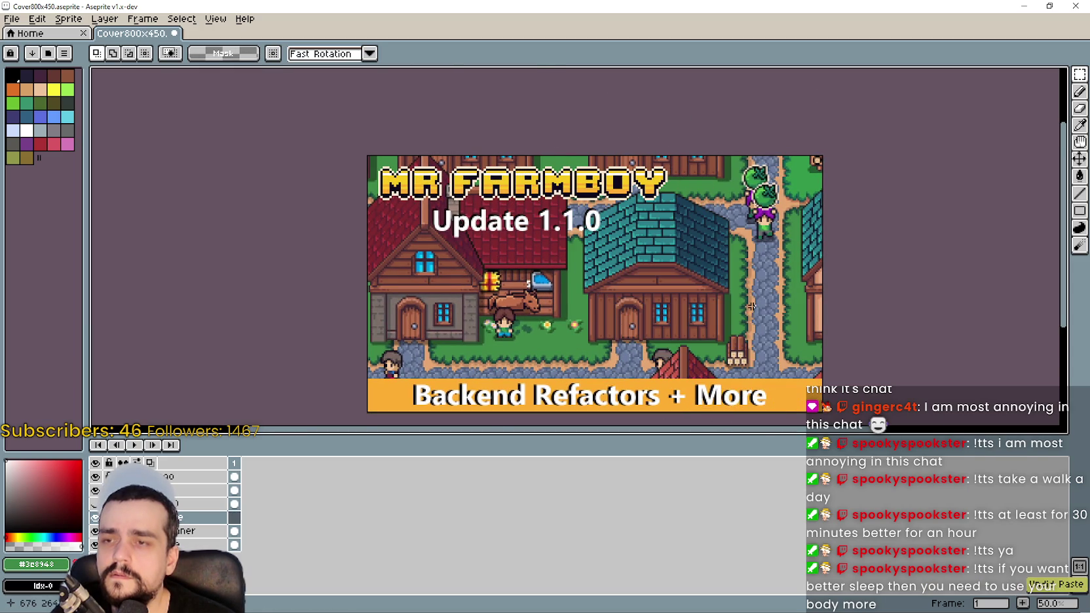
key("ctrl+z")
- Reopen the Outline effect (Shift+O) and its colour choices
scroll(703, 331, "up", 1)
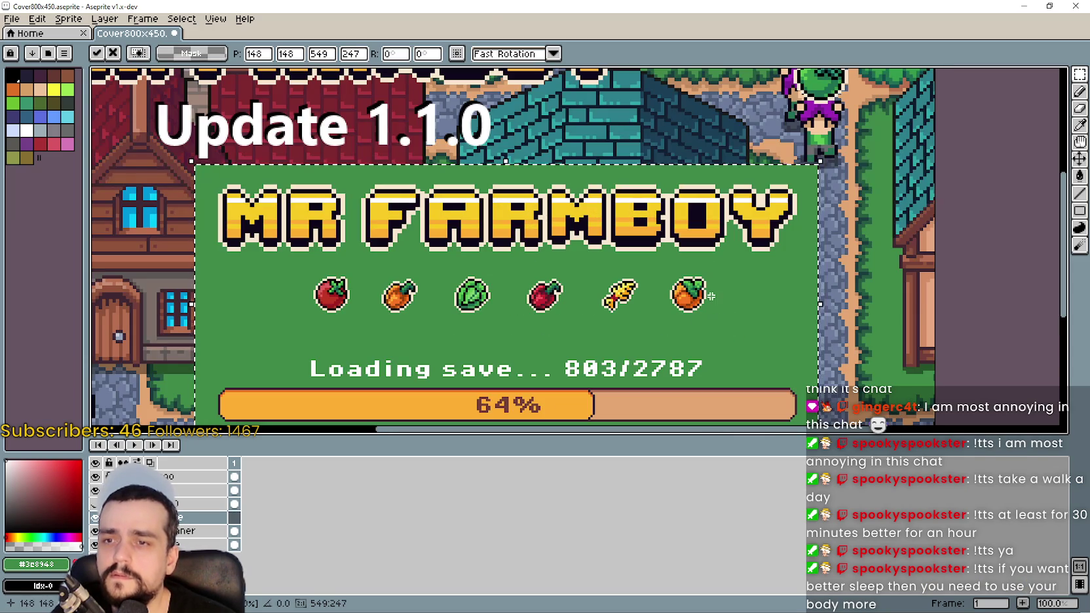
key("shift+o")
left_click(595, 40)
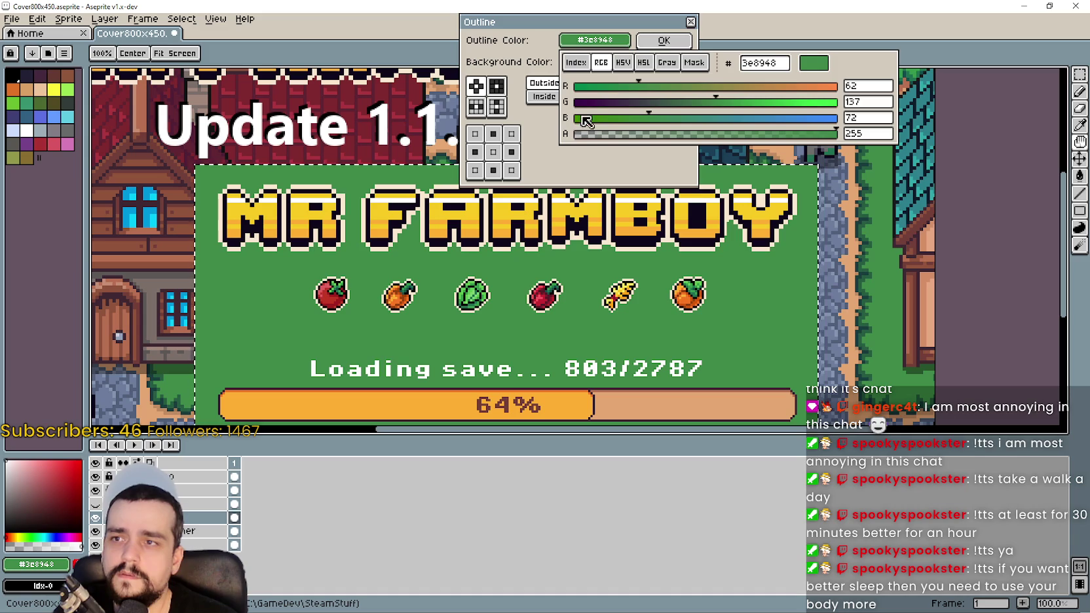
- Apply a black (index 0) outline to the loading-screen capture with Preview turned on
left_click(582, 67)
left_click(577, 92)
left_click(642, 122)
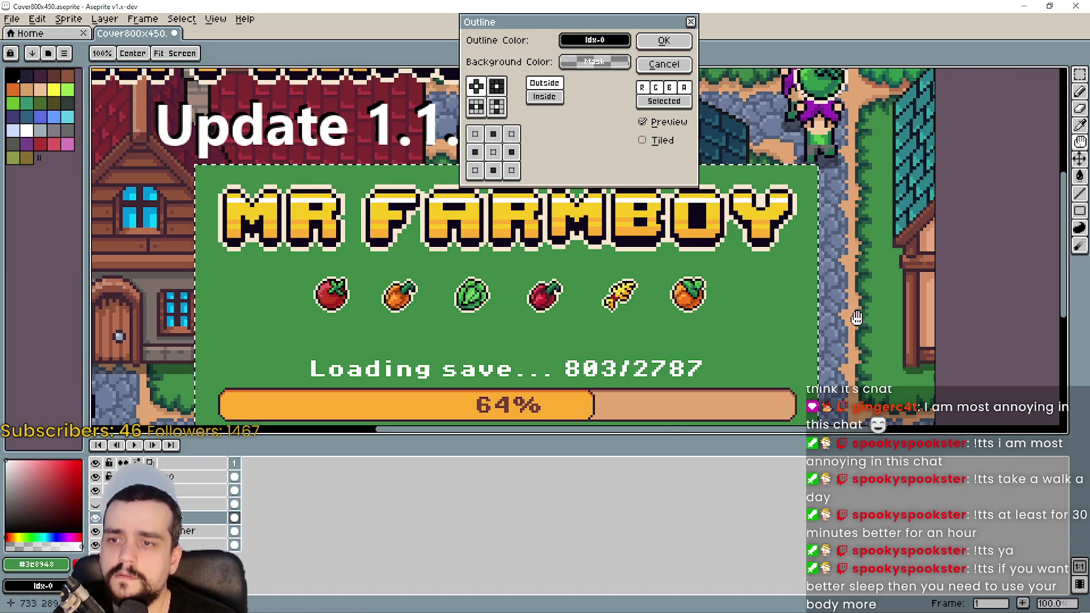
scroll(813, 260, "up", 2)
scroll(813, 260, "up", 2)
scroll(761, 243, "down", 3)
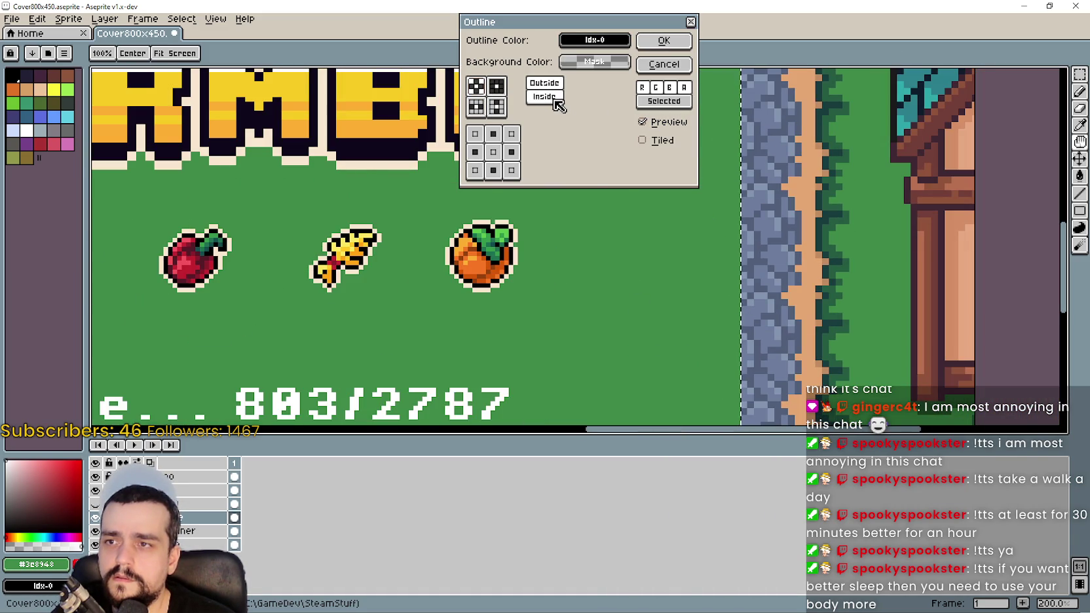
scroll(256, 270, "down", 2)
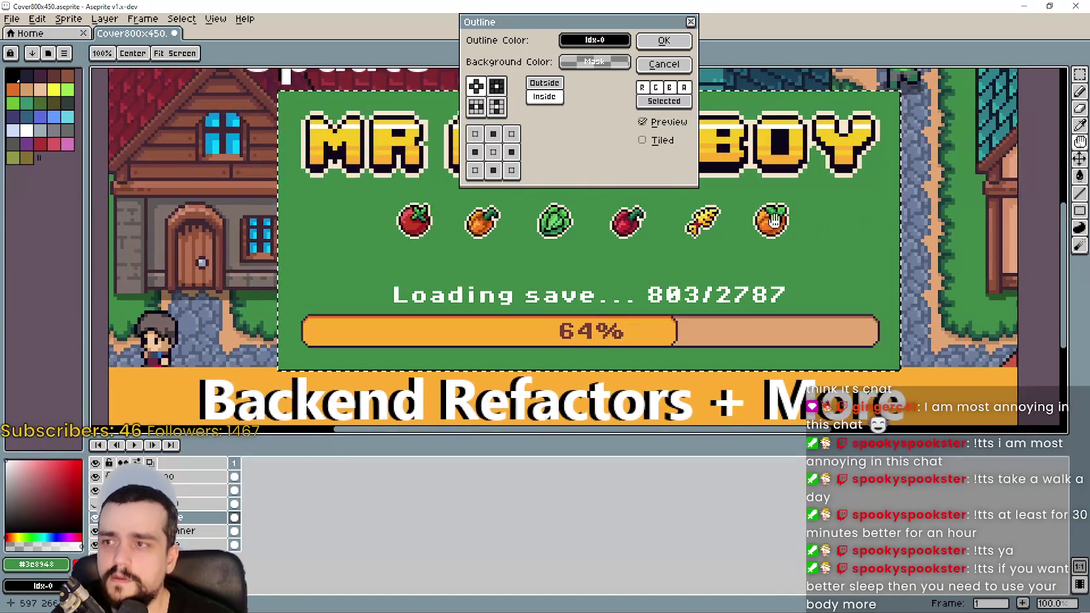
scroll(257, 270, "up", 3)
scroll(440, 328, "down", 4)
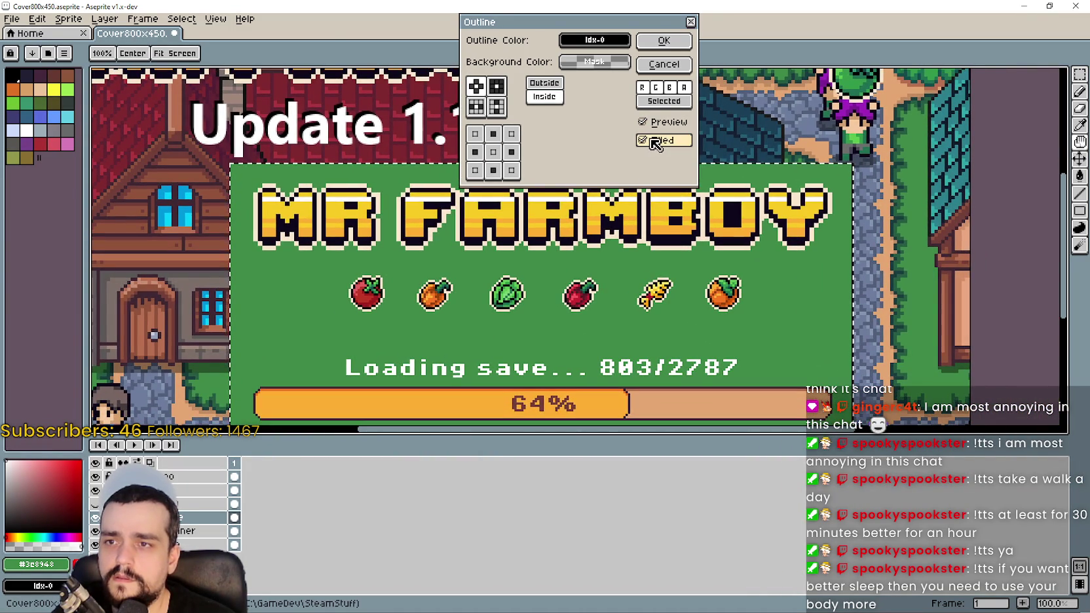
scroll(772, 283, "down", 1)
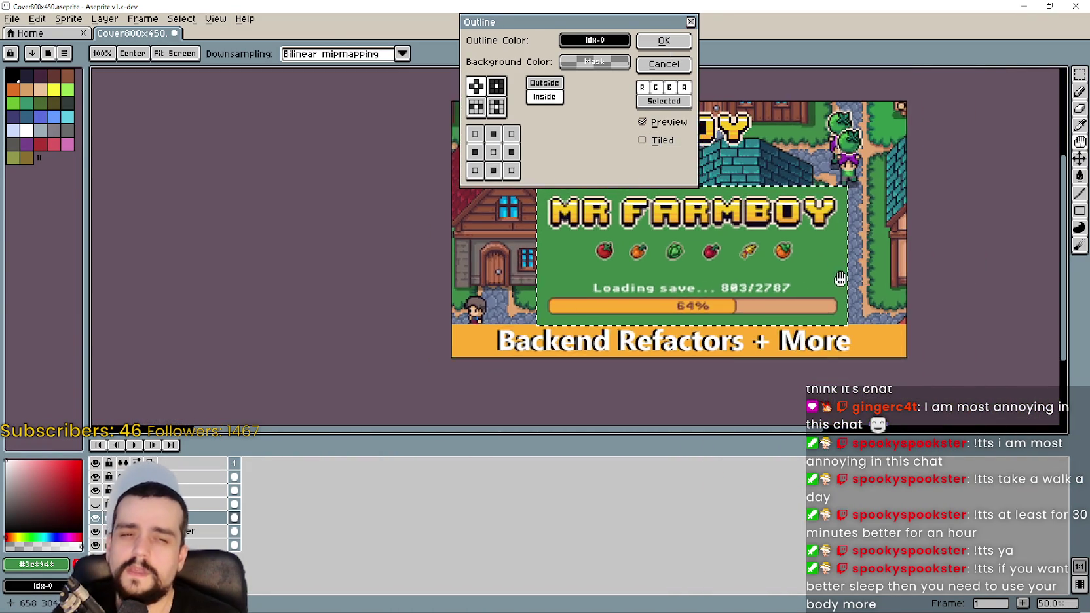
scroll(714, 308, "up", 1)
scroll(703, 301, "down", 1)
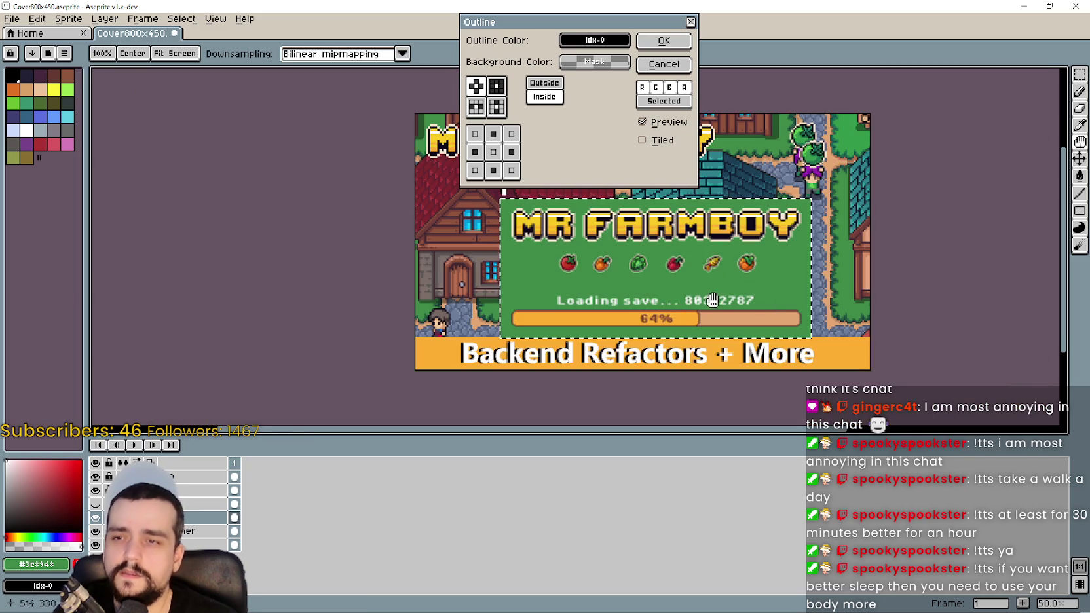
left_click(665, 42)
scroll(827, 177, "up", 1)
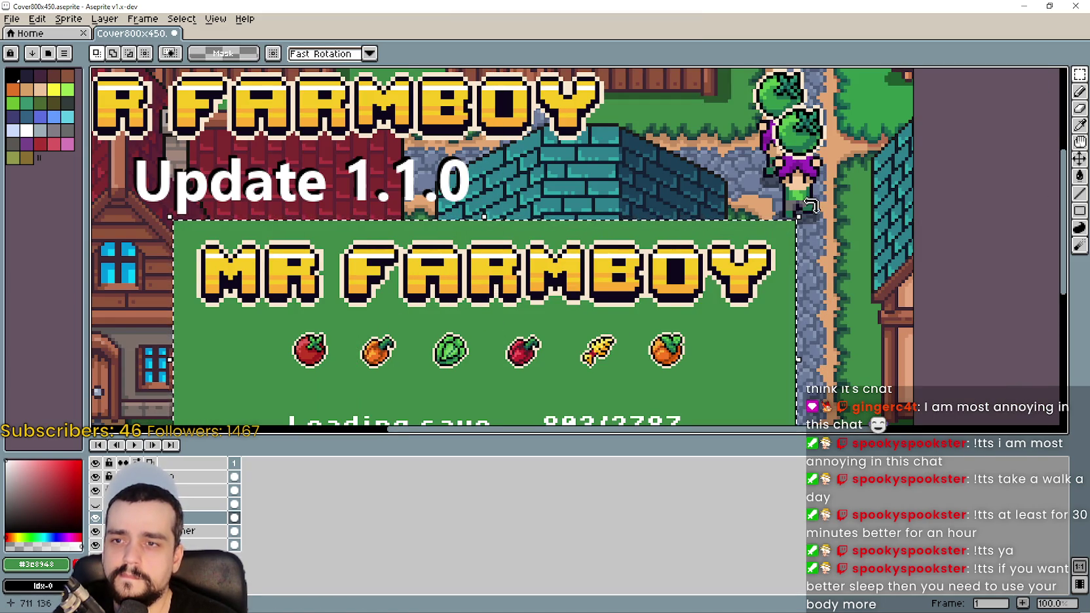
- Rotate the outlined capture about -52° and anchor it in the cover's top-right corner
scroll(779, 148, "down", 1)
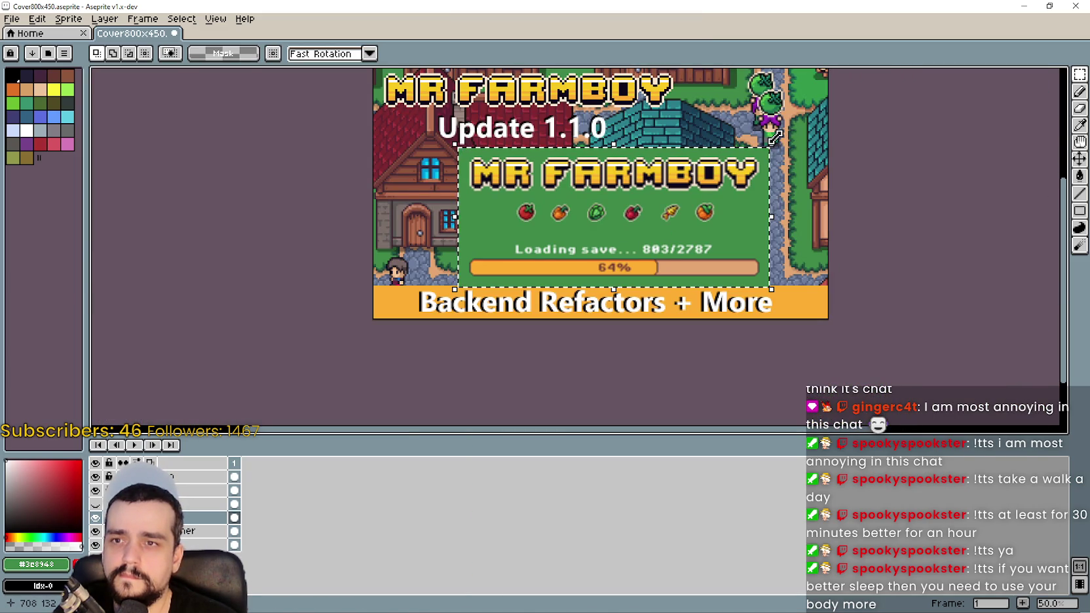
mouse_move(773, 135)
left_mouse_down()
mouse_move(791, 190)
mouse_move(755, 324)
mouse_move(793, 263)
left_mouse_up()
mouse_move(603, 256)
left_mouse_down()
mouse_move(754, 197)
mouse_move(770, 210)
mouse_move(758, 216)
mouse_move(722, 194)
mouse_move(733, 198)
mouse_move(732, 184)
mouse_move(741, 198)
left_mouse_up()
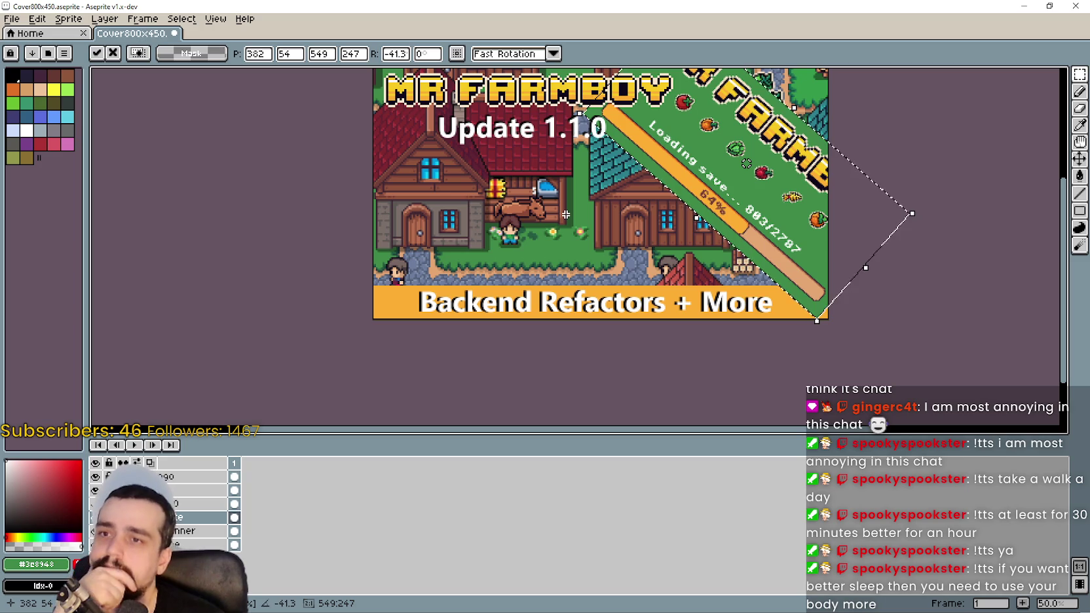
key("Return")
- Hide the farm background layer, then switch over to the running MR FARMBOY game
scroll(559, 199, "down", 1)
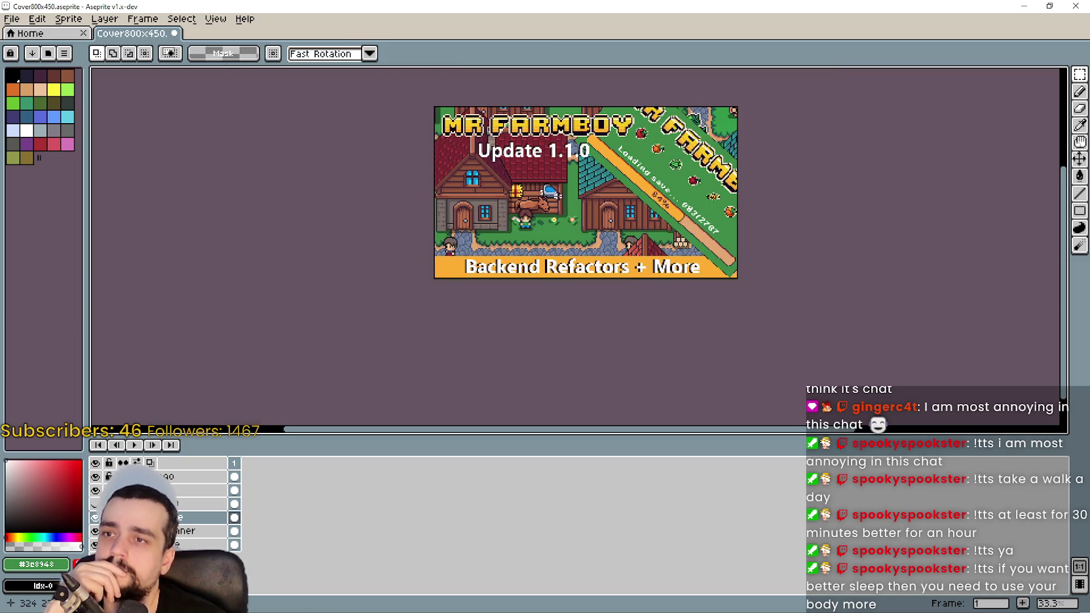
scroll(622, 212, "left", 3)
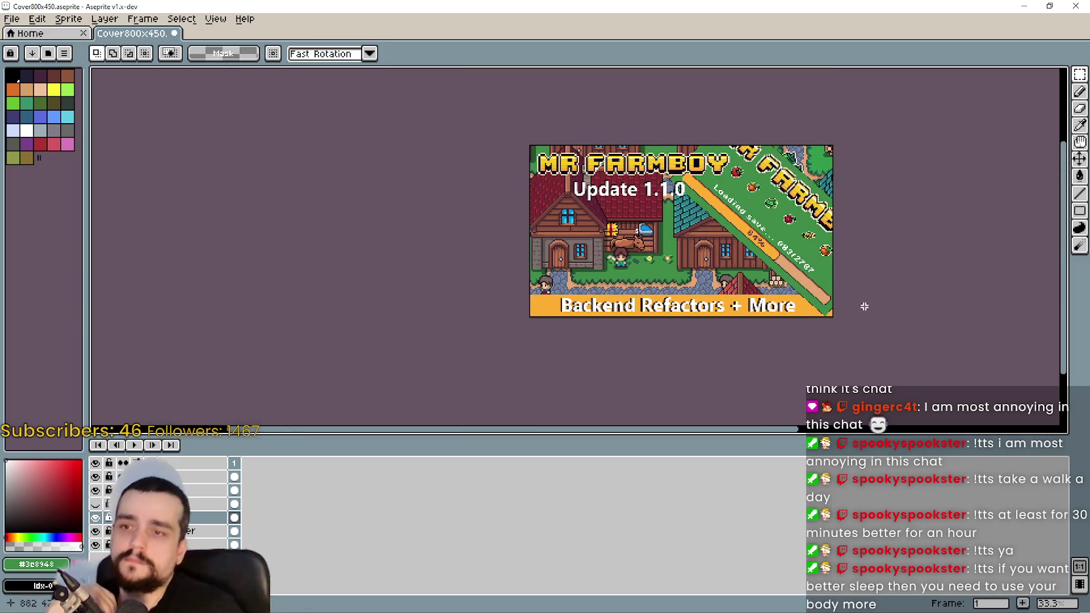
scroll(752, 193, "up", 1)
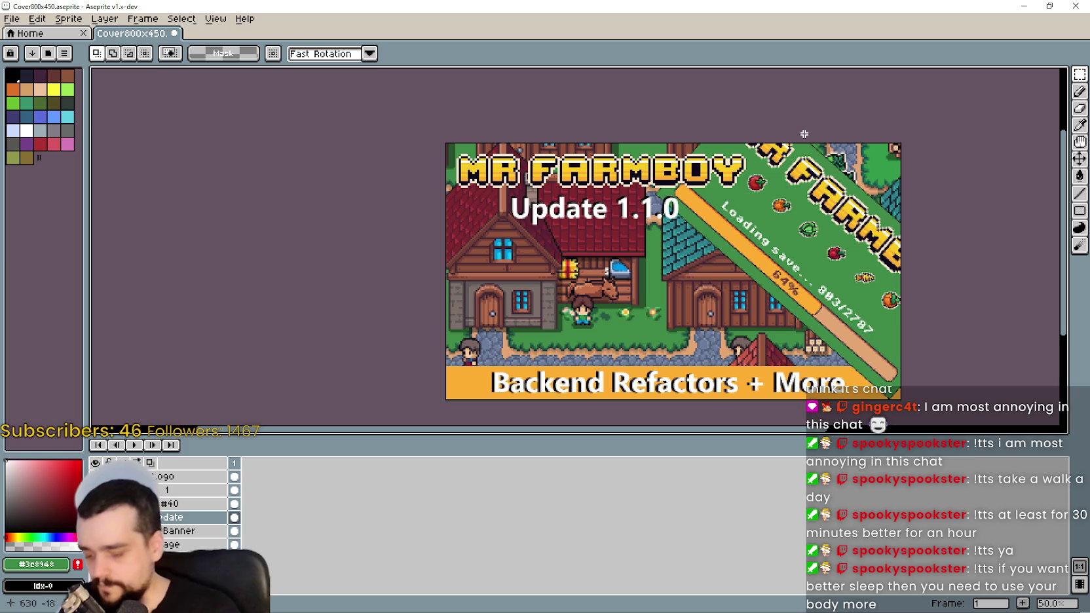
scroll(775, 236, "up", 1)
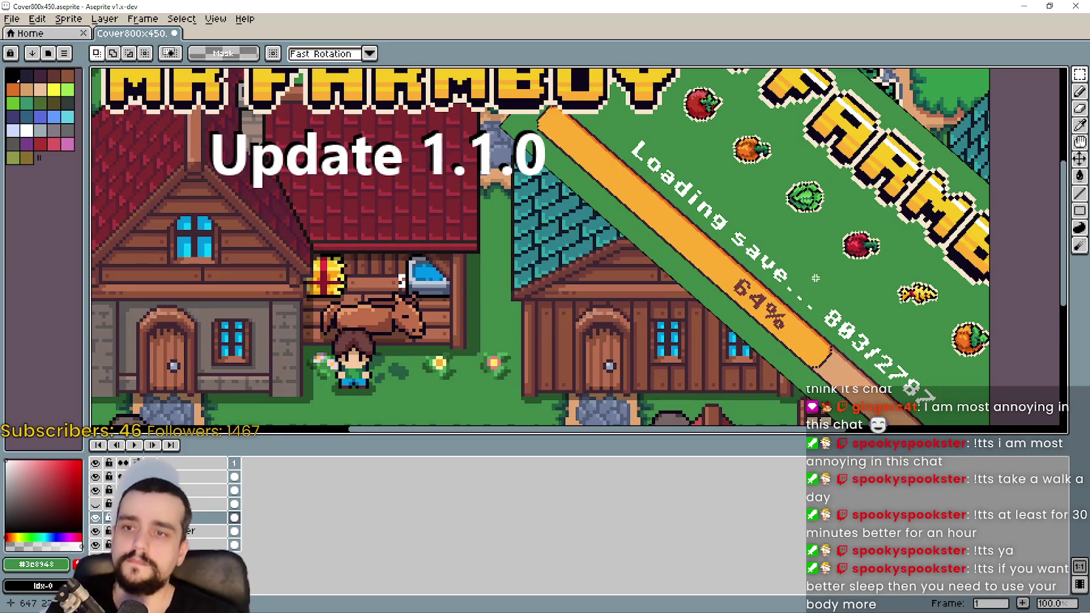
mouse_move(764, 220)
left_mouse_down()
mouse_move(711, 225)
mouse_move(836, 245)
left_mouse_up()
scroll(697, 218, "down", 1)
scroll(824, 297, "down", 1)
left_click_drag(799, 302, 676, 276)
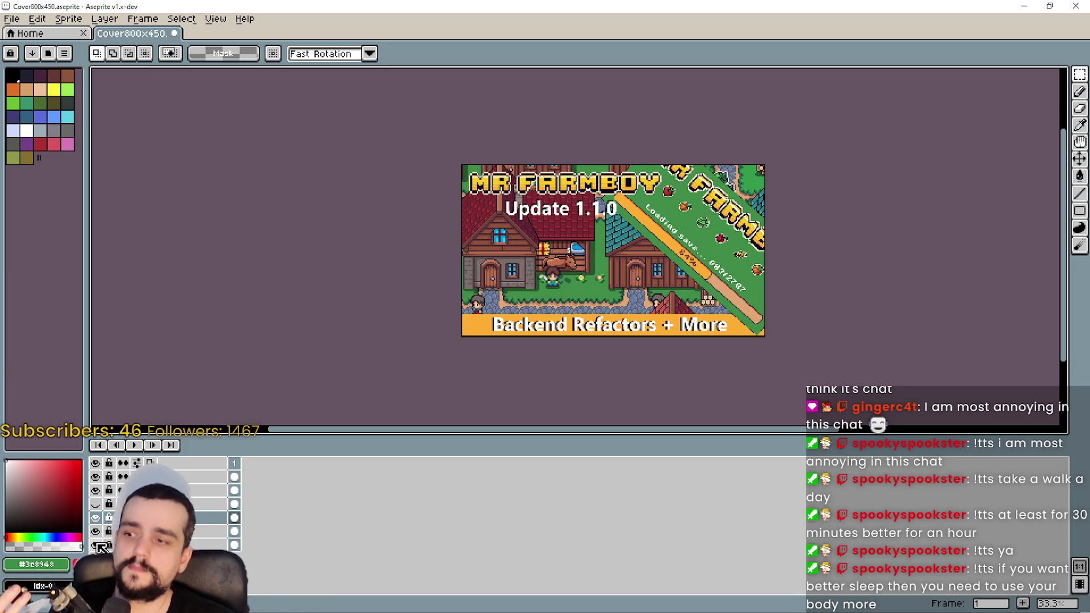
left_click(96, 546)
key("alt+Tab")
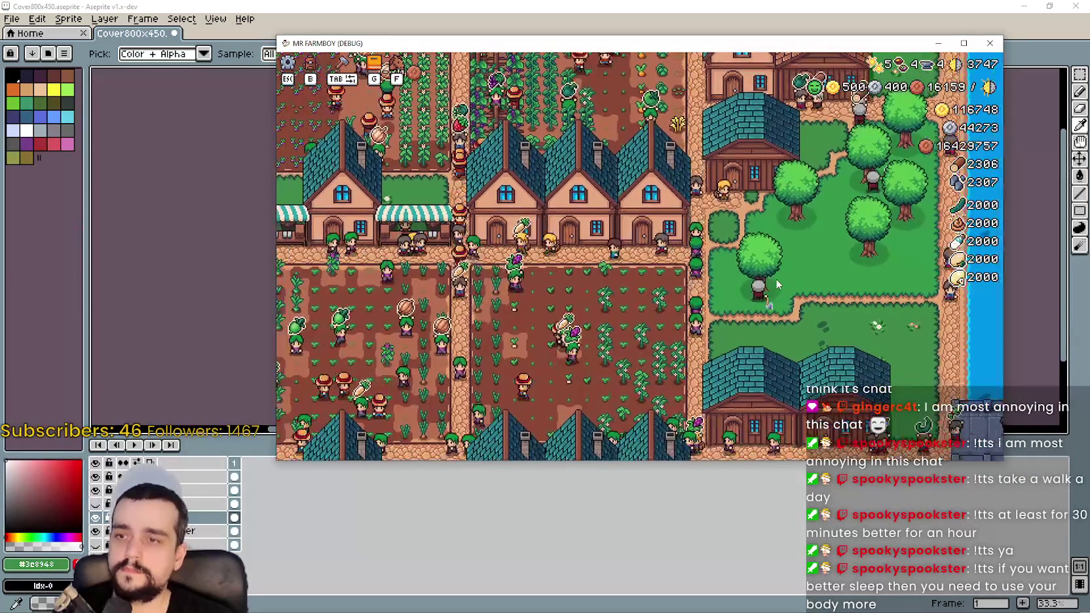
- Hide the game's HUD with F1 so the farm view is clean
key("f")
key("Escape")
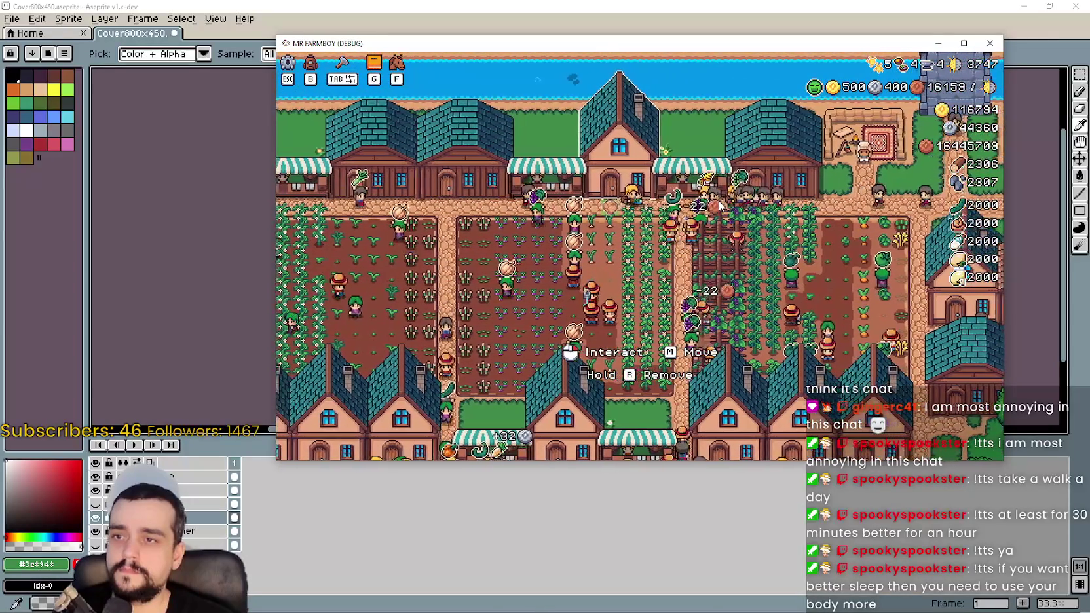
key("F1")
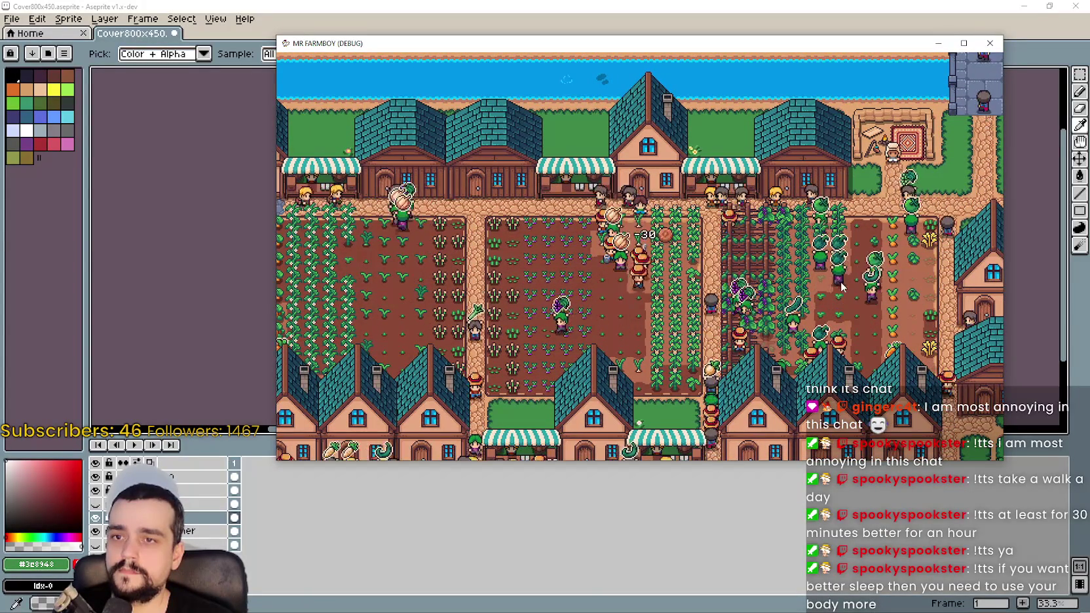
key("alt+Tab")
key("alt+Tab")
- Snip a rectangle over the farm fields and houses, then minimize Snipping Tool
left_click(371, 87)
mouse_move(277, 53)
left_mouse_down()
mouse_move(603, 293)
mouse_move(1024, 464)
left_mouse_up()
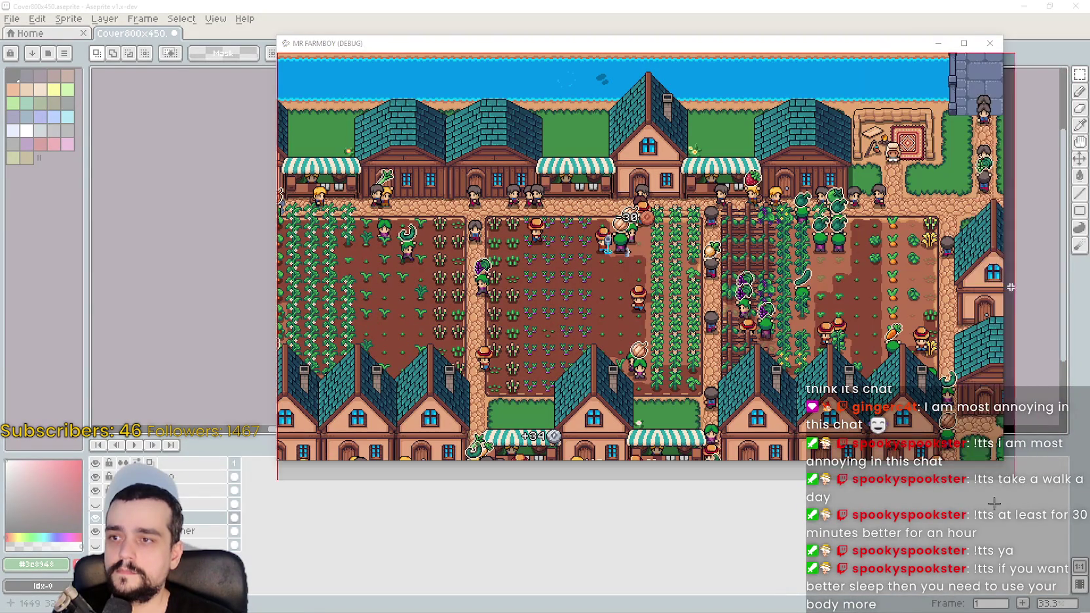
left_click_drag(1005, 459, 1004, 460)
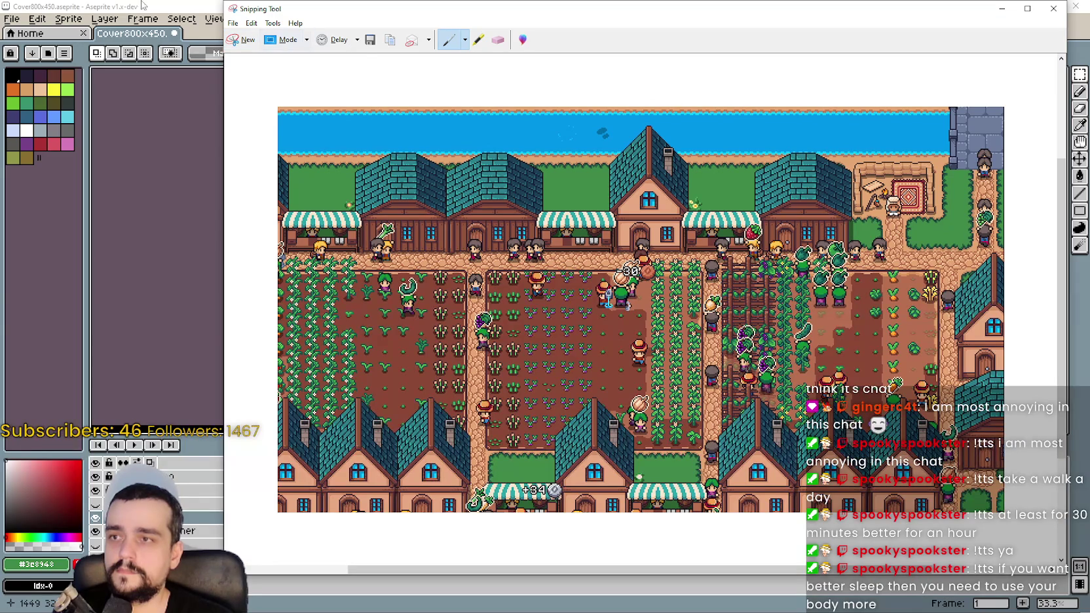
left_click(1002, 9)
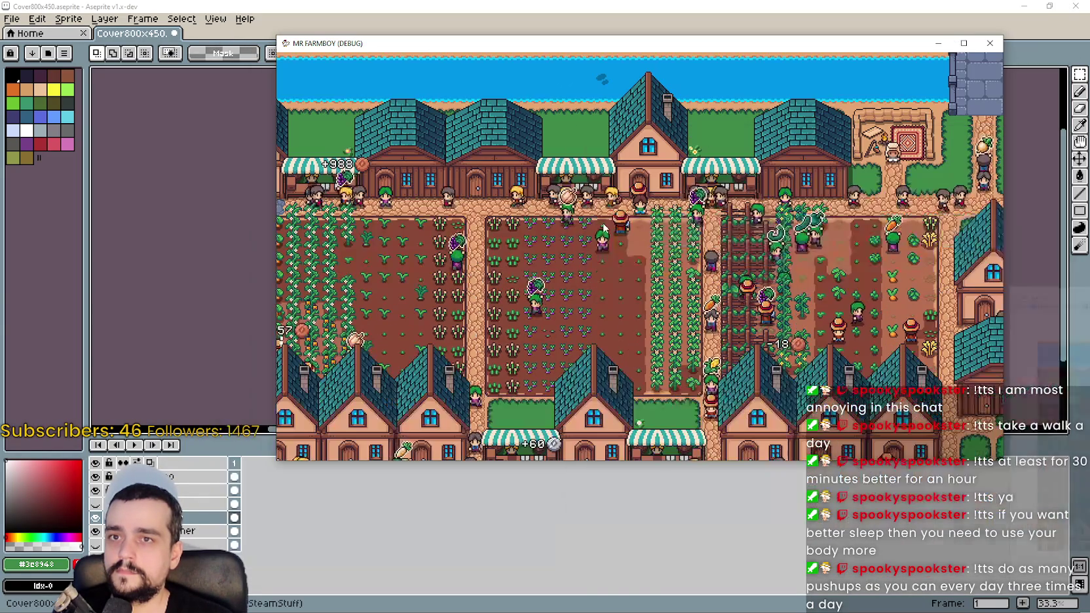
- Make the bottom background layer visible again in the cover
left_click_drag(86, 549, 87, 549)
left_click(96, 546)
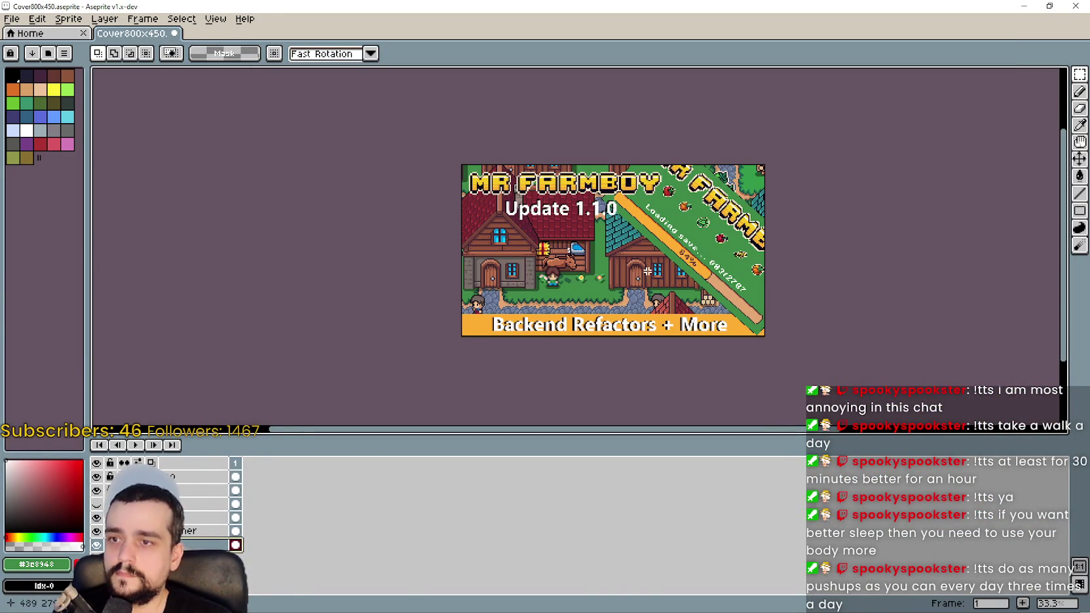
scroll(889, 324, "up", 2)
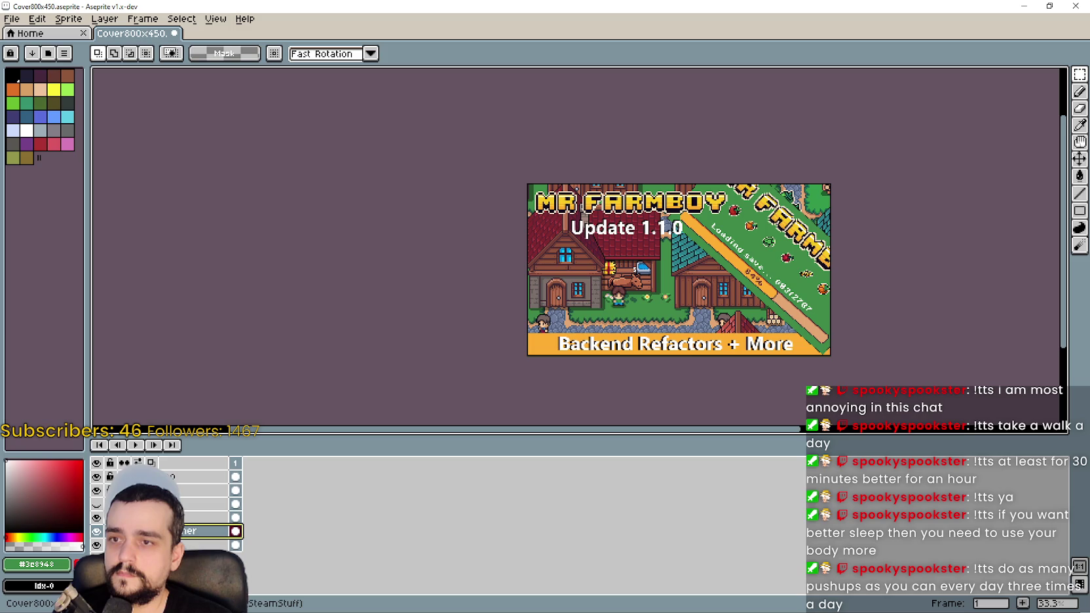
scroll(753, 267, "down", 1)
scroll(721, 270, "up", 3)
scroll(698, 272, "down", 3)
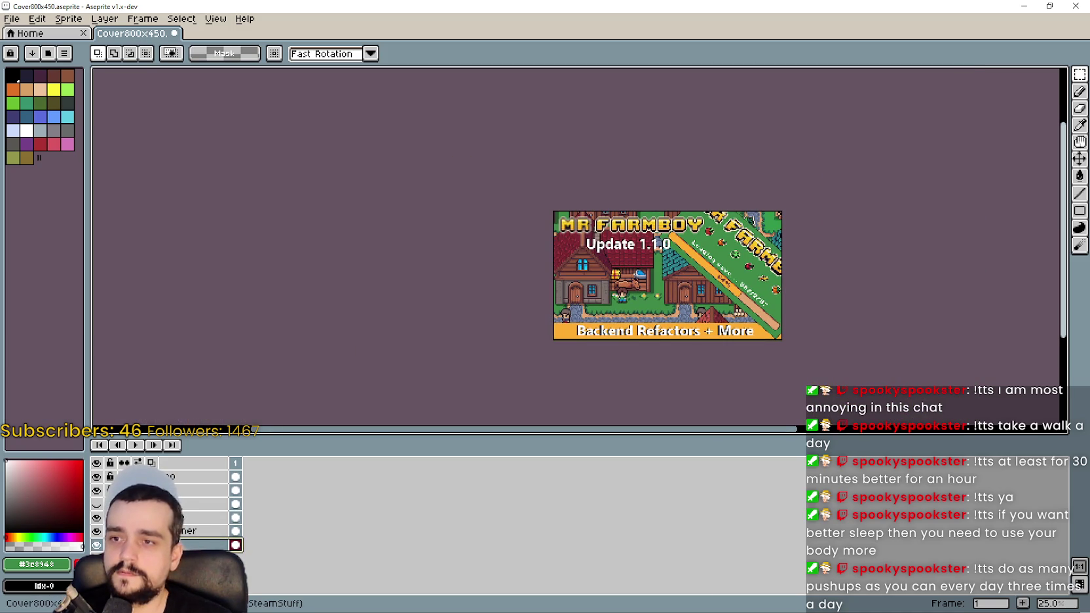
- Copy the farm screenshot from Snipping Tool and paste it into the cover with Ctrl+V
key("alt+Tab")
left_click(273, 23)
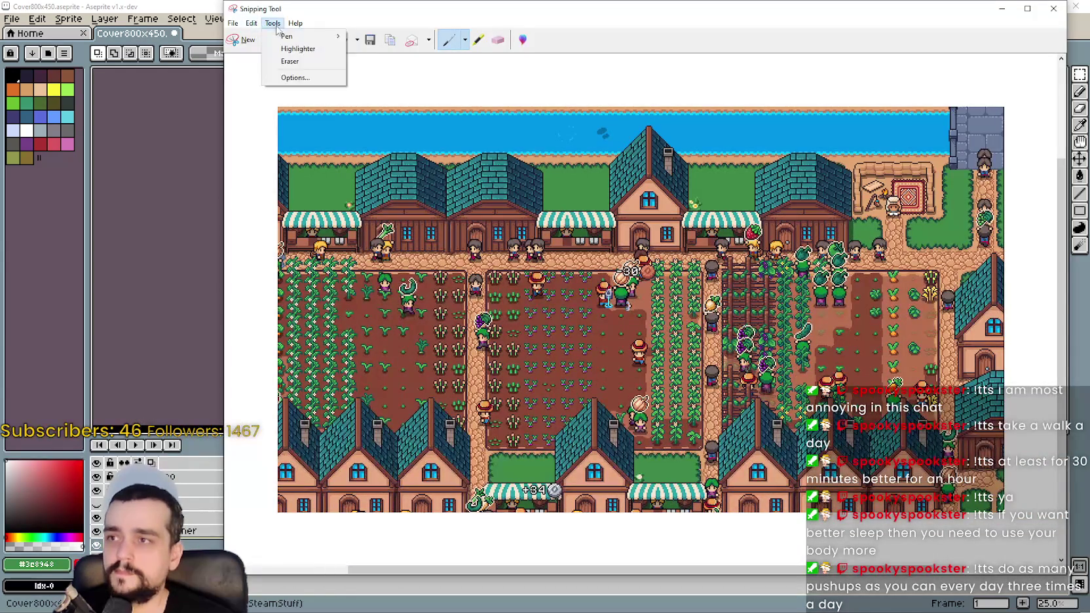
left_click(261, 35)
key("alt+Tab")
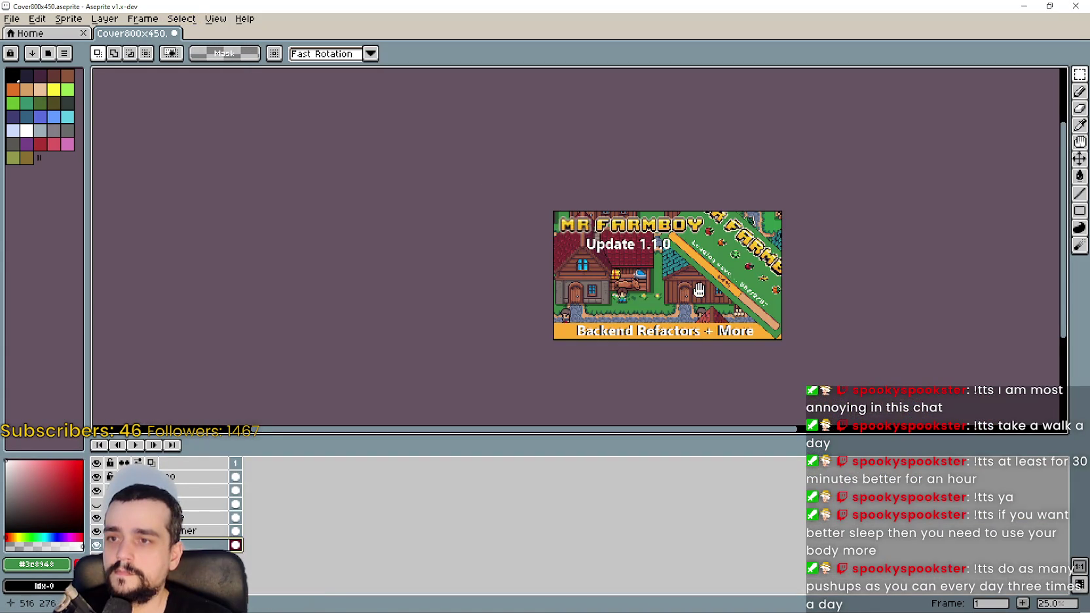
scroll(673, 279, "up", 1)
scroll(599, 275, "up", 1)
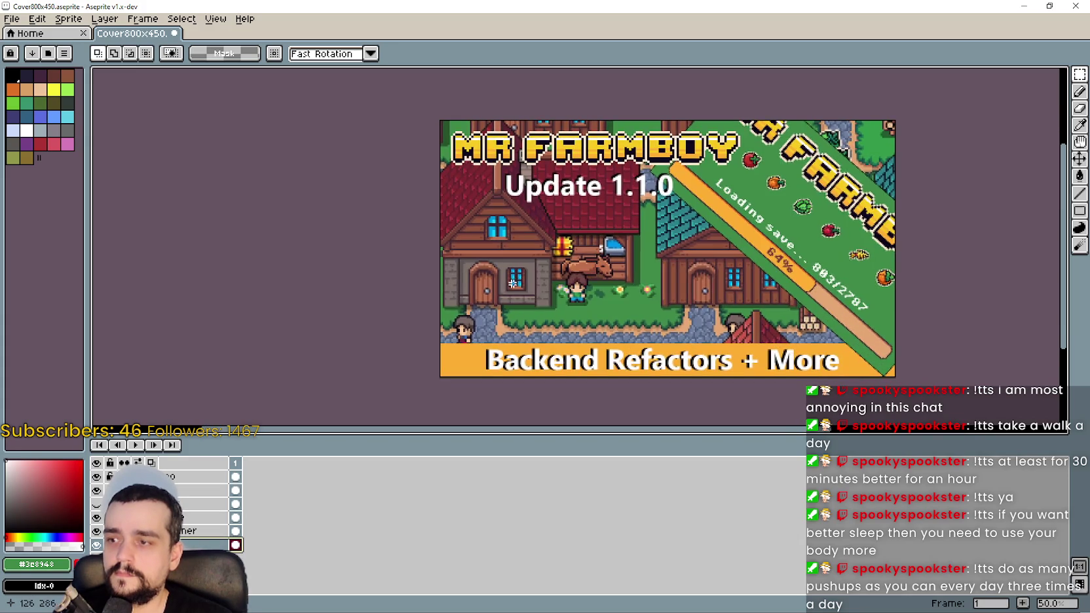
scroll(511, 279, "down", 2)
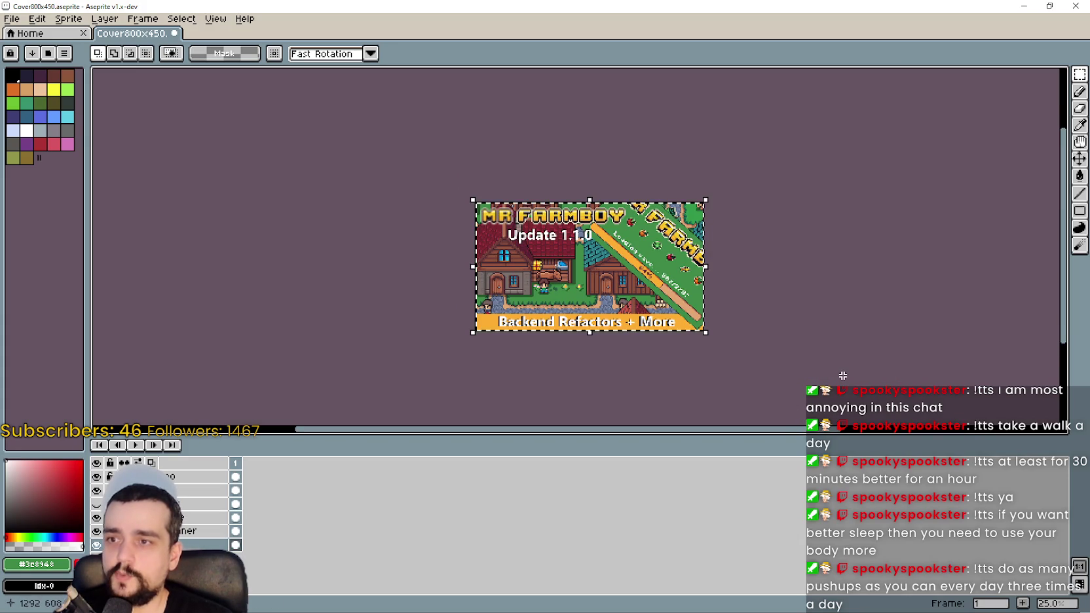
scroll(733, 284, "up", 2)
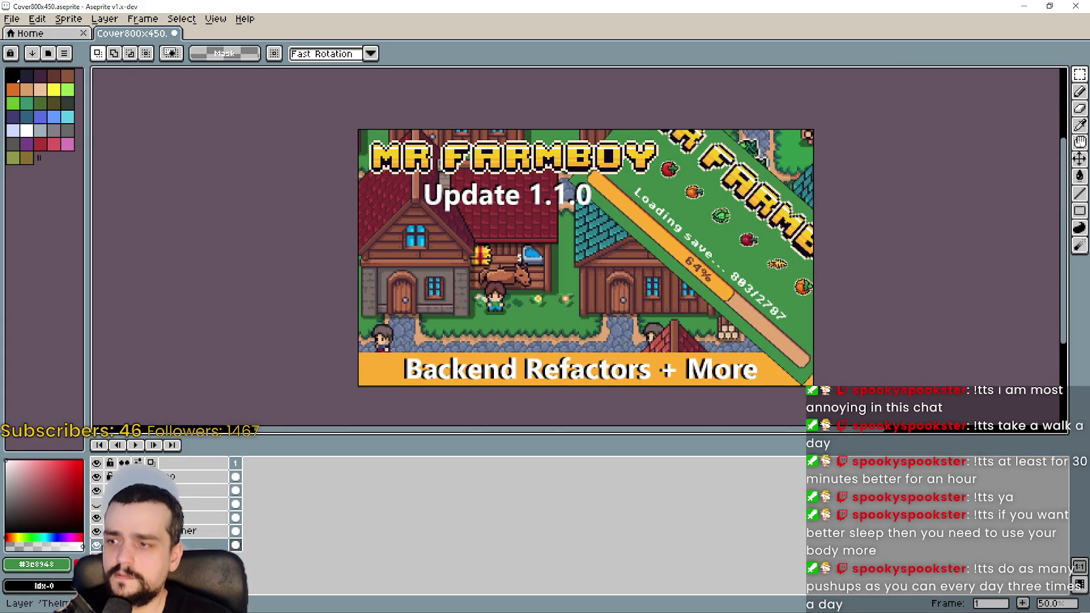
scroll(501, 228, "down", 2)
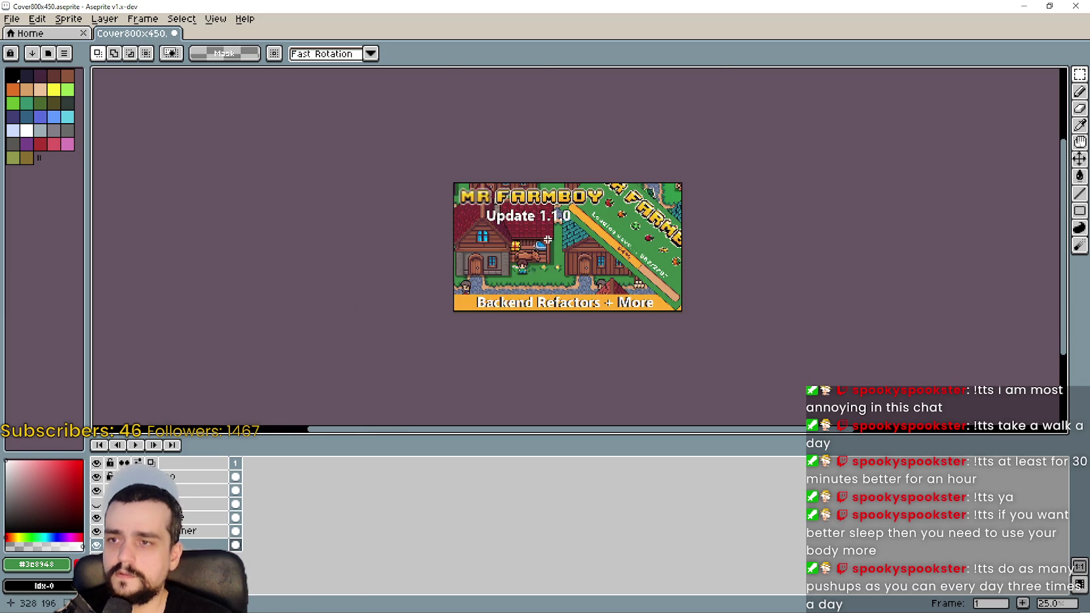
key("ctrl+v")
scroll(658, 296, "up", 2)
- Shift the pasted farm screenshot up and left to frame the crop fields, and commit it
mouse_move(659, 296)
left_mouse_down()
mouse_move(620, 282)
mouse_move(652, 272)
mouse_move(663, 237)
mouse_move(657, 275)
mouse_move(667, 274)
left_mouse_up()
scroll(609, 275, "up", 1)
scroll(598, 269, "down", 1)
left_click(179, 271)
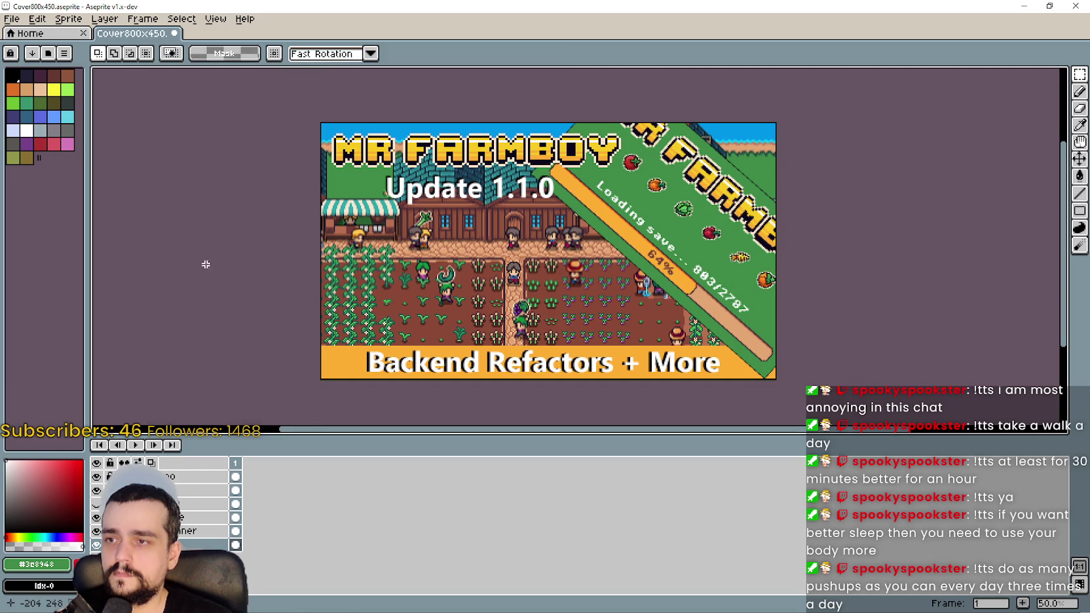
scroll(745, 301, "down", 1)
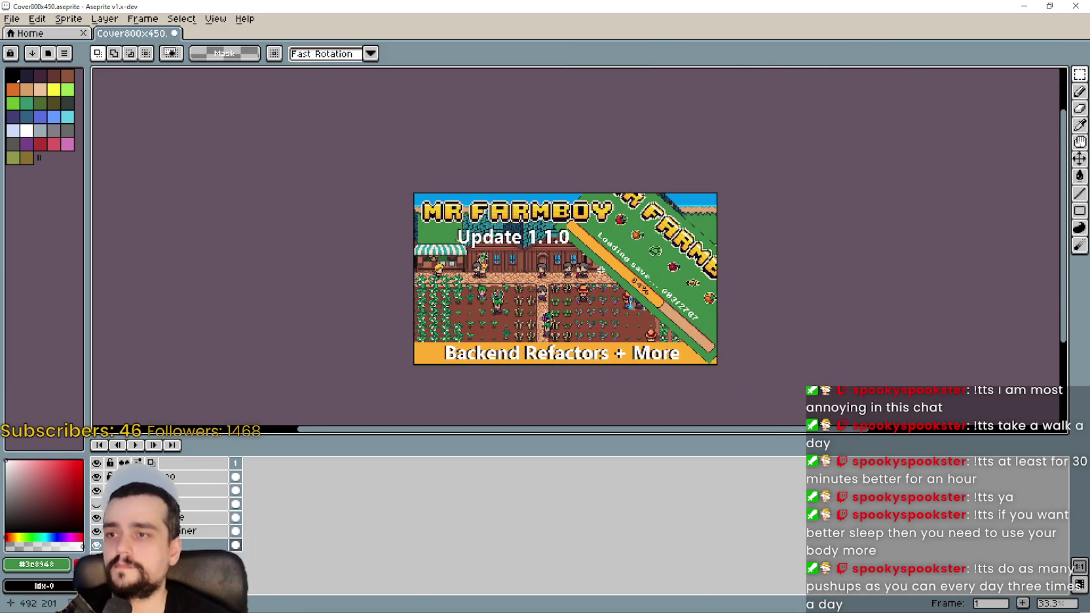
scroll(724, 224, "up", 2)
scroll(725, 223, "down", 1)
mouse_move(821, 265)
left_mouse_down()
mouse_move(643, 286)
mouse_move(563, 276)
left_mouse_up()
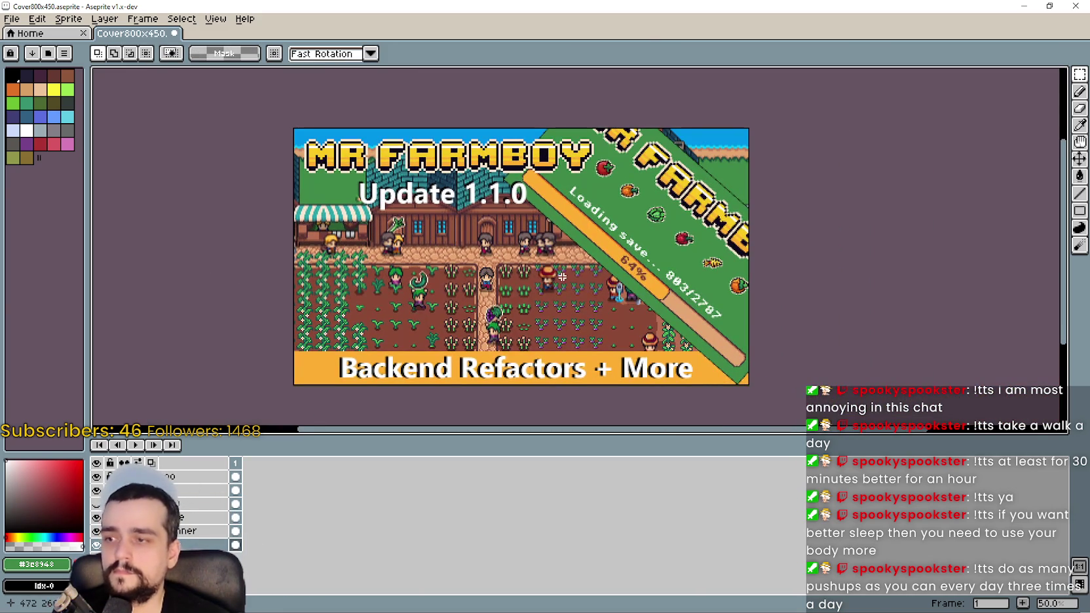
left_click(36, 21)
- Export the cover as Cover800x450.png via File > Export As
mouse_move(4, 19)
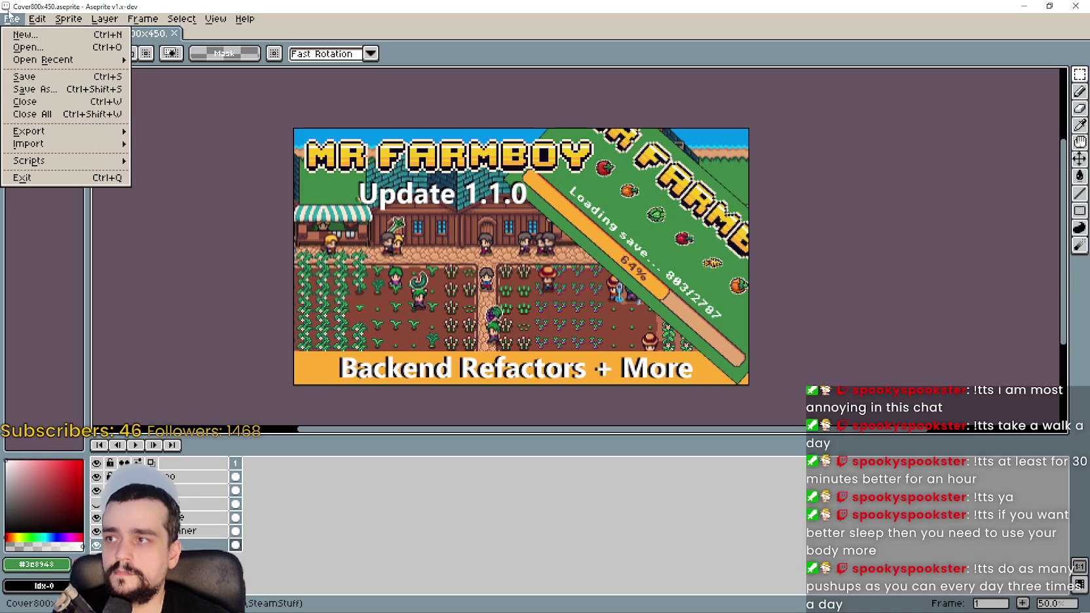
mouse_move(39, 131)
left_click(222, 135)
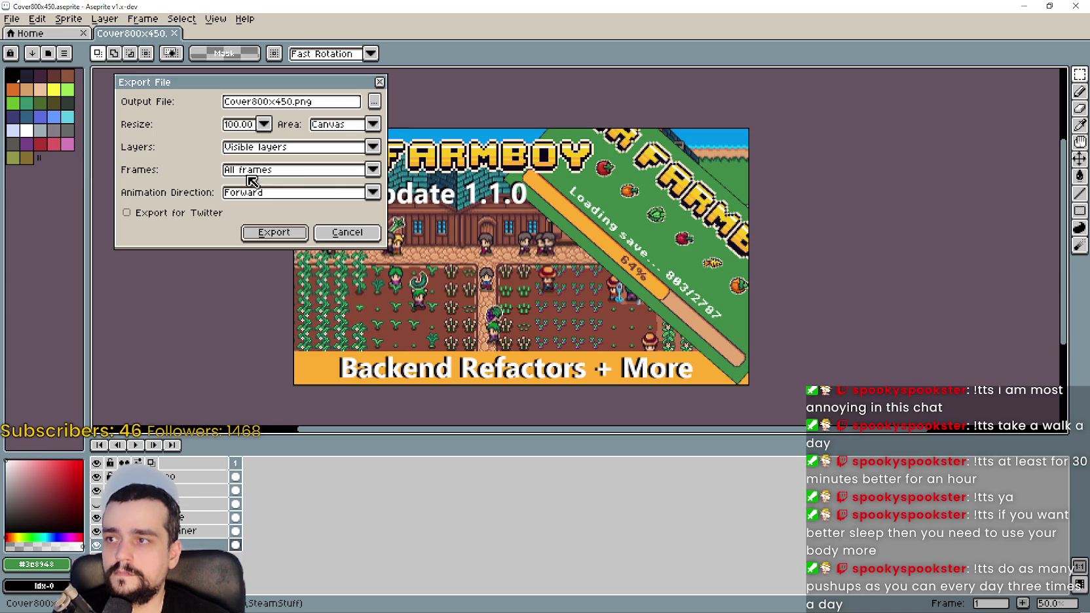
left_click(272, 236)
- Minimize Aseprite and Snipping Tool to bring up the Steam event editor
left_click(1024, 6)
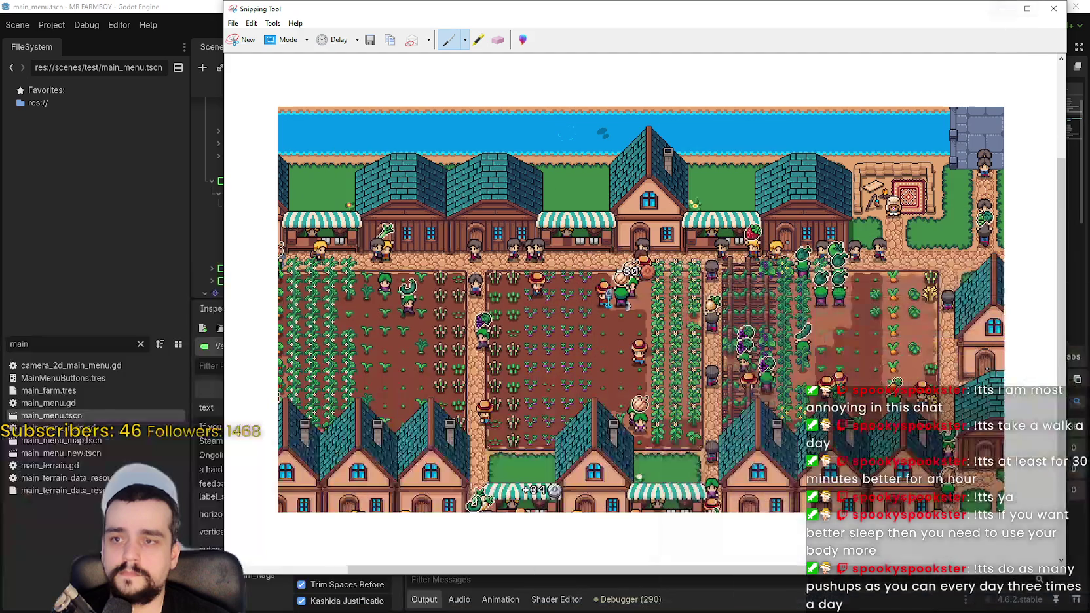
left_click(1001, 9)
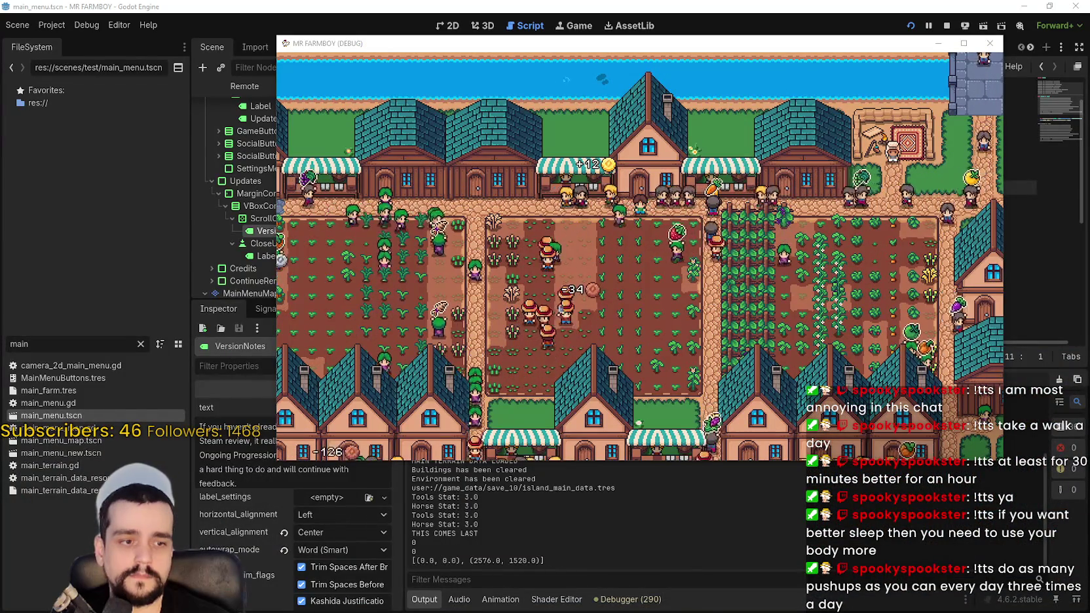
key("alt+Tab")
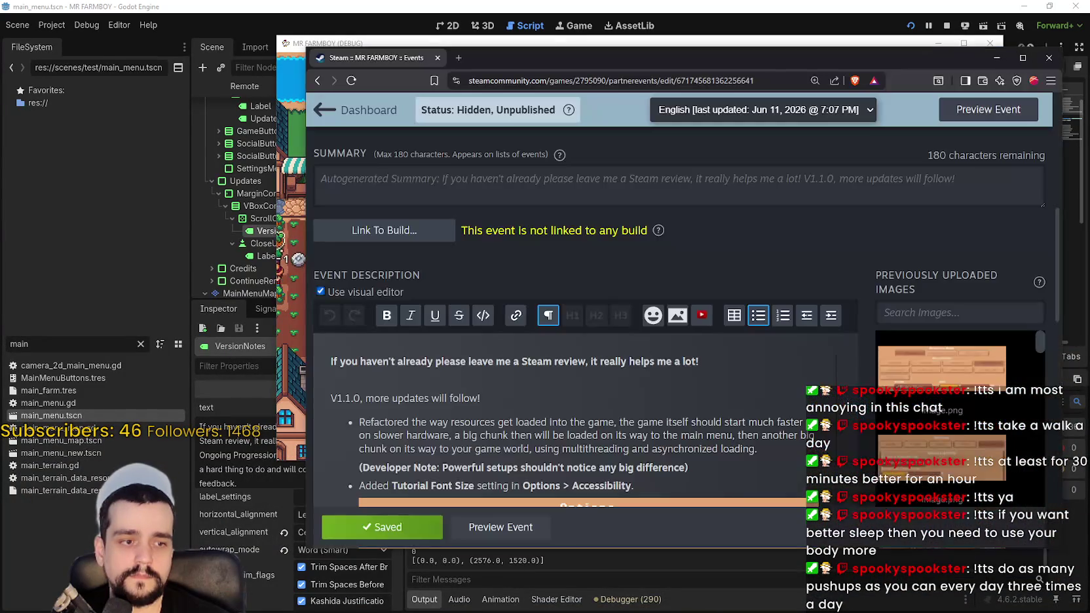
- Switch from the Steam event editor back to the running game window
key("alt+Tab")
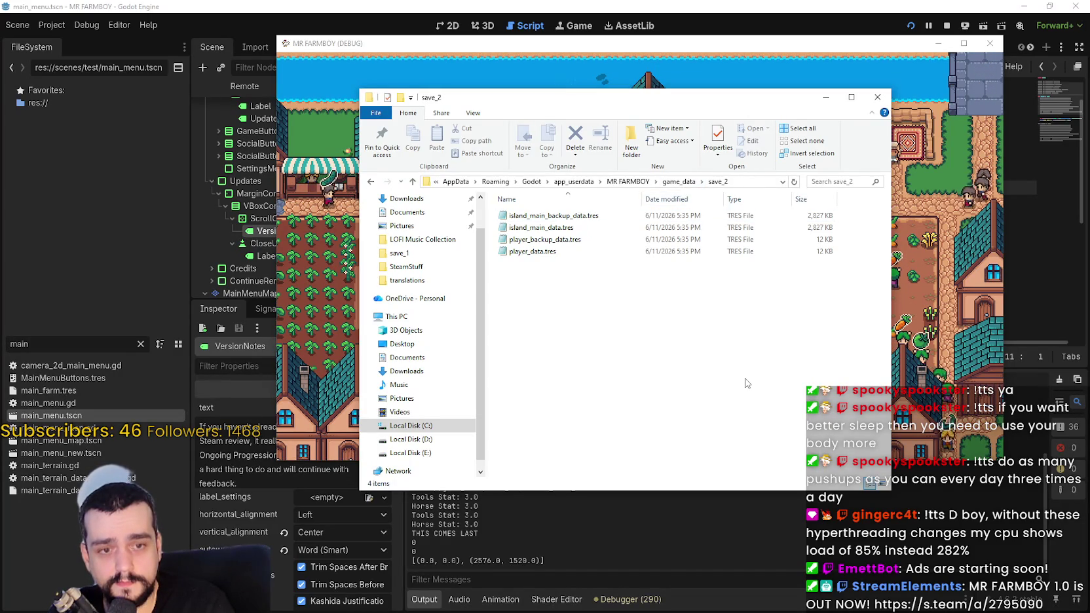
- Open the save_2 folder and delete its two backup save files
left_click(679, 181)
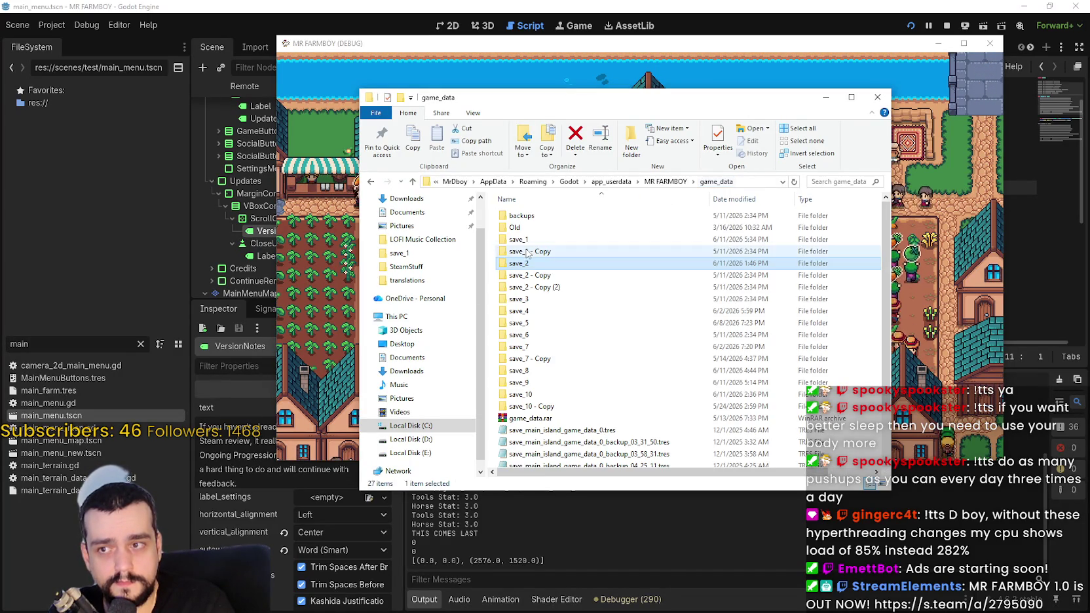
double_click(524, 262)
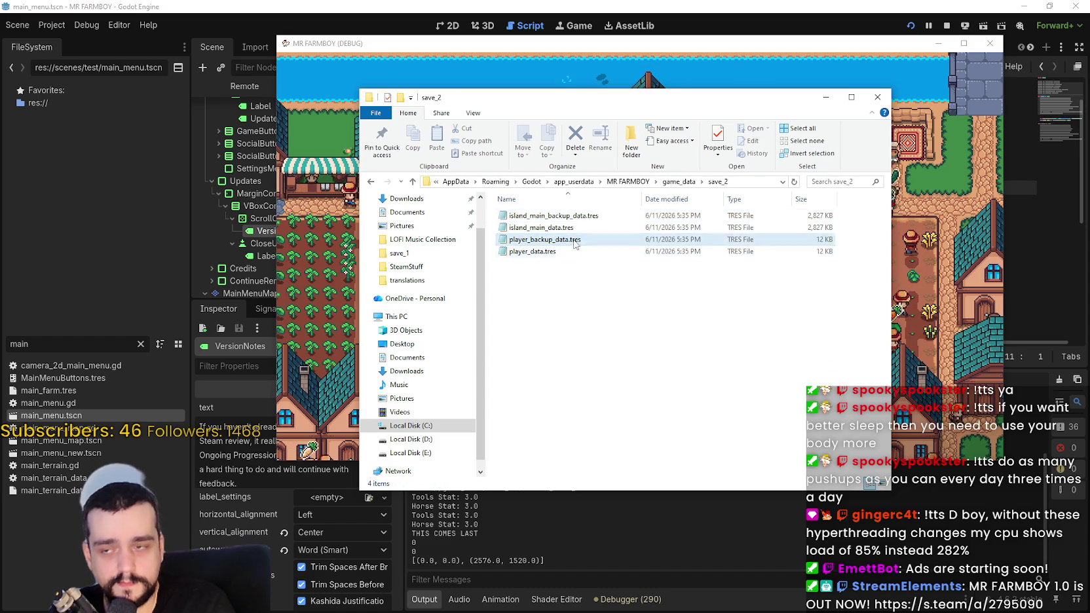
left_click(570, 241, "ctrl")
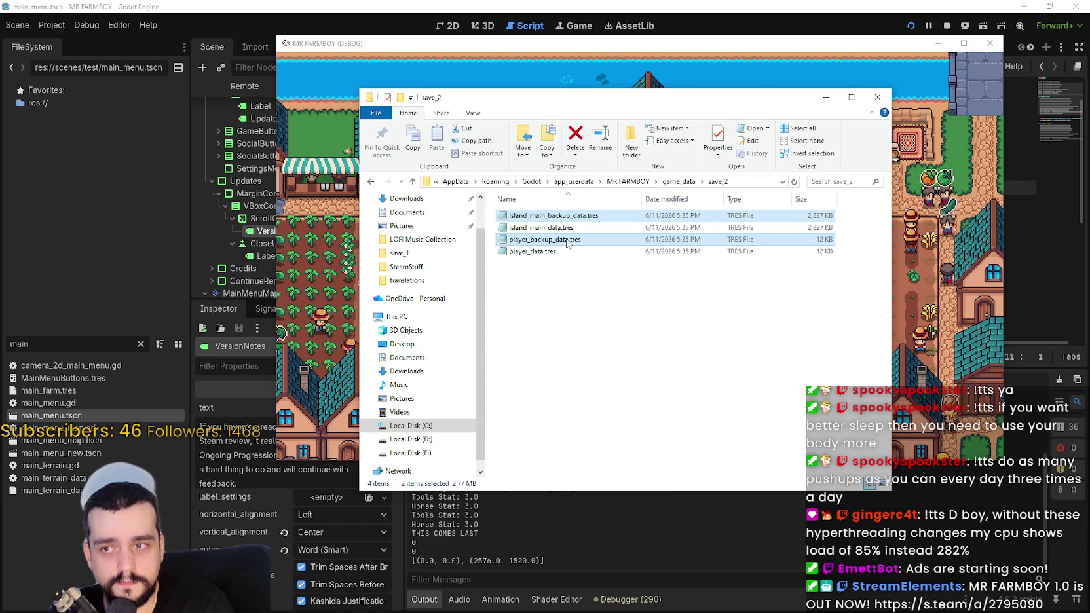
right_click(568, 240)
left_click(609, 446)
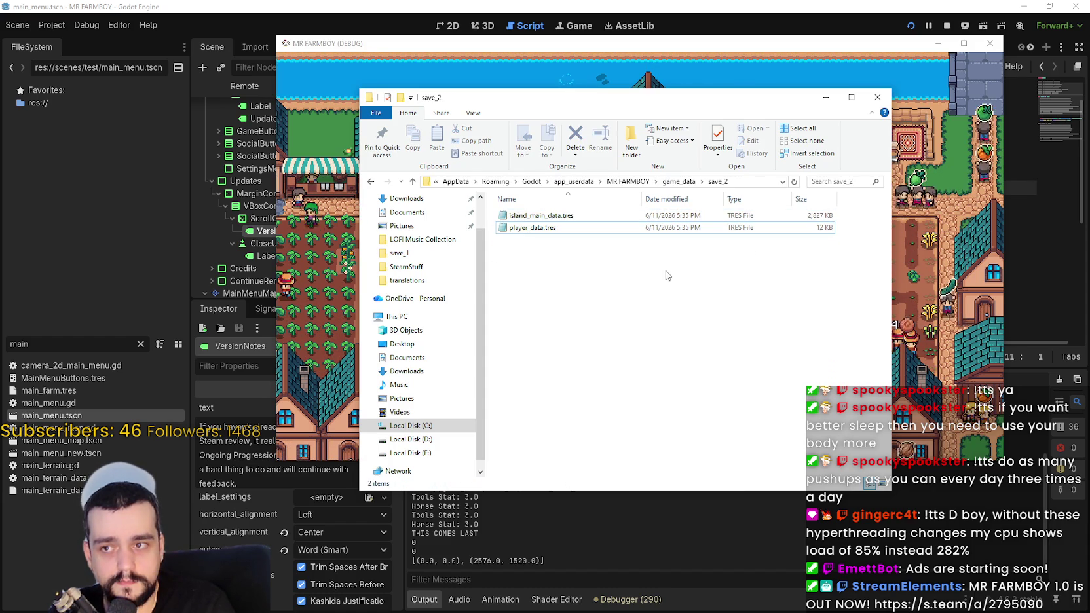
- Compress island_main_data.tres and player_data.tres into save_2.zip, then minimize Explorer
left_click_drag(692, 256, 598, 208)
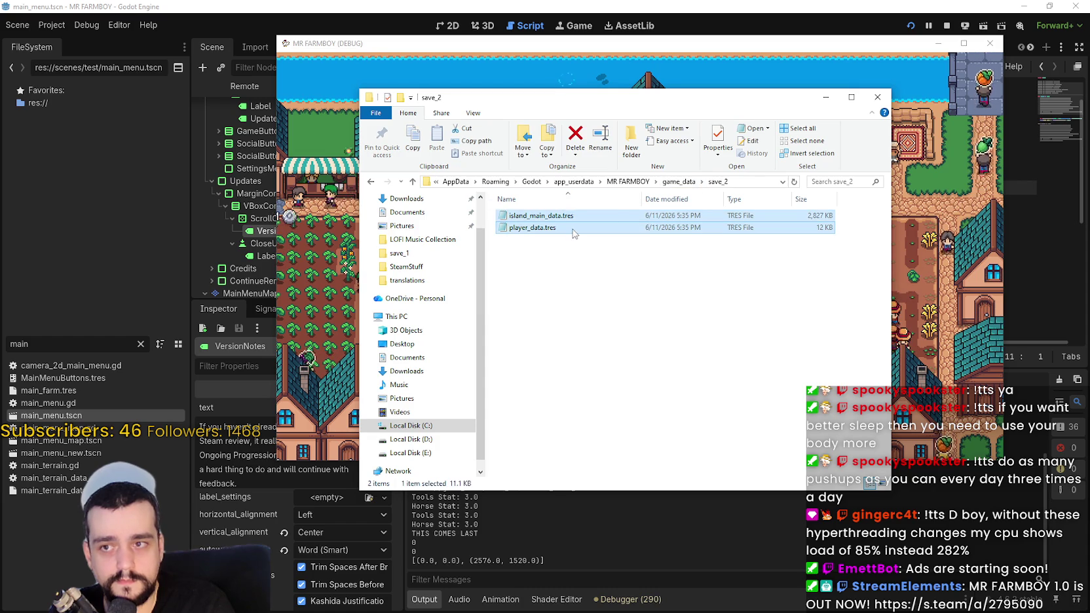
right_click(569, 218)
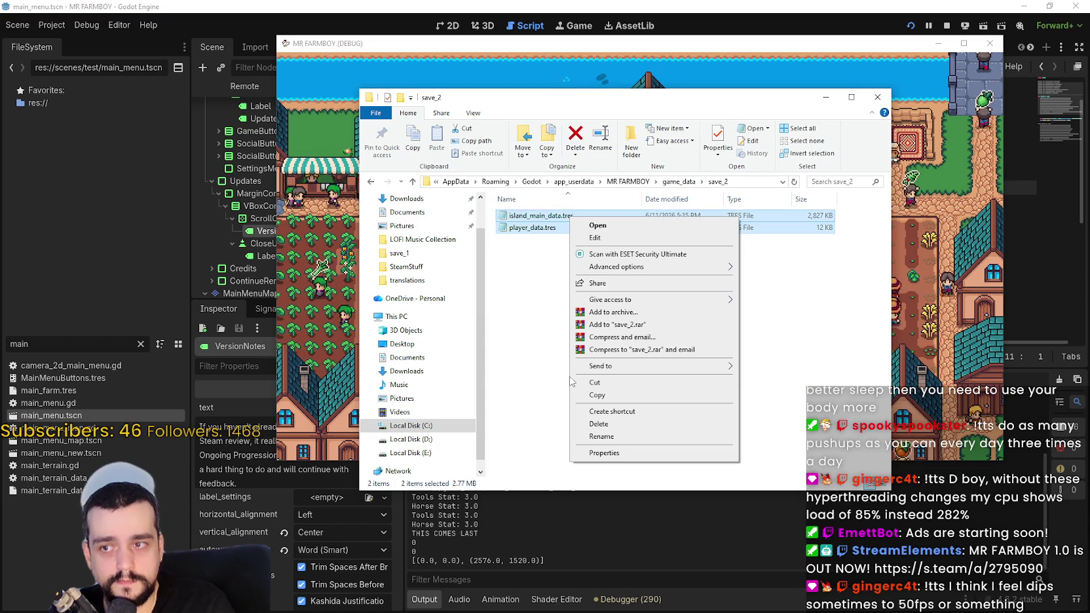
left_click(642, 314)
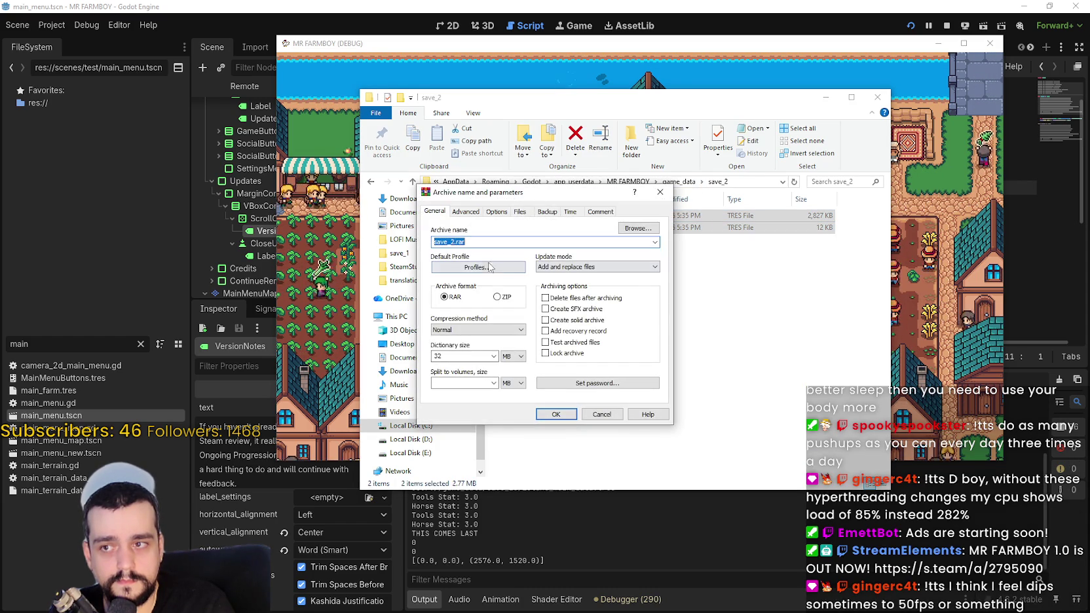
left_click(556, 414)
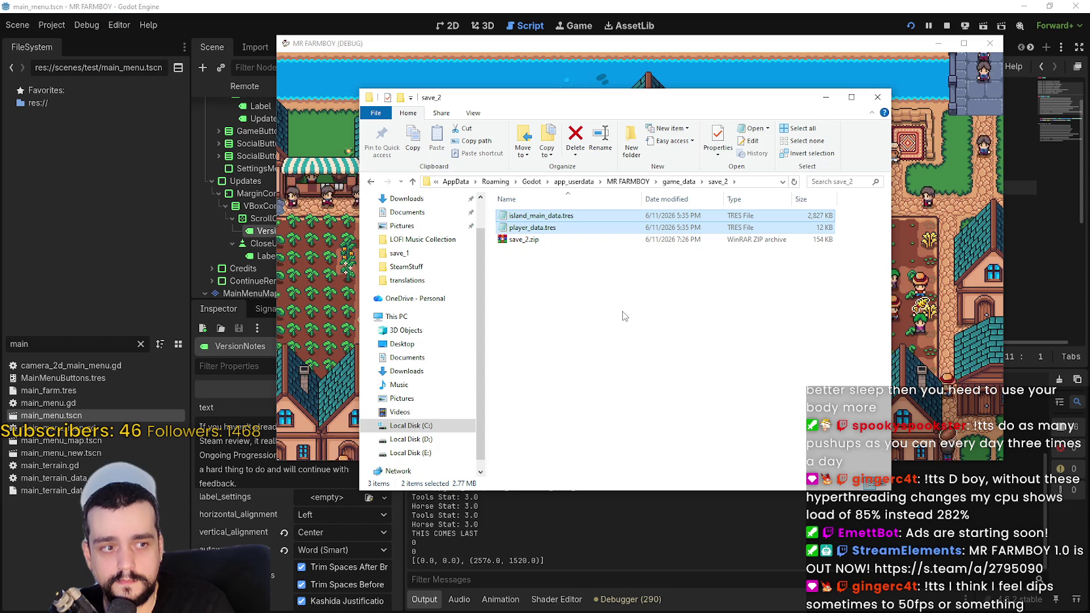
left_click(625, 308)
key("Down")
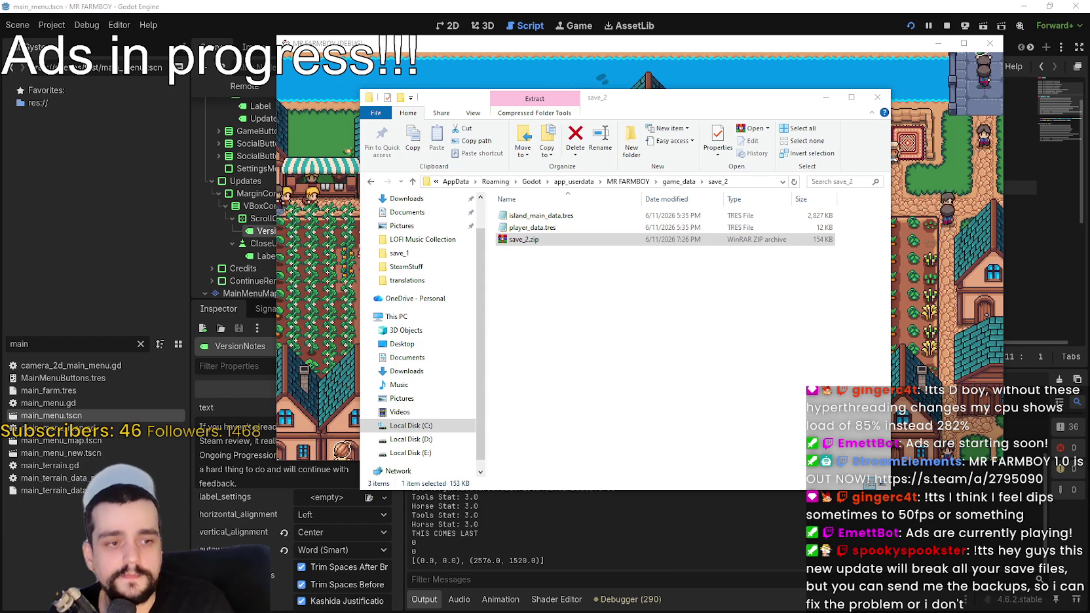
left_click(557, 355)
left_click(832, 99)
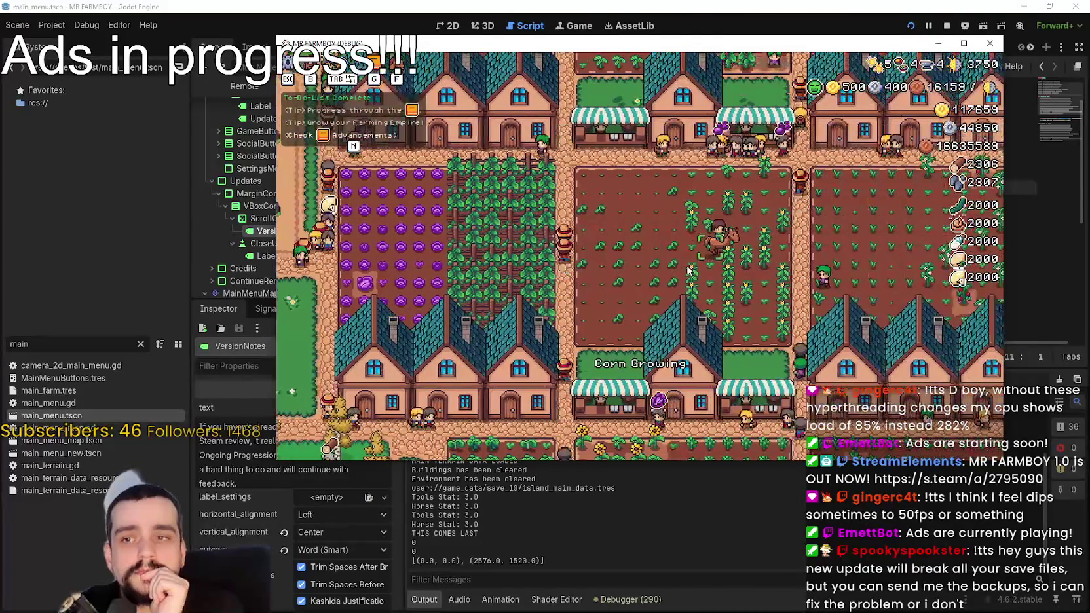
- Ride the horse through the fields, past the pond and quarry, toward the church
key("d")
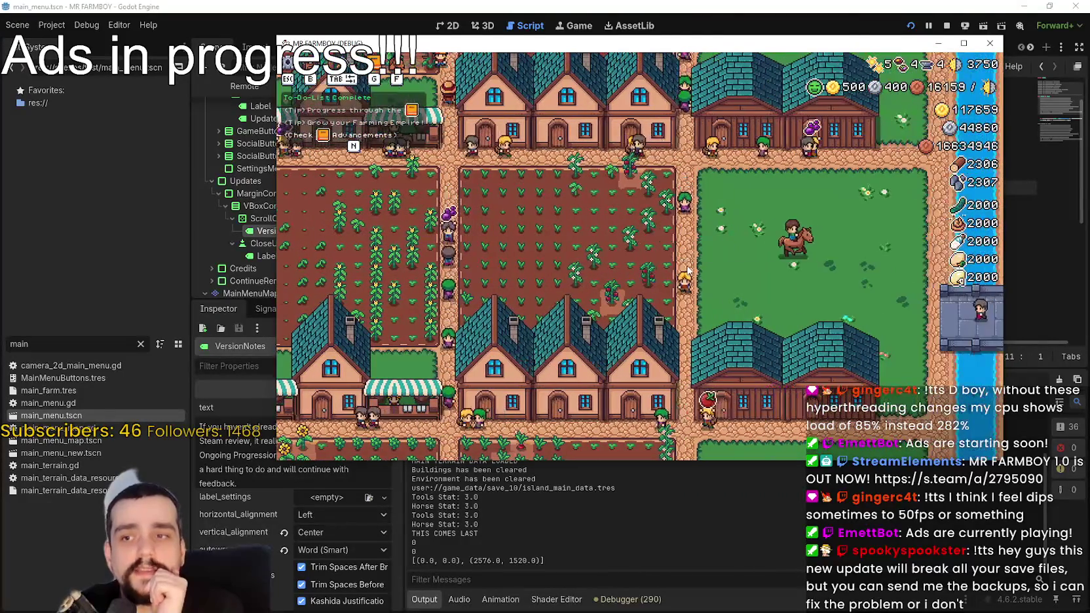
key("s")
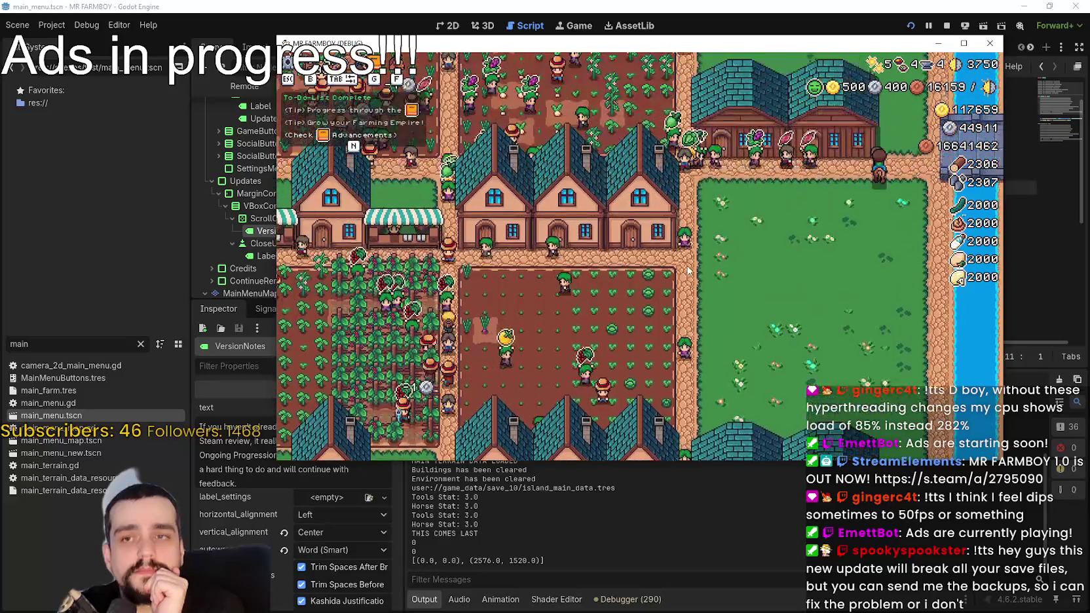
key("w")
key("a")
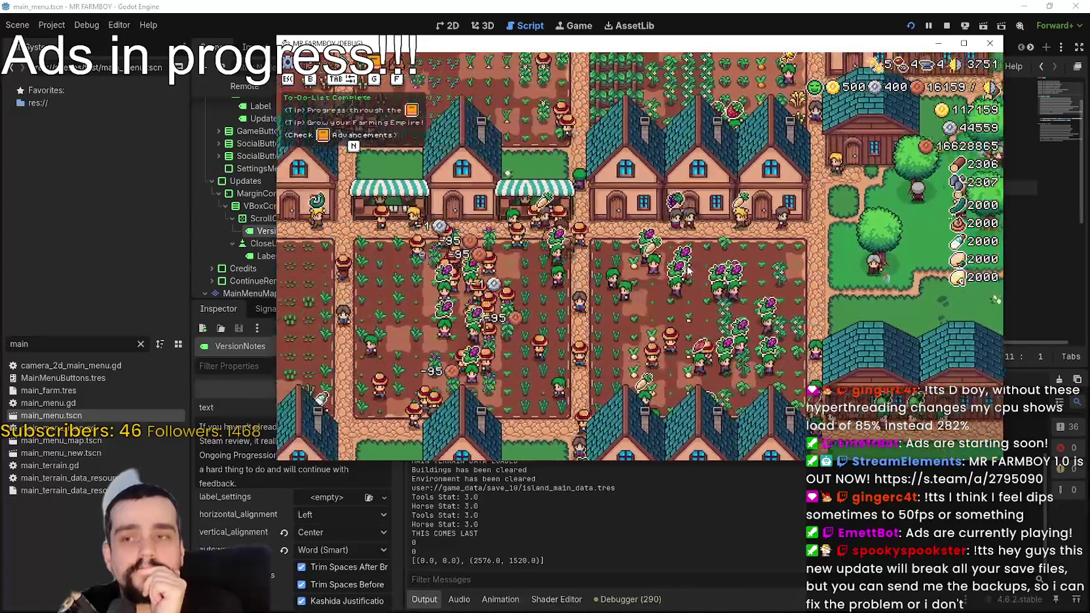
key("s")
key("a")
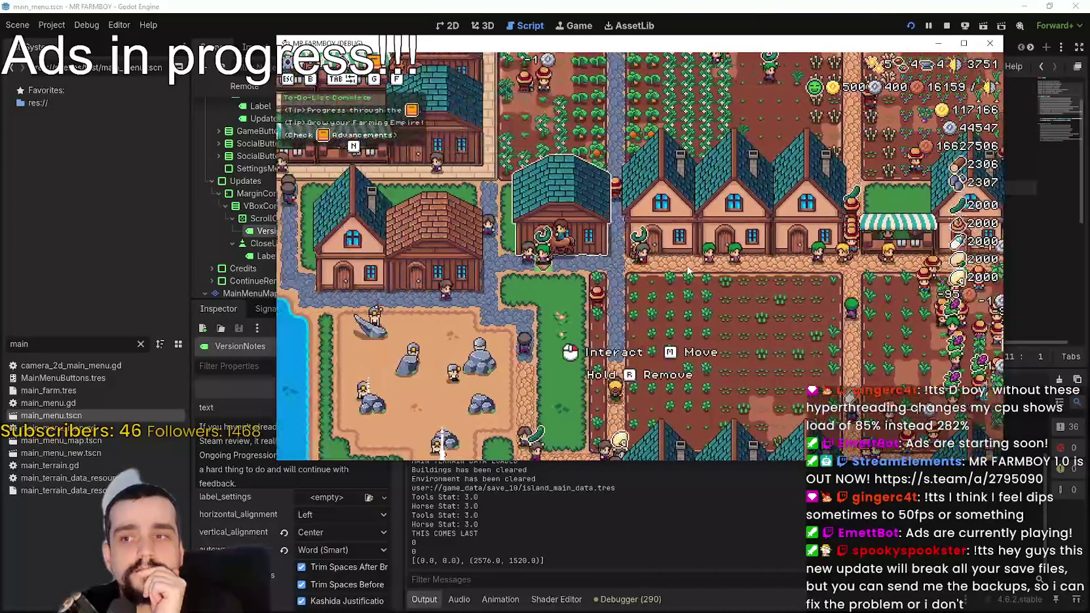
key("w")
key("a")
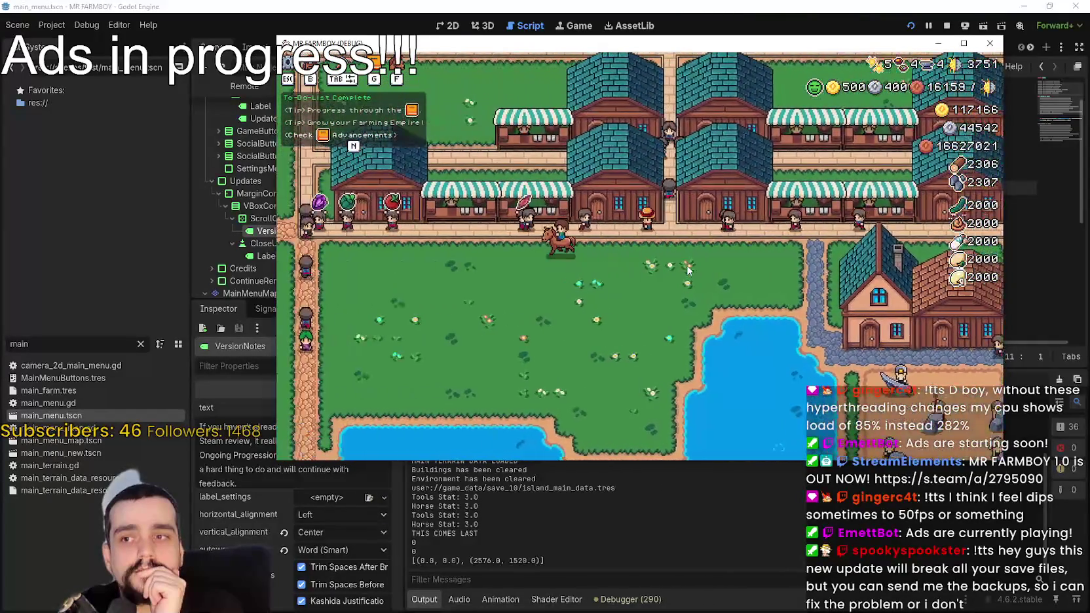
key("w")
key("a")
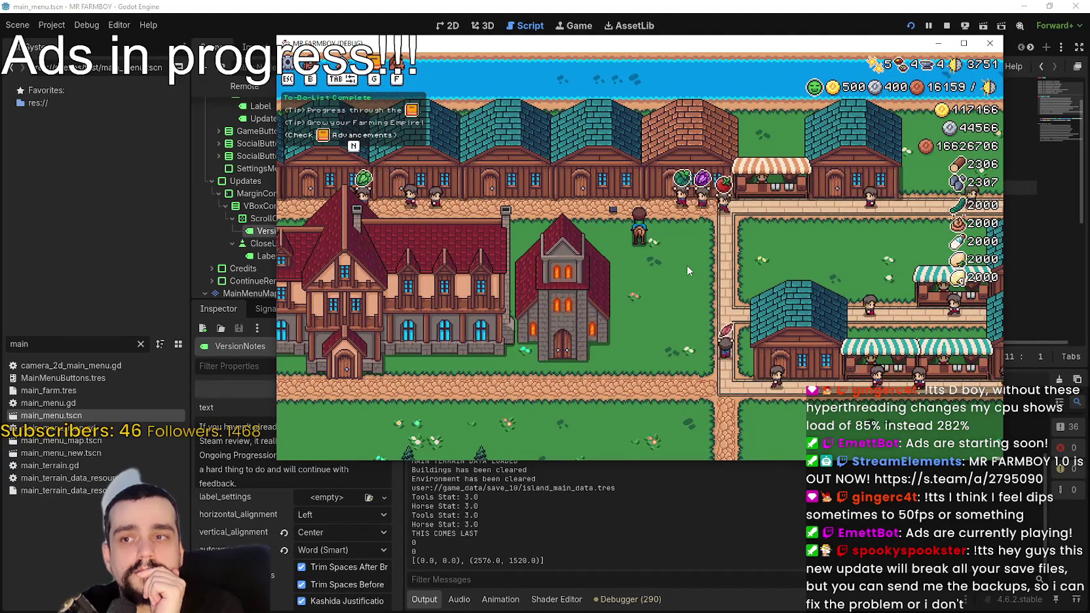
- Ride past the church and along the building row with camera zooms, then quit with Alt+F4
scroll(591, 202, "up", 3)
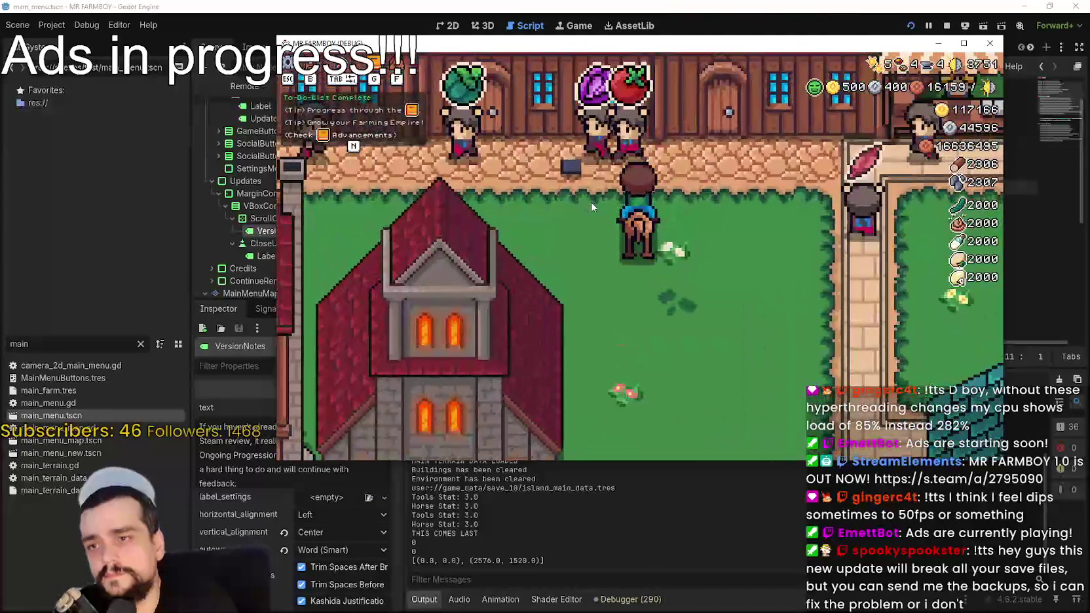
scroll(591, 202, "down", 3)
key("s")
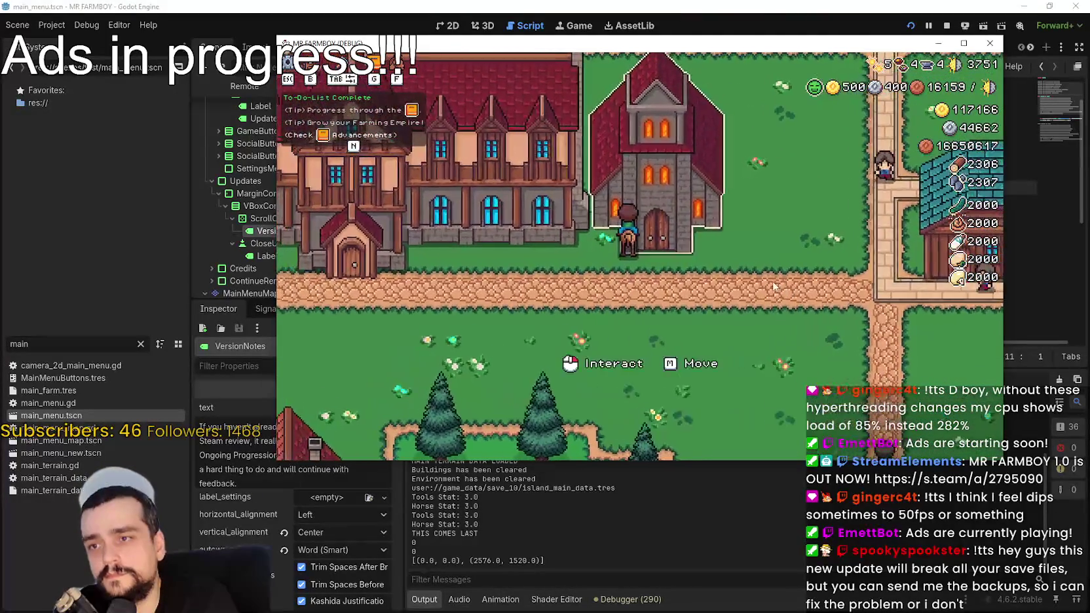
scroll(699, 145, "up", 3)
key("w")
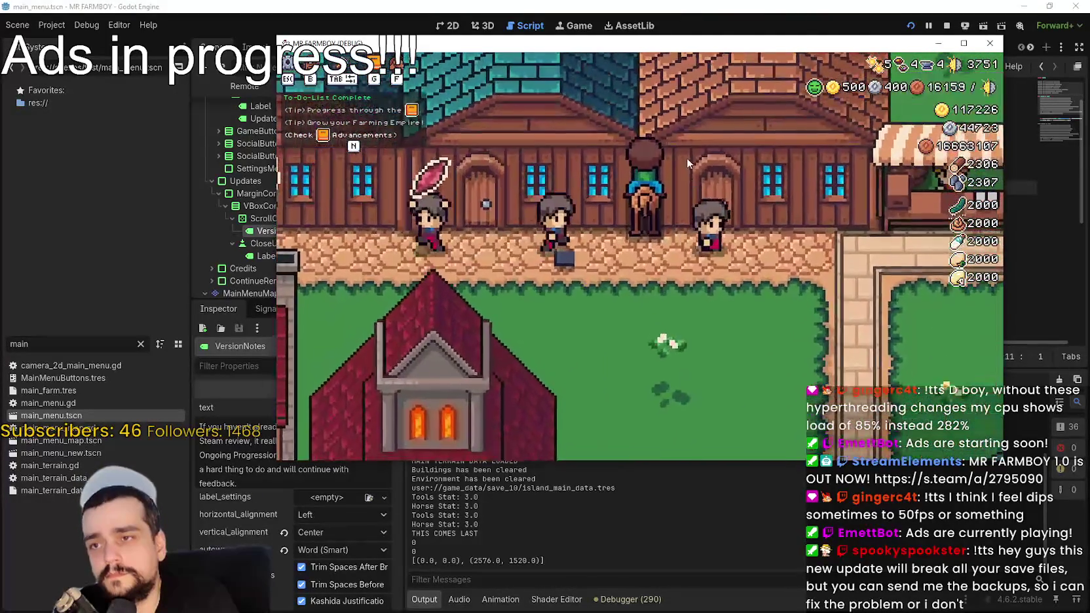
key("s")
key("w")
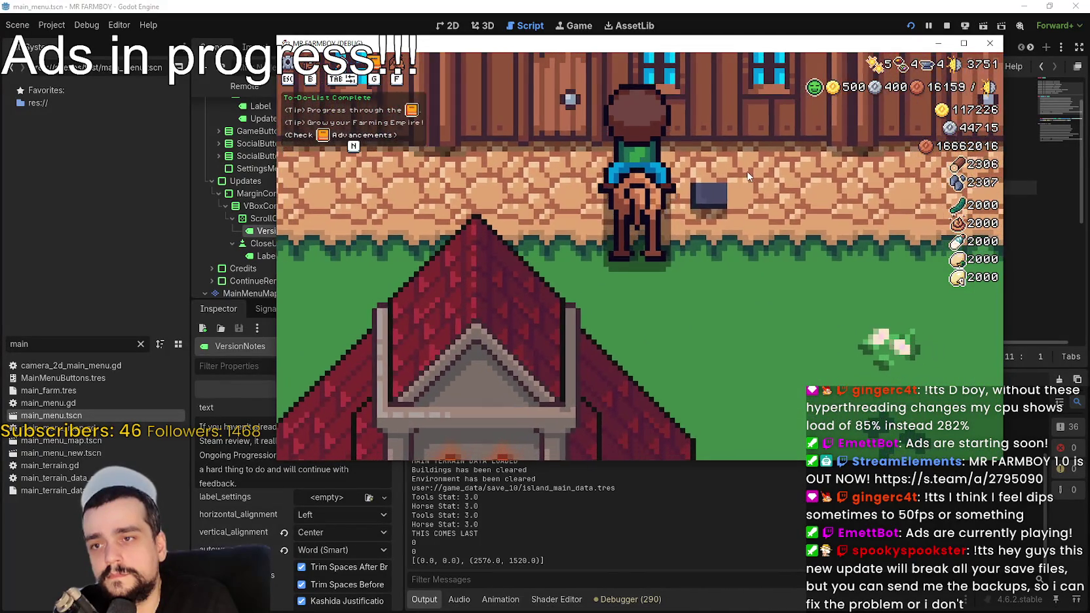
scroll(743, 172, "down", 1)
key("d")
scroll(742, 170, "down", 3)
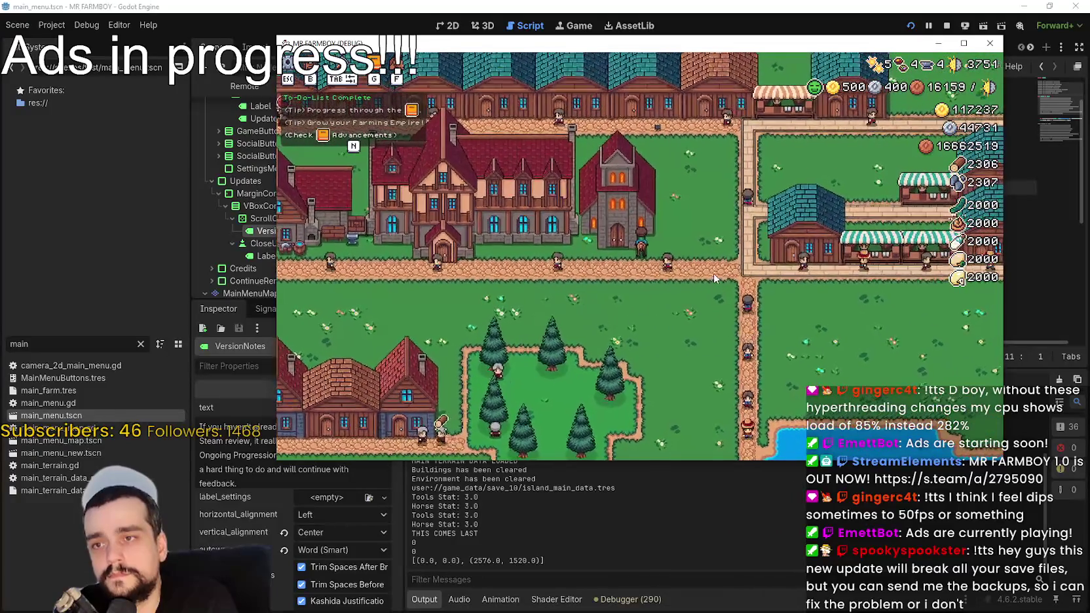
scroll(714, 279, "up", 3)
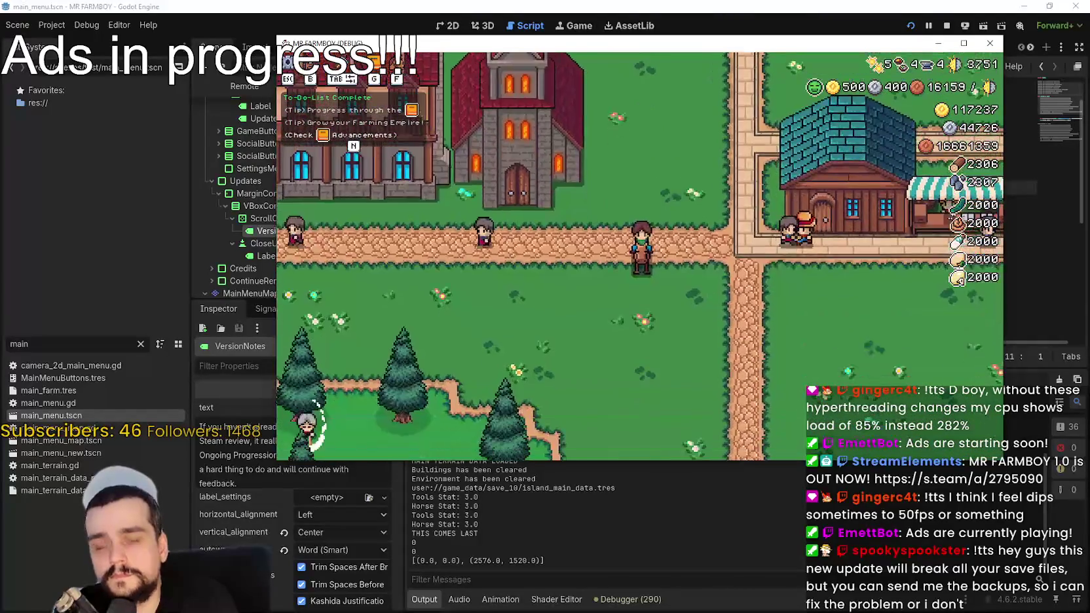
key("alt+F4")
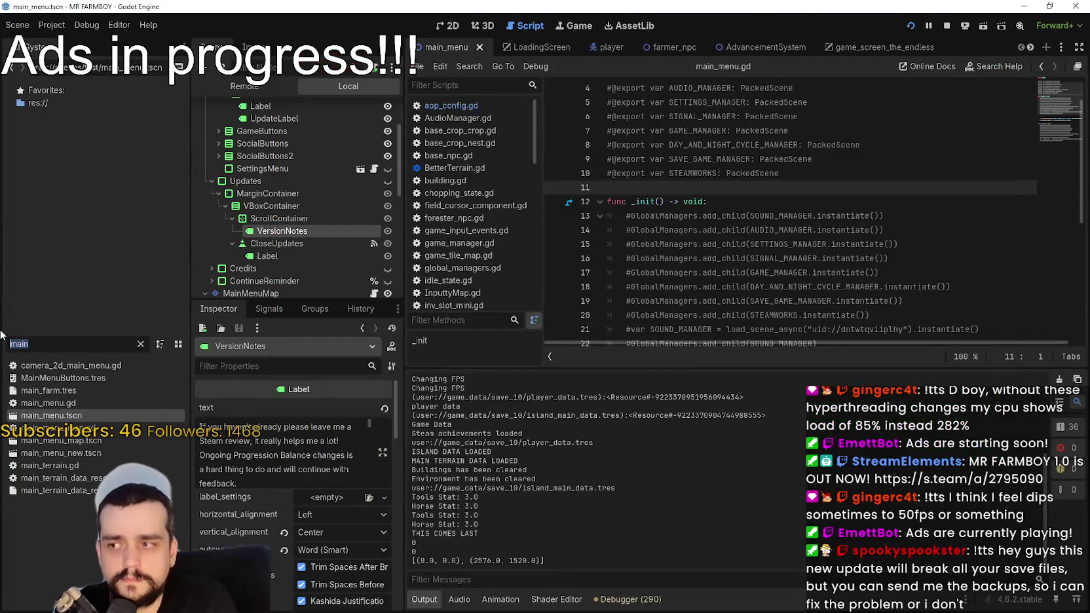
- Filter Godot's FileSystem for 'player' and open Player.png in Aseprite as the external program
type("player")
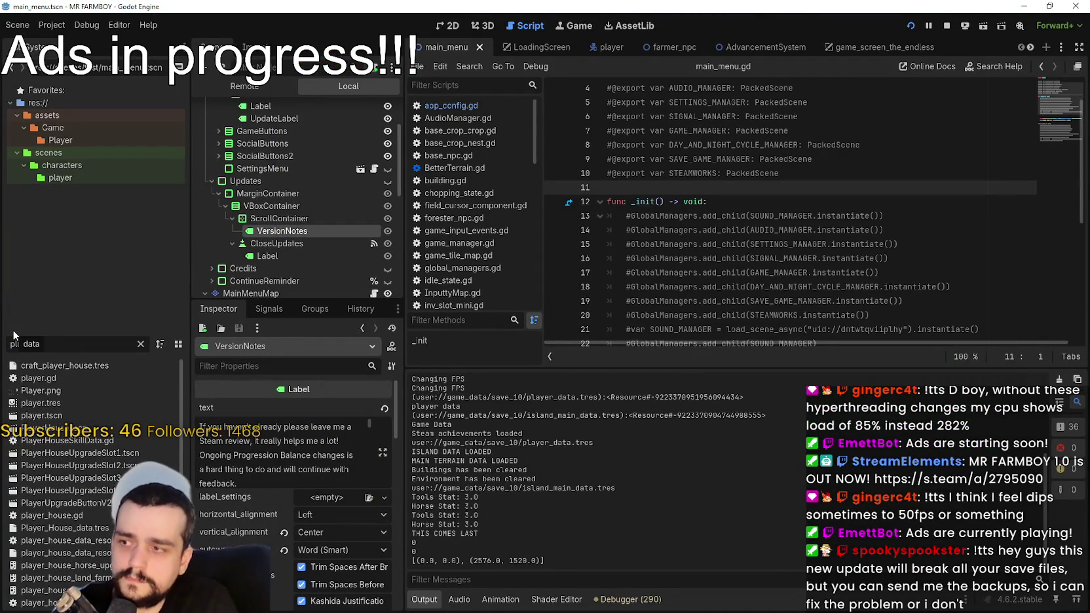
left_click(60, 388)
right_click(68, 401)
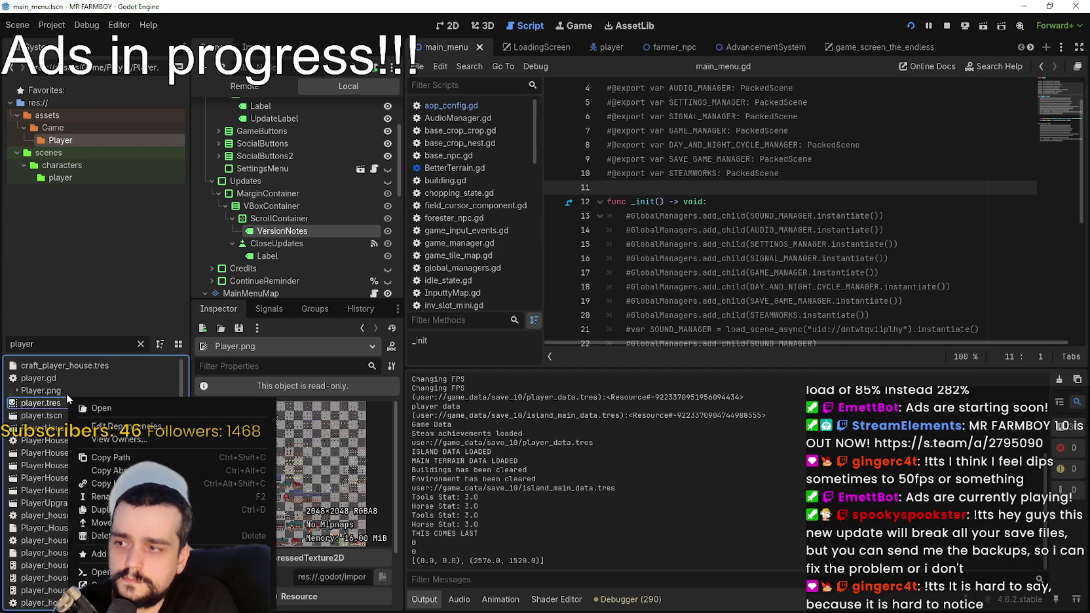
left_click(43, 391)
left_click(85, 588)
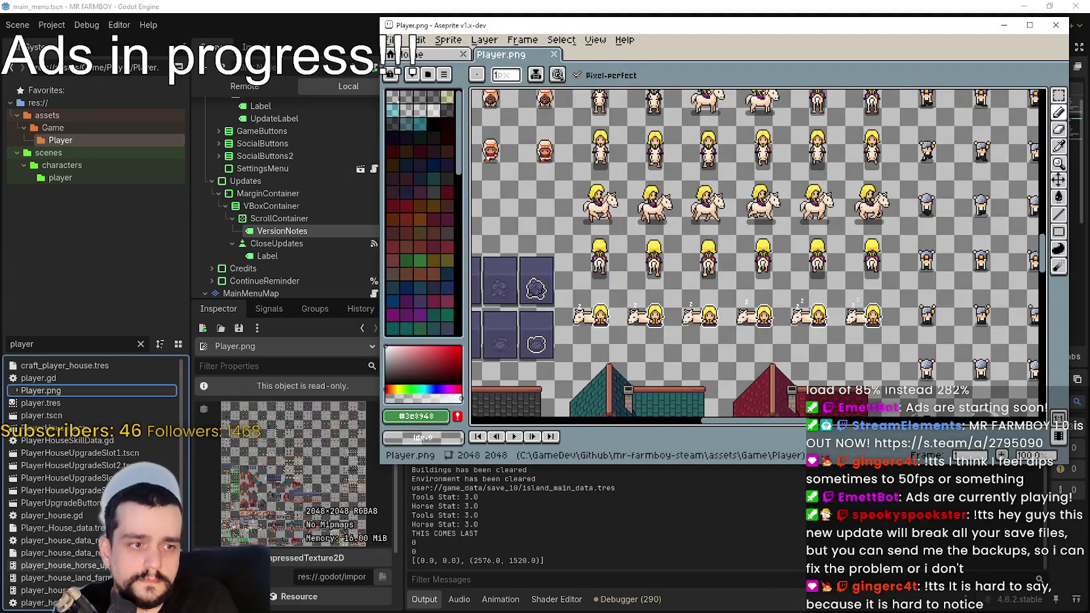
left_click_drag(538, 199, 685, 130)
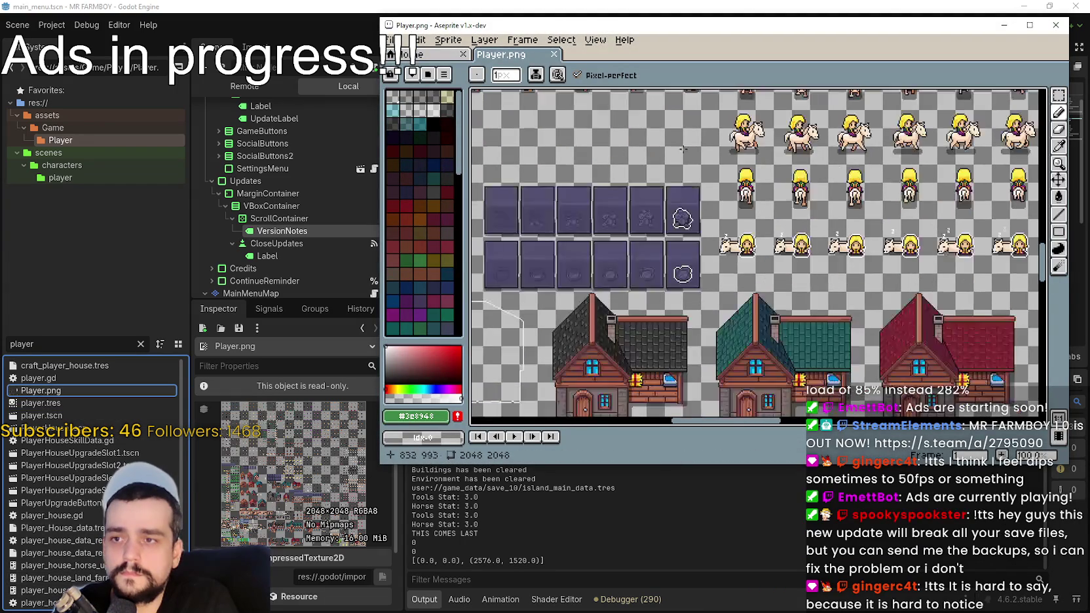
scroll(674, 198, "down", 1)
scroll(833, 280, "up", 3)
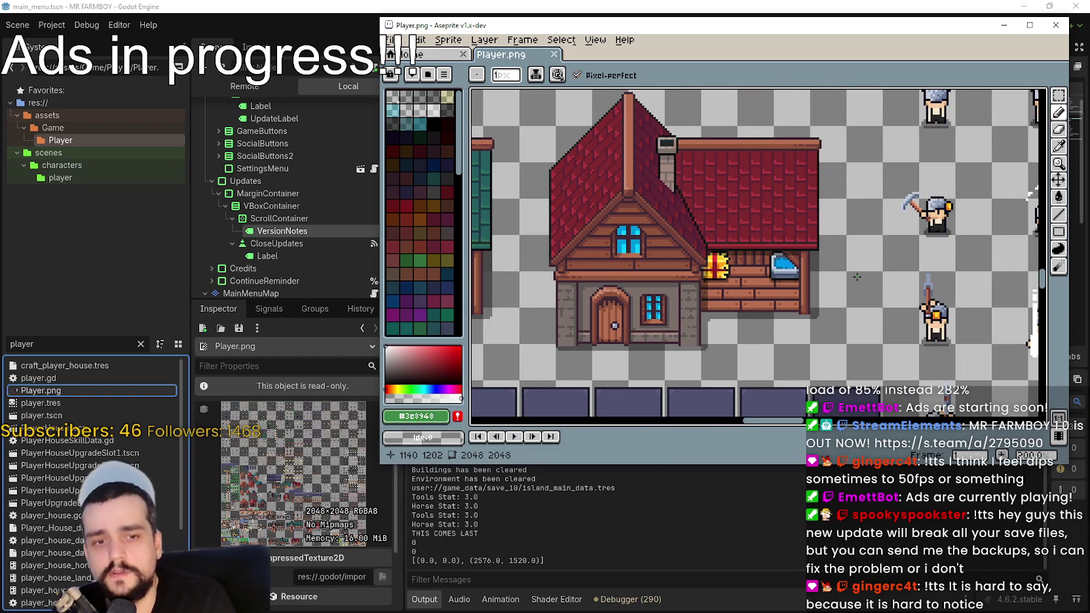
scroll(857, 277, "down", 3)
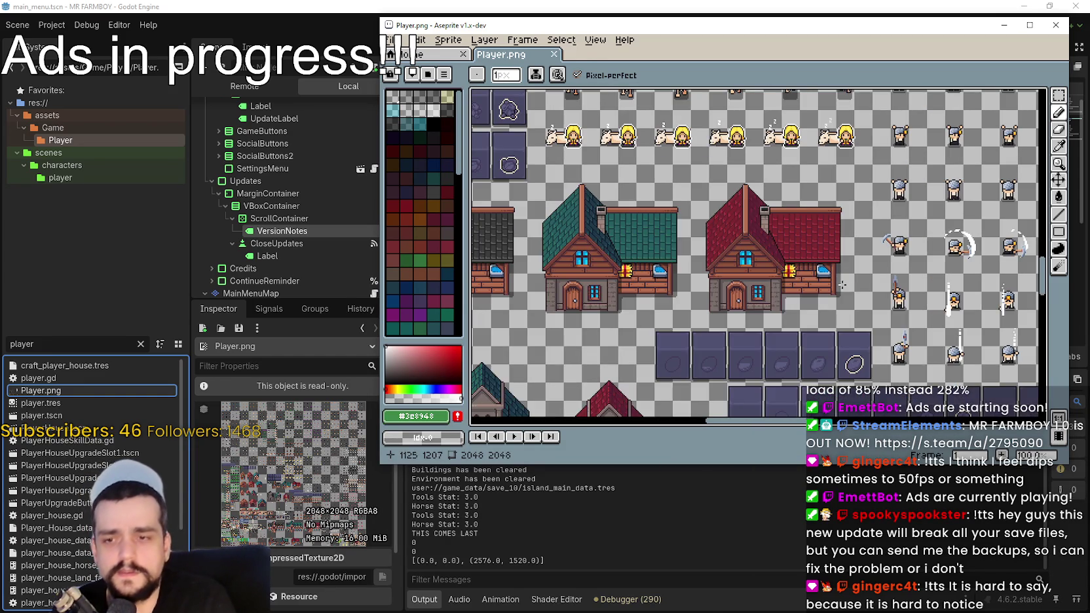
scroll(596, 254, "up", 1)
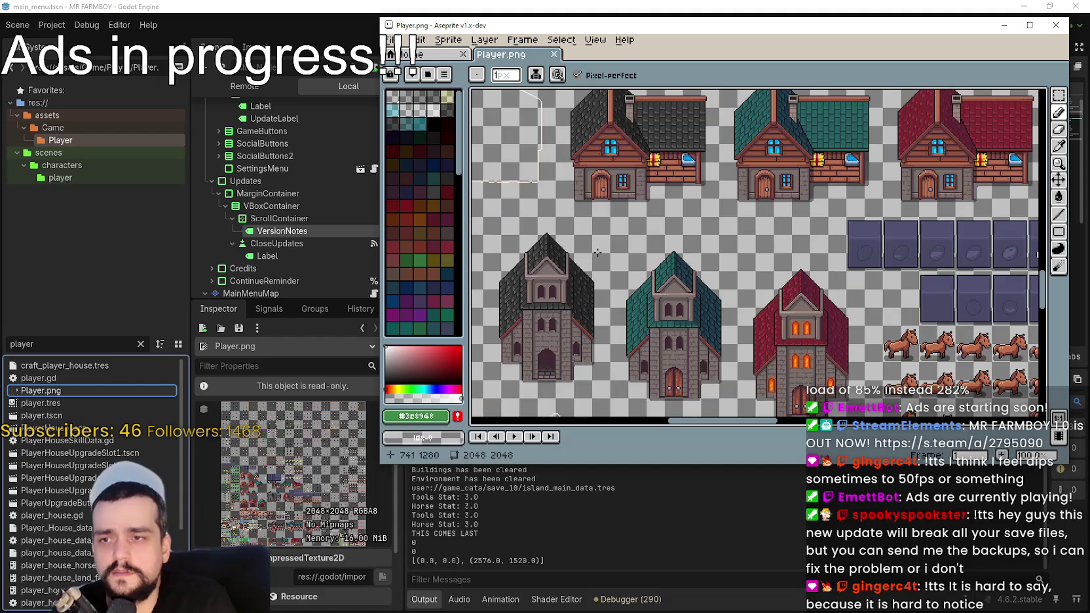
scroll(845, 357, "up", 1)
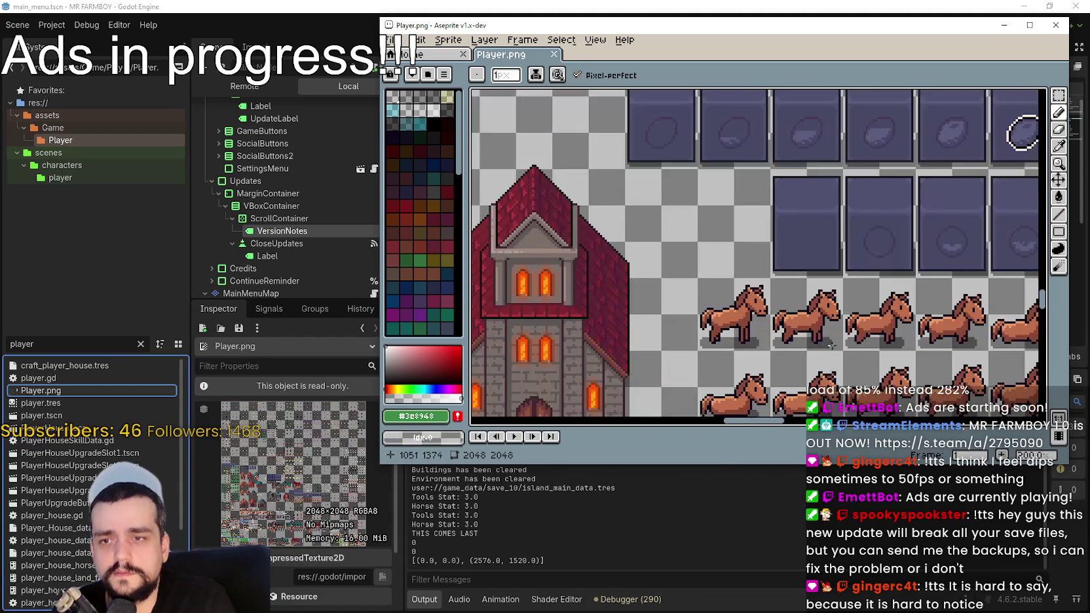
scroll(669, 277, "down", 1)
scroll(618, 226, "left", 5)
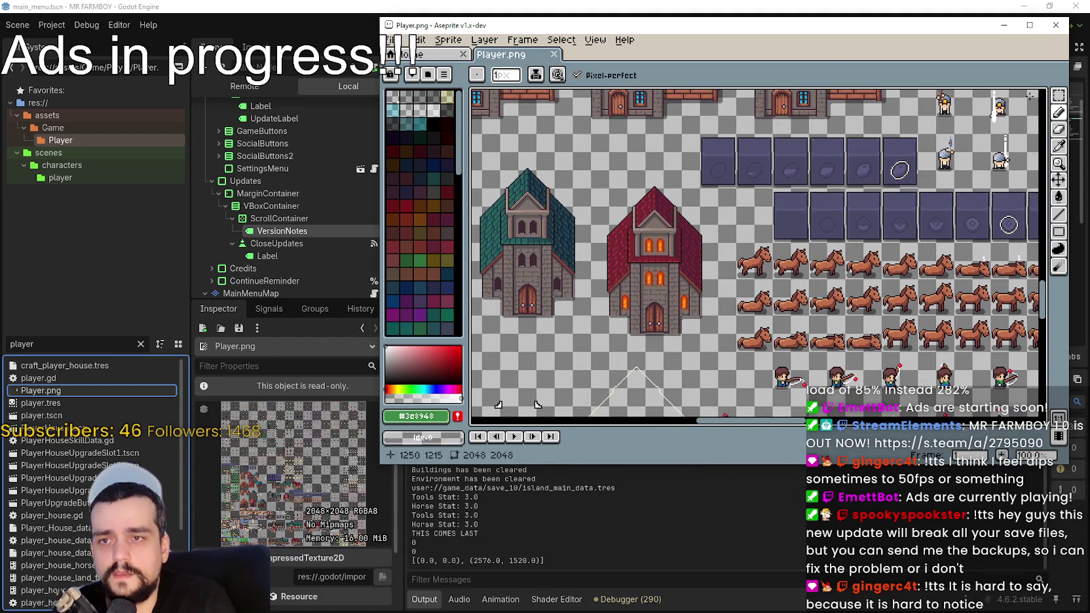
left_click_drag(688, 303, 673, 315)
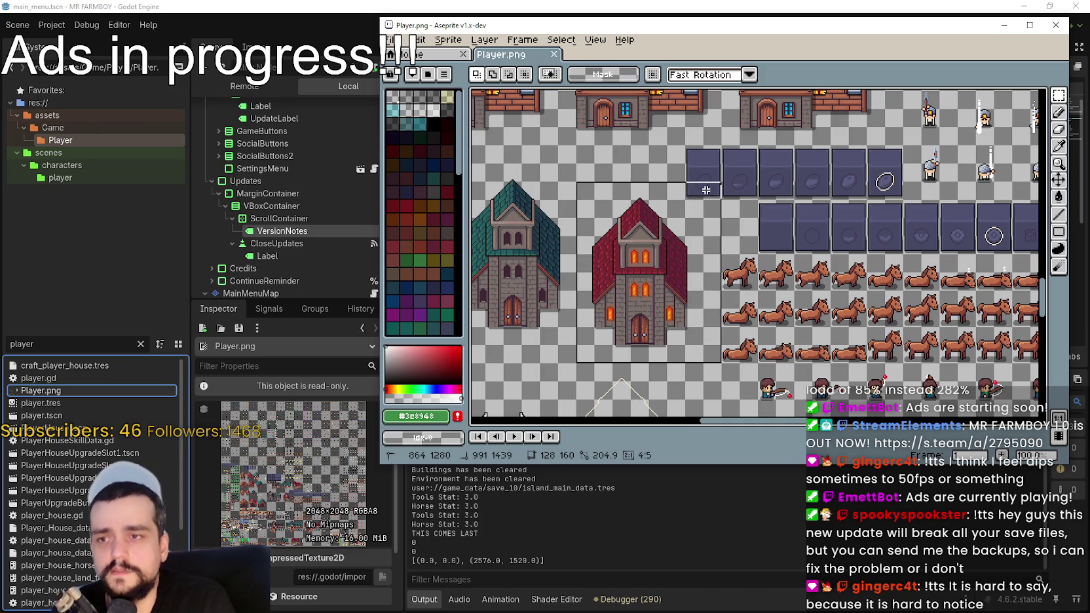
scroll(695, 196, "up", 1)
scroll(786, 262, "left", 3)
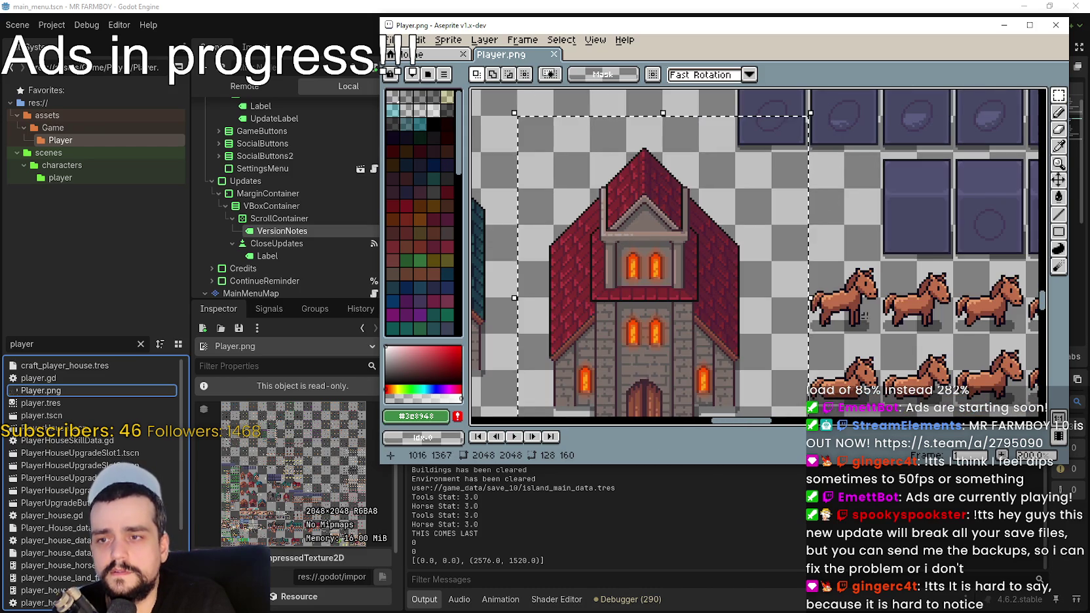
scroll(815, 319, "down", 1)
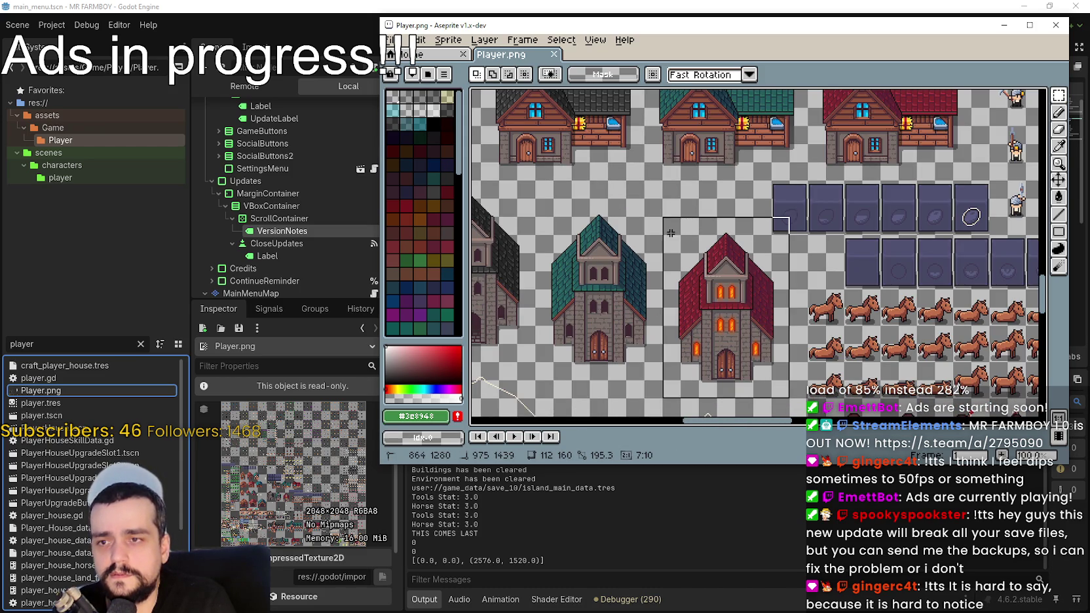
scroll(737, 229, "up", 1)
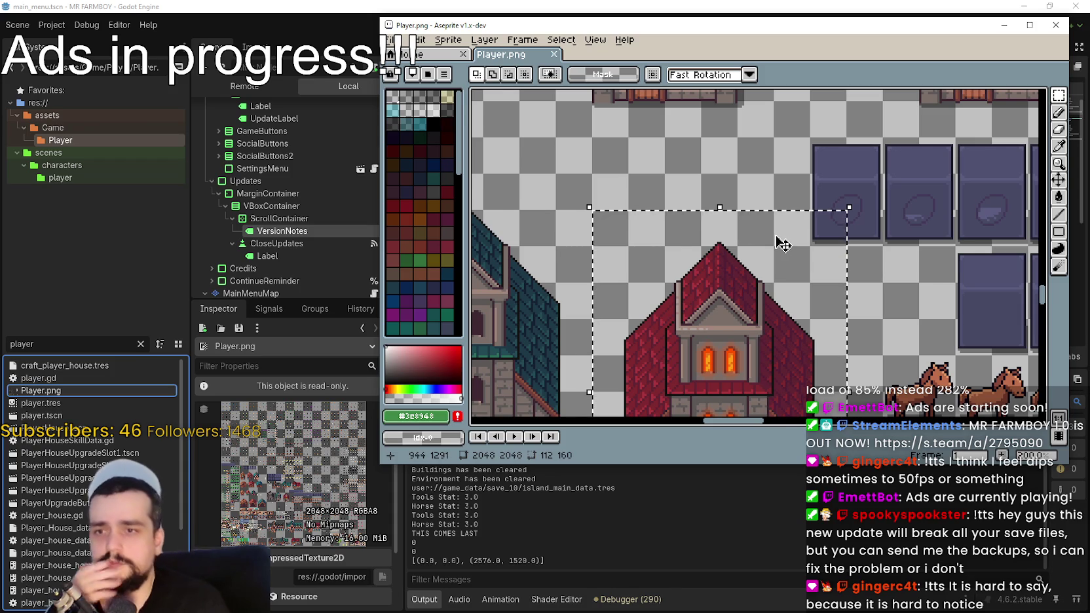
scroll(783, 244, "down", 1)
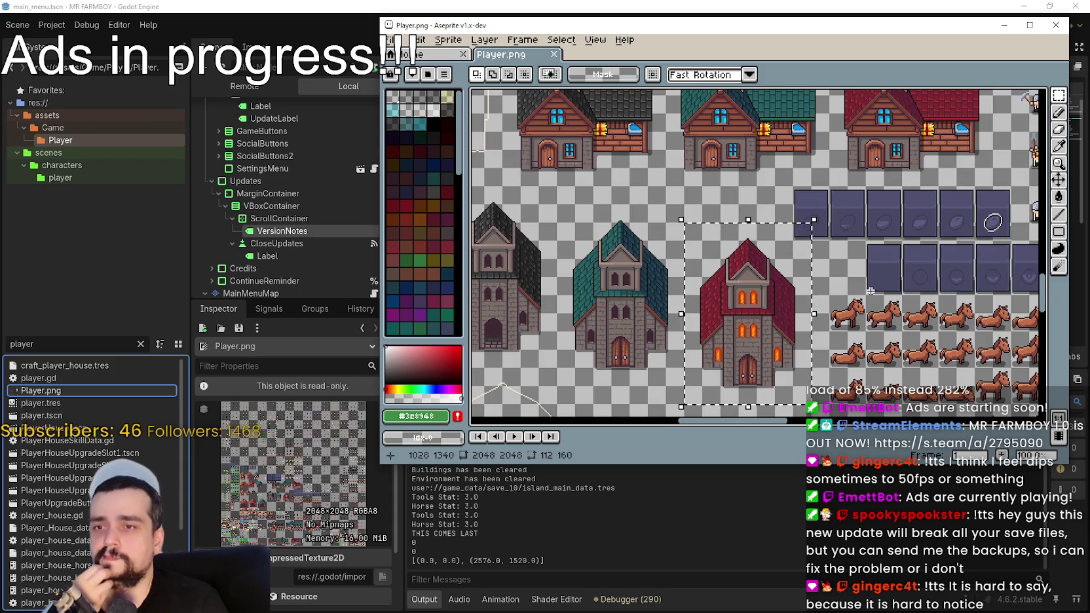
scroll(804, 256, "up", 2)
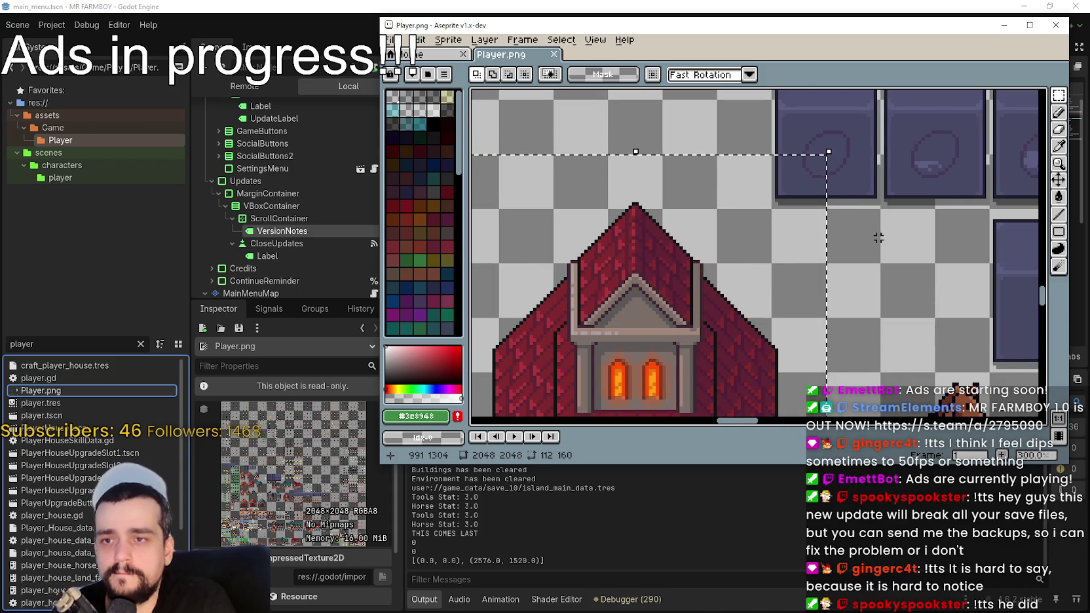
scroll(876, 238, "down", 1)
scroll(852, 256, "down", 2)
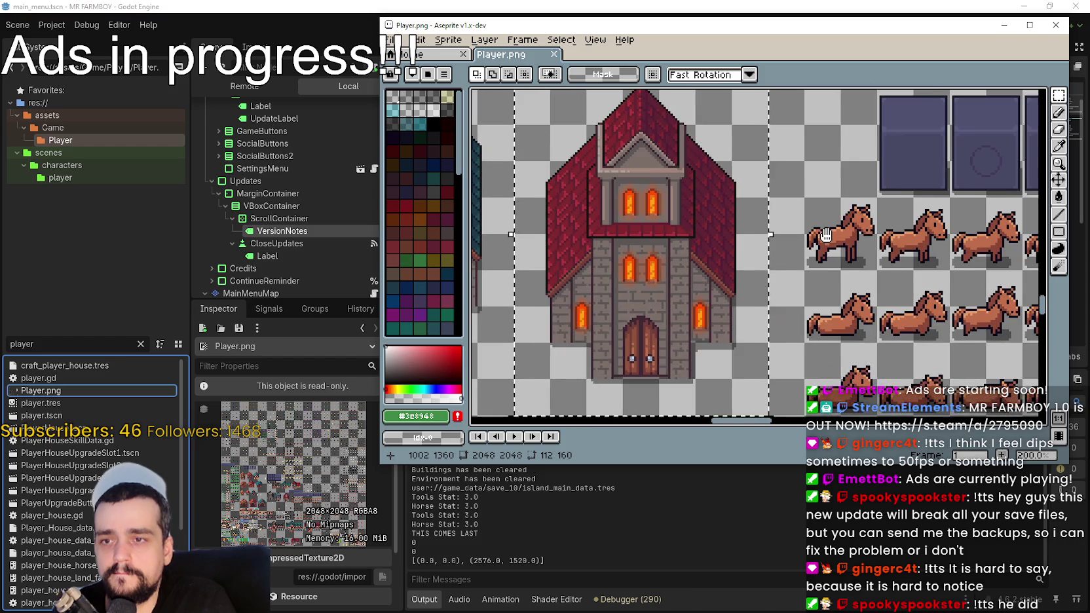
scroll(827, 267, "up", 1)
scroll(652, 255, "up", 1)
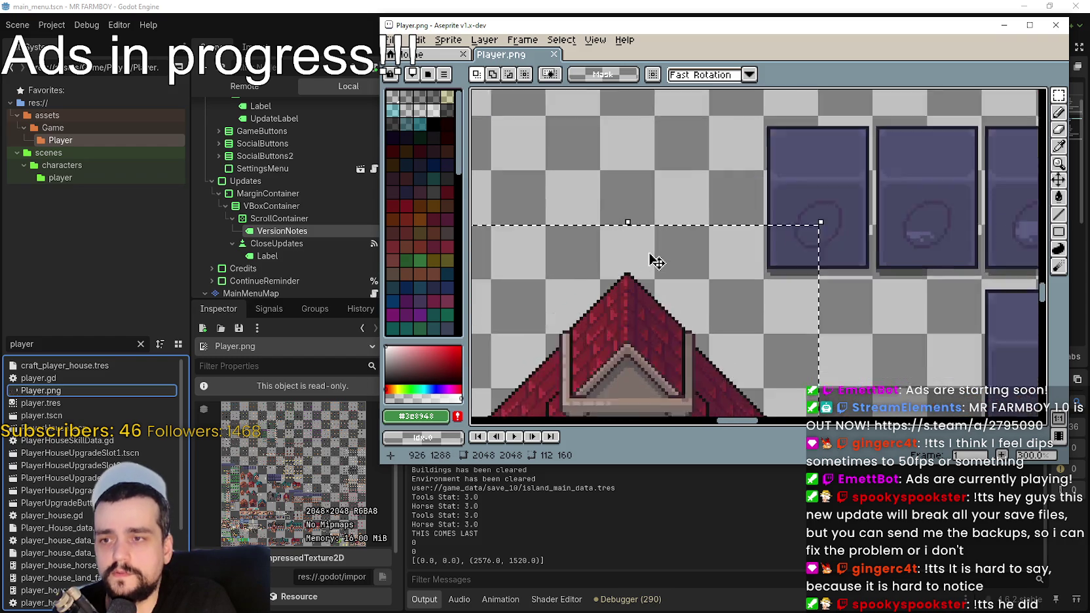
scroll(652, 262, "down", 2)
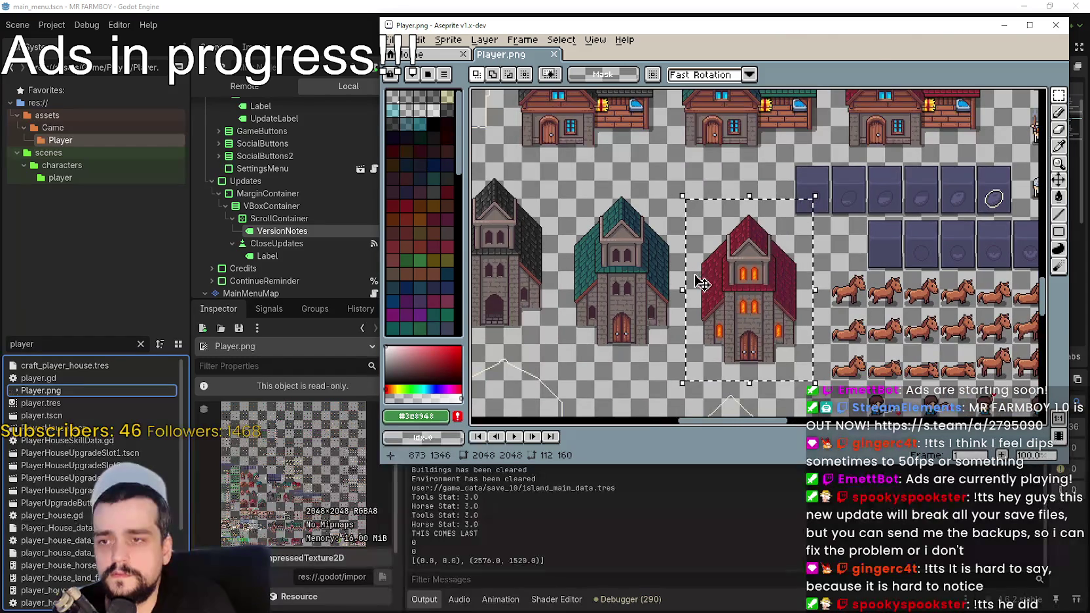
scroll(653, 252, "down", 3)
scroll(725, 264, "up", 3)
scroll(725, 264, "down", 2)
scroll(694, 249, "up", 4)
scroll(680, 237, "down", 4)
scroll(680, 237, "up", 3)
scroll(755, 274, "down", 2)
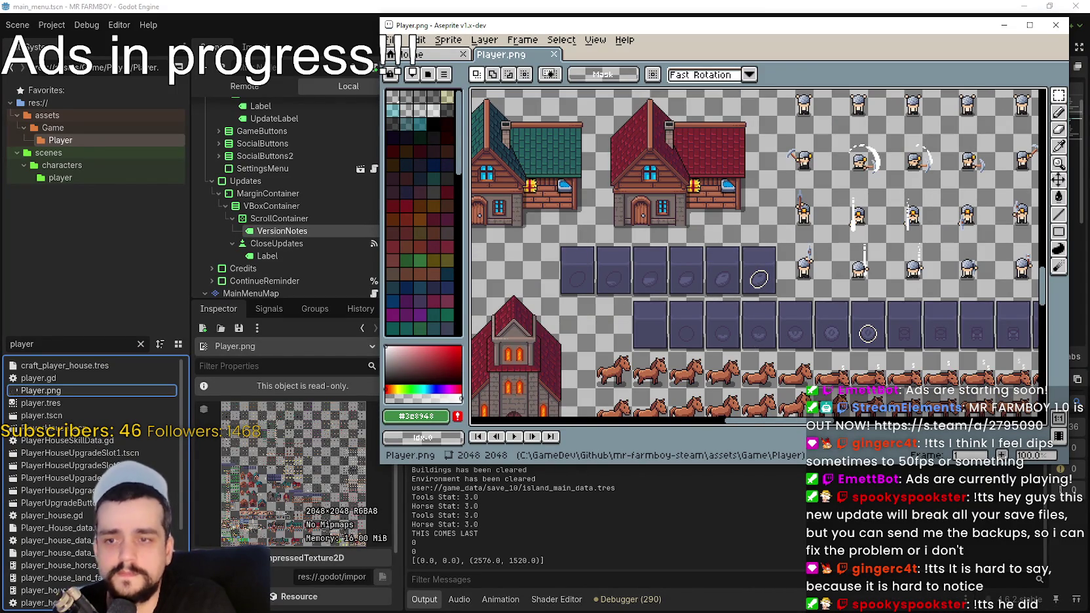
key("alt+Tab")
key("d")
key("w")
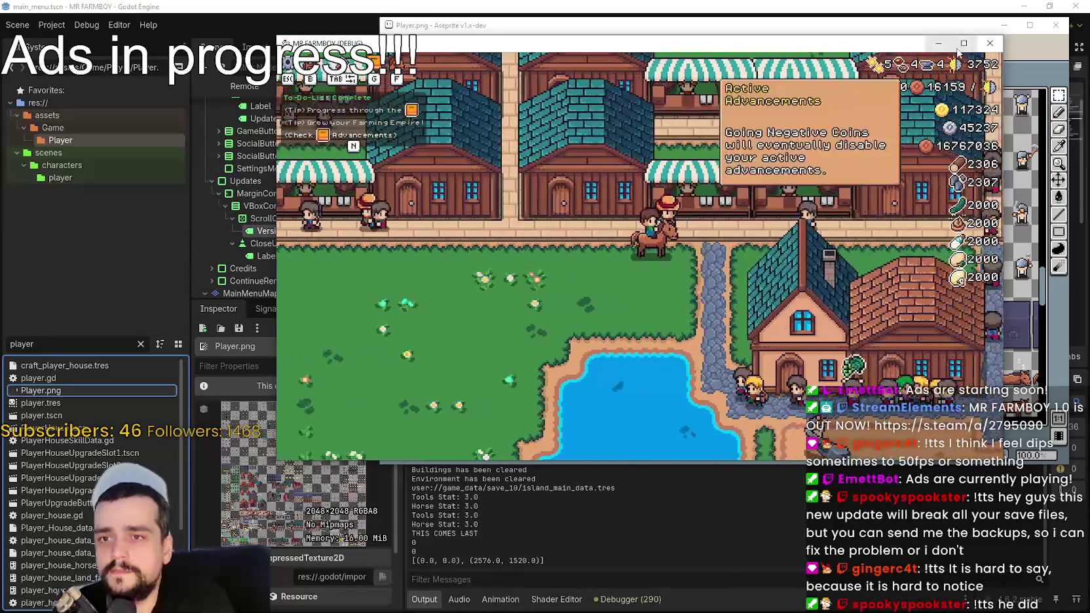
key("super+Up")
scroll(549, 335, "down", 3)
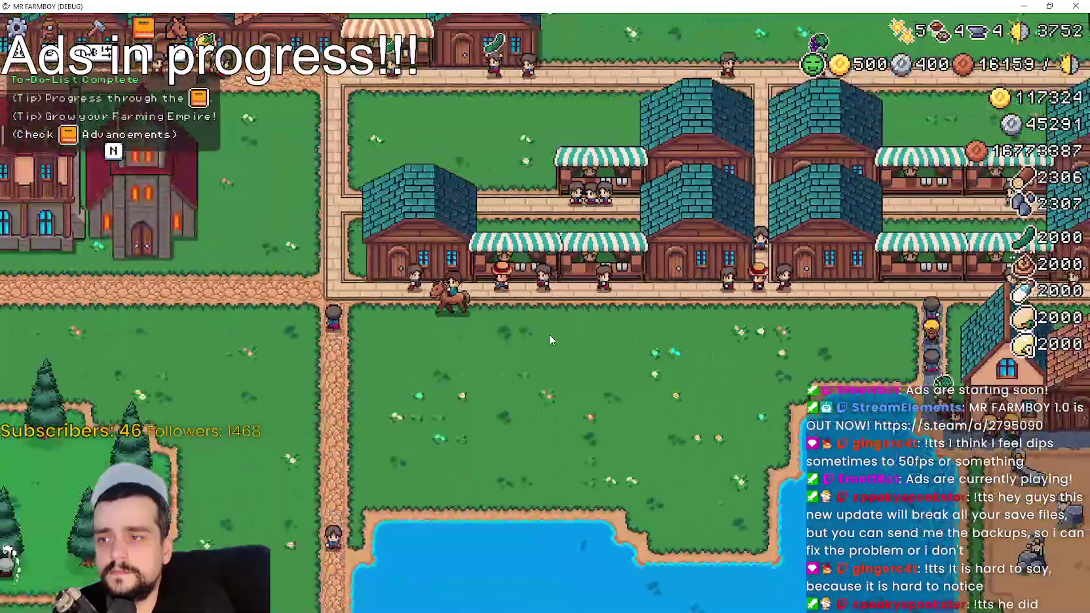
key("w")
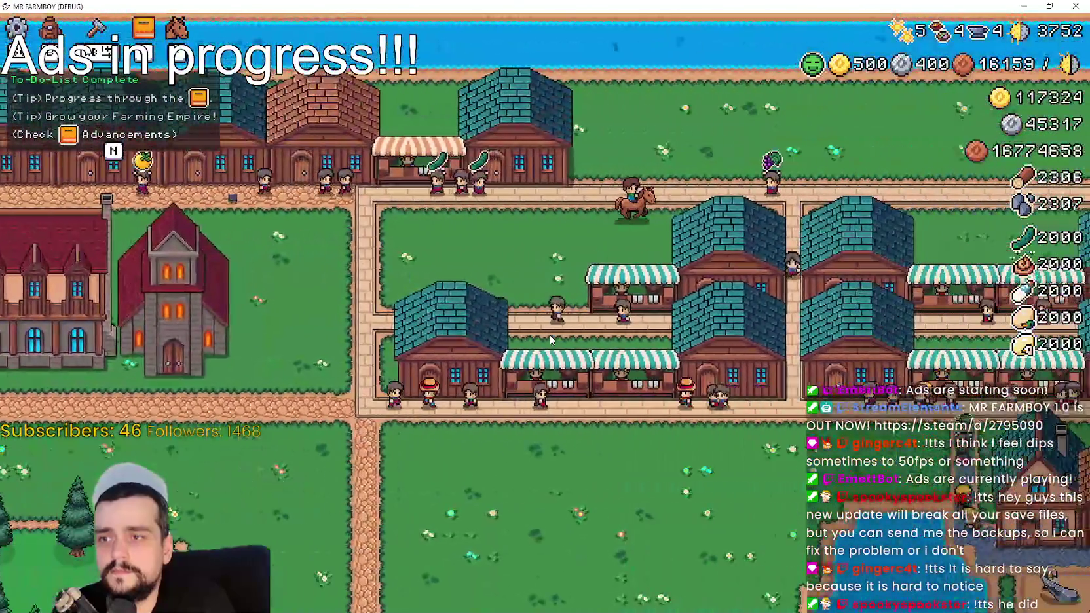
key("d")
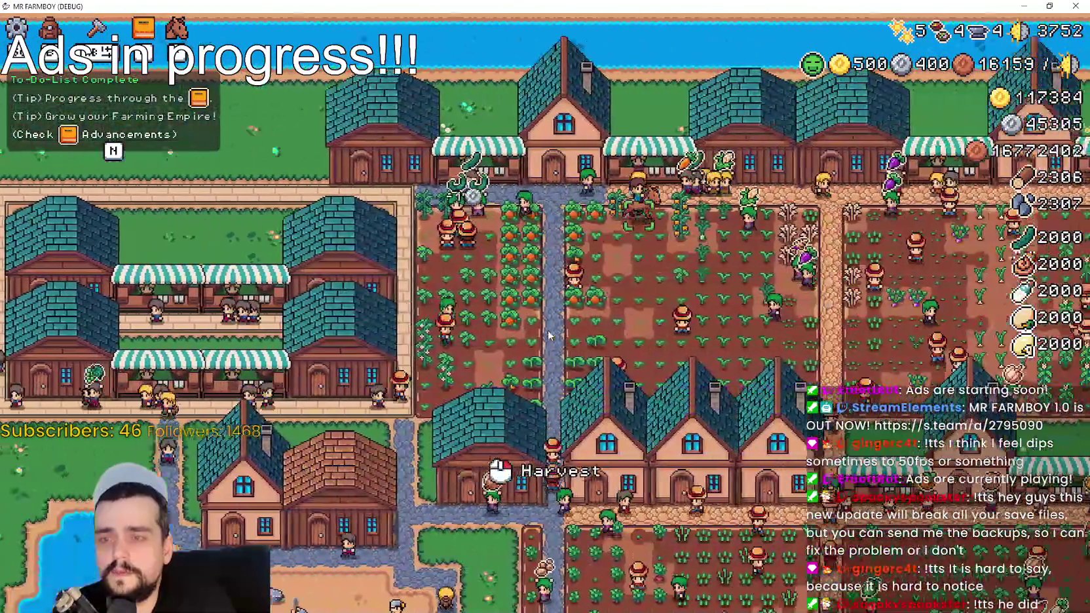
key("s")
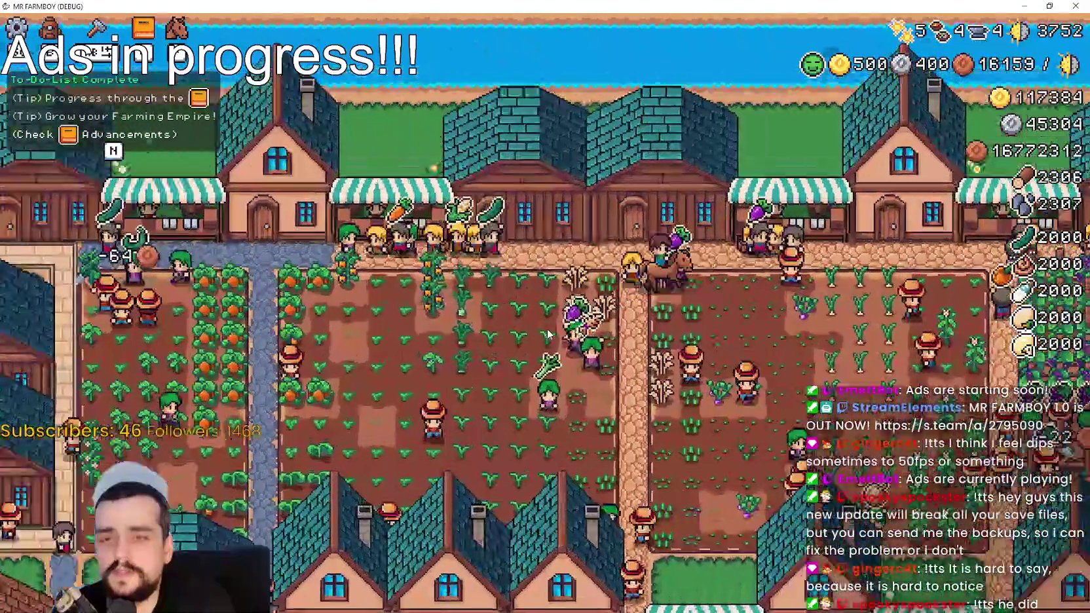
scroll(549, 335, "up", 3)
key("a")
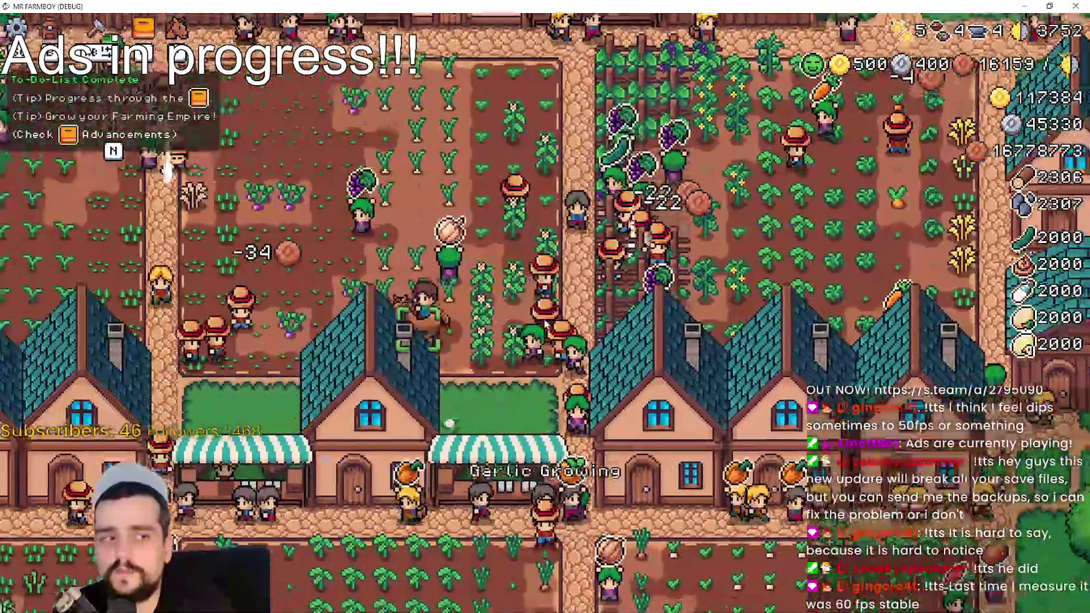
key("s")
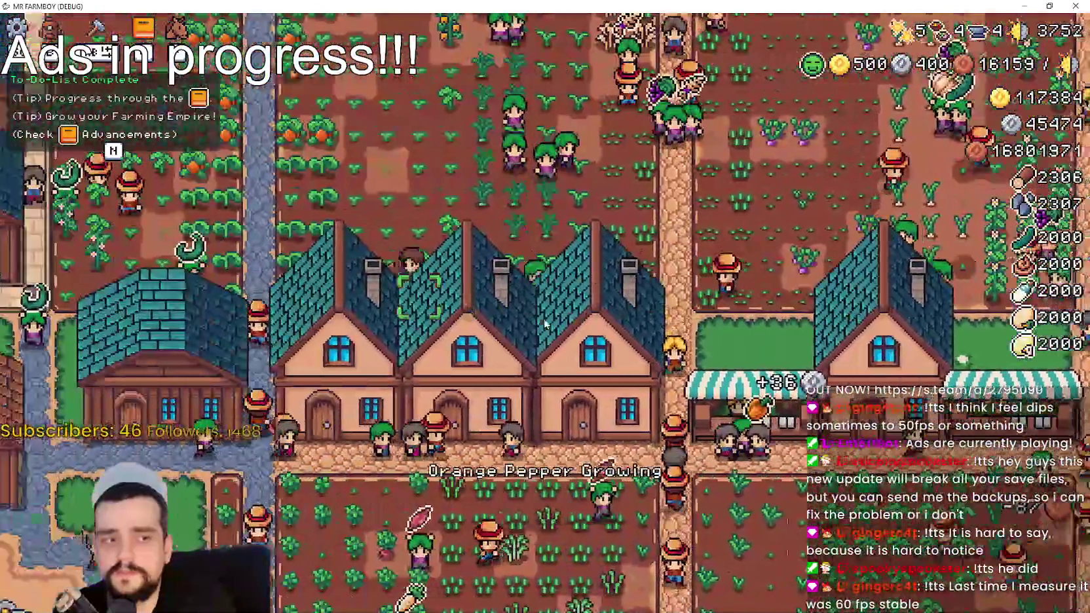
key("a")
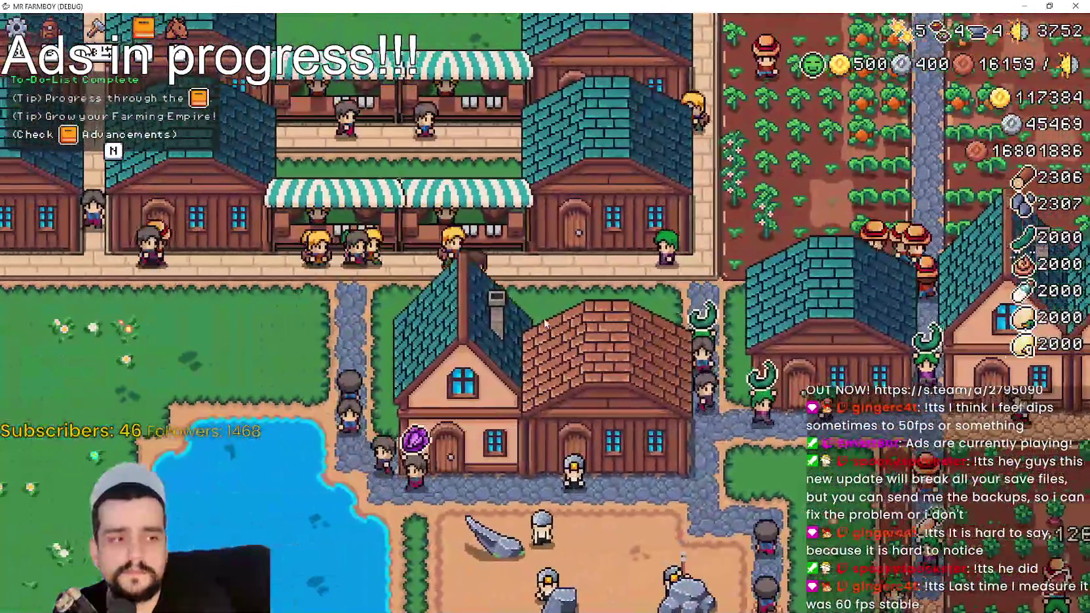
key("a")
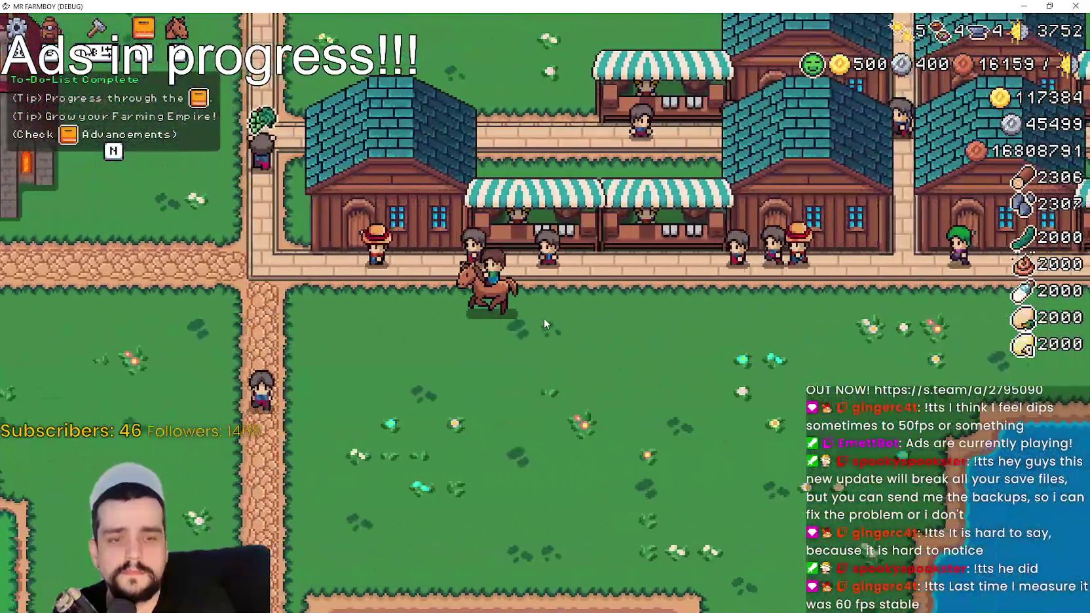
key("a")
key("w")
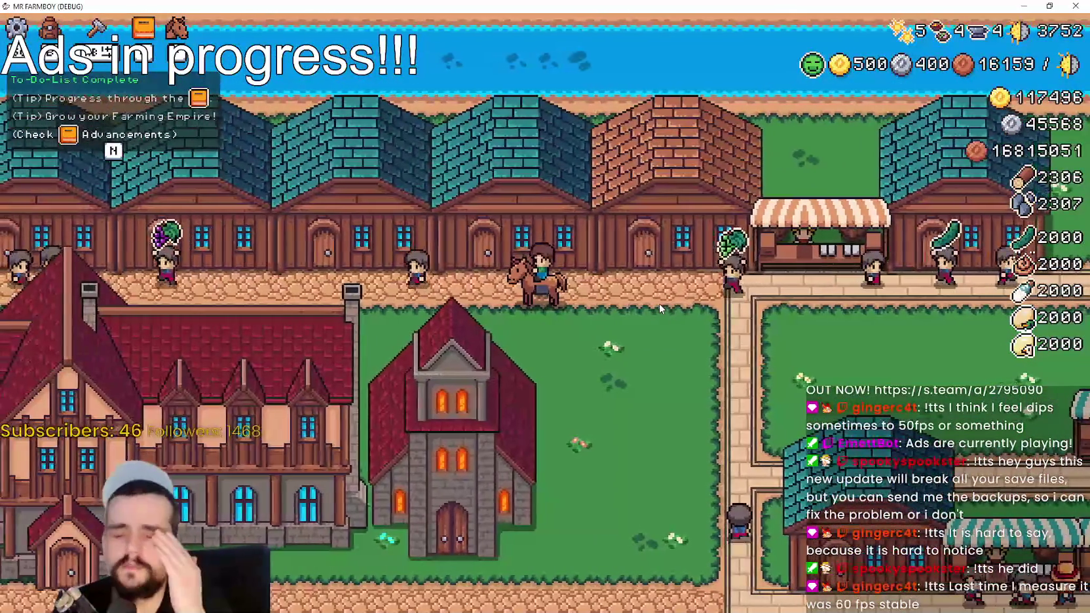
key("s")
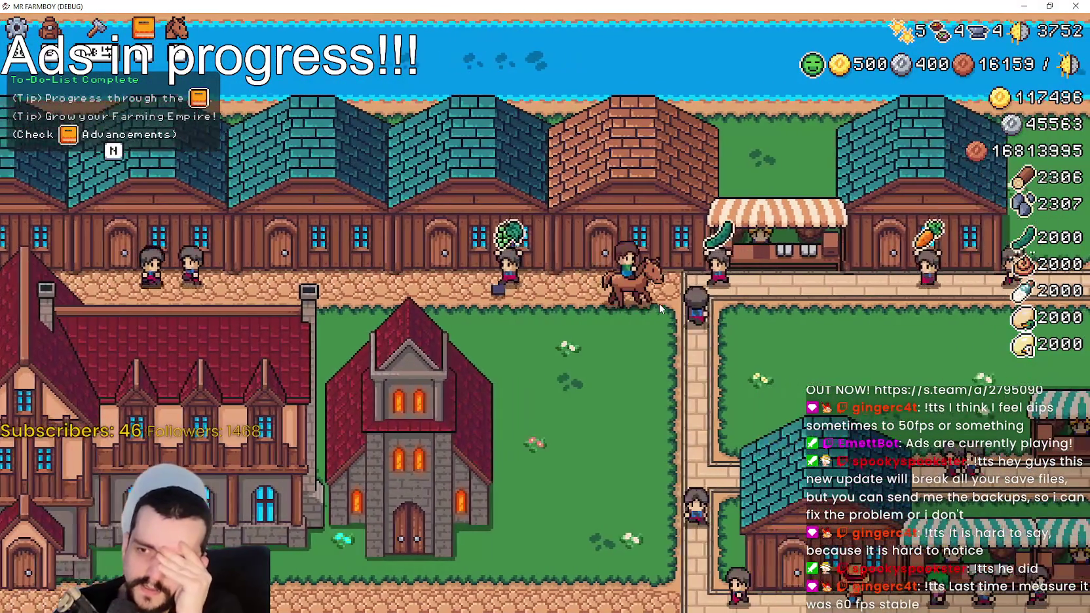
key("d")
key("d")
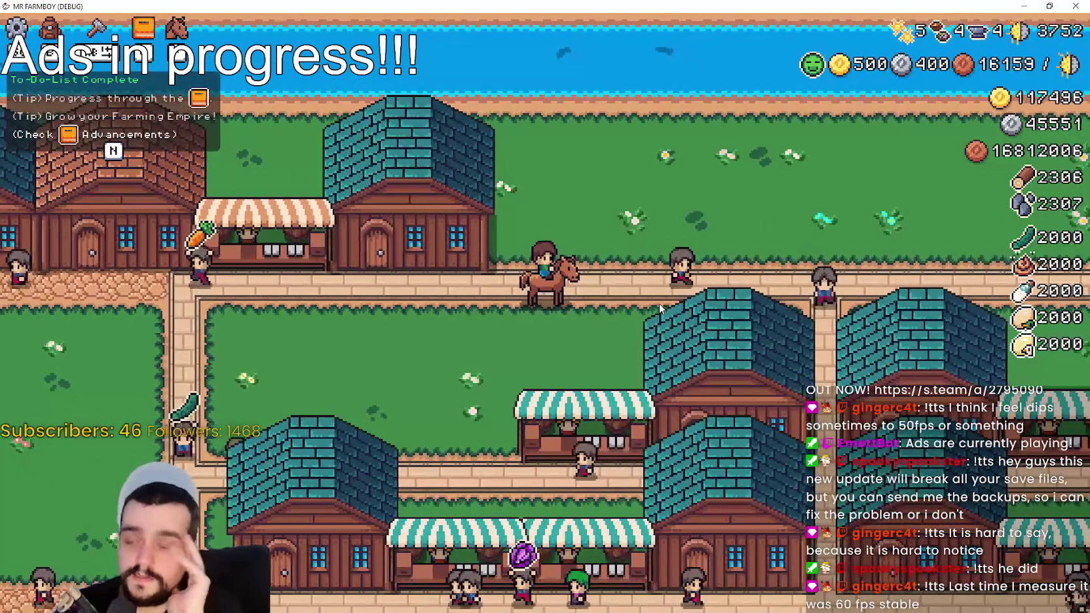
key("s")
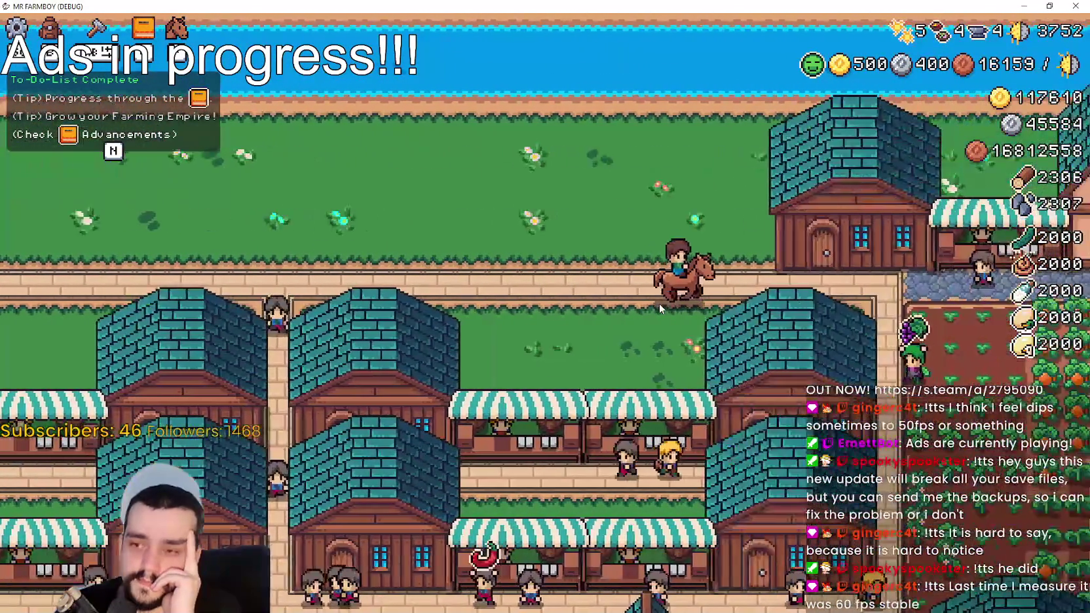
key("d")
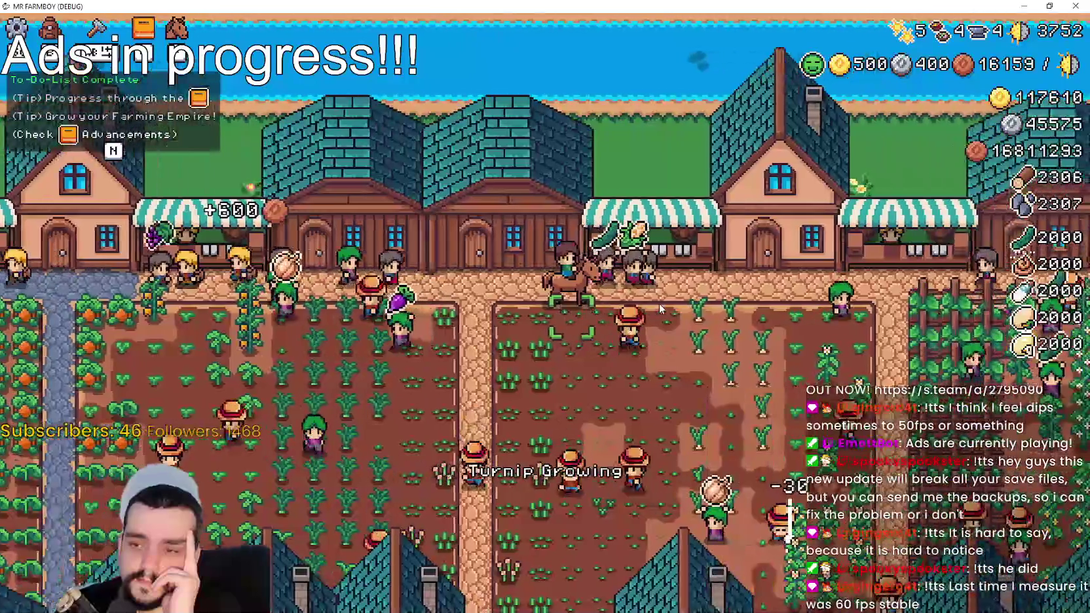
key("d")
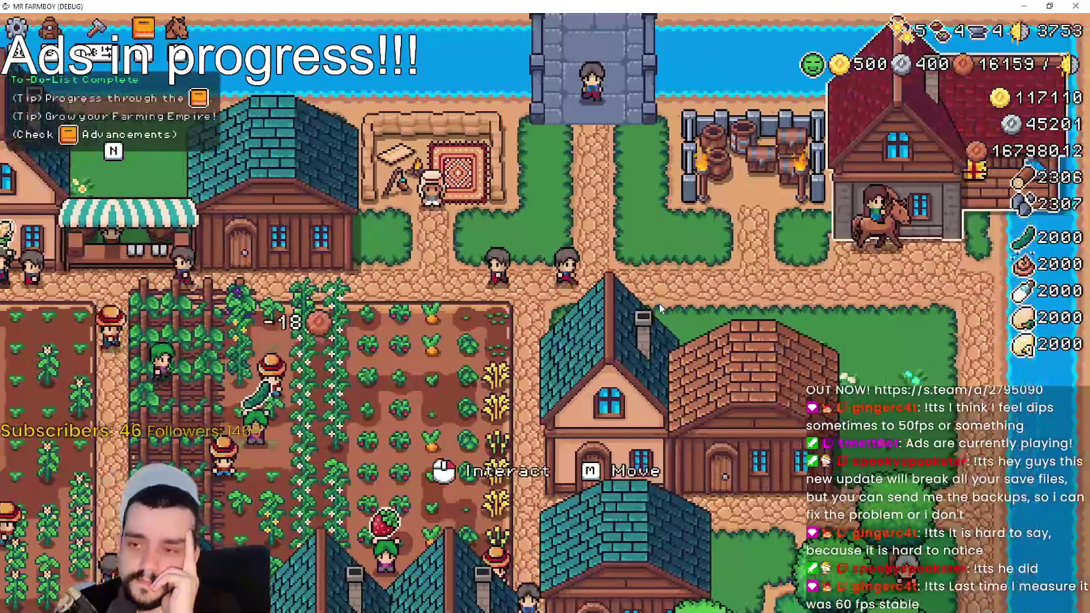
key("s")
key("s")
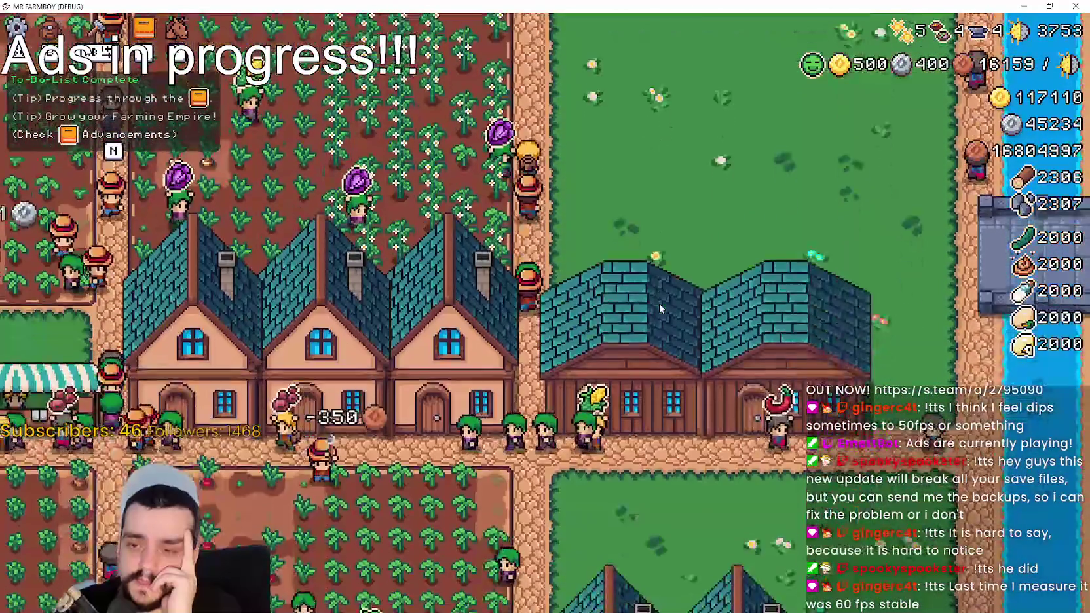
key("a")
key("a")
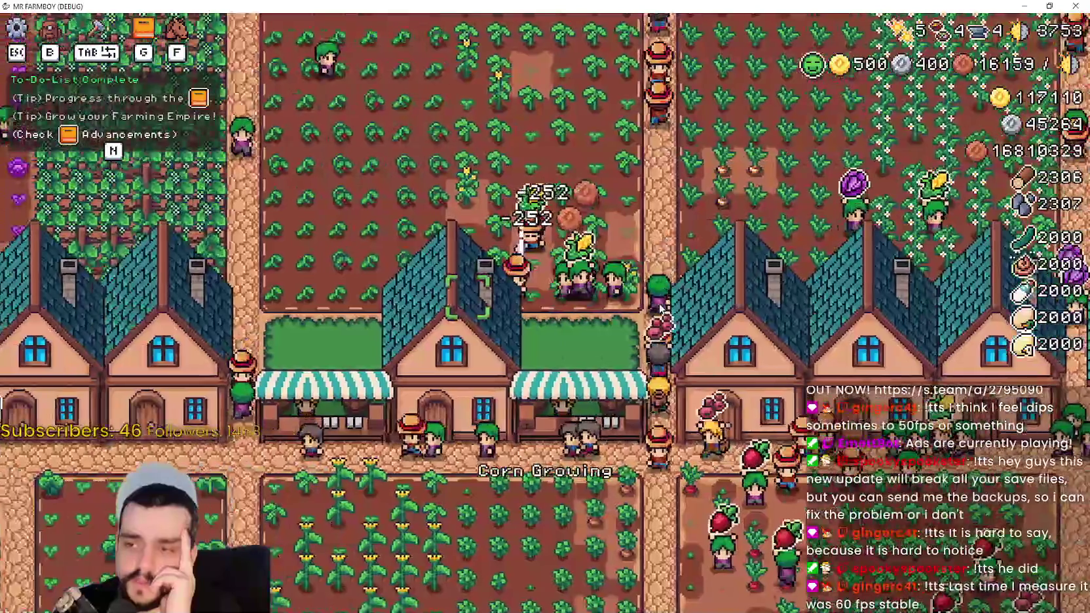
key("s")
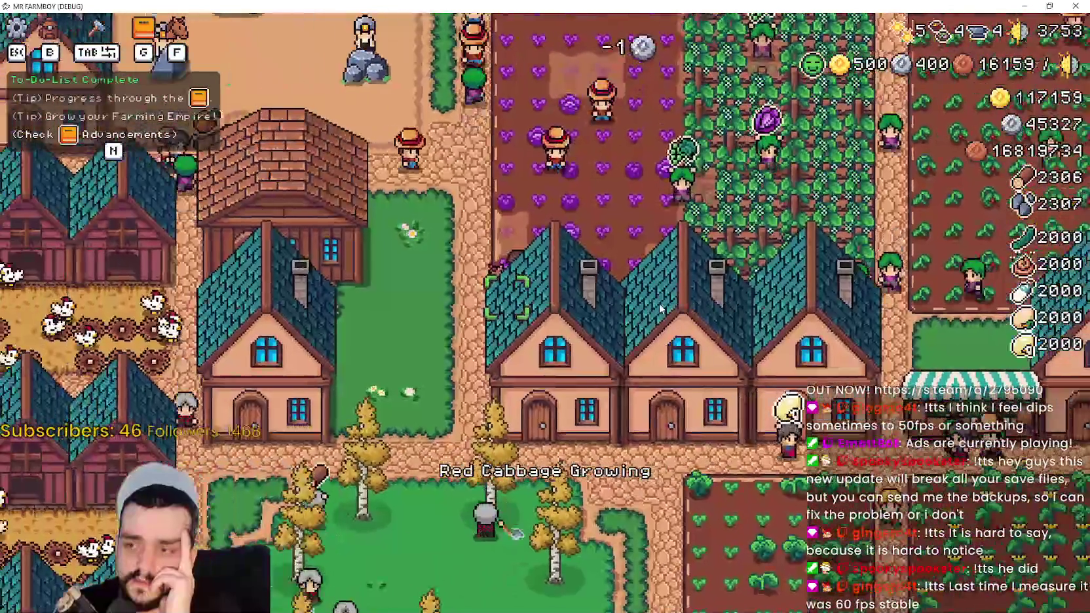
key("s")
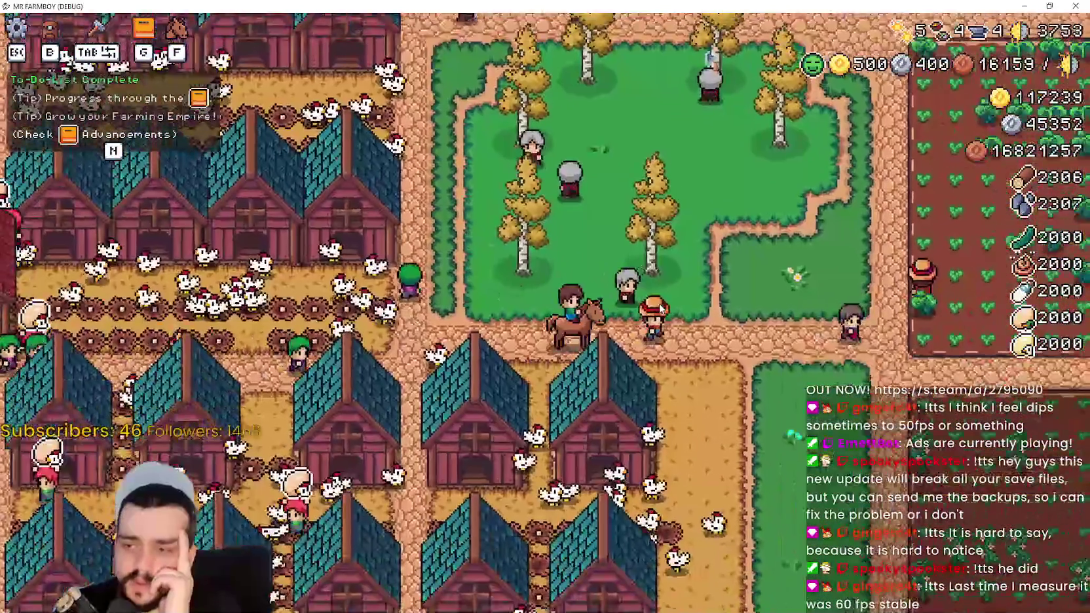
key("w")
key("w")
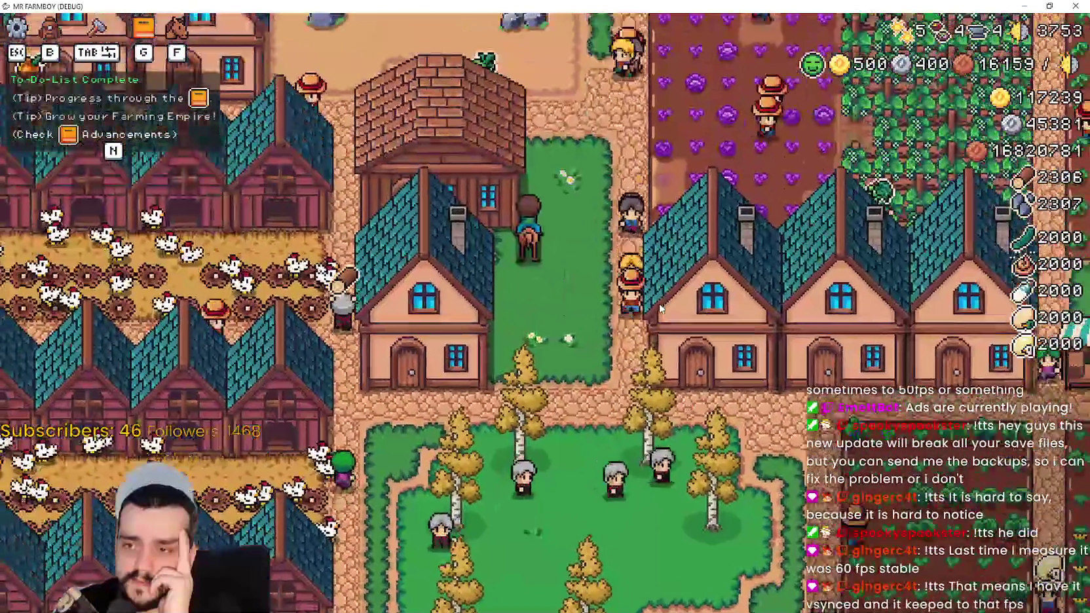
key("w")
key("d")
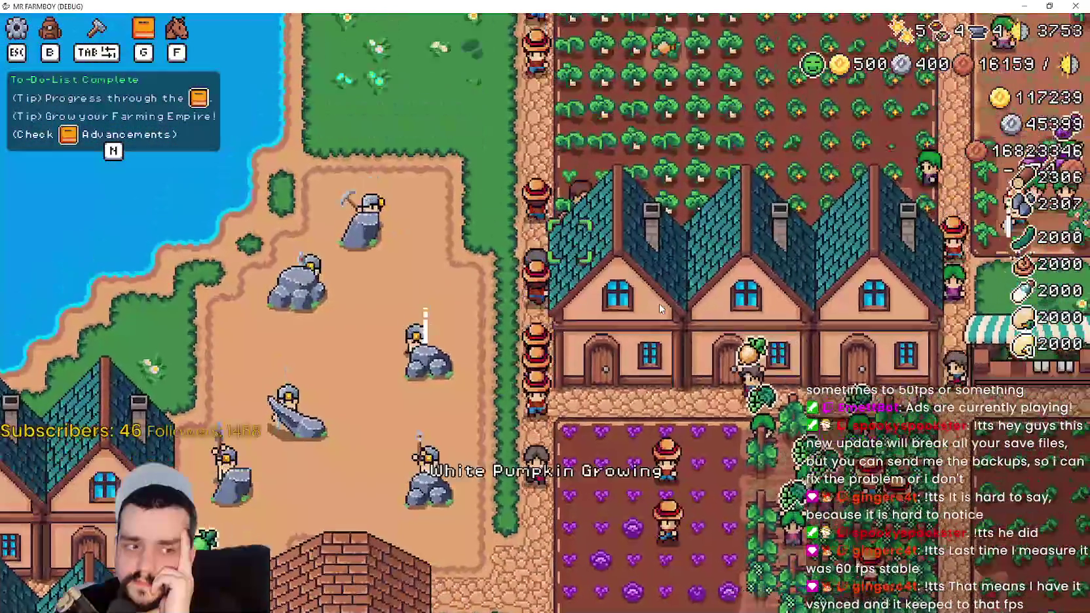
key("w")
key("d")
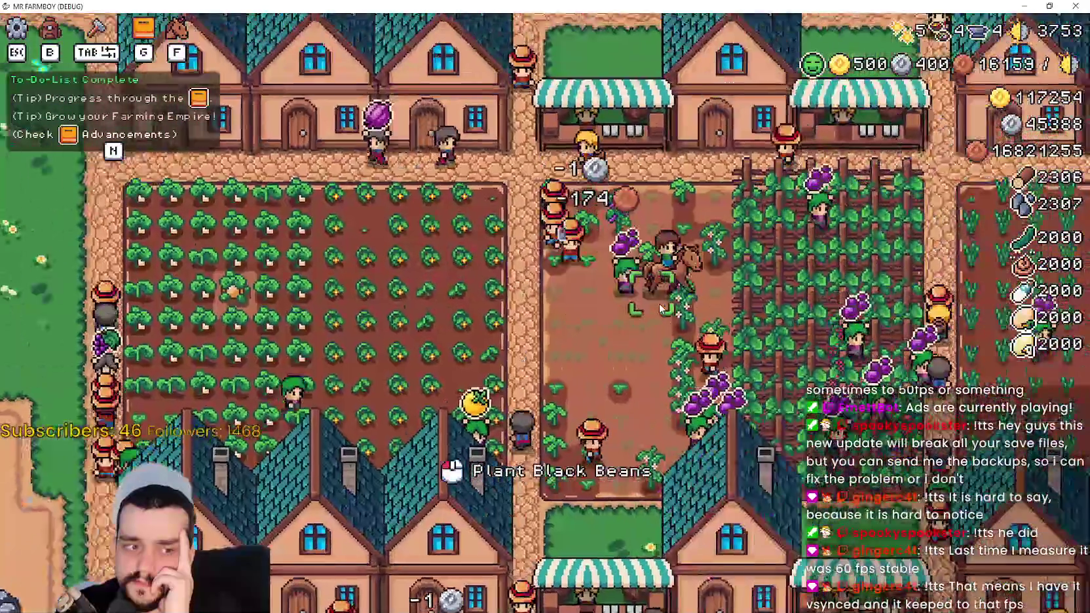
key("w")
key("d")
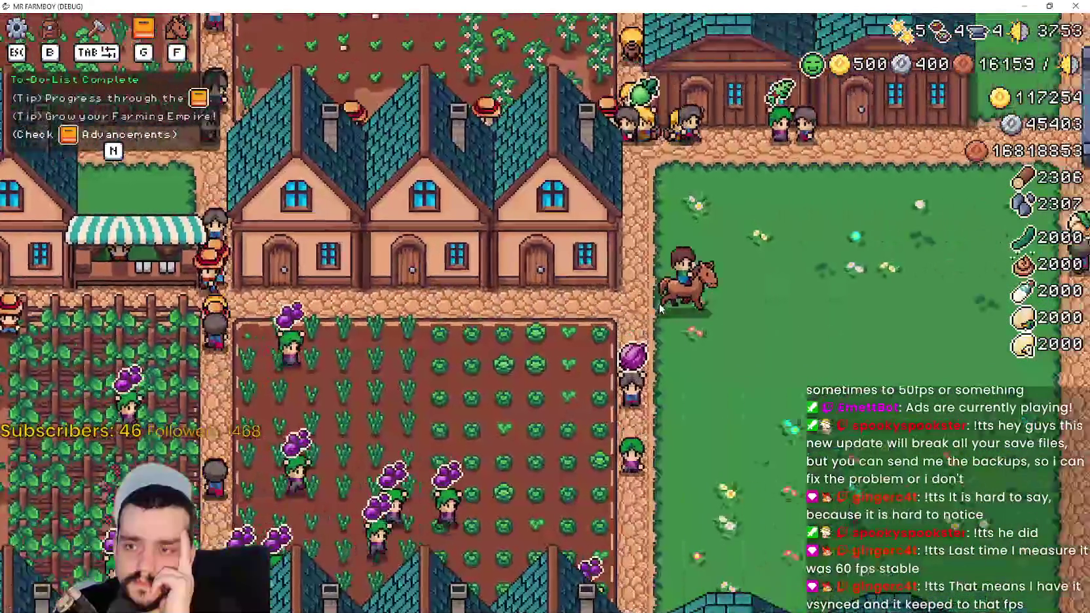
key("a")
key("w")
key("w")
key("a")
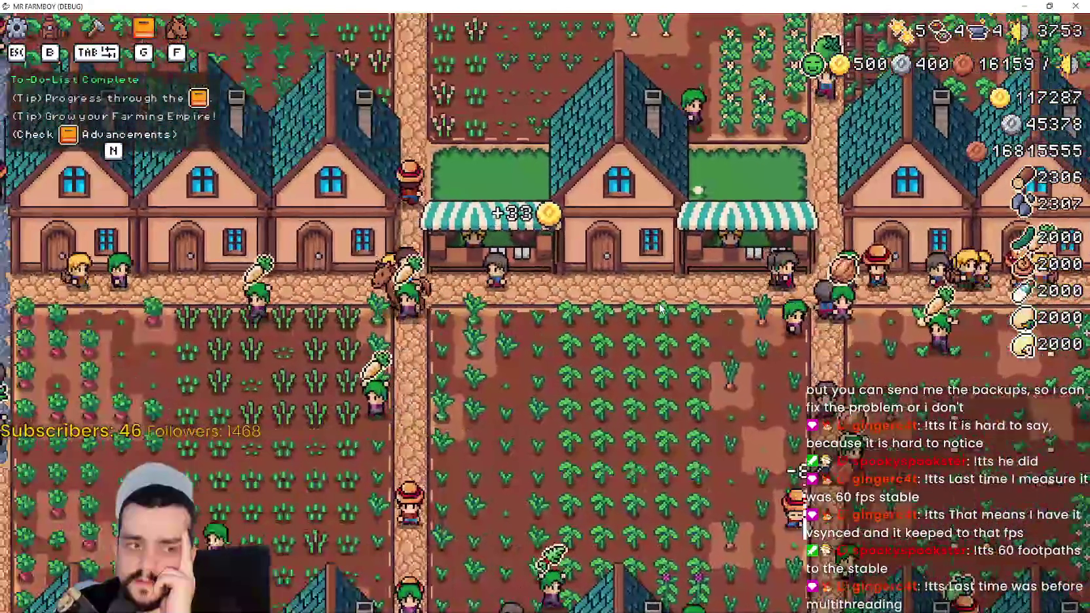
key("s")
key("d")
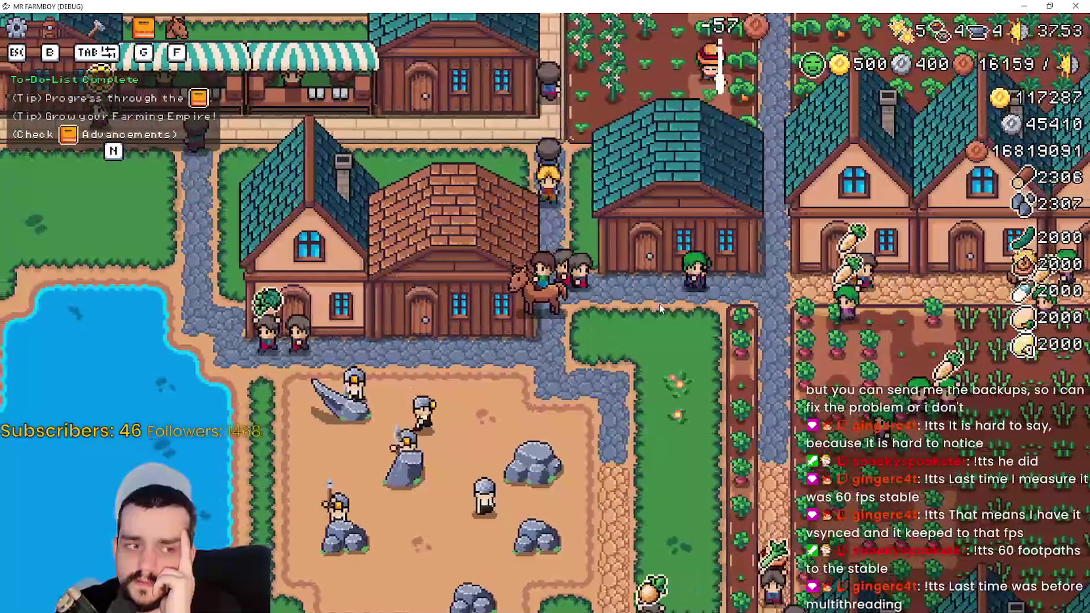
key("d")
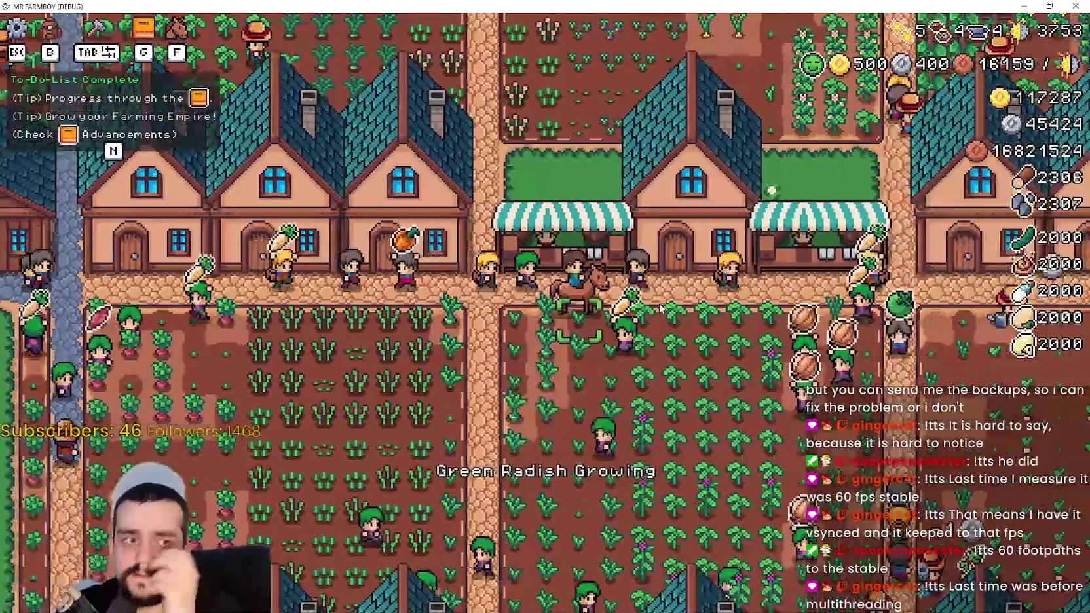
key("d")
key("w")
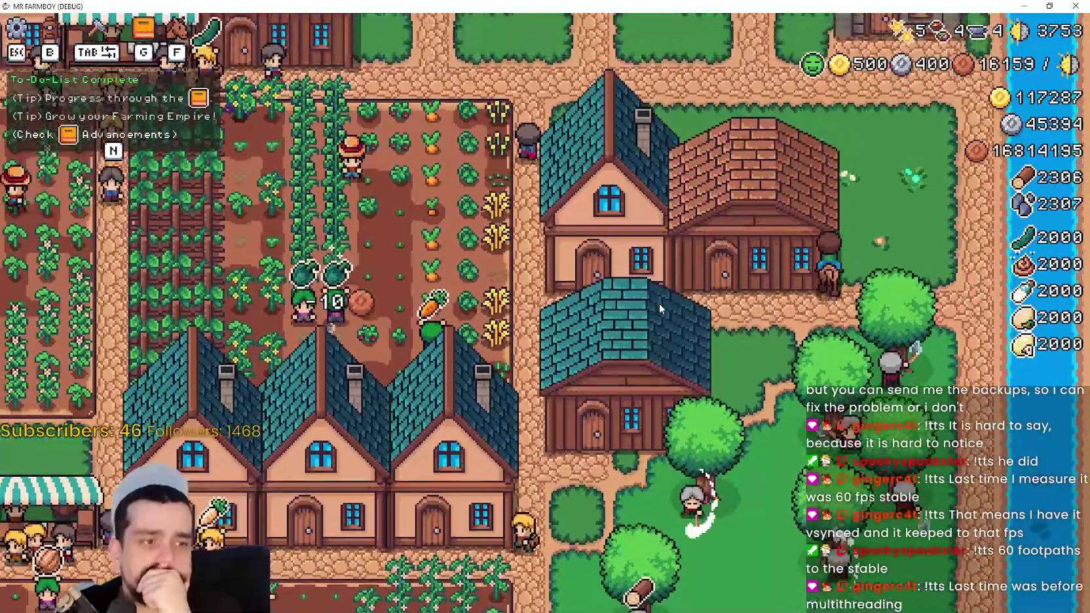
key("a")
key("a")
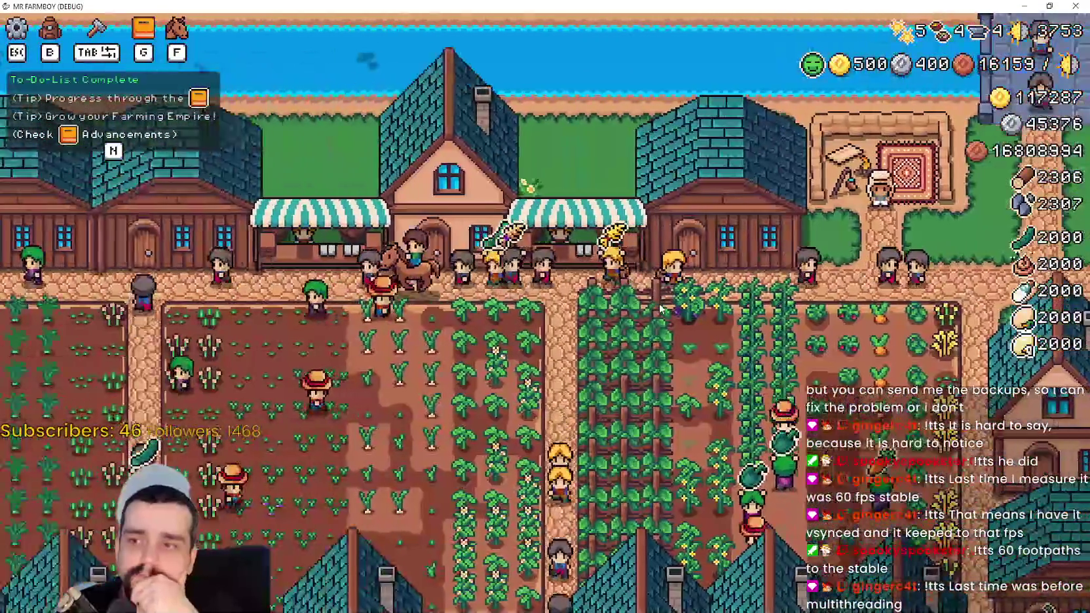
key("a")
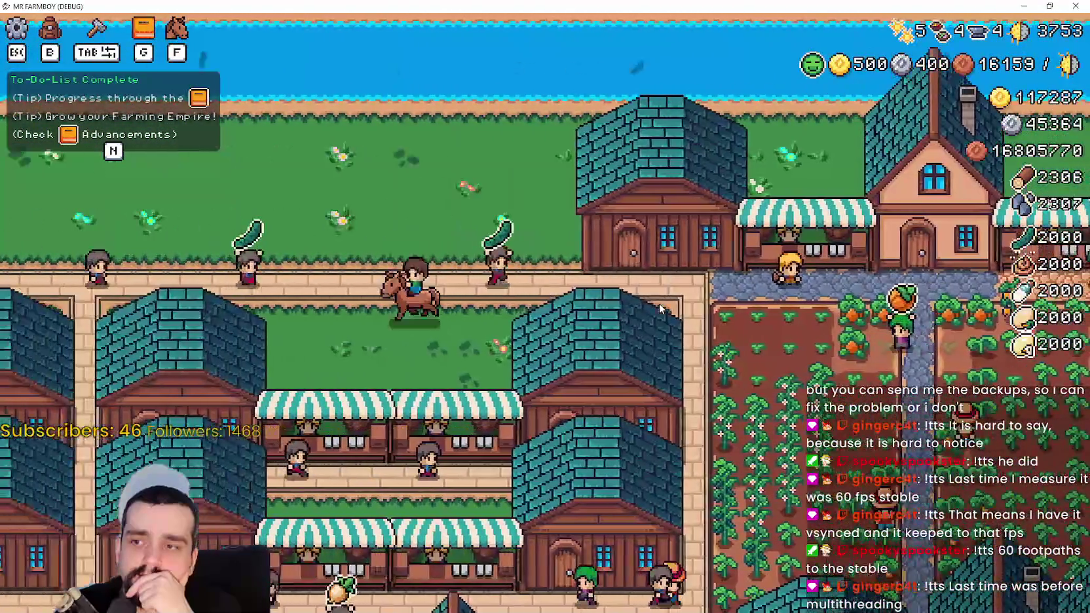
key("s")
key("s")
key("a")
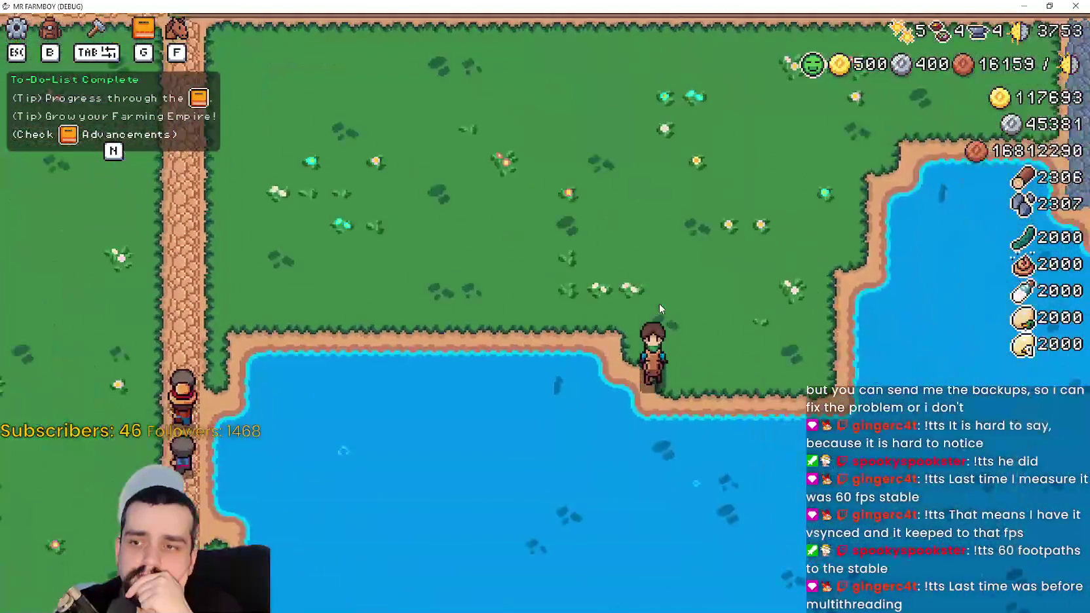
key("d")
key("w")
key("s")
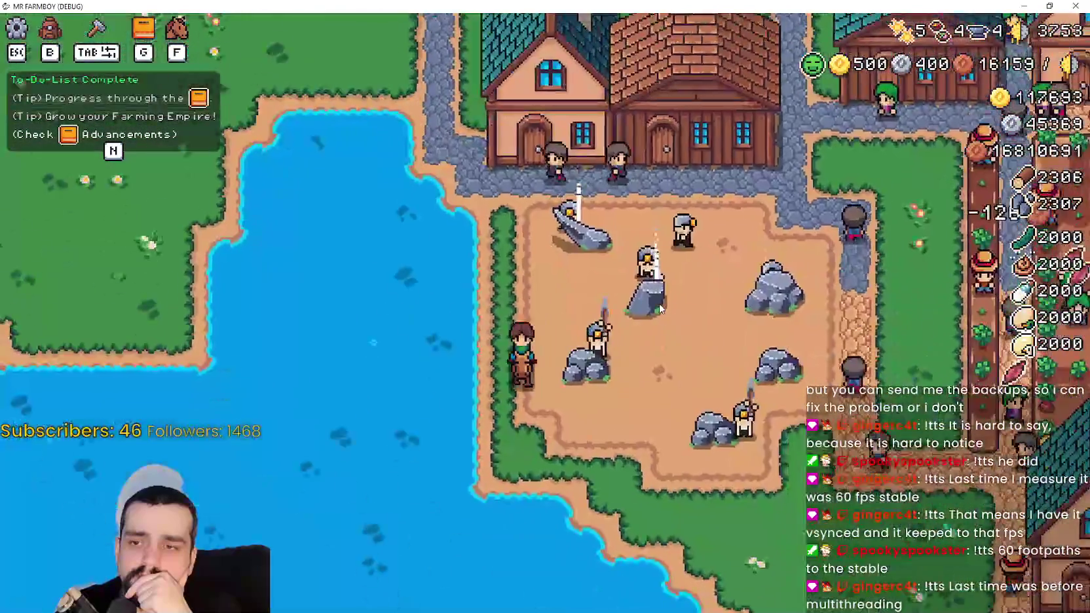
key("d")
key("w")
key("s")
key("d")
key("w")
key("d")
key("a")
key("w")
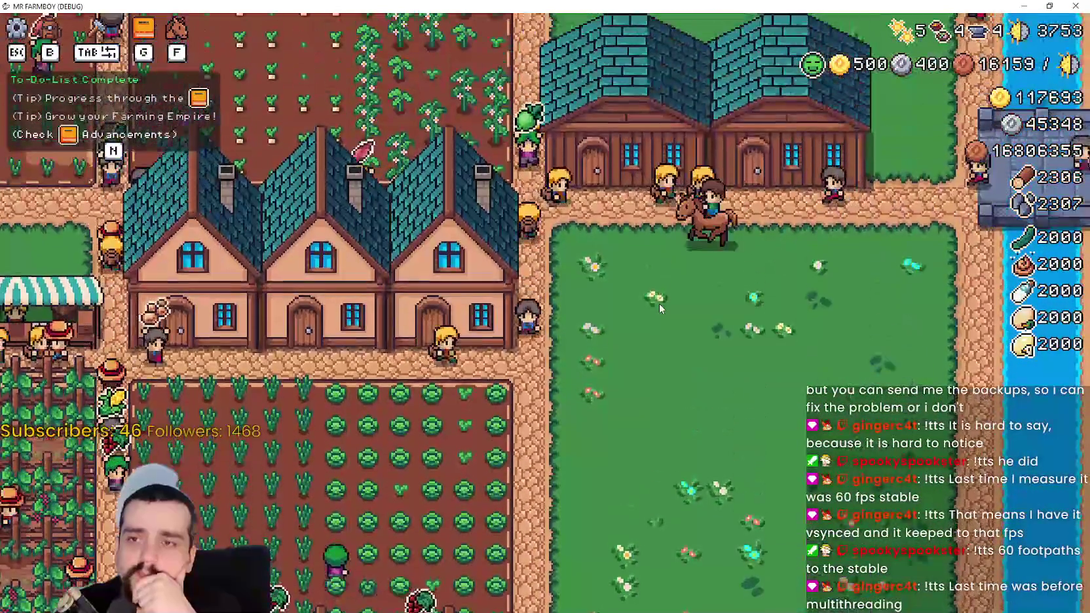
key("a")
key("w")
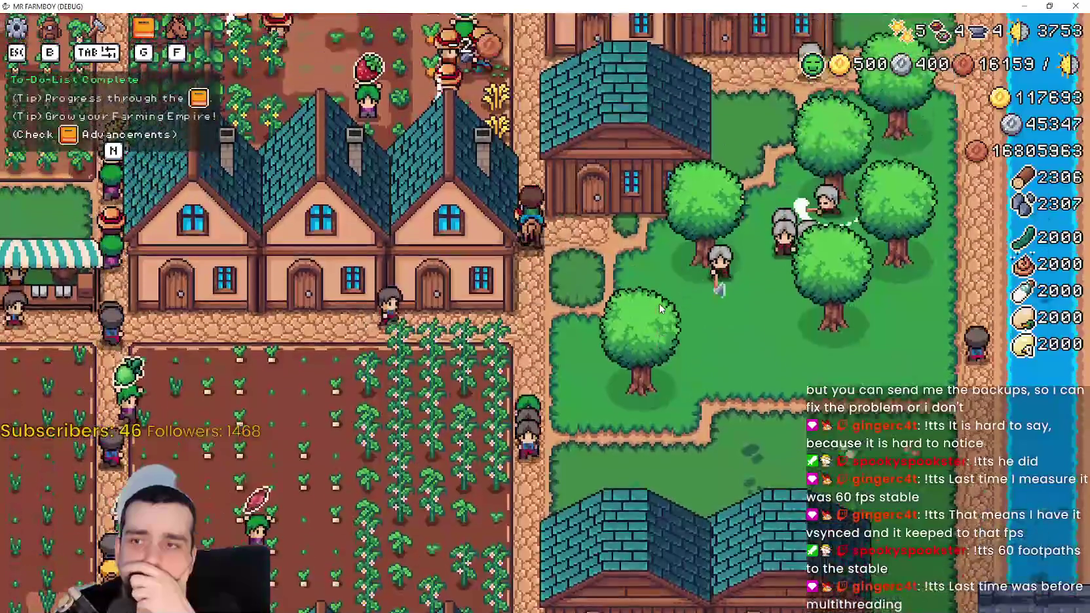
key("a")
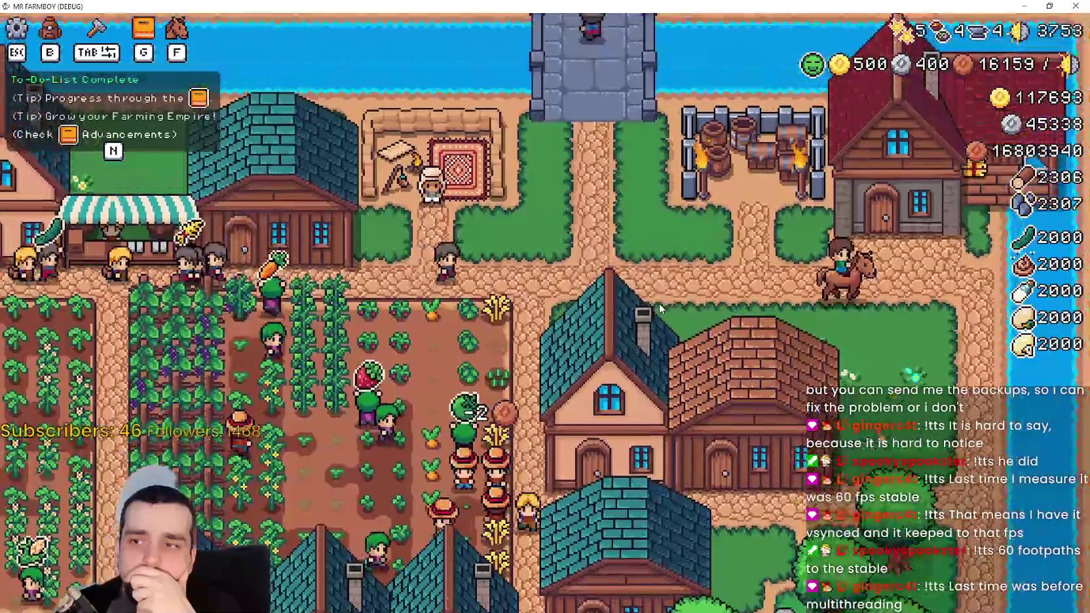
key("a")
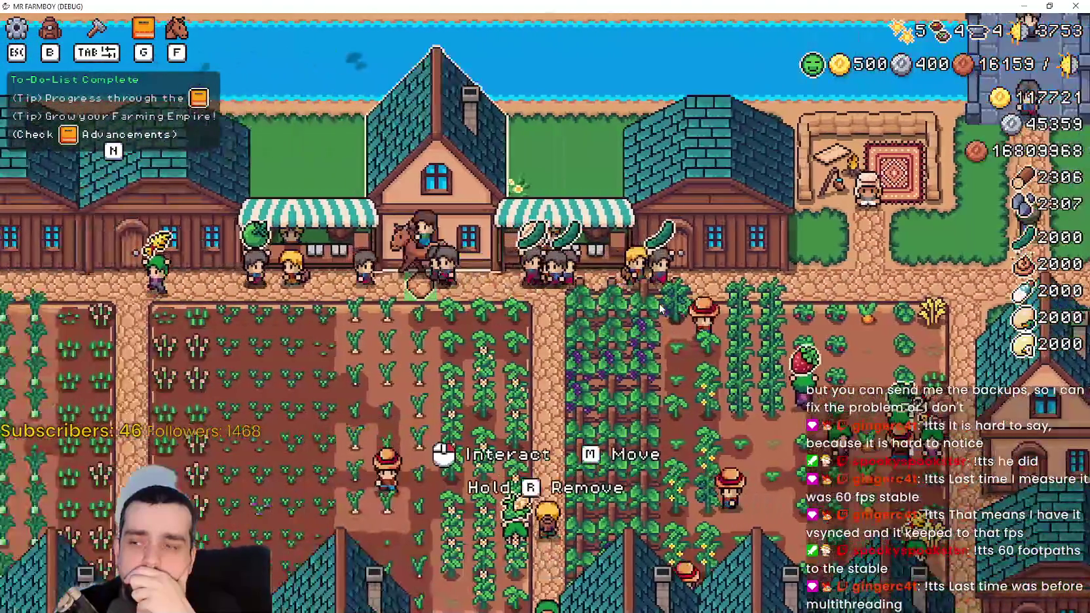
key("a")
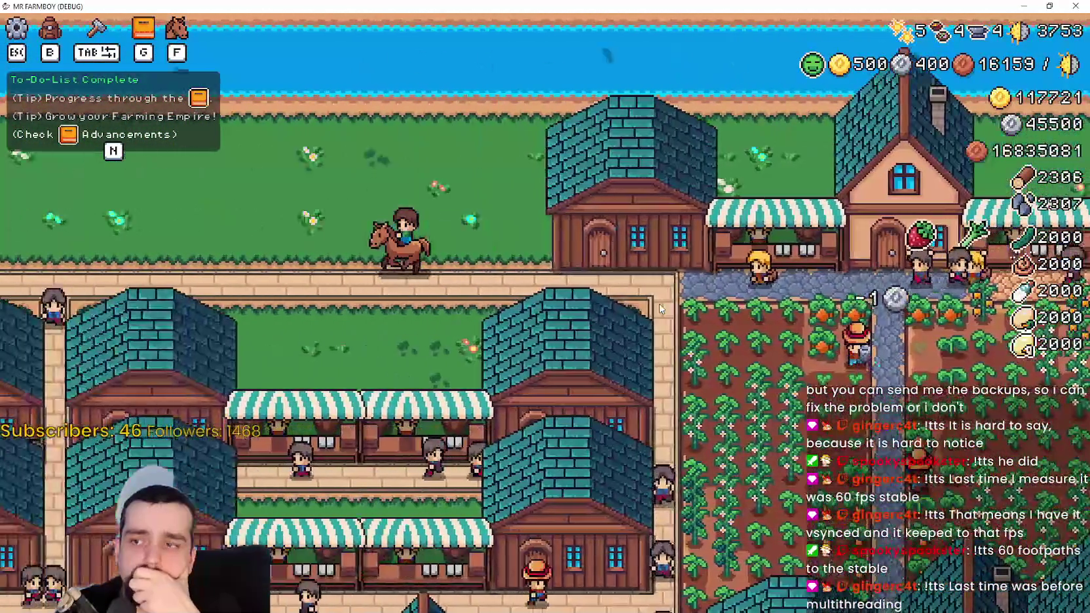
key("s")
key("a")
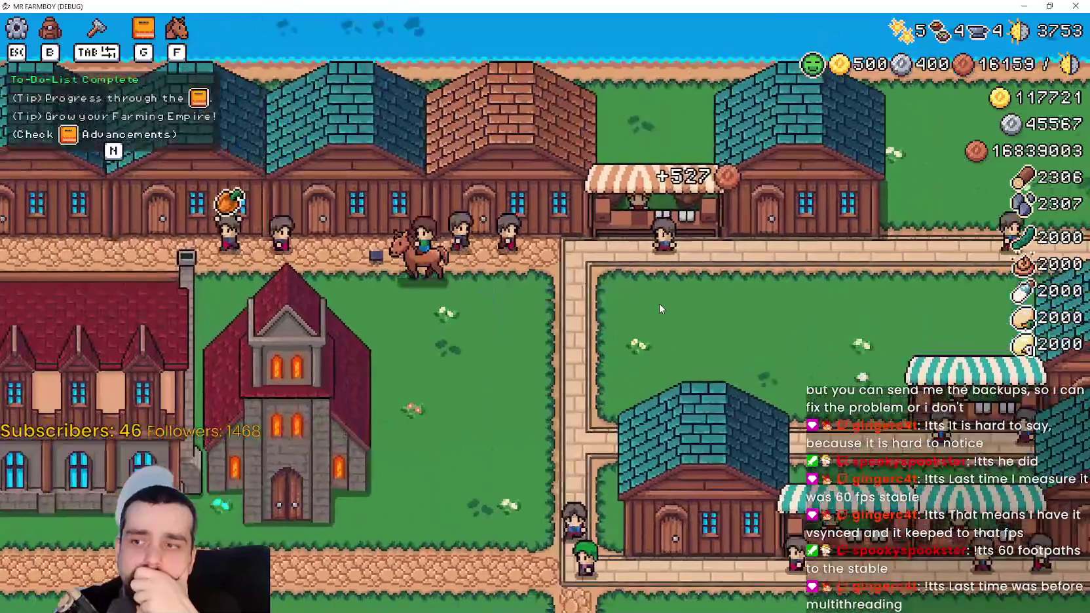
key("s")
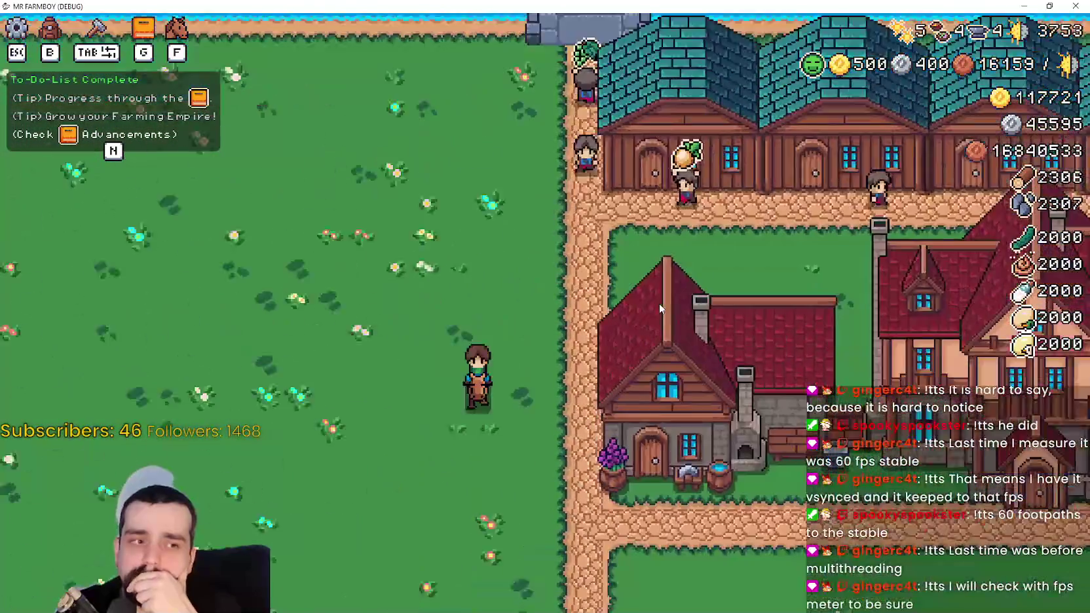
key("d")
key("w")
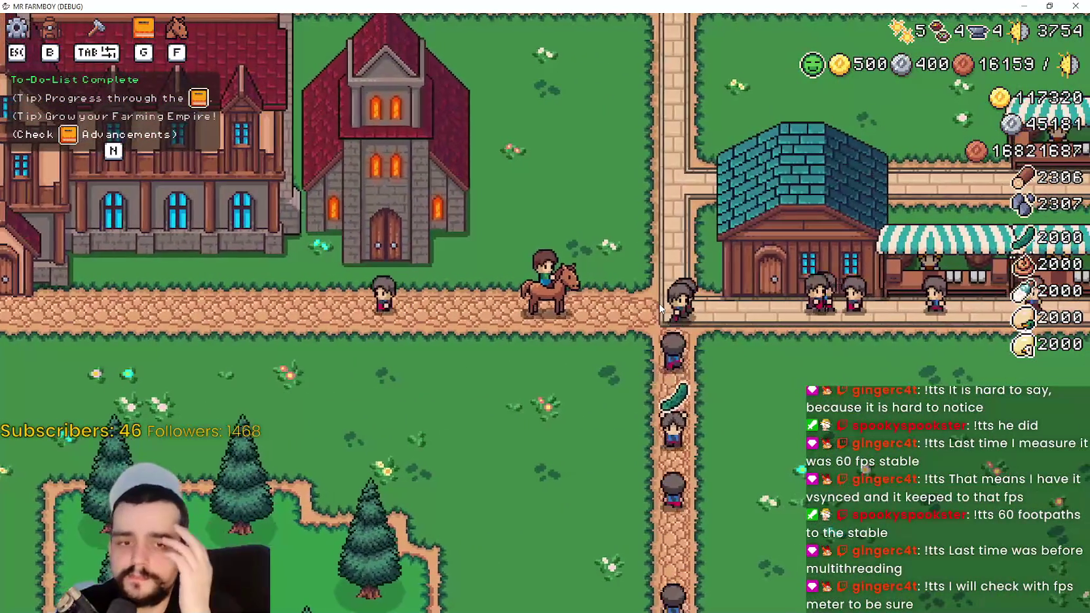
key("w")
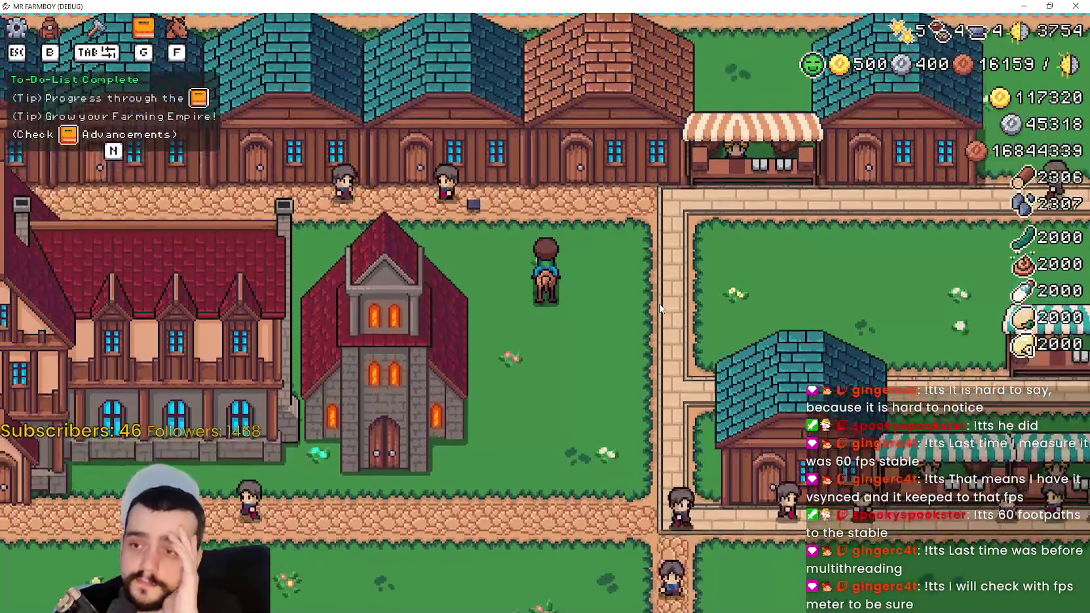
key("a")
key("a")
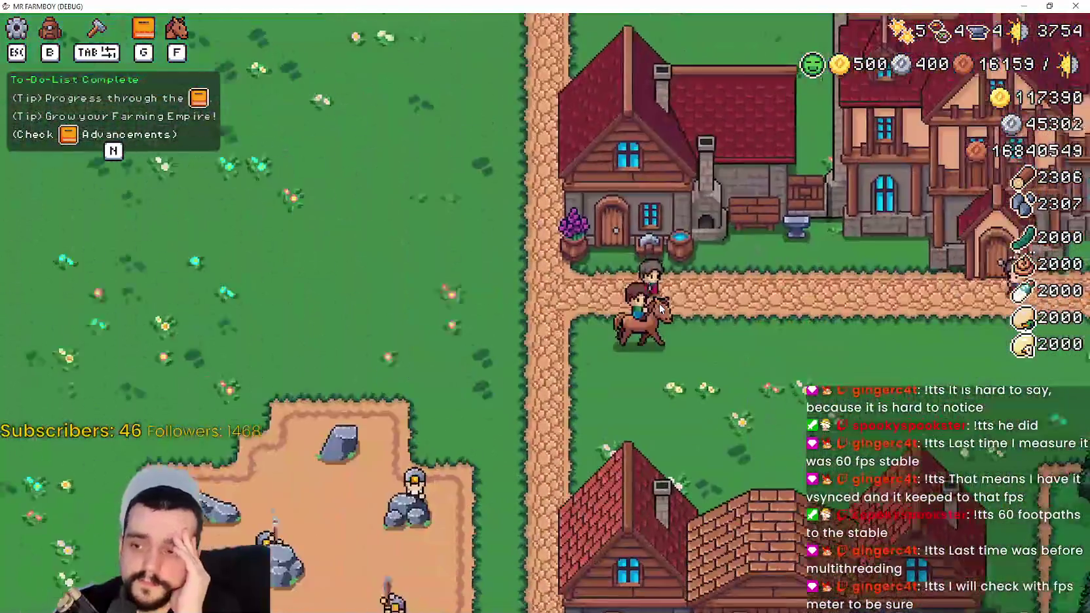
key("d")
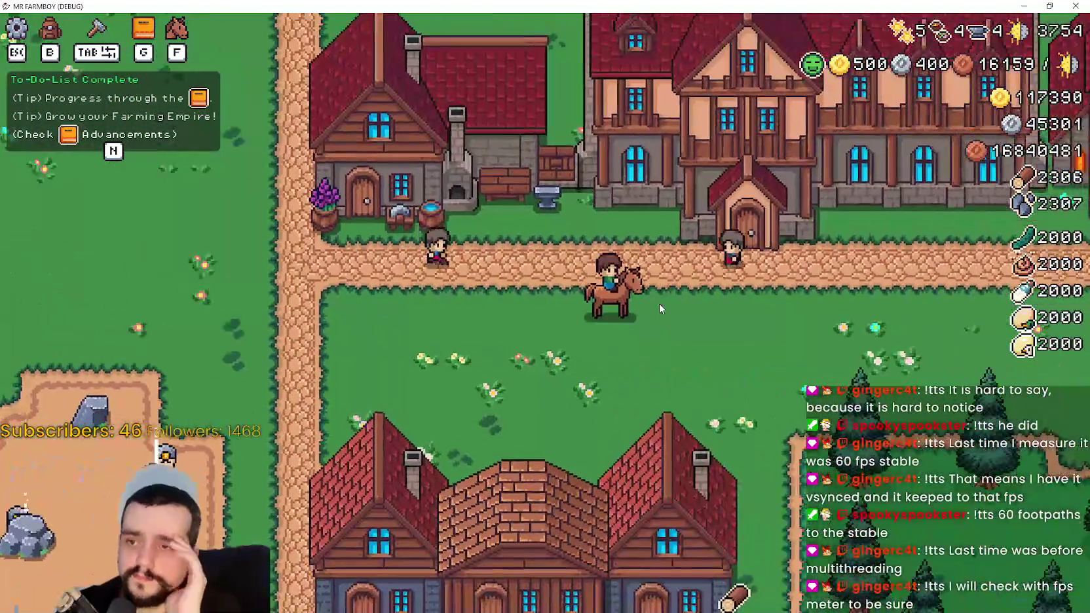
key("w")
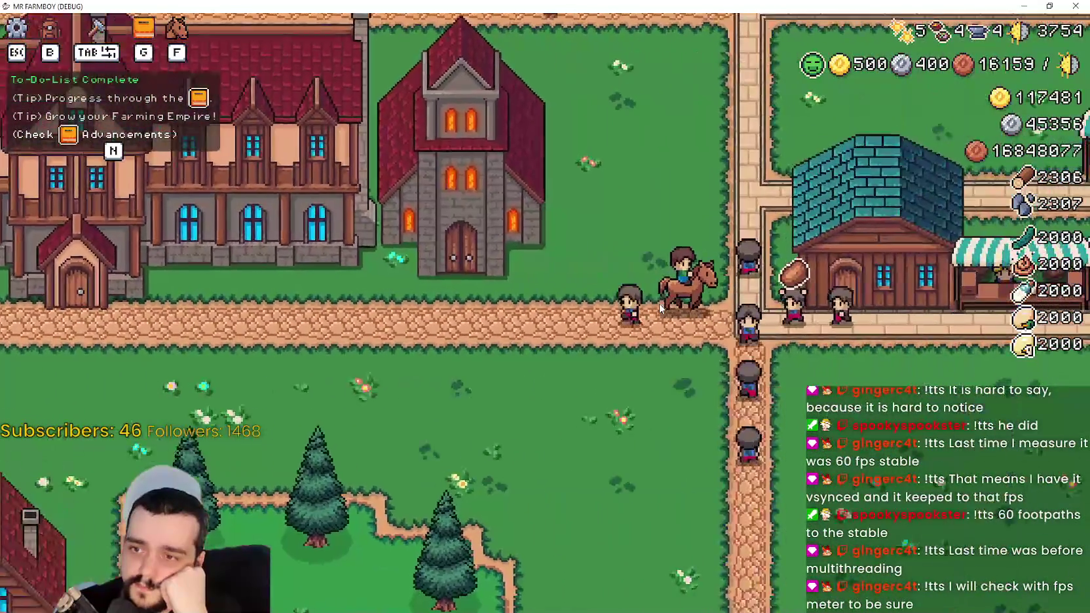
key("d")
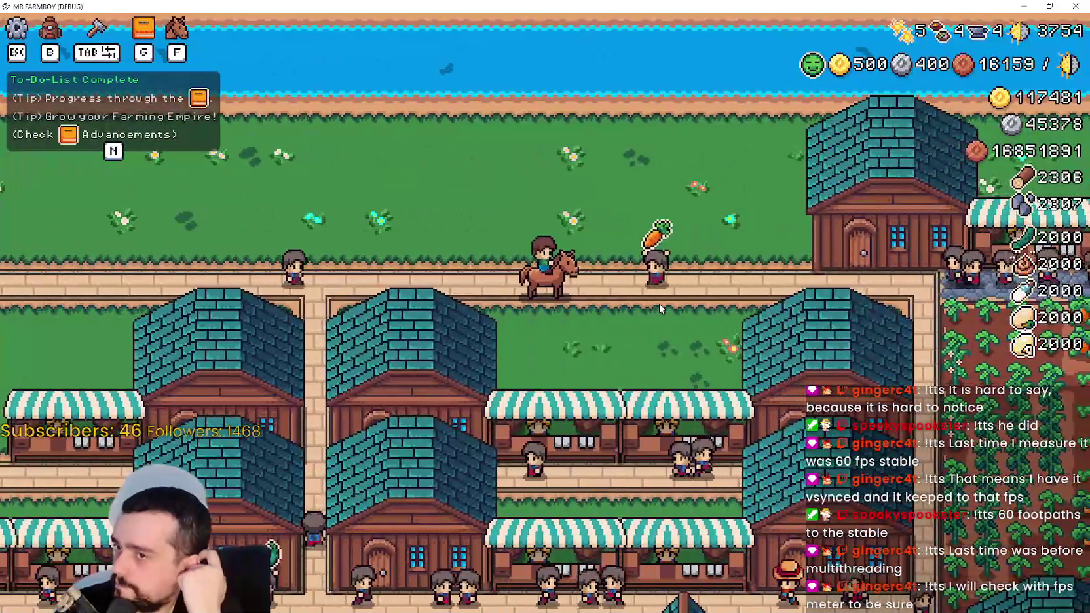
key("w")
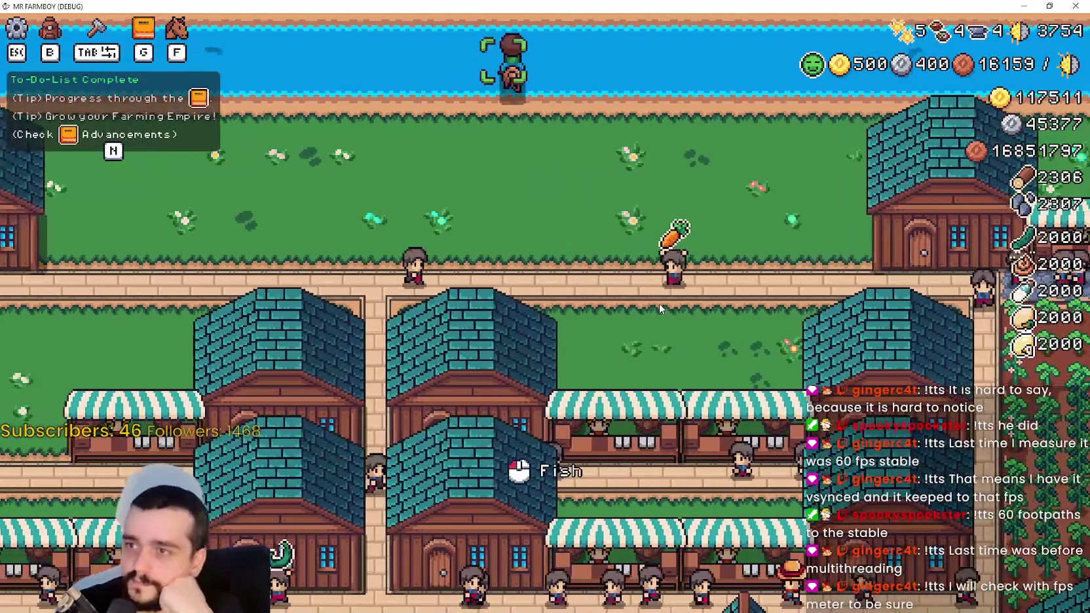
key("d")
key("d")
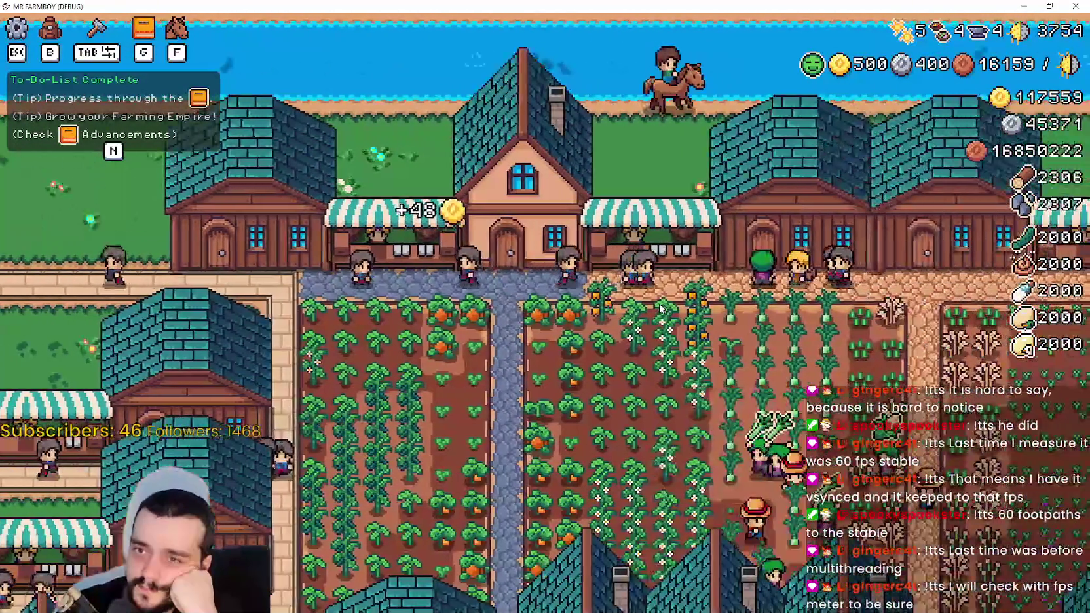
key("d")
key("s")
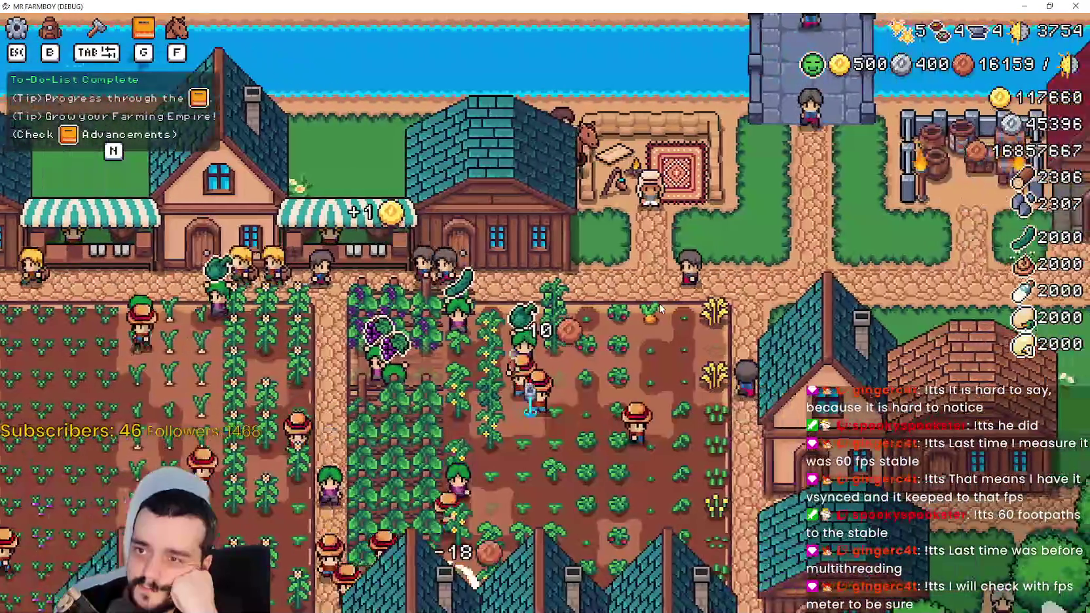
key("s")
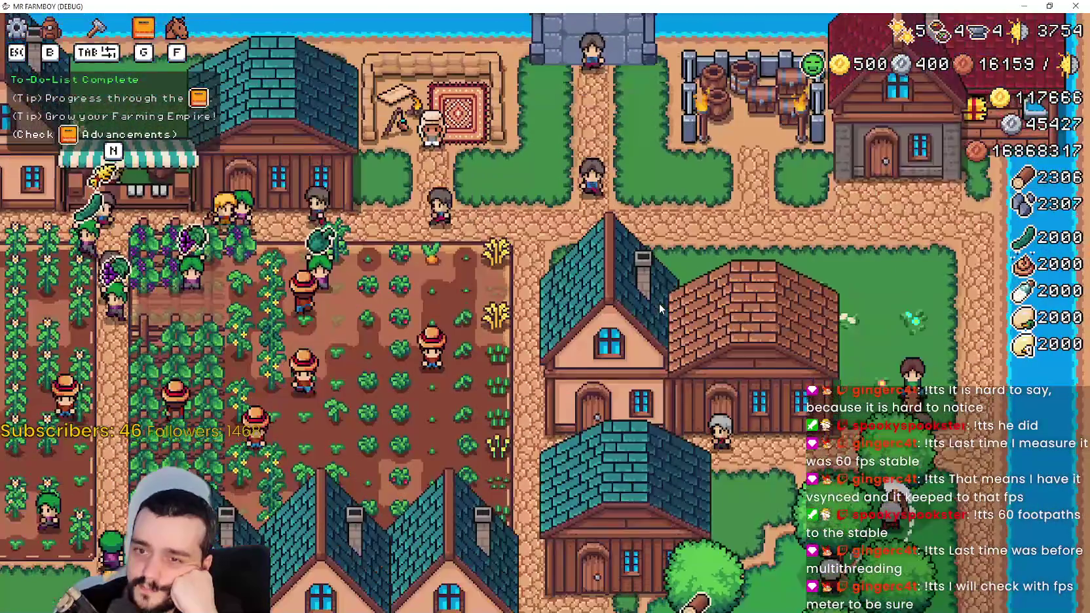
key("s")
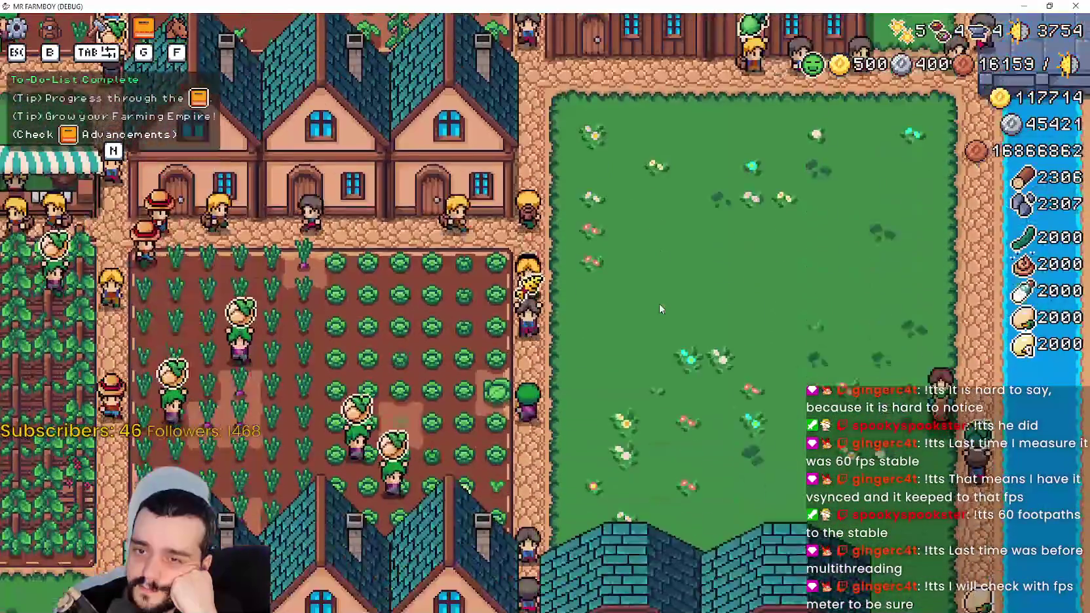
key("a")
key("s")
key("d")
key("w")
key("s")
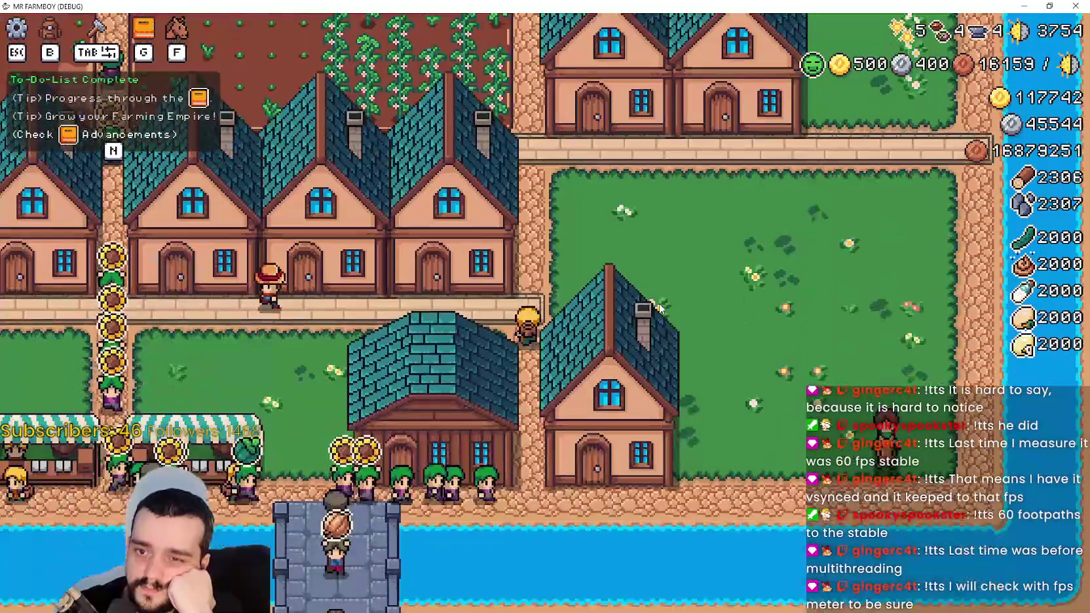
key("a")
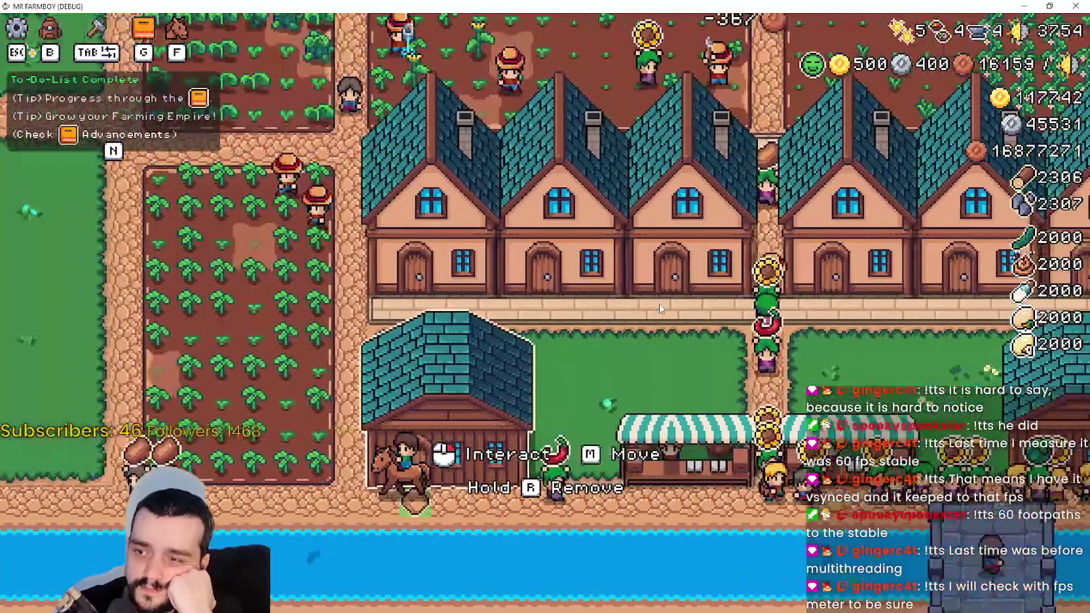
key("a")
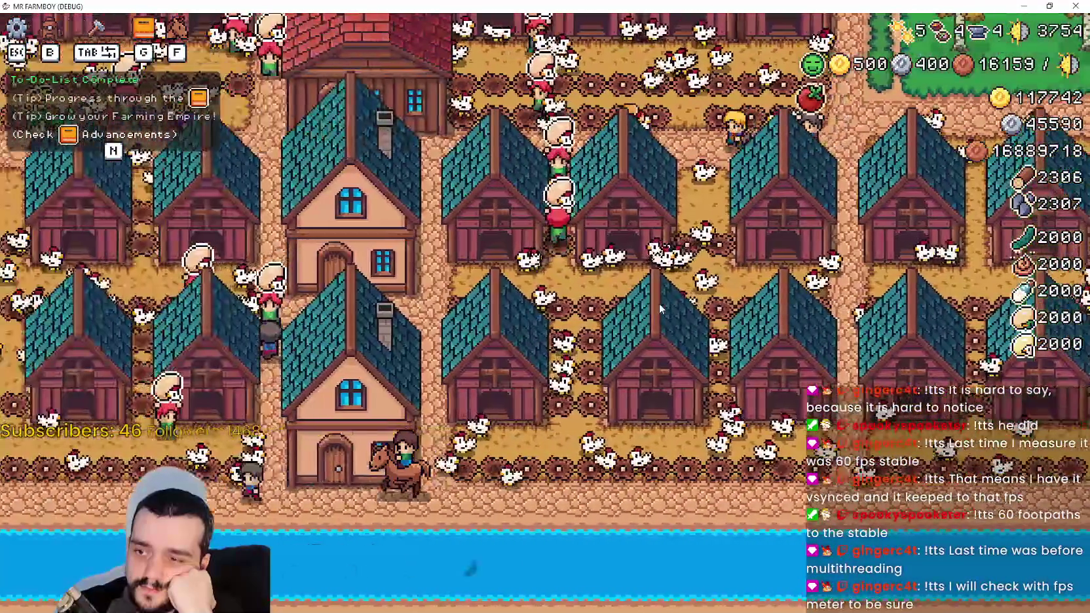
key("a")
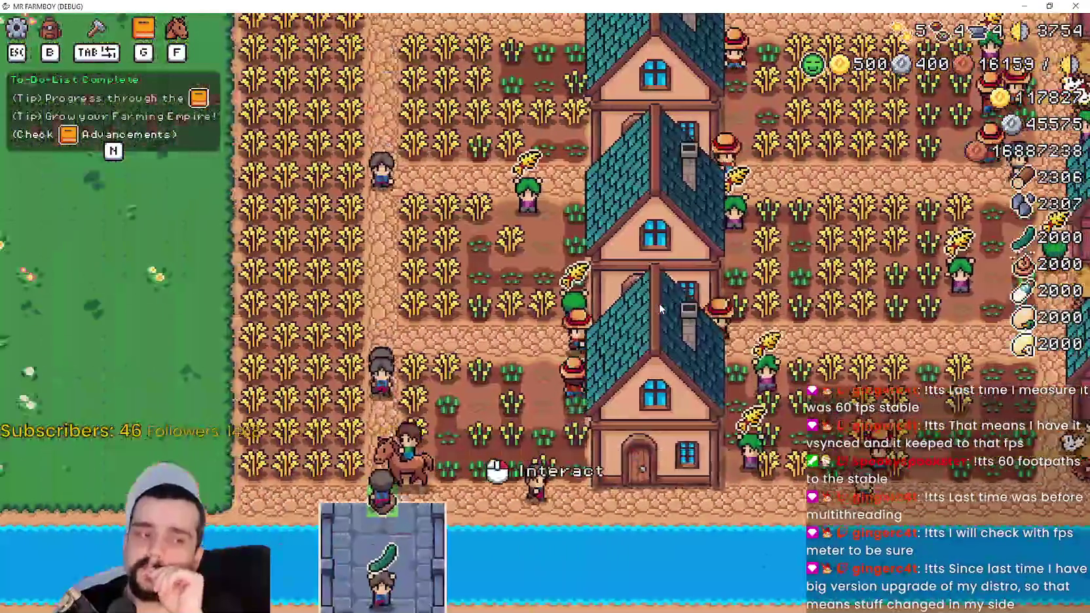
key("a")
key("w")
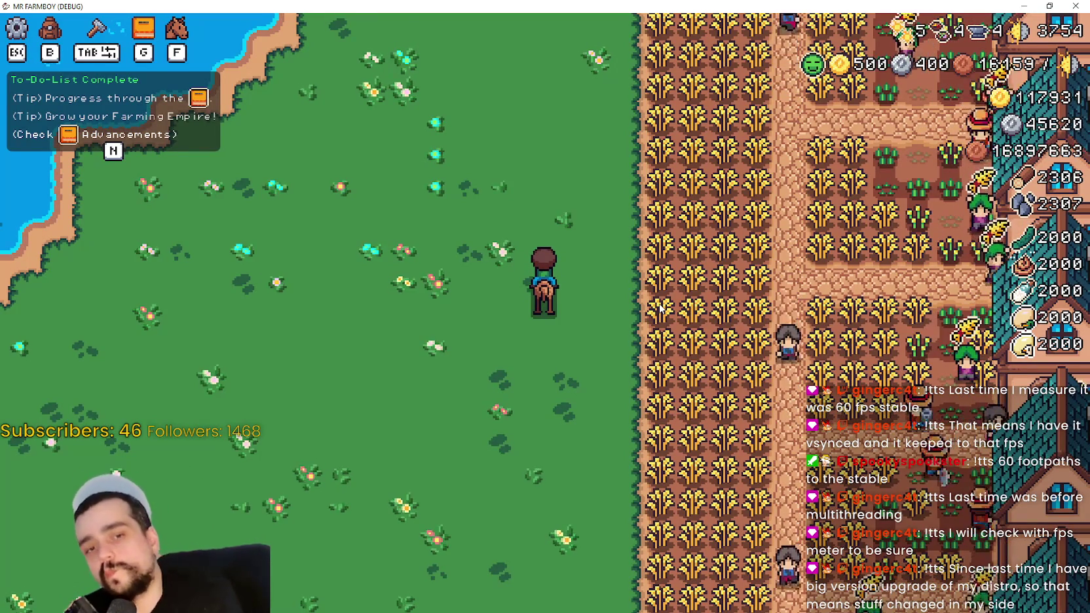
key("w")
key("d")
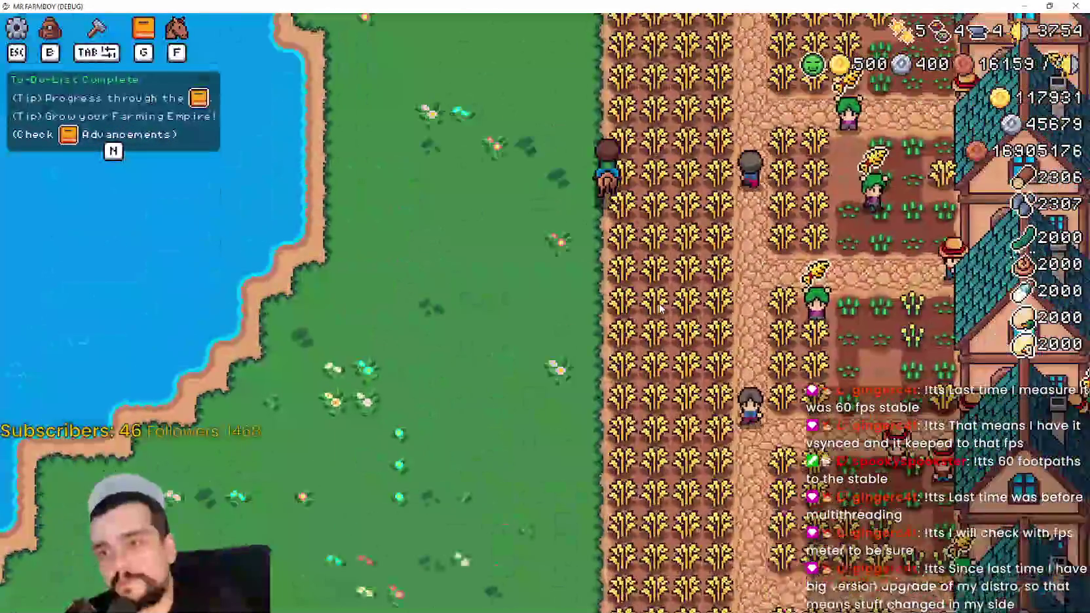
key("a")
key("w")
key("d")
key("w")
key("a")
key("w")
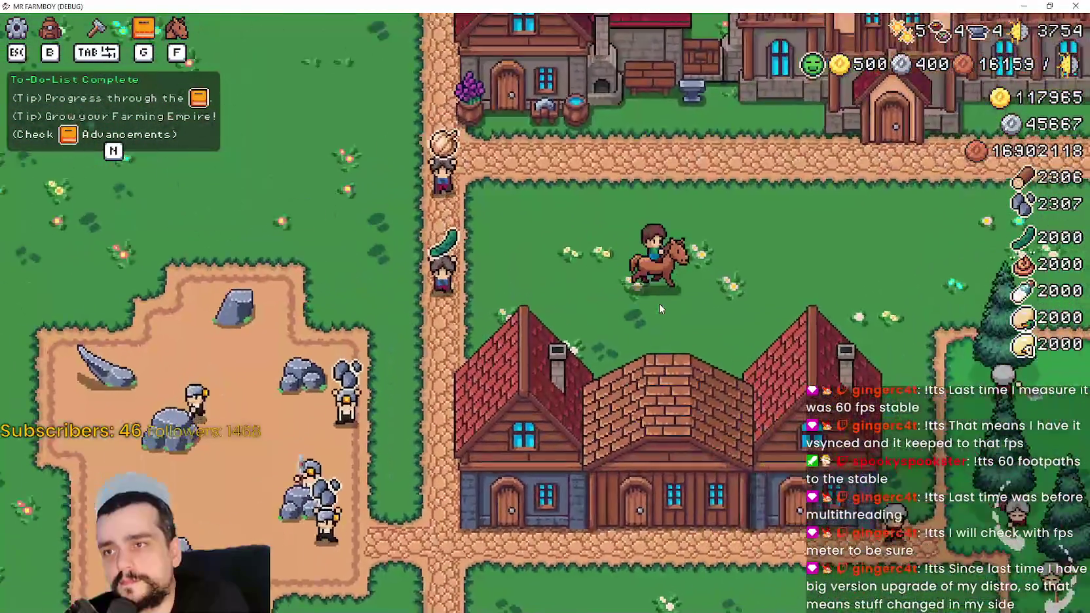
key("d")
key("w")
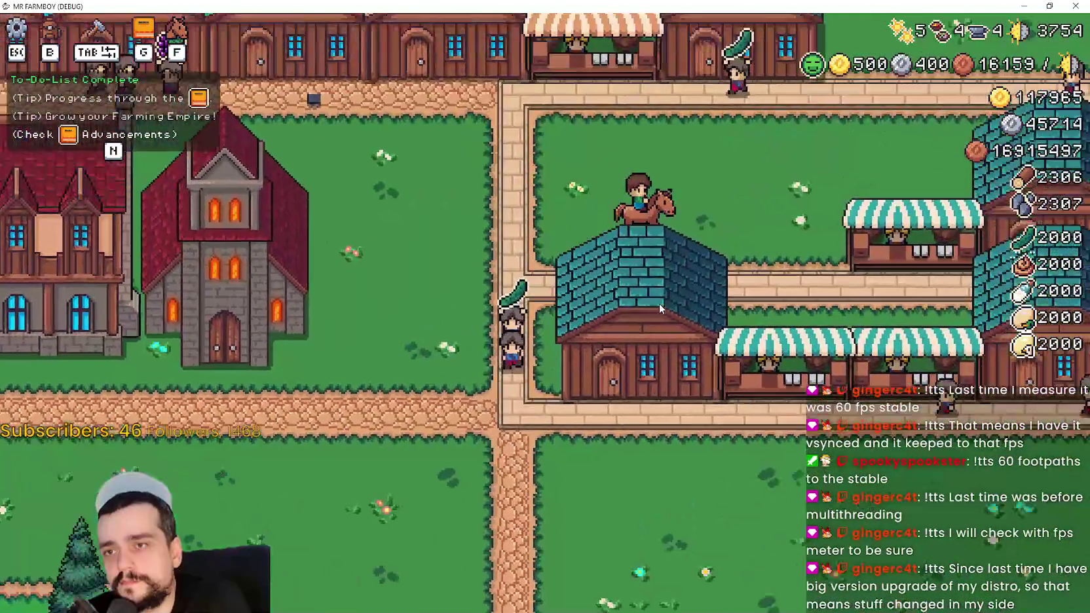
key("a")
key("a")
key("s")
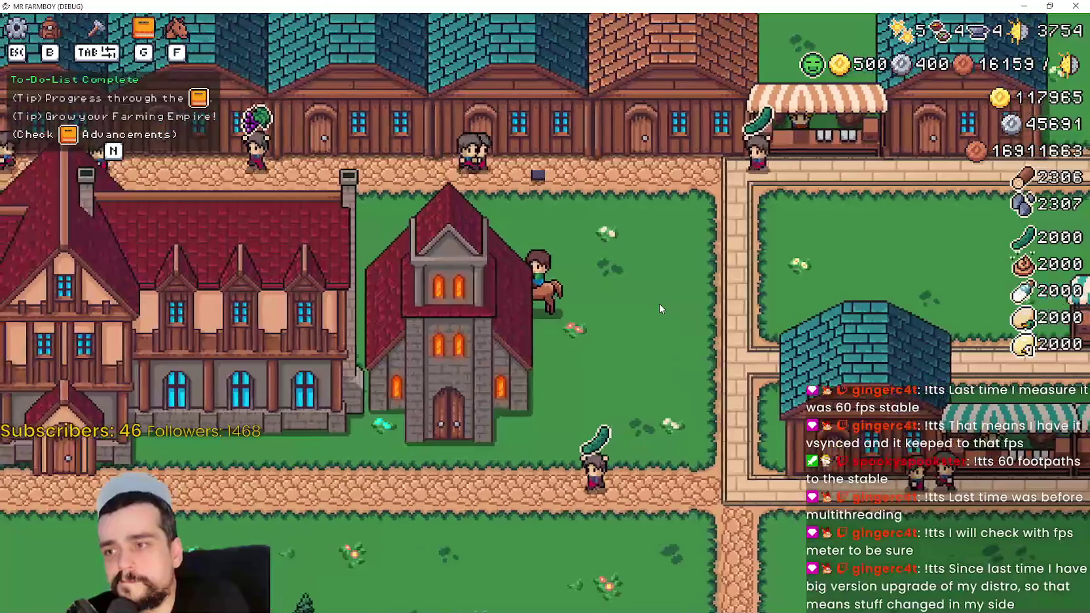
key("w")
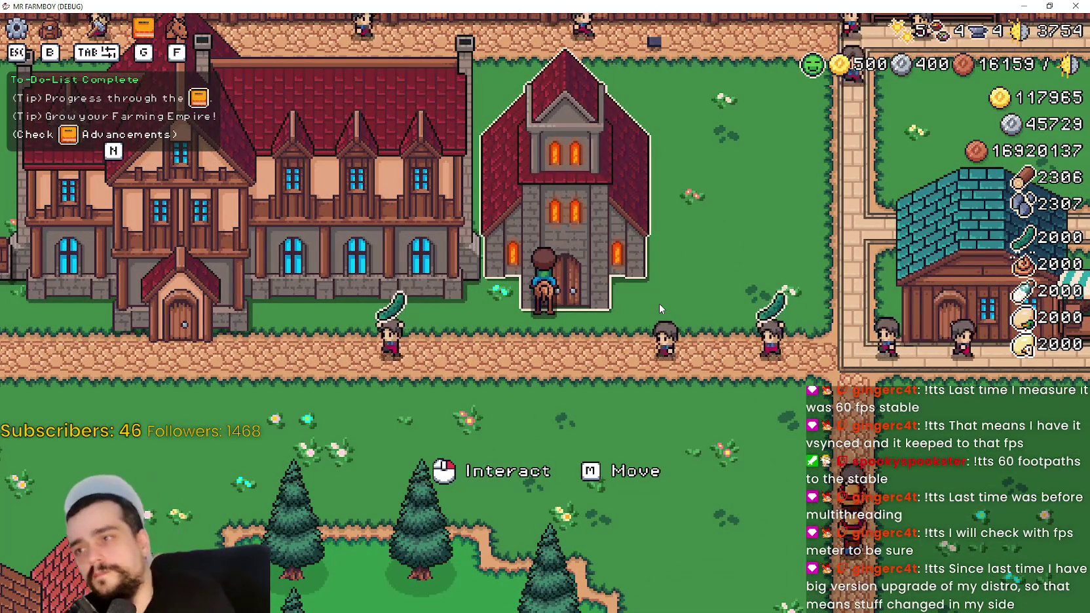
left_click(438, 357)
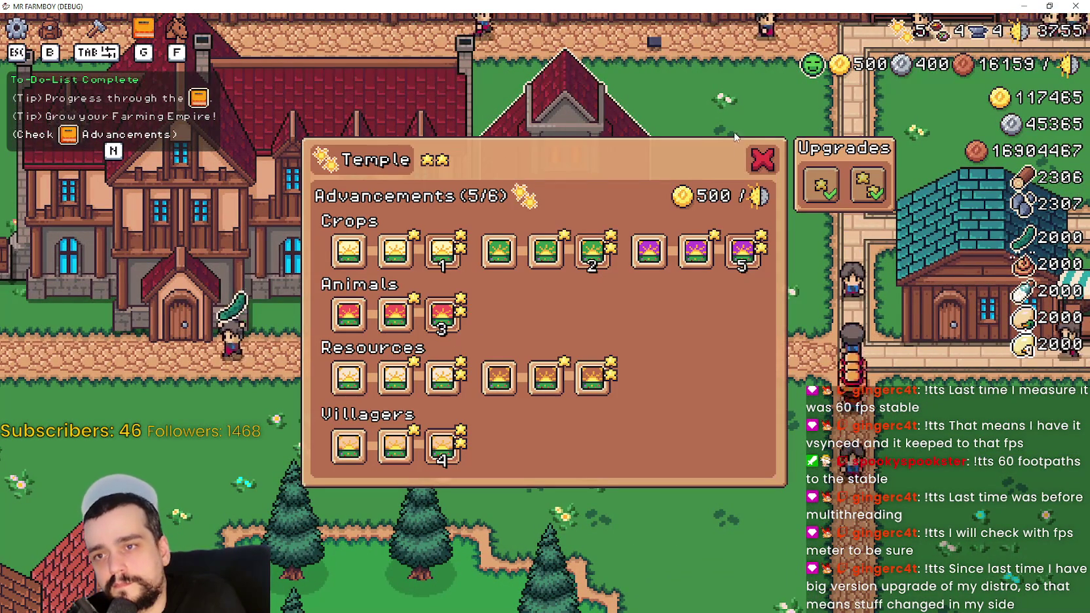
left_click(758, 159)
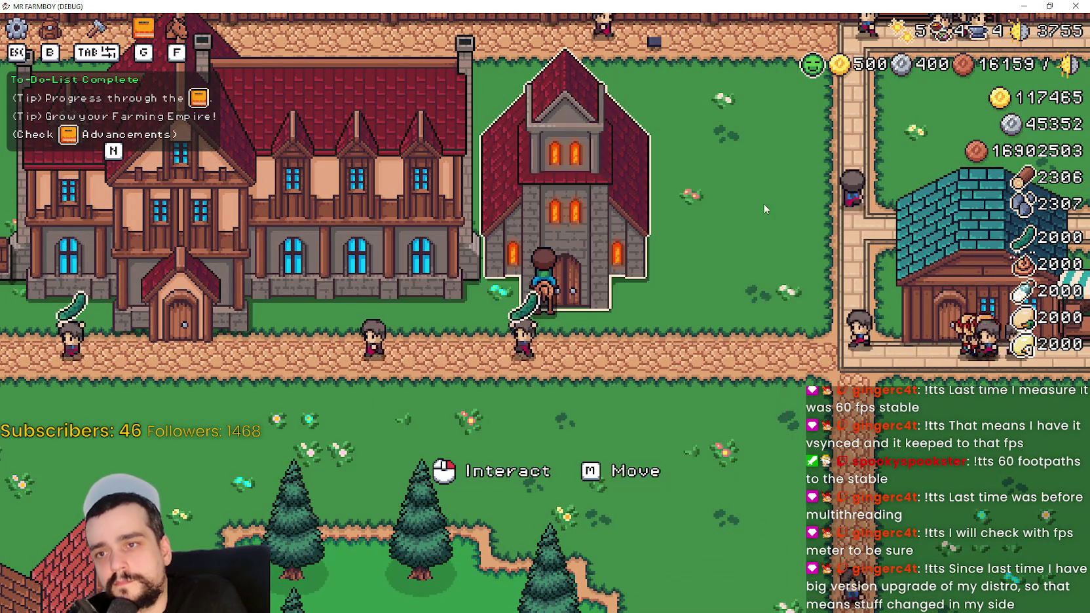
key("d")
key("w")
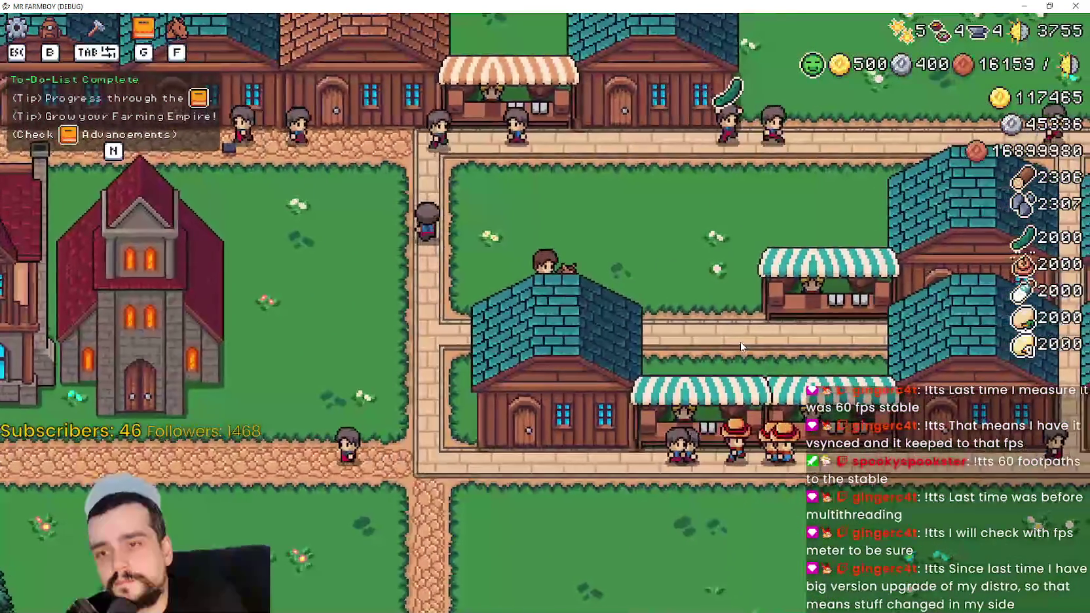
- Zoom and pan the Player.png canvas to centre the red temple sprite, then return to the game
key("alt+Tab")
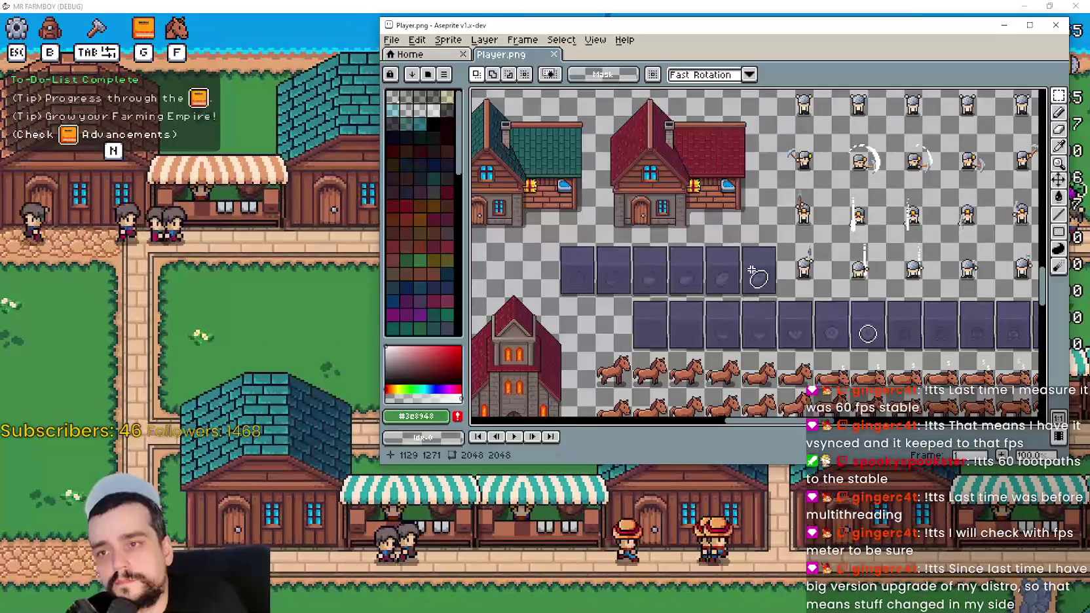
scroll(741, 341, "up", 3)
scroll(726, 269, "down", 1)
scroll(725, 269, "up", 1)
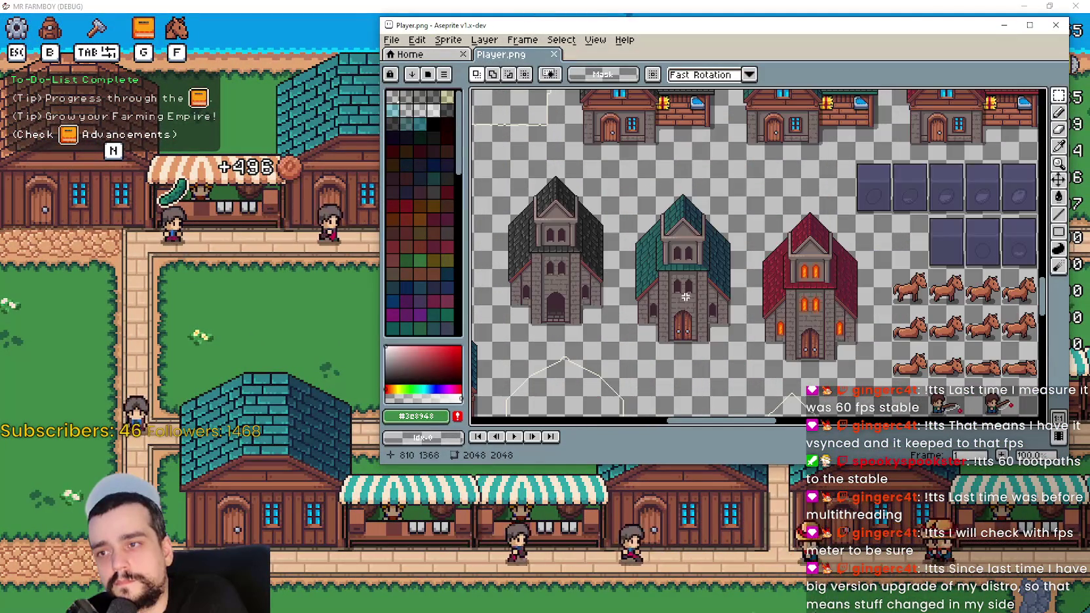
scroll(673, 281, "up", 1)
scroll(711, 257, "down", 1)
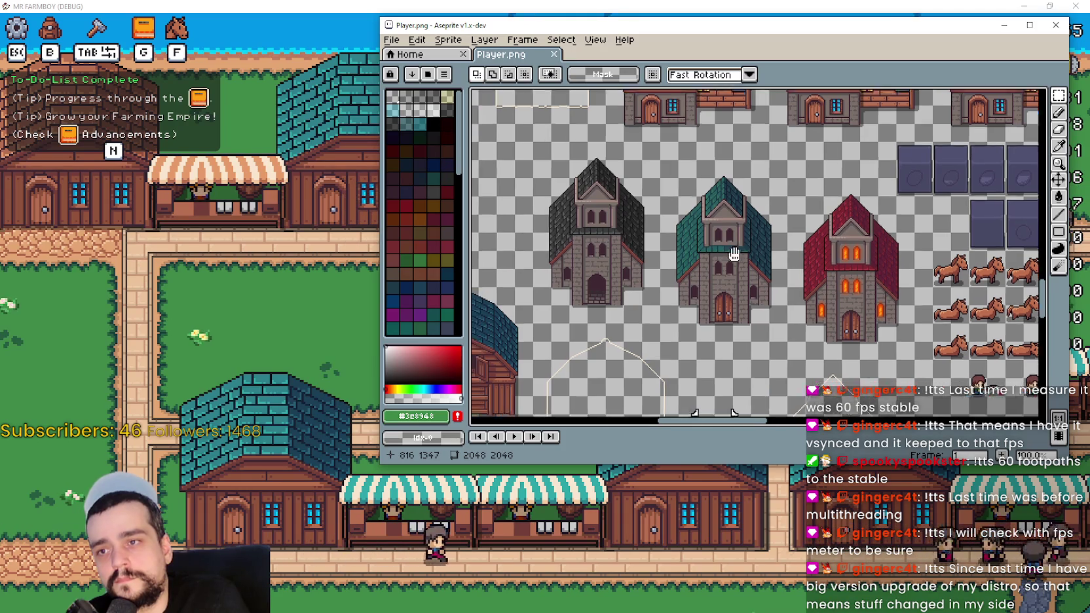
left_click_drag(719, 259, 720, 254)
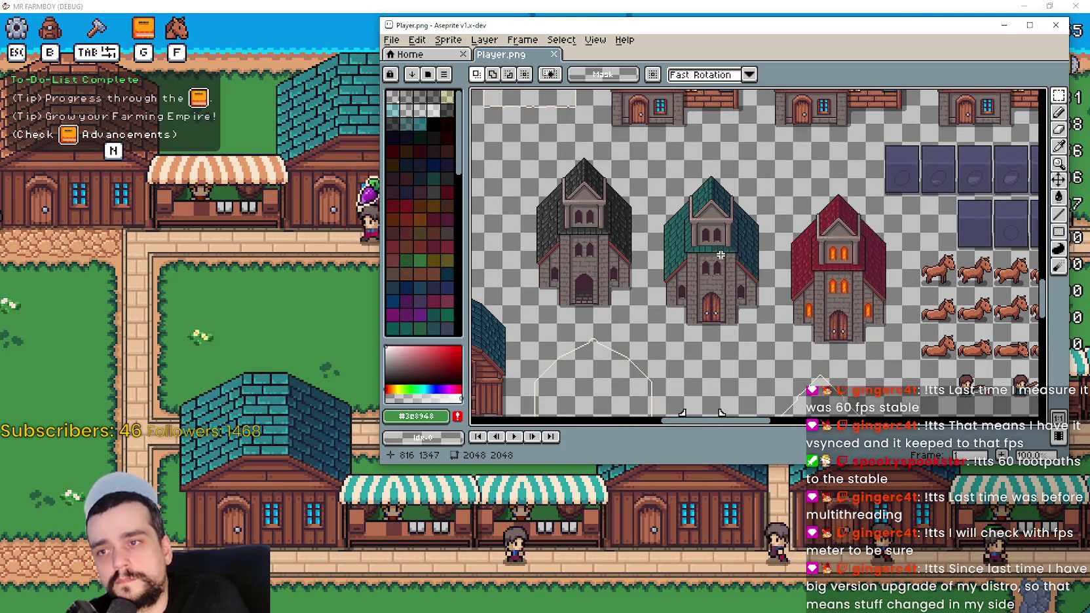
mouse_move(720, 254)
left_mouse_down()
mouse_move(602, 262)
mouse_move(752, 265)
left_mouse_up()
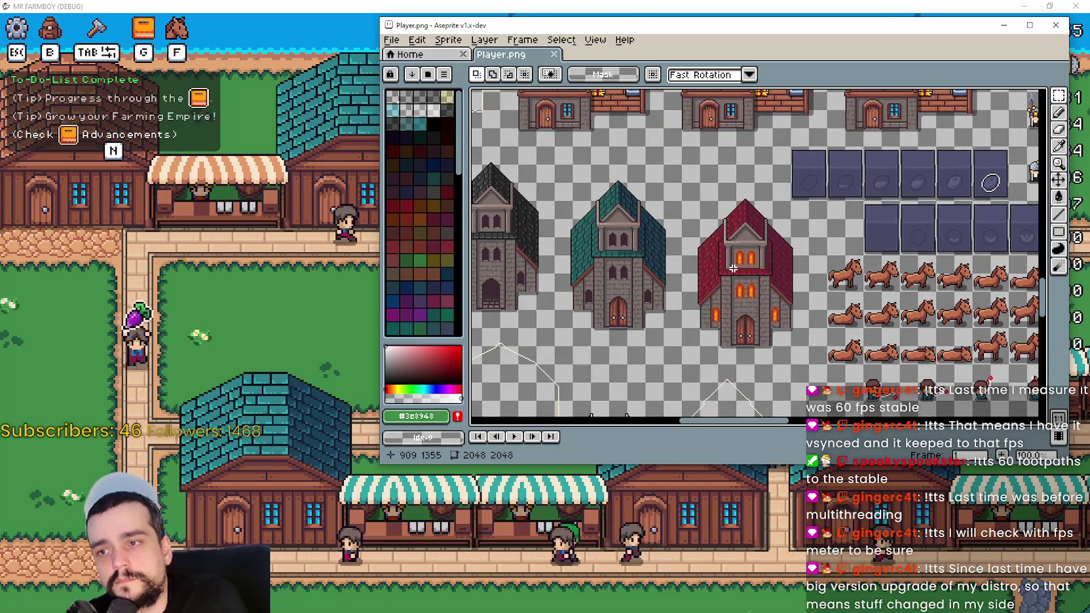
left_click(310, 247)
- Ride the mounted farmer left, up and down through town to the red church
key("a")
key("w")
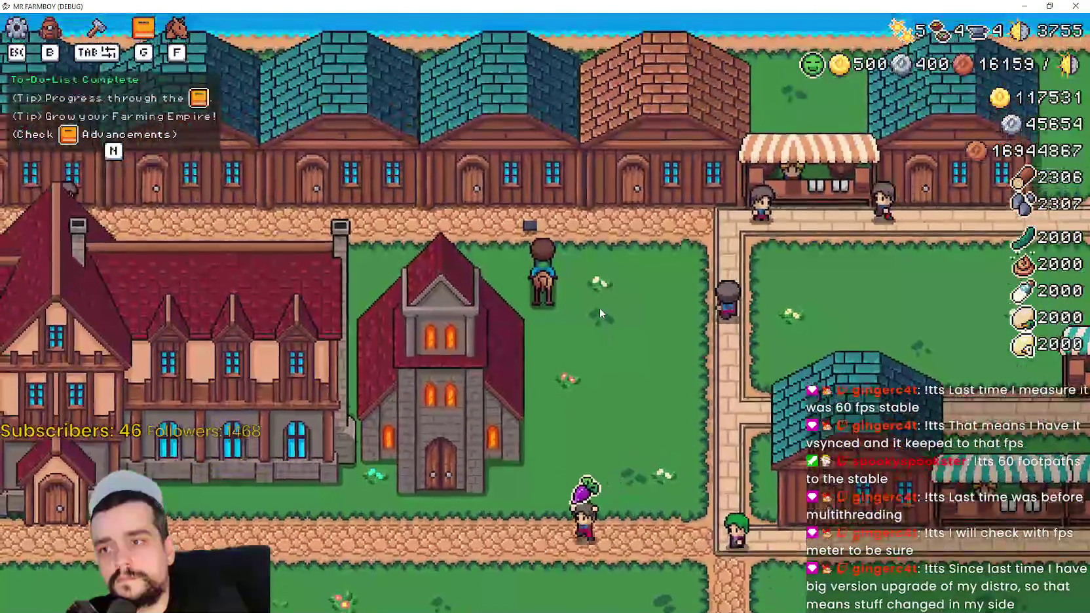
key("s")
key("a")
key("d")
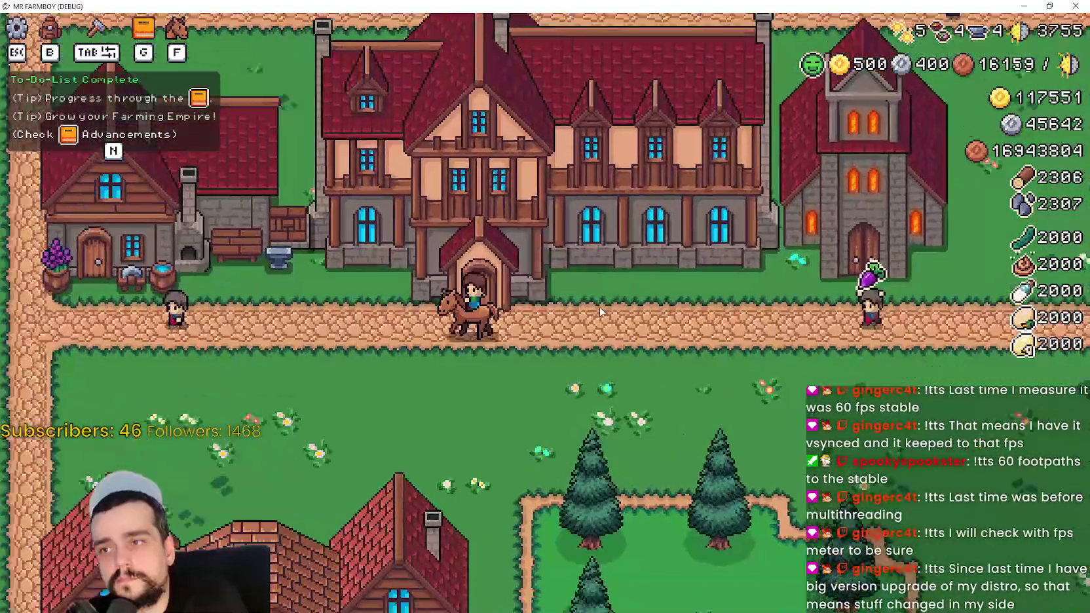
key("s")
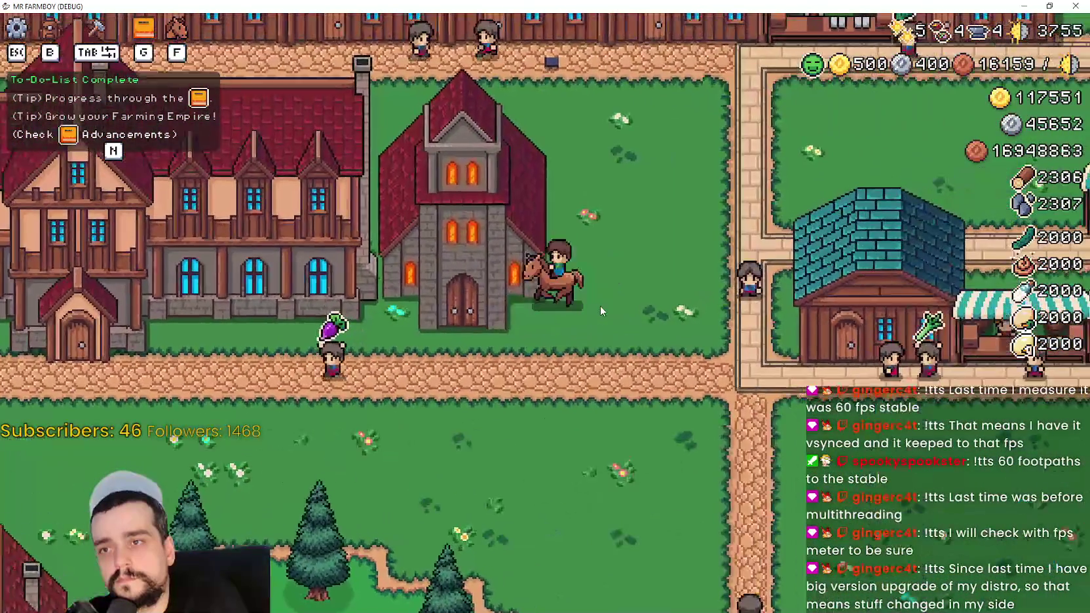
- Ride past the church onto the upper road and back, then return to the Player.png sheet
key("w")
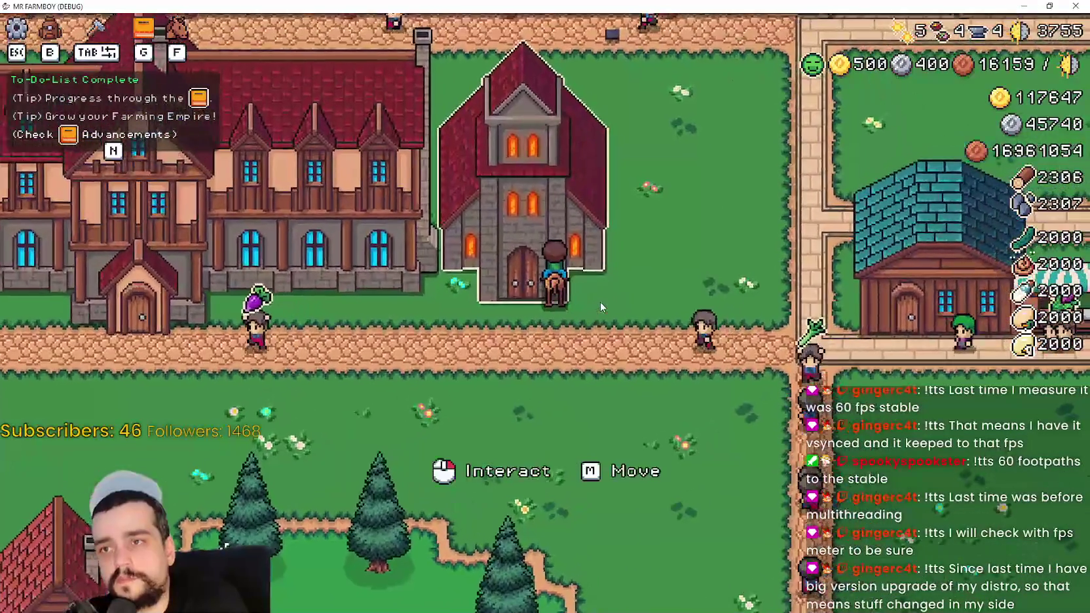
key("d")
key("w")
scroll(602, 274, "up", 5)
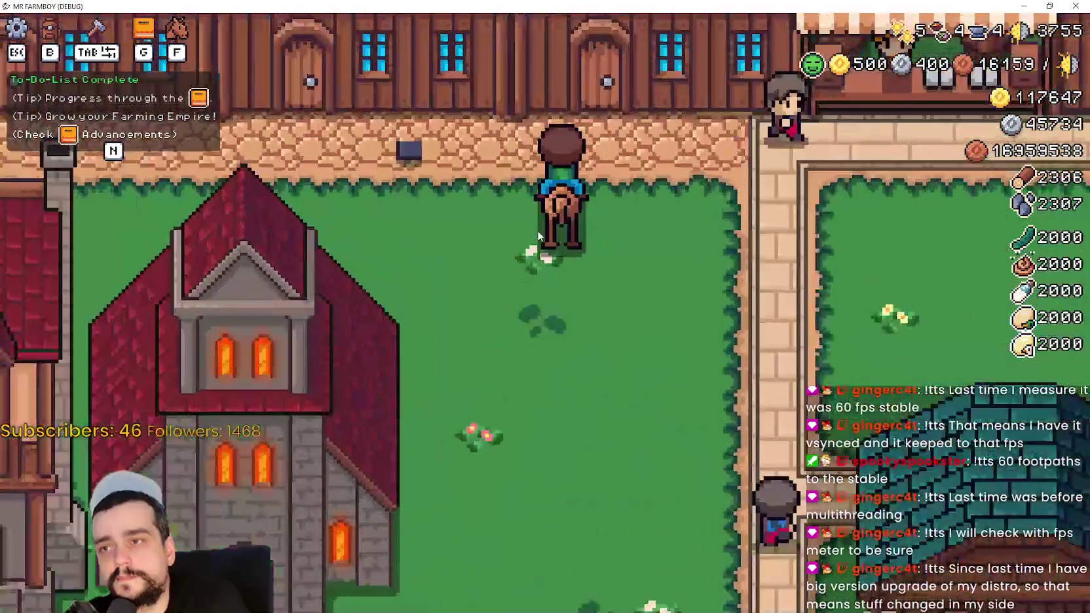
key("w")
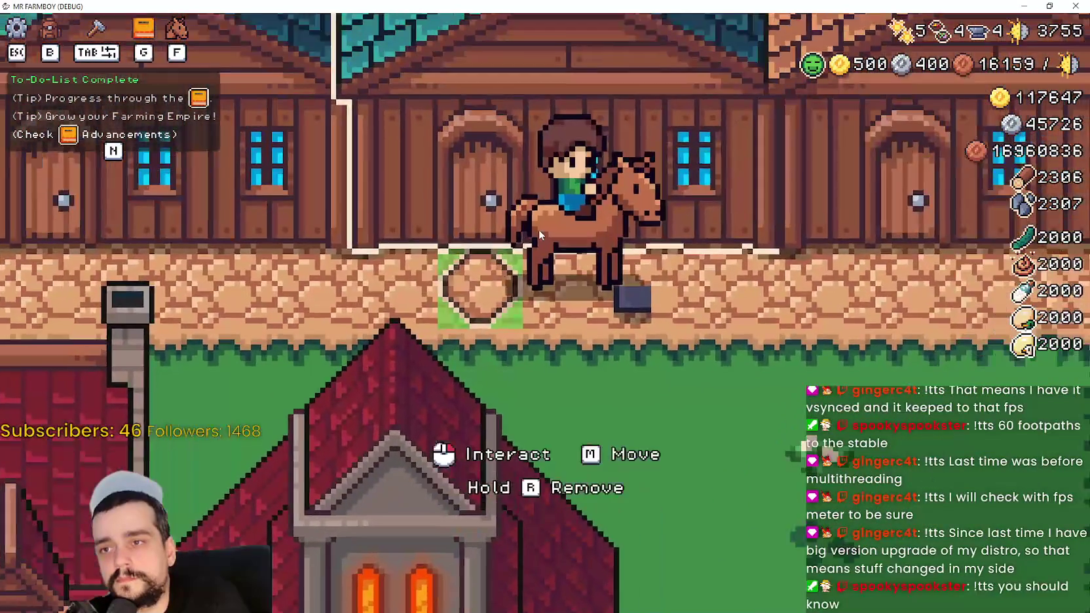
key("d")
key("s")
scroll(541, 228, "down", 3)
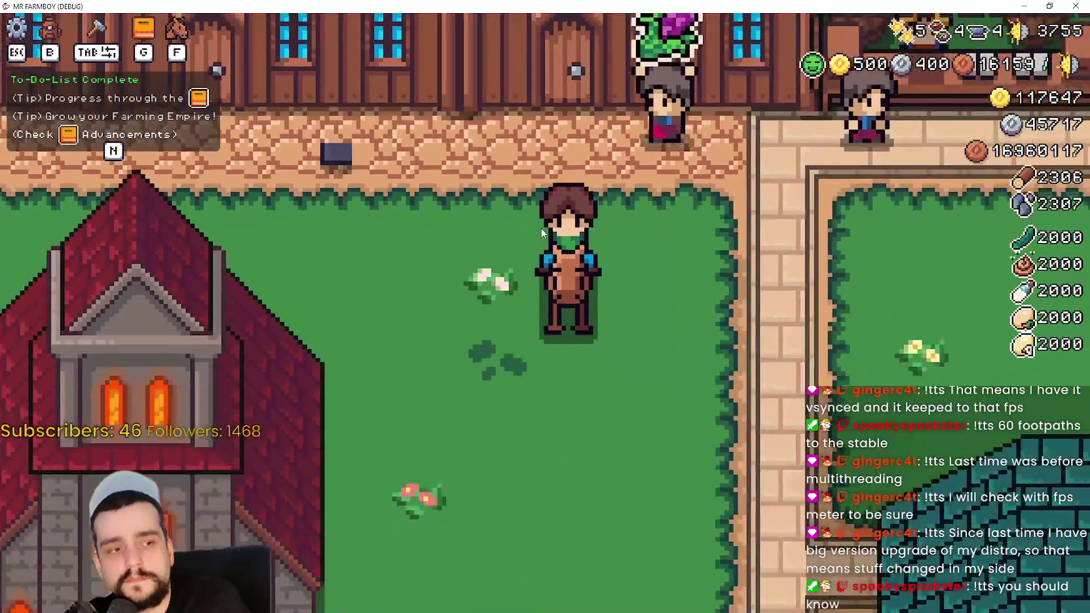
key("w")
key("alt+Tab")
scroll(792, 209, "down", 3)
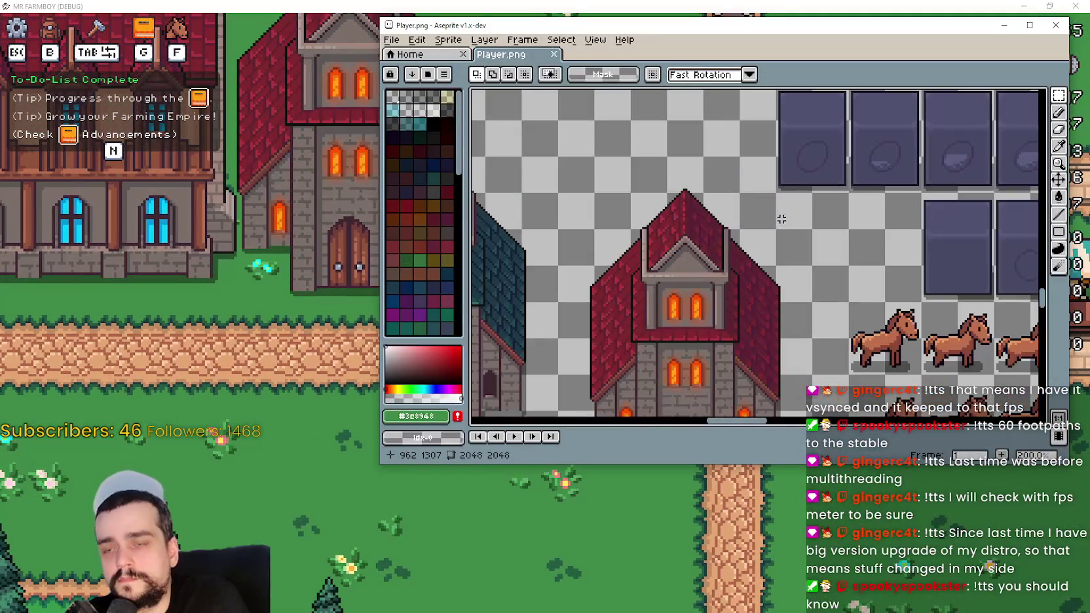
- Zoom and pan the Player.png canvas to frame the red church sprite
scroll(665, 301, "up", 2)
mouse_move(666, 301)
left_mouse_down()
mouse_move(619, 316)
mouse_move(614, 341)
mouse_move(576, 358)
left_mouse_up()
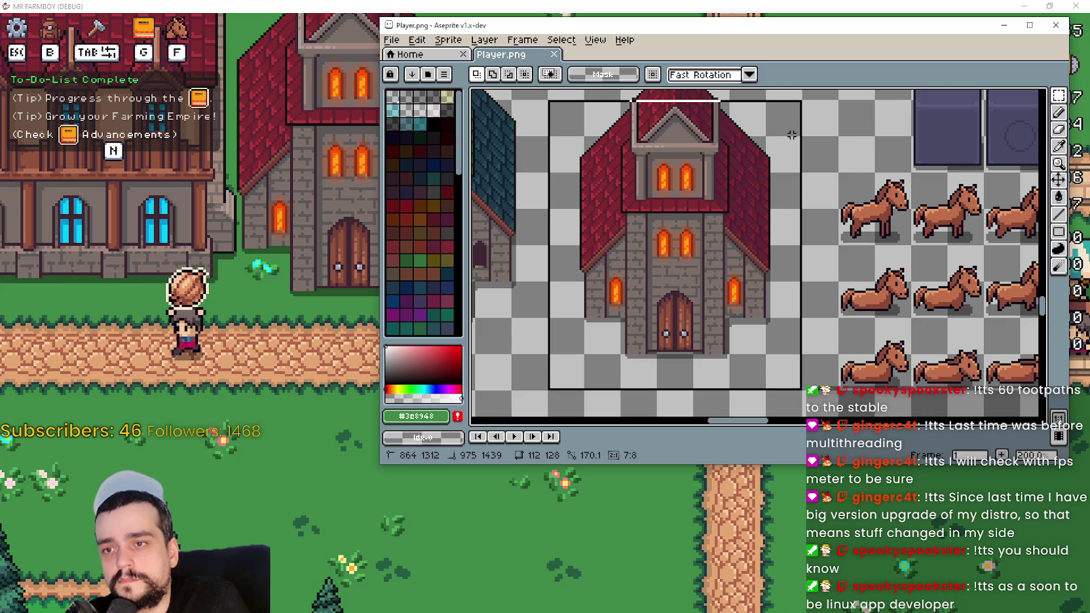
left_click_drag(795, 141, 783, 232)
scroll(784, 232, "down", 2)
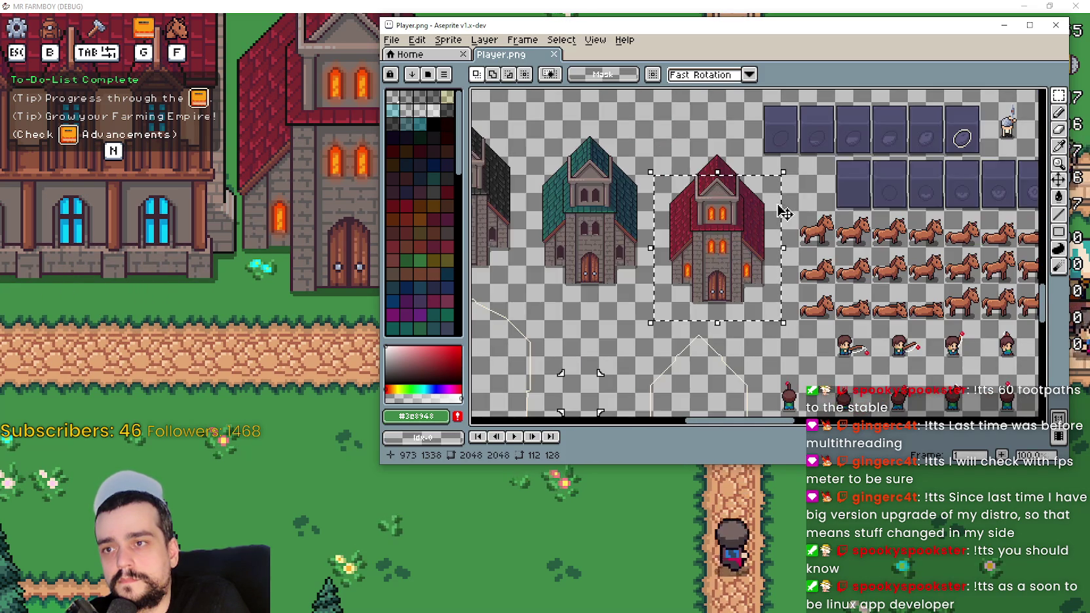
scroll(673, 146, "up", 1)
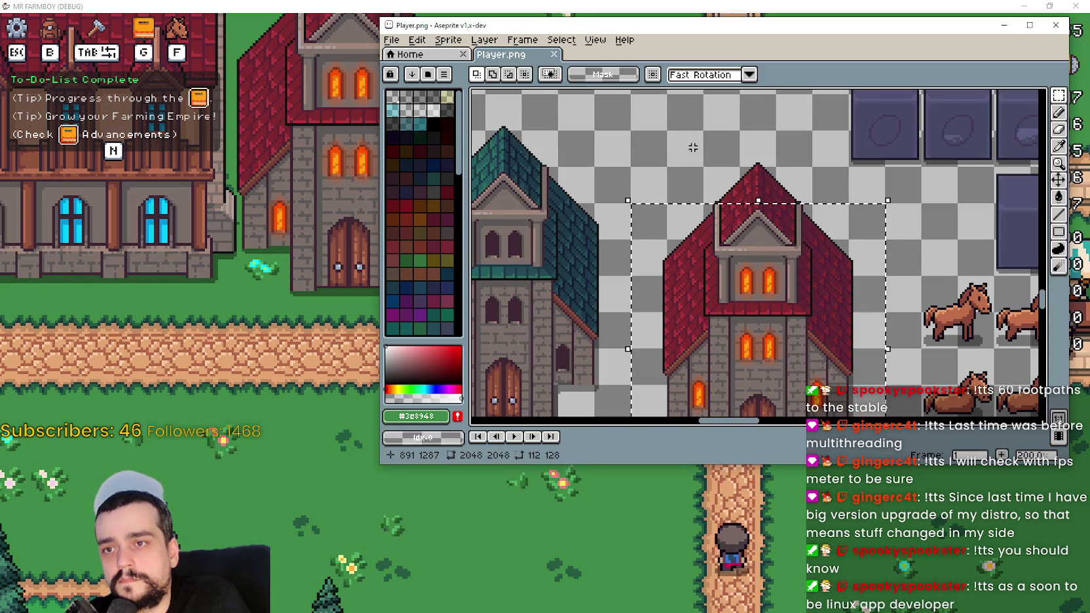
scroll(863, 167, "up", 1)
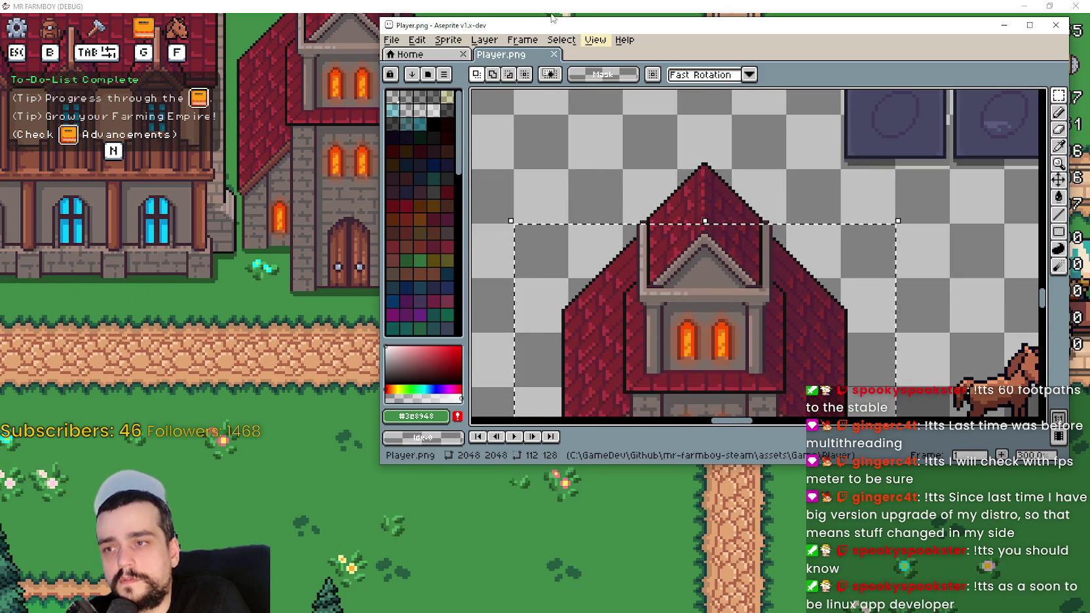
- Shrink the Aseprite window beside the game and marquee-select a rectangle around the church sprite
left_click(551, 17)
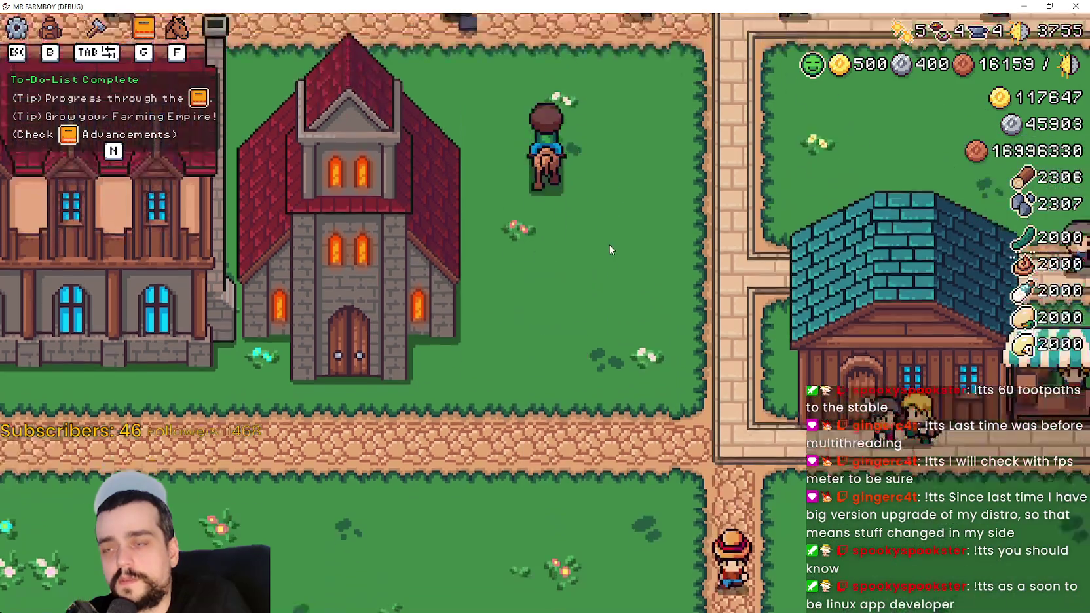
key("w")
scroll(571, 257, "up", 2)
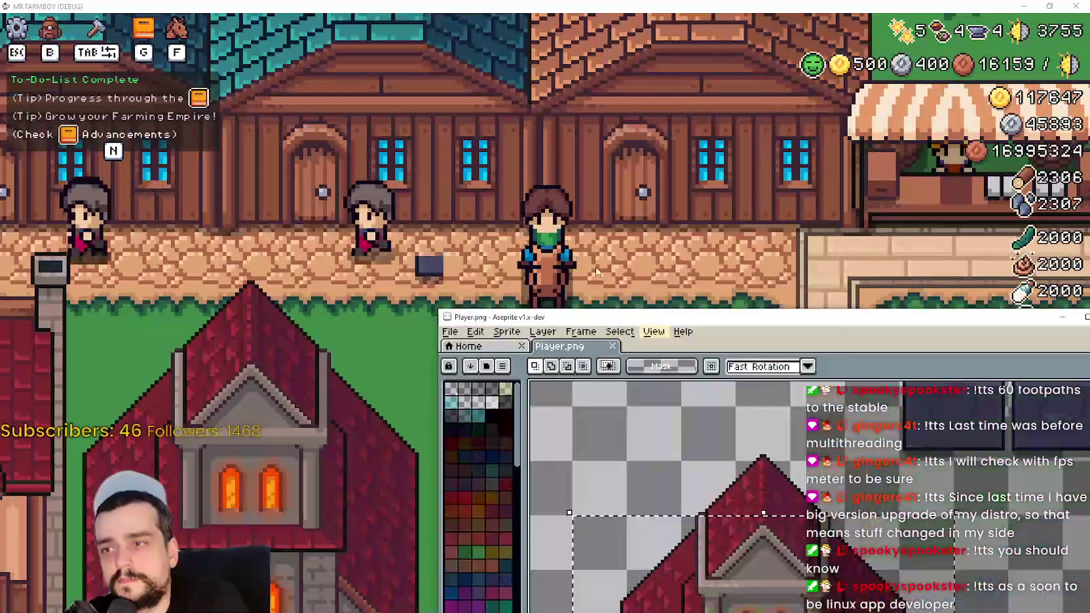
mouse_move(911, 463)
left_mouse_down()
mouse_move(839, 414)
mouse_move(788, 507)
mouse_move(826, 444)
left_mouse_up()
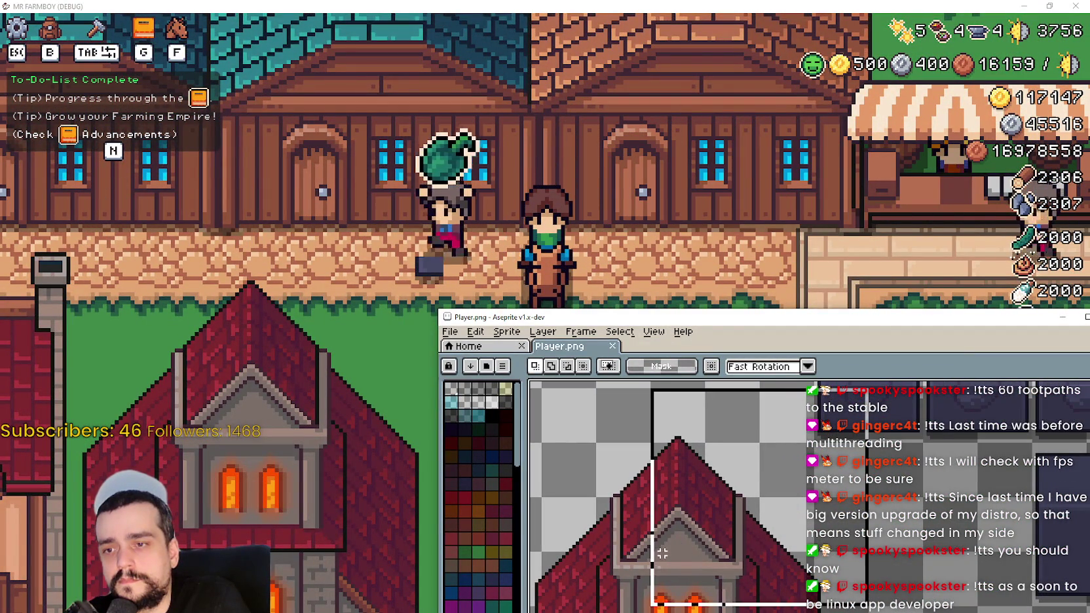
left_click_drag(662, 553, 659, 554)
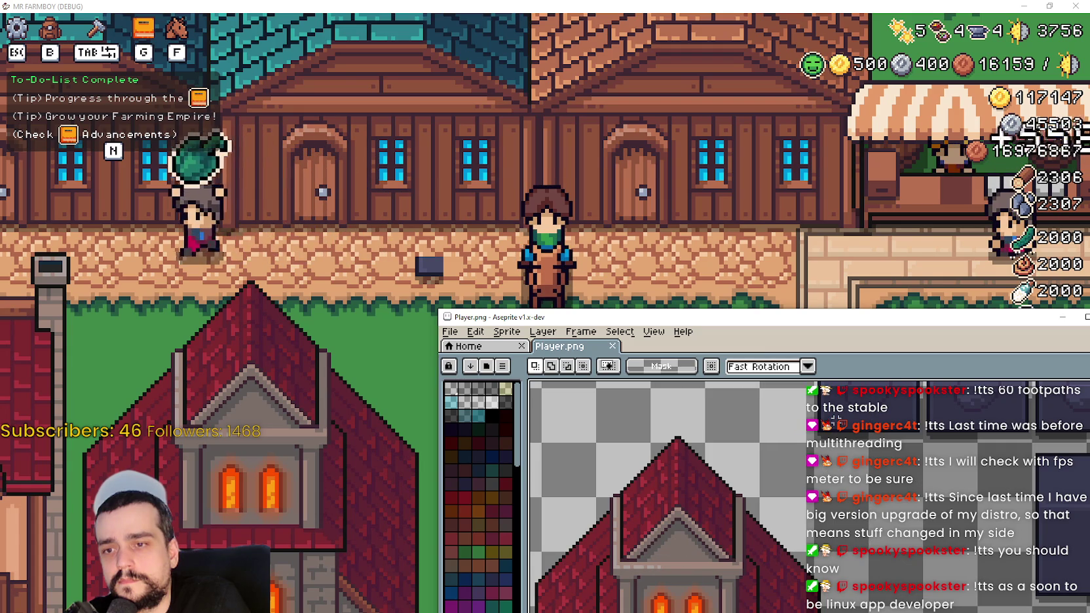
left_click_drag(837, 421, 668, 524)
mouse_move(635, 577)
left_mouse_down()
mouse_move(632, 606)
mouse_move(606, 609)
left_mouse_up()
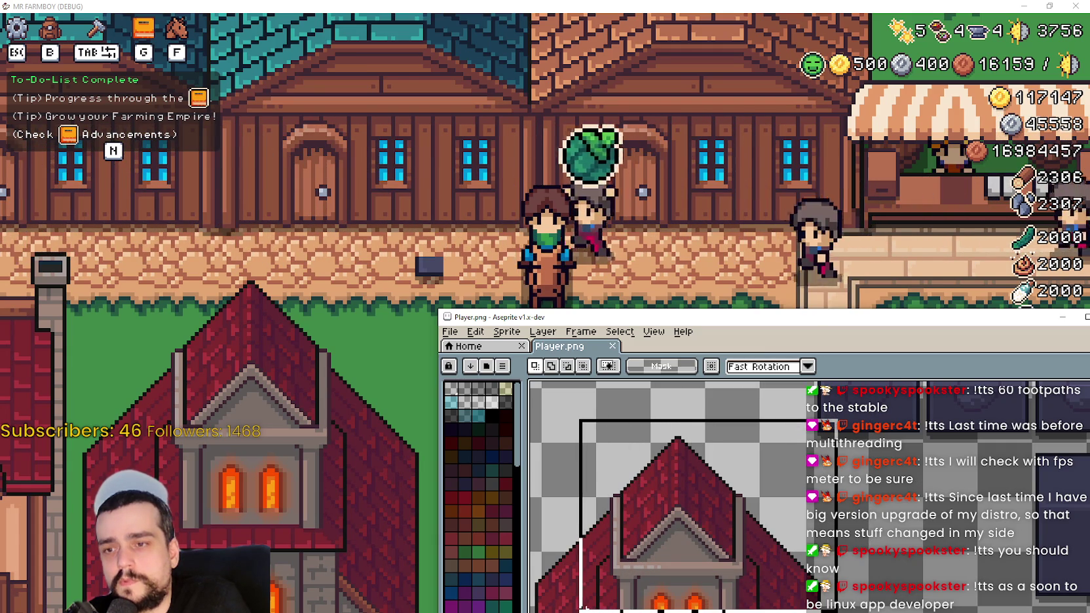
- Browse the sheet across horse frames, dark tiles, and the teal and red churches
scroll(723, 480, "down", 1)
scroll(723, 478, "up", 2)
scroll(782, 457, "down", 5)
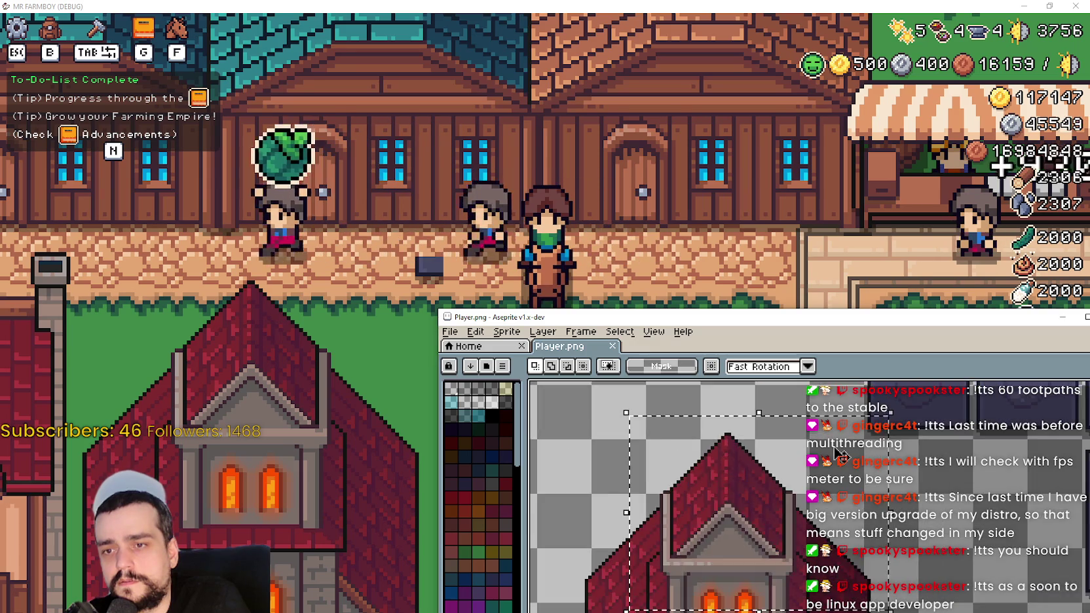
scroll(761, 501, "up", 3)
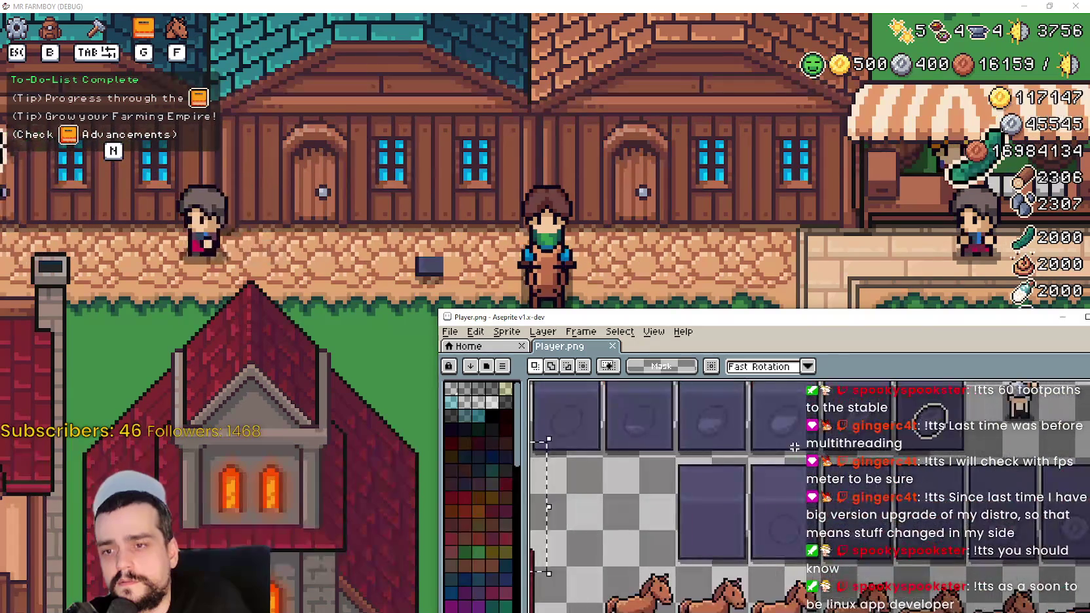
scroll(794, 445, "down", 2)
mouse_move(870, 422)
left_mouse_down()
mouse_move(867, 470)
mouse_move(891, 399)
left_mouse_up()
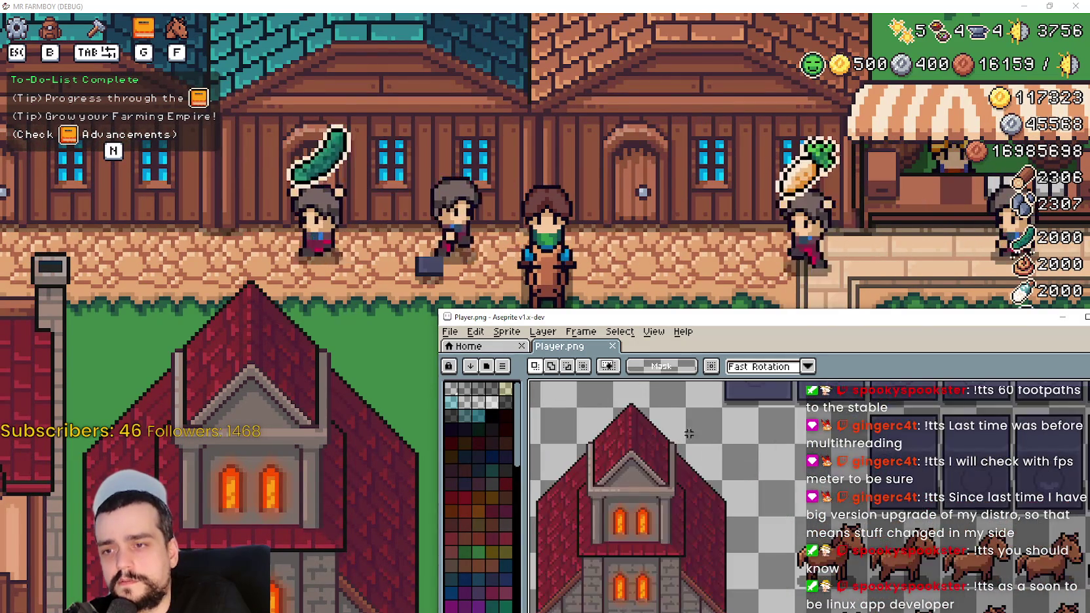
scroll(660, 580, "up", 2)
left_click_drag(660, 580, 542, 487)
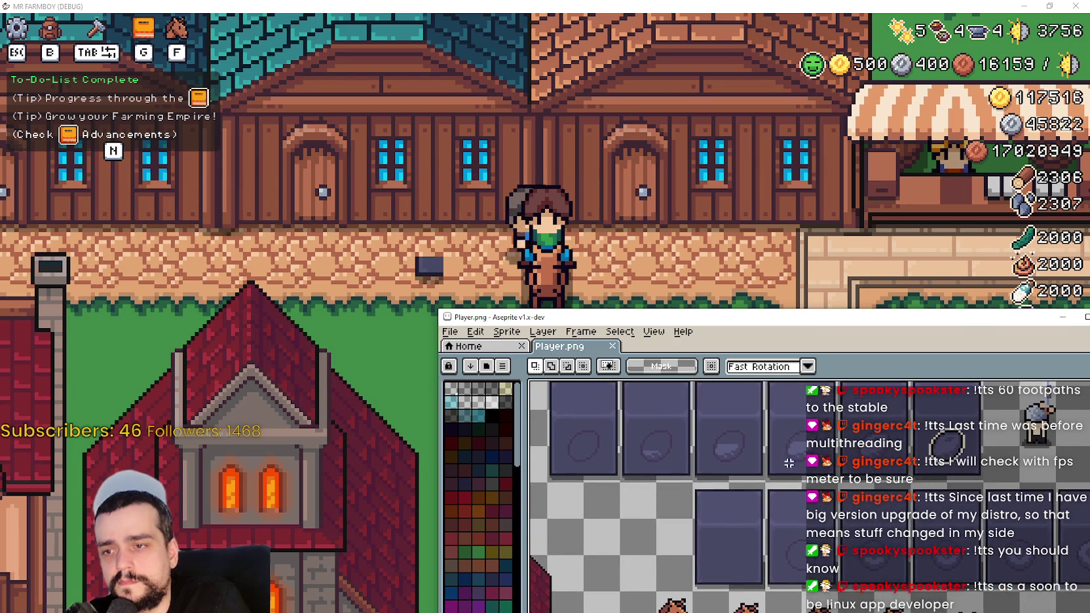
mouse_move(785, 484)
left_mouse_down()
mouse_move(732, 421)
mouse_move(733, 233)
mouse_move(770, 609)
left_mouse_up()
mouse_move(614, 484)
left_mouse_down()
mouse_move(785, 497)
mouse_move(589, 498)
left_mouse_up()
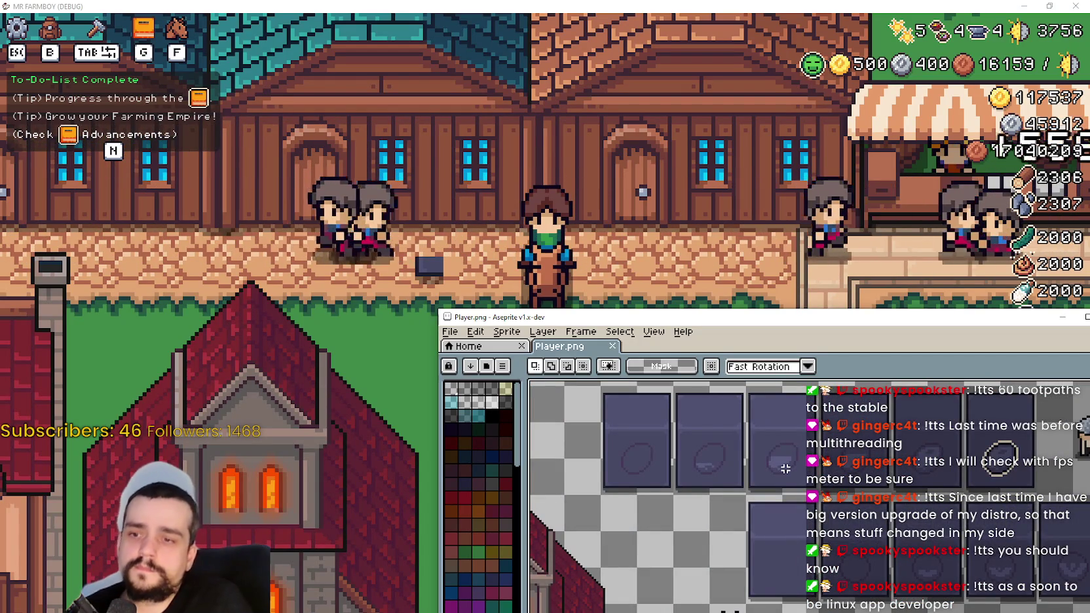
mouse_move(698, 488)
left_mouse_down()
mouse_move(595, 482)
mouse_move(781, 492)
mouse_move(724, 491)
mouse_move(738, 504)
mouse_move(849, 435)
mouse_move(924, 426)
left_mouse_up()
scroll(754, 498, "down", 2)
scroll(849, 434, "down", 1)
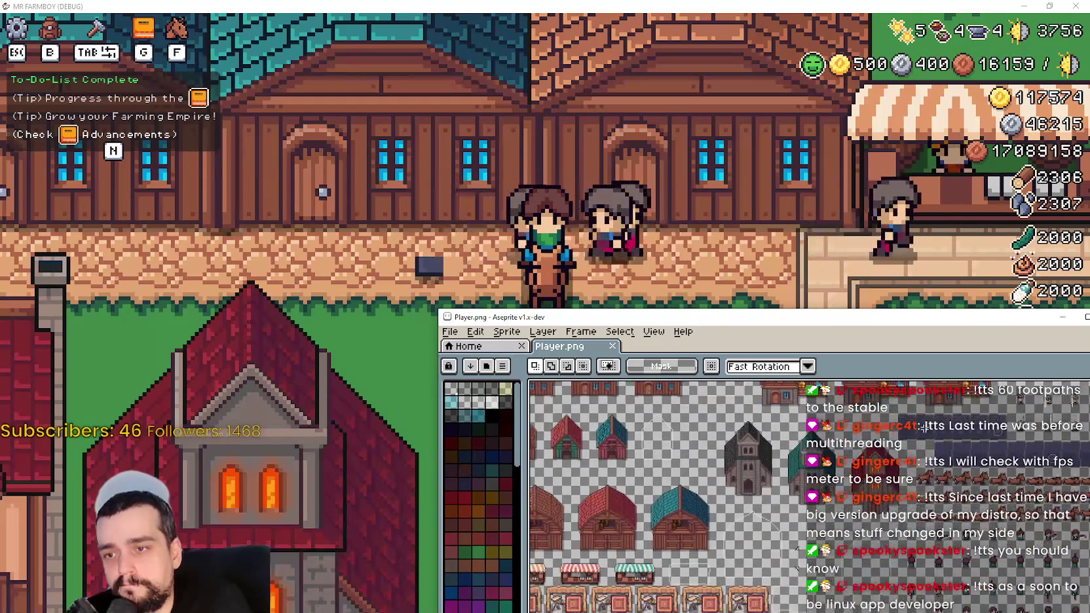
- Pan and zoom the sheet past the barn sprite to bring both churches into view
scroll(850, 493, "up", 2)
left_click_drag(741, 518, 876, 577)
scroll(880, 597, "down", 2)
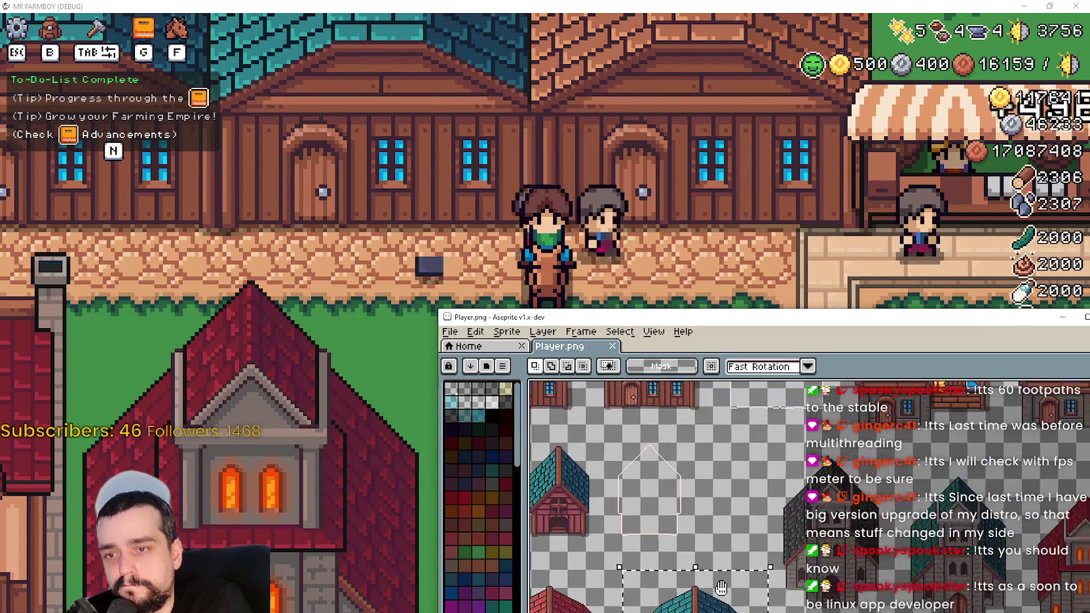
mouse_move(714, 530)
left_mouse_down()
mouse_move(675, 518)
mouse_move(649, 524)
mouse_move(647, 467)
left_mouse_up()
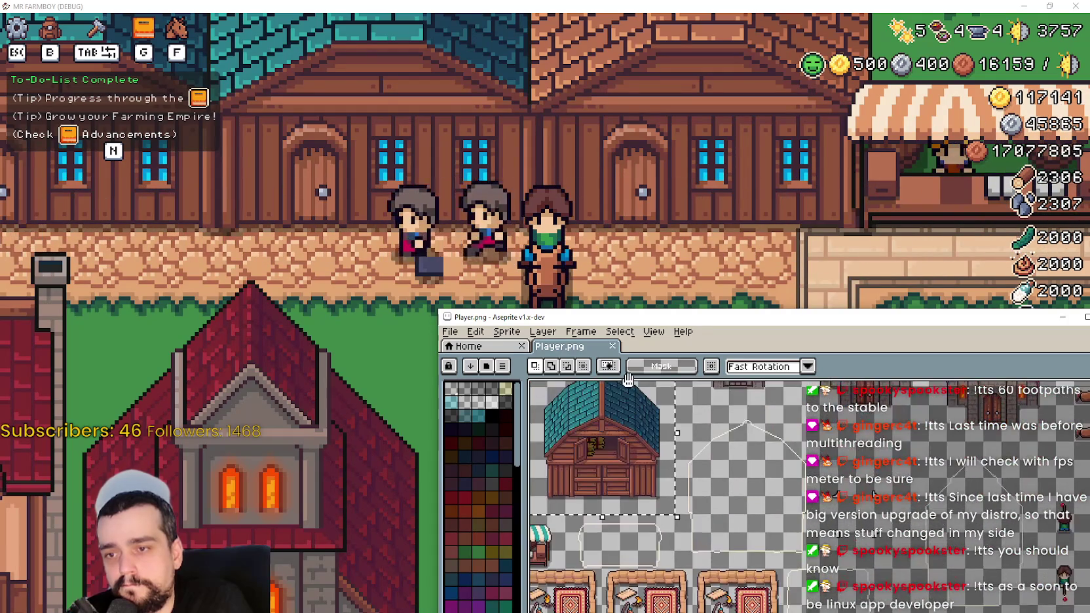
mouse_move(621, 396)
left_mouse_down()
mouse_move(577, 386)
mouse_move(529, 506)
mouse_move(529, 444)
left_mouse_up()
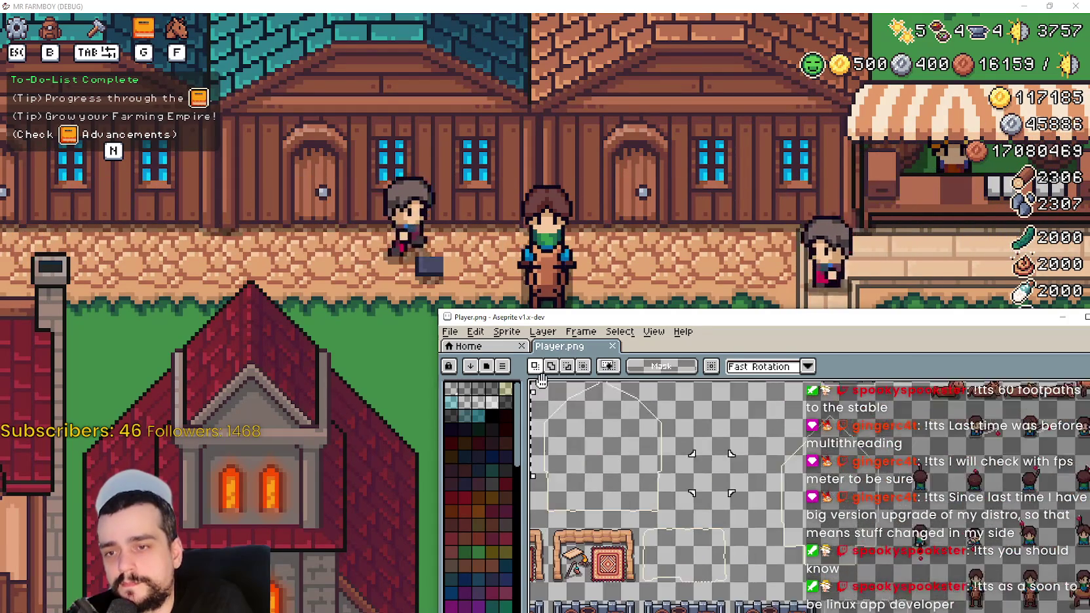
mouse_move(544, 404)
left_mouse_down()
mouse_move(538, 577)
mouse_move(536, 498)
mouse_move(577, 518)
mouse_move(658, 608)
mouse_move(721, 563)
mouse_move(796, 536)
left_mouse_up()
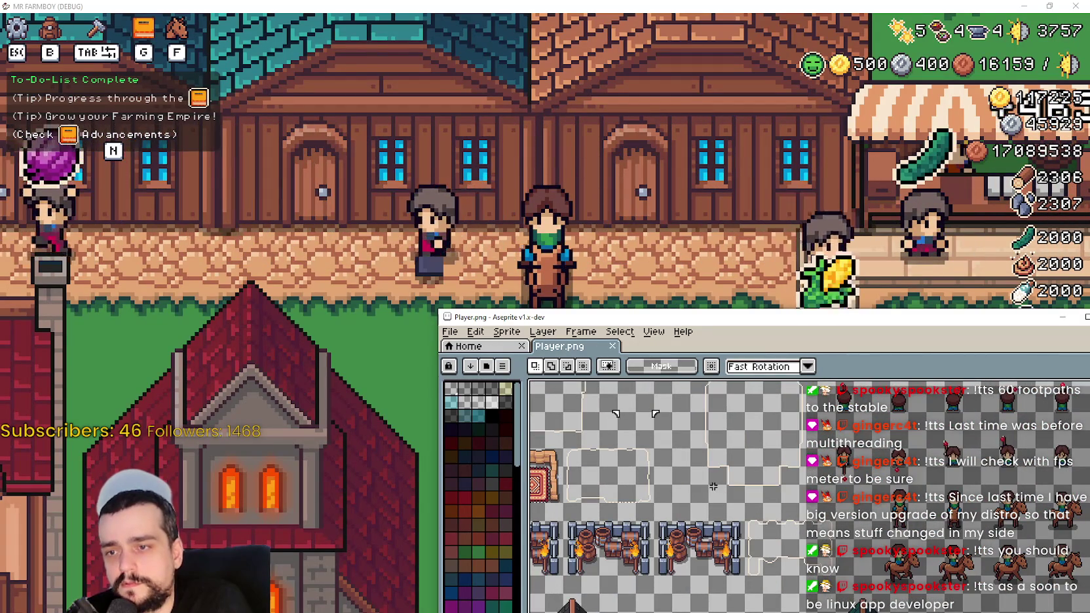
- Mark a rectangular area on the sheet, pan further, and drag the editor window up and left
left_click_drag(694, 501, 802, 434)
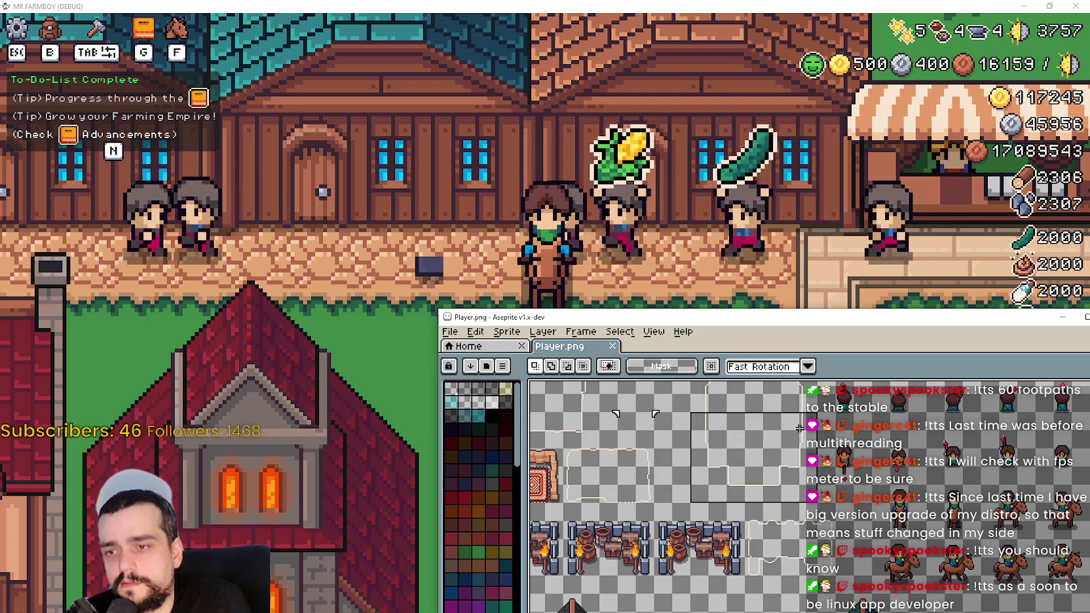
scroll(665, 496, "up", 2)
mouse_move(846, 489)
left_mouse_down()
mouse_move(851, 423)
mouse_move(854, 472)
mouse_move(849, 435)
left_mouse_up()
scroll(802, 561, "up", 1)
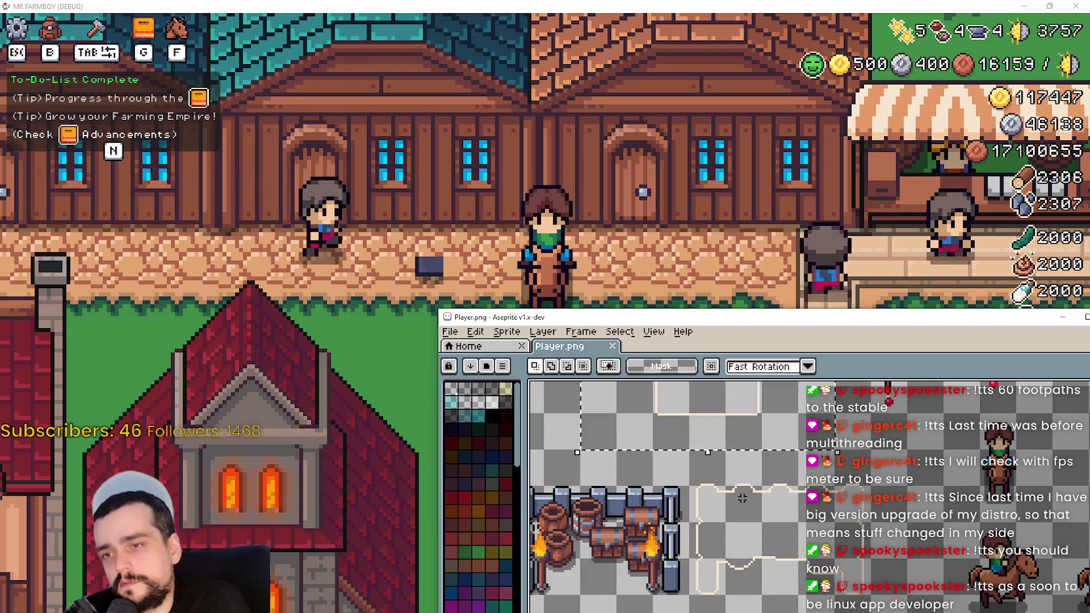
scroll(687, 430, "down", 2)
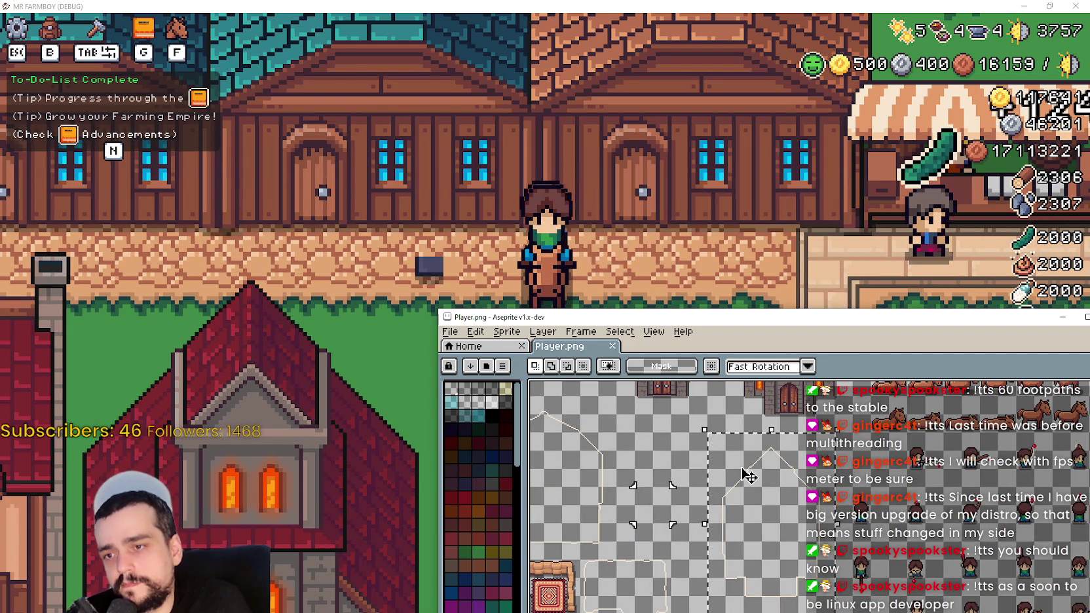
mouse_move(658, 484)
left_mouse_down()
mouse_move(752, 493)
mouse_move(828, 611)
left_mouse_up()
mouse_move(753, 574)
left_mouse_down()
mouse_move(933, 522)
mouse_move(869, 604)
mouse_move(806, 484)
mouse_move(770, 542)
left_mouse_up()
scroll(806, 484, "up", 3)
left_click_drag(1038, 326, 911, 302)
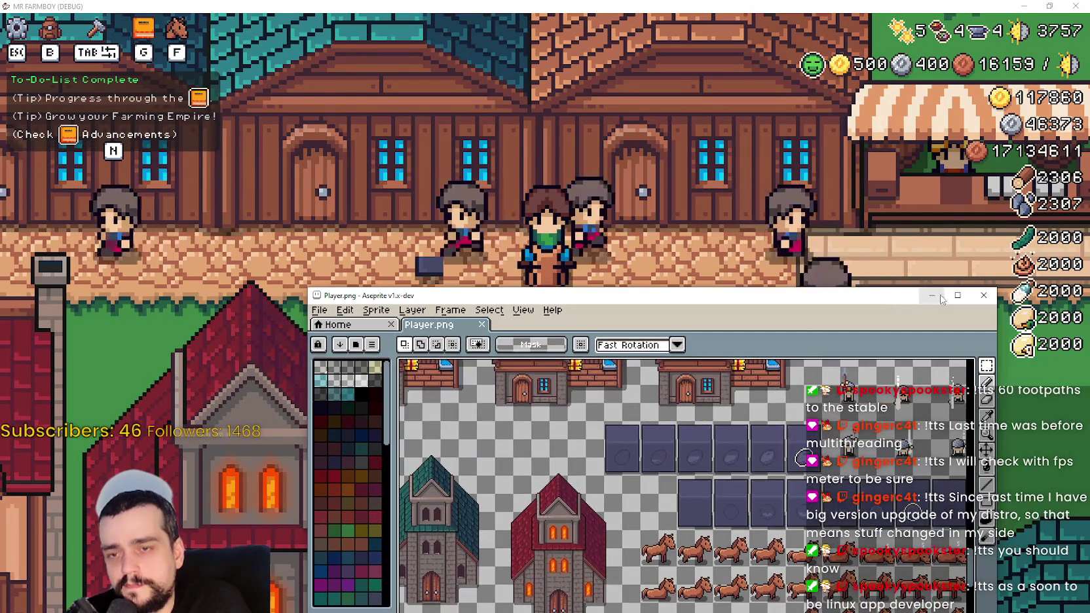
- Maximize the Player.png window and pan across houses, market stalls, churches and horses
double_click(911, 296)
mouse_move(625, 336)
left_mouse_down()
mouse_move(538, 229)
mouse_move(459, 164)
mouse_move(394, 150)
mouse_move(308, 67)
mouse_move(590, 315)
left_mouse_up()
mouse_move(328, 92)
left_mouse_down()
mouse_move(405, 190)
mouse_move(647, 289)
mouse_move(649, 544)
left_mouse_up()
mouse_move(619, 196)
left_mouse_down()
mouse_move(540, 344)
mouse_move(545, 381)
left_mouse_up()
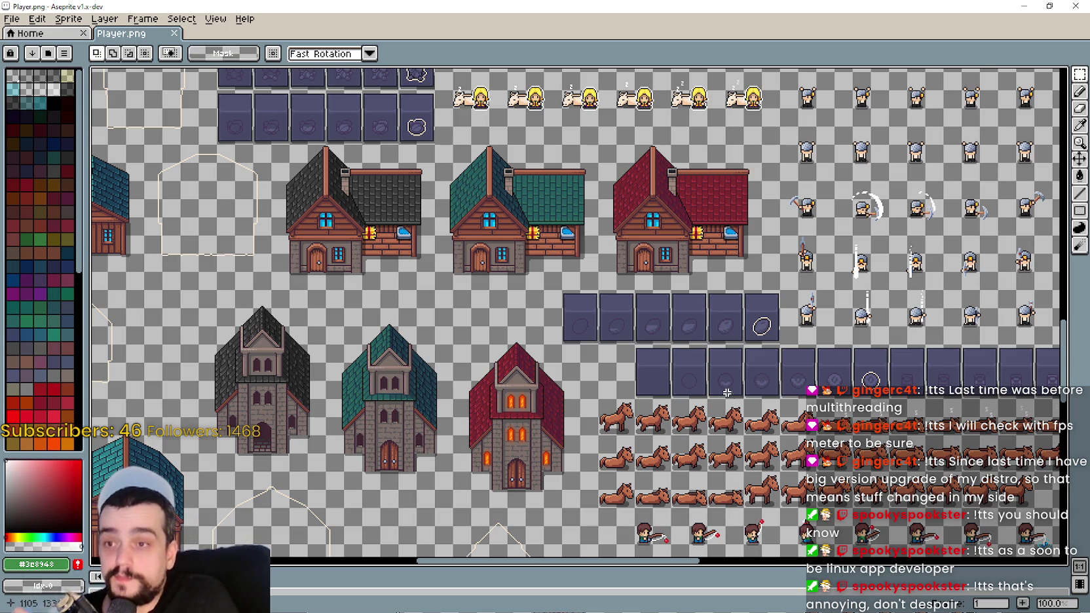
- Scroll-zoom and scroll the sheet leftward toward the dark tile area
scroll(563, 240, "up", 1)
scroll(579, 361, "down", 1)
scroll(450, 398, "left", 2)
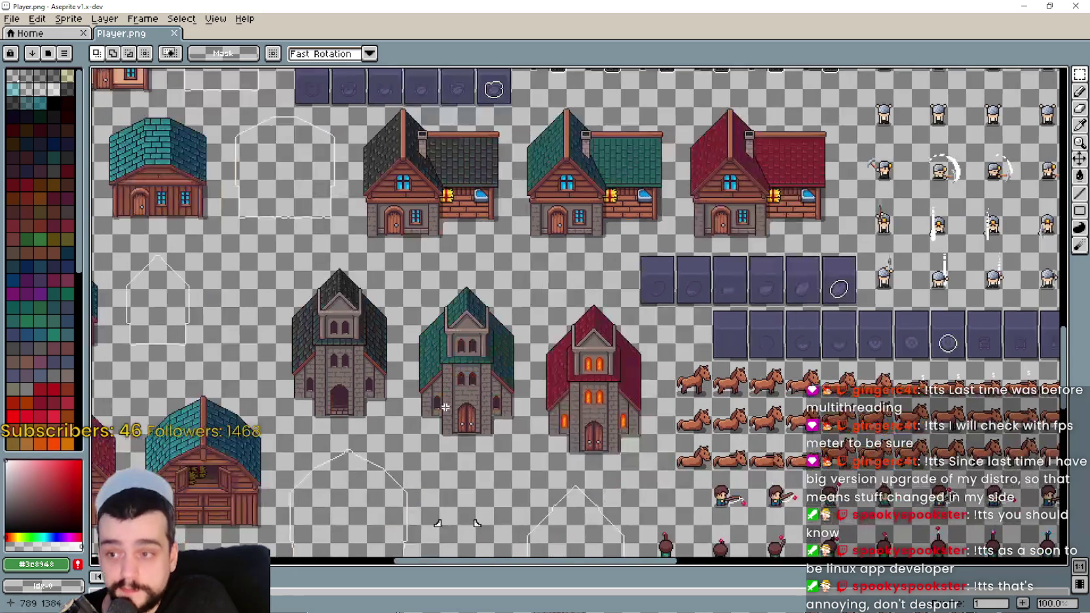
scroll(453, 425, "left", 2)
scroll(706, 364, "down", 1)
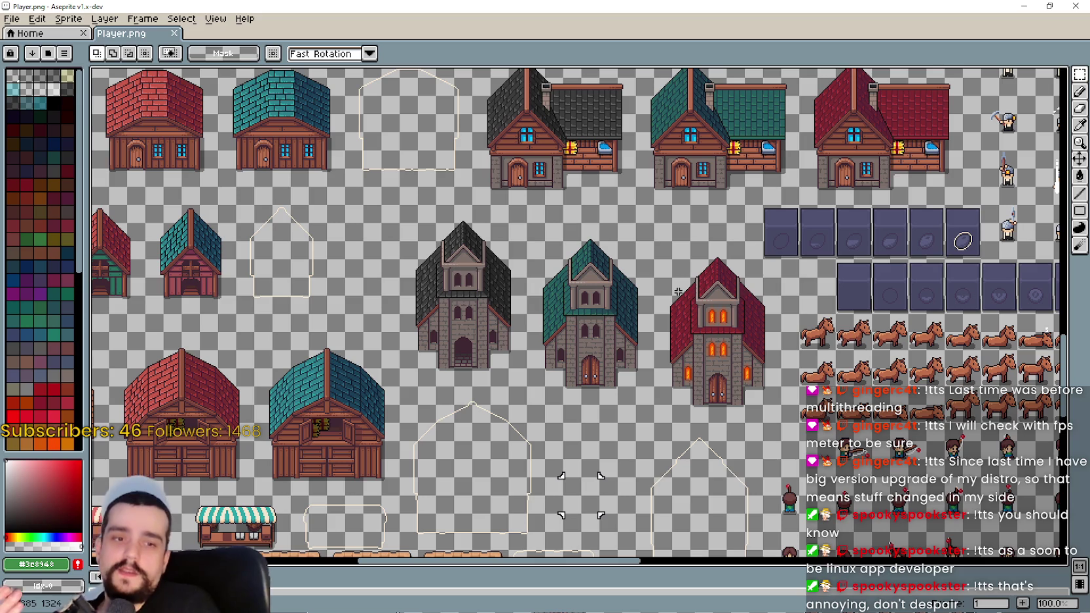
- Adjust the view onto the dark stone tile row and mark out the first tile
left_click_drag(431, 176, 569, 321)
scroll(570, 320, "down", 2)
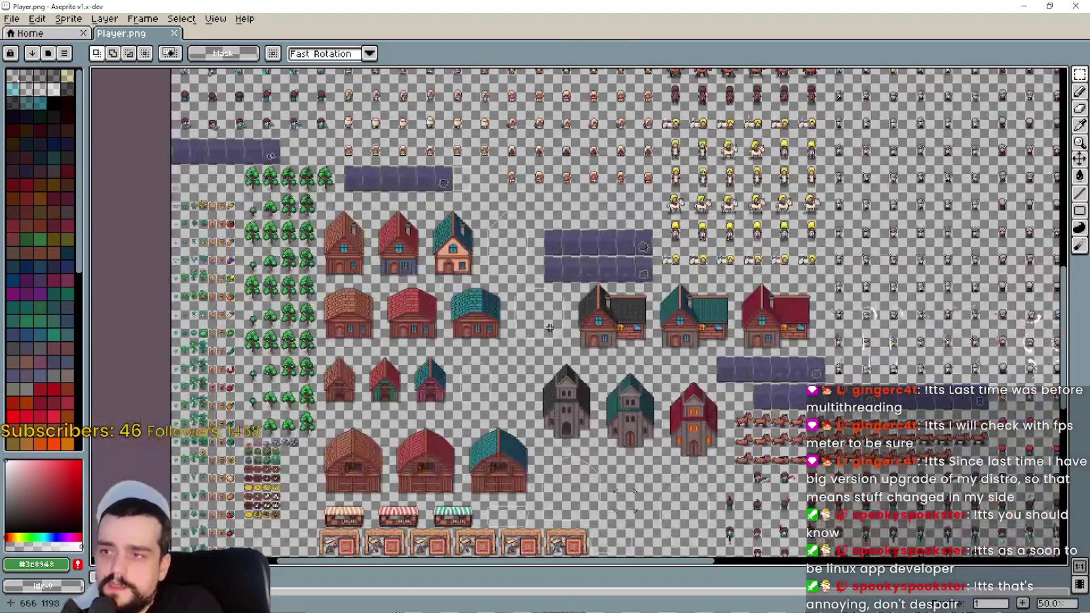
scroll(683, 519, "up", 1)
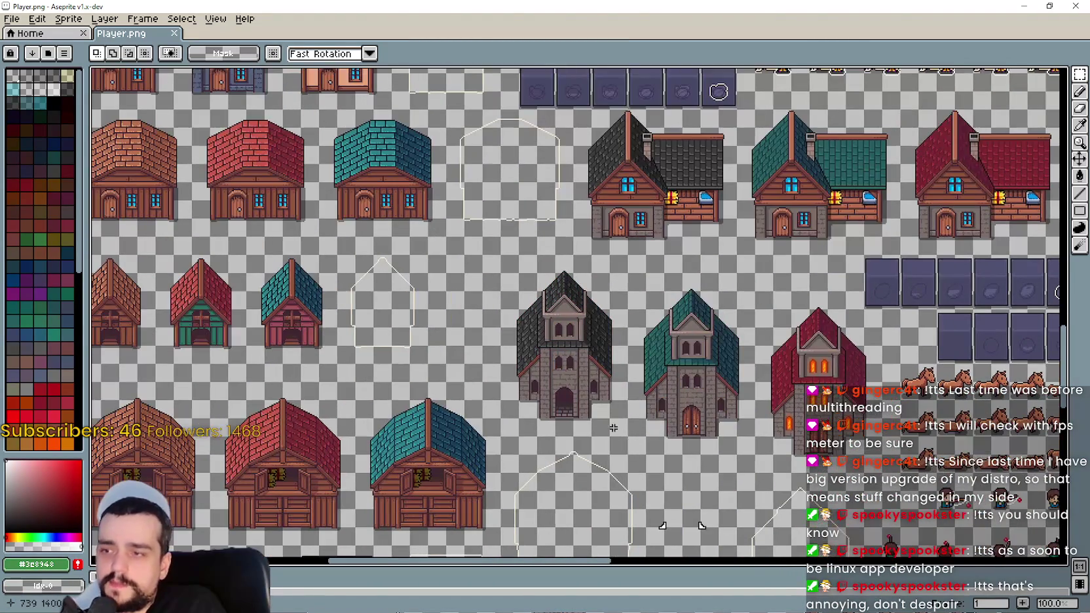
scroll(574, 375, "down", 1)
mouse_move(569, 376)
left_mouse_down()
mouse_move(561, 395)
mouse_move(518, 379)
mouse_move(432, 277)
left_mouse_up()
scroll(489, 298, "up", 1)
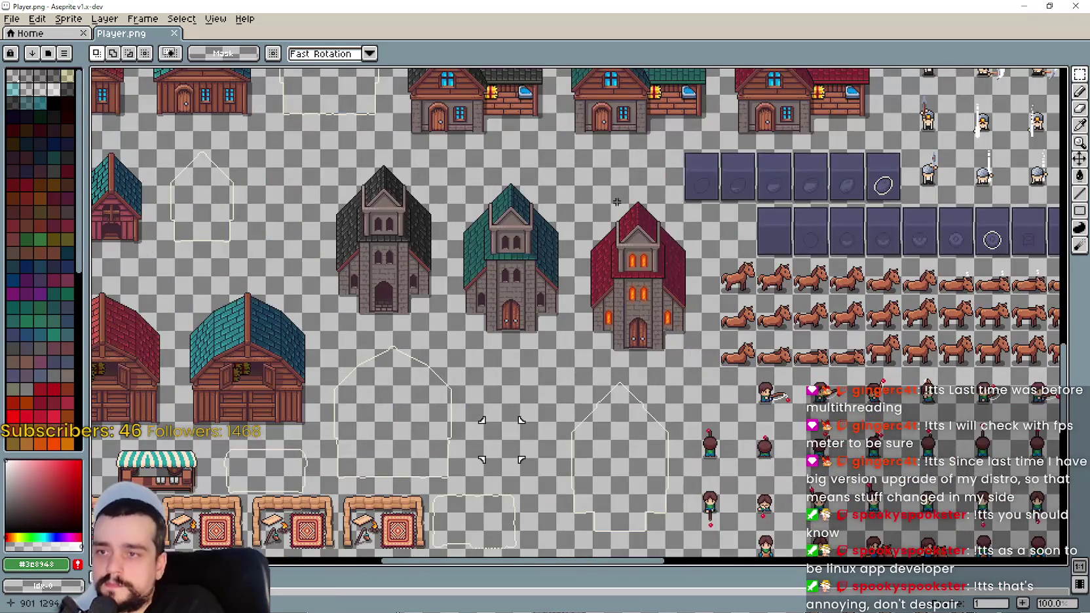
scroll(618, 201, "up", 1)
scroll(444, 277, "down", 1)
left_click_drag(639, 222, 539, 253)
scroll(518, 236, "up", 1)
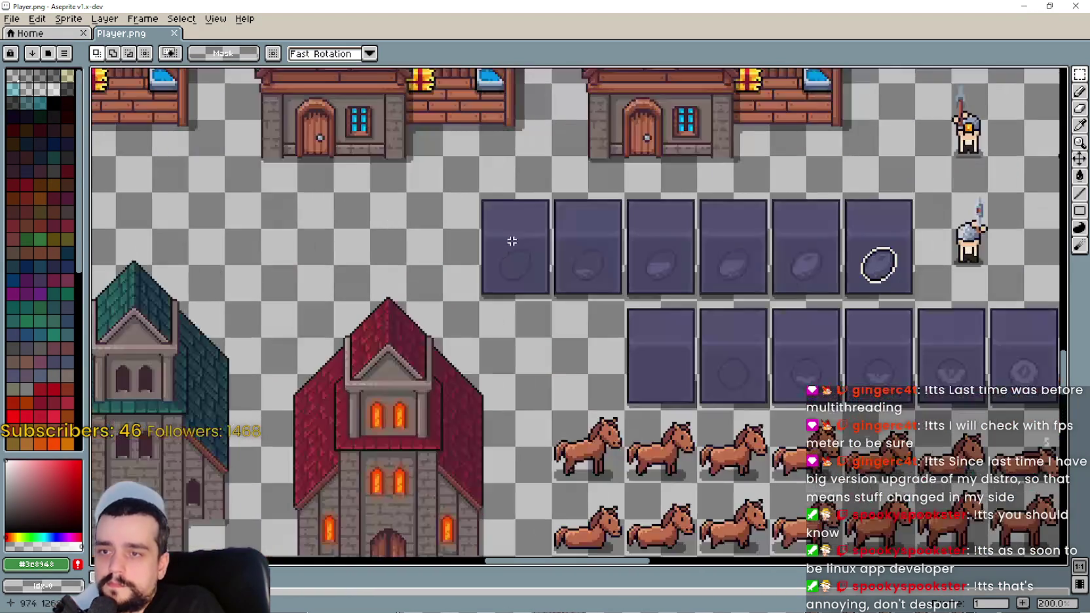
mouse_move(479, 193)
left_mouse_down()
mouse_move(513, 226)
mouse_move(553, 303)
left_mouse_up()
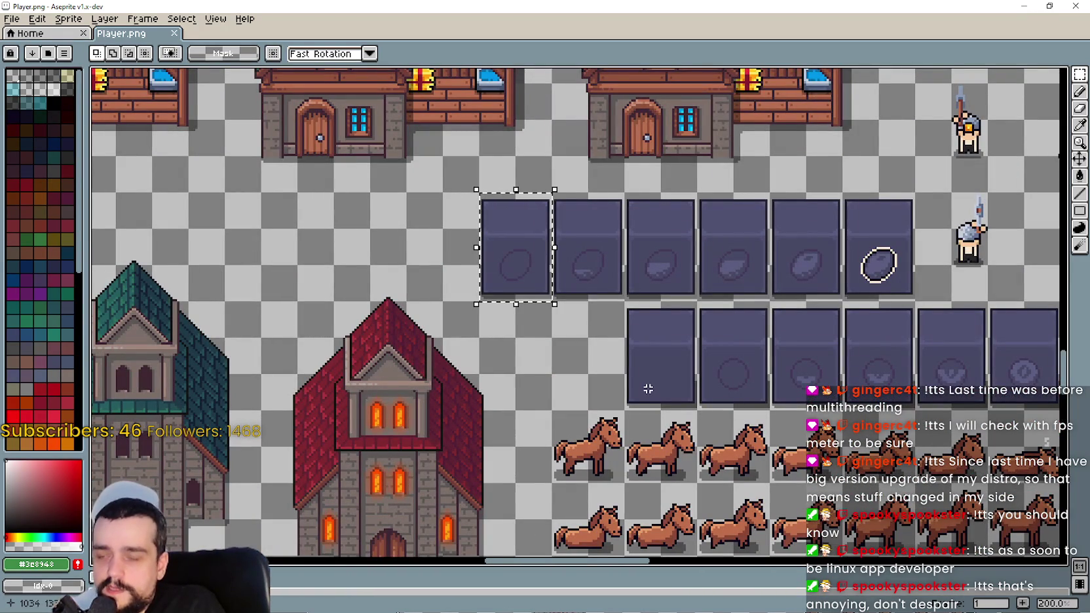
left_click_drag(676, 279, 557, 307)
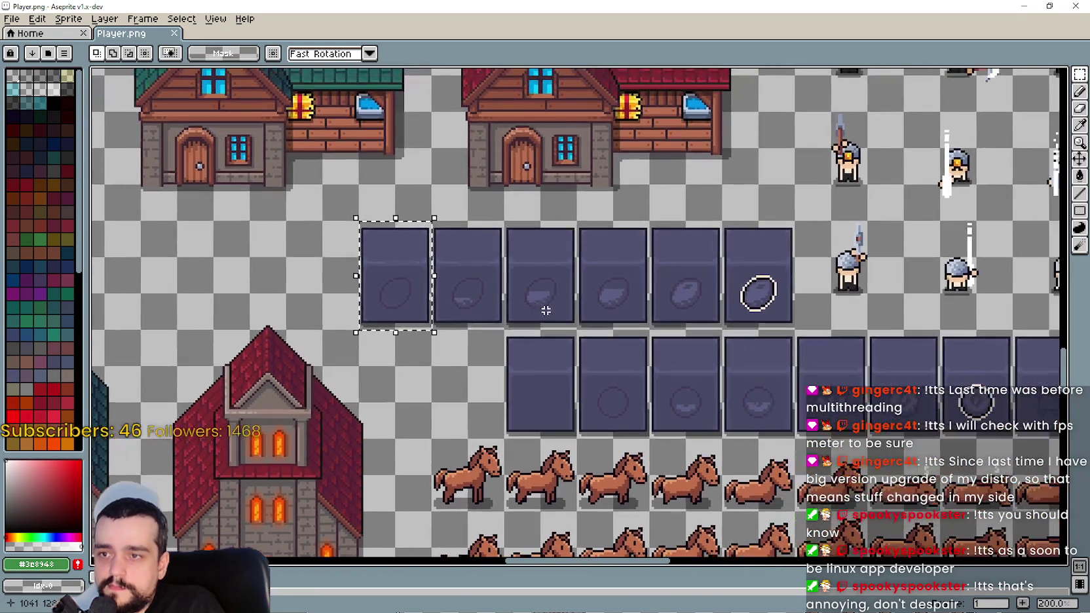
scroll(557, 307, "down", 1)
scroll(570, 315, "up", 1)
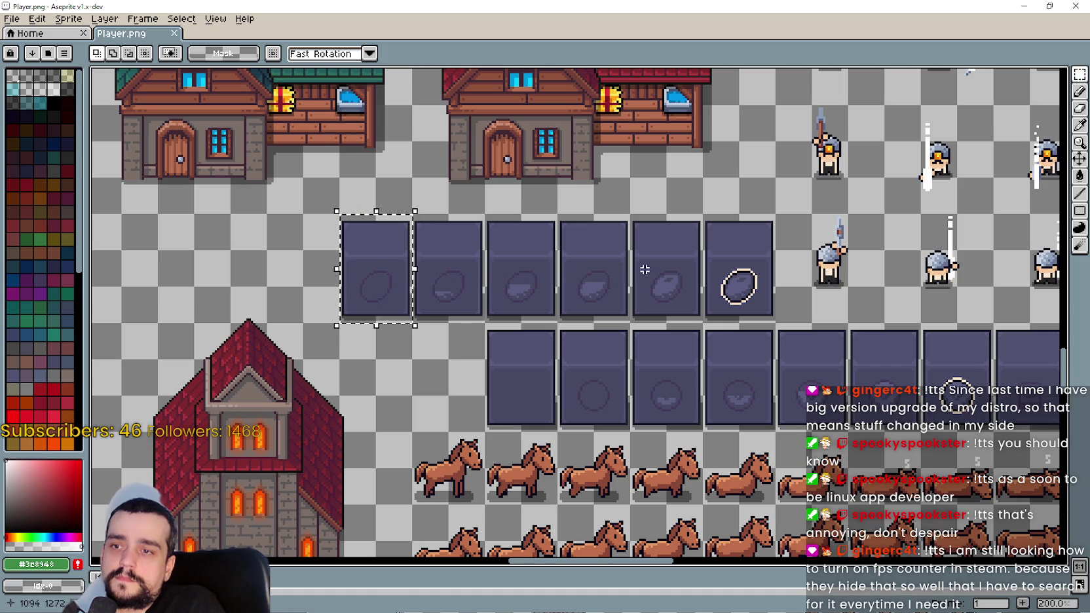
left_click_drag(665, 243, 730, 285)
mouse_move(706, 218)
left_mouse_down()
mouse_move(774, 304)
mouse_move(737, 243)
mouse_move(775, 322)
left_mouse_up()
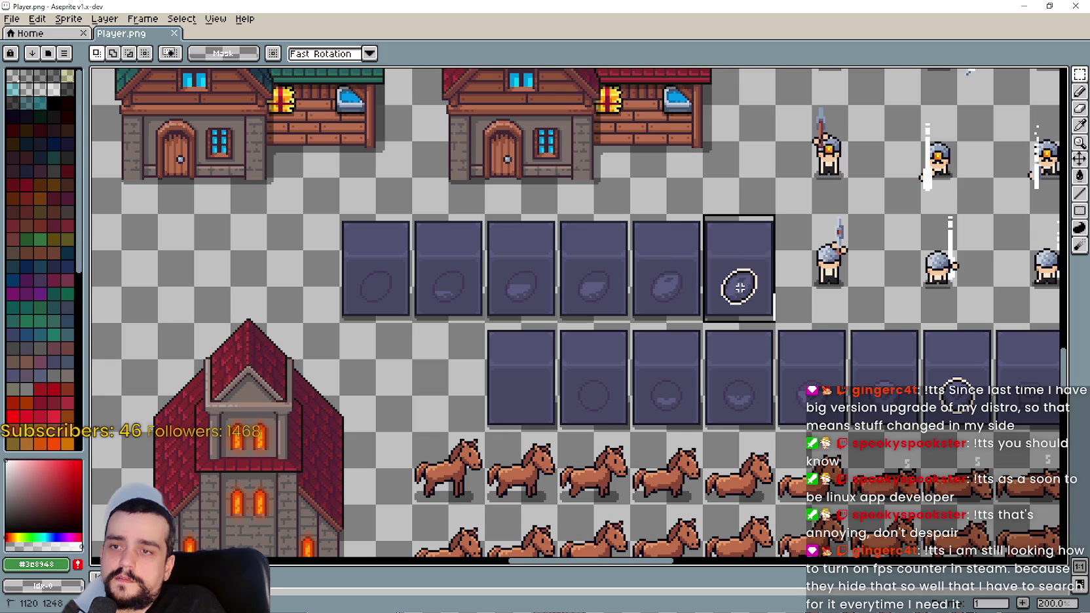
left_click(622, 299)
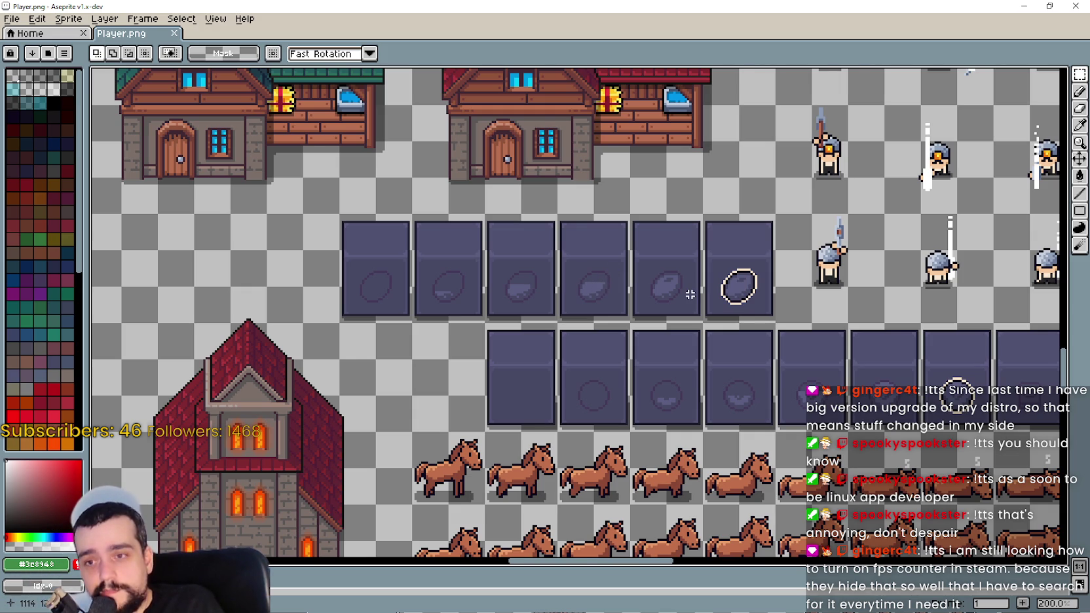
scroll(819, 308, "up", 1)
scroll(797, 307, "down", 1)
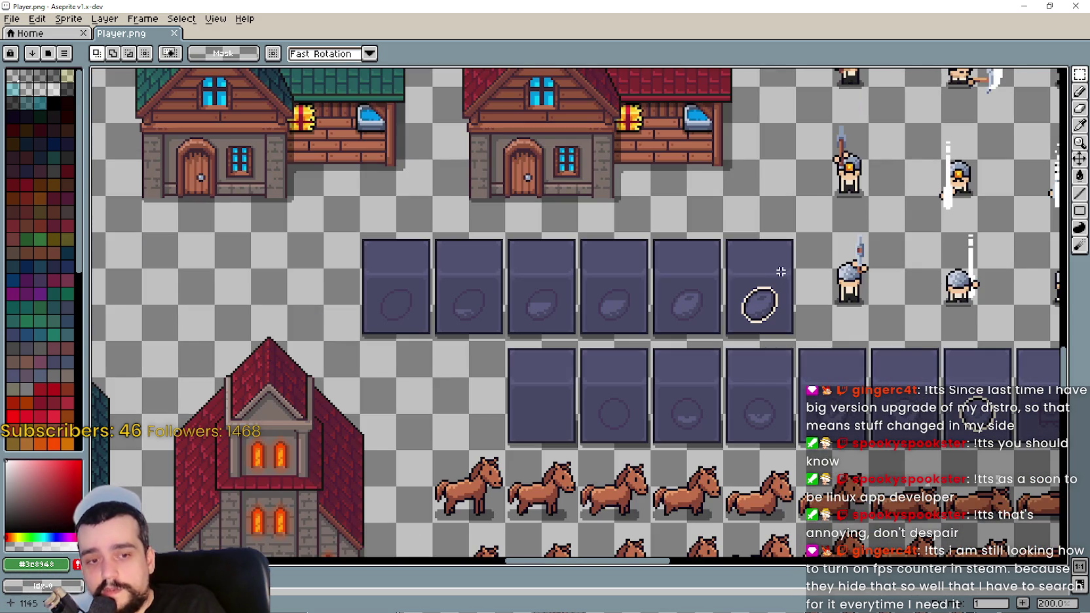
scroll(771, 276, "down", 1)
scroll(760, 281, "up", 1)
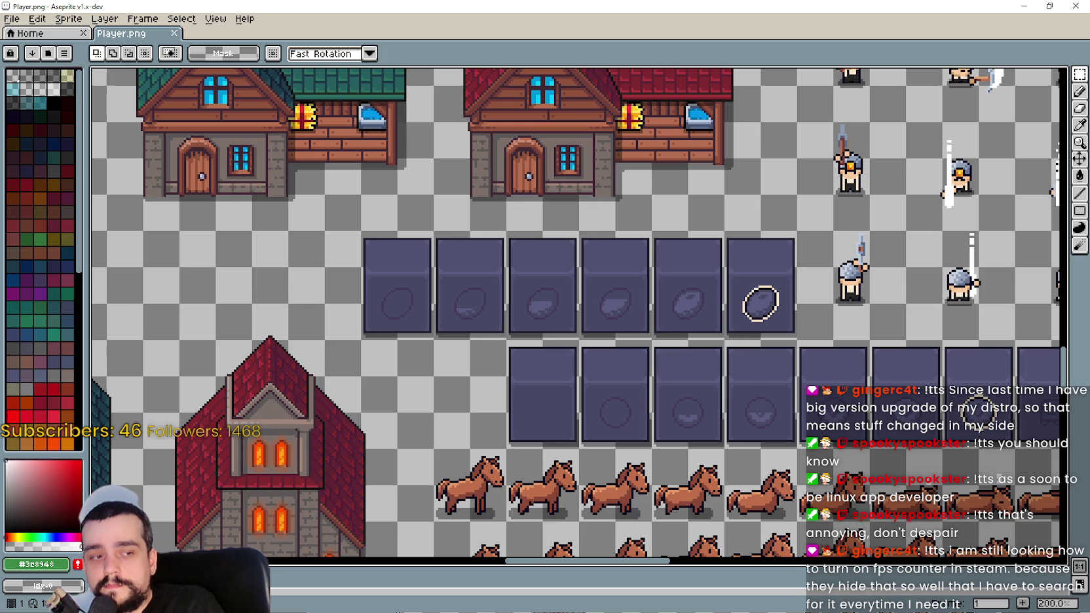
key("alt+Tab")
- Briefly open and close the running game's pause menu, then return to the Steam library
left_click(221, 48)
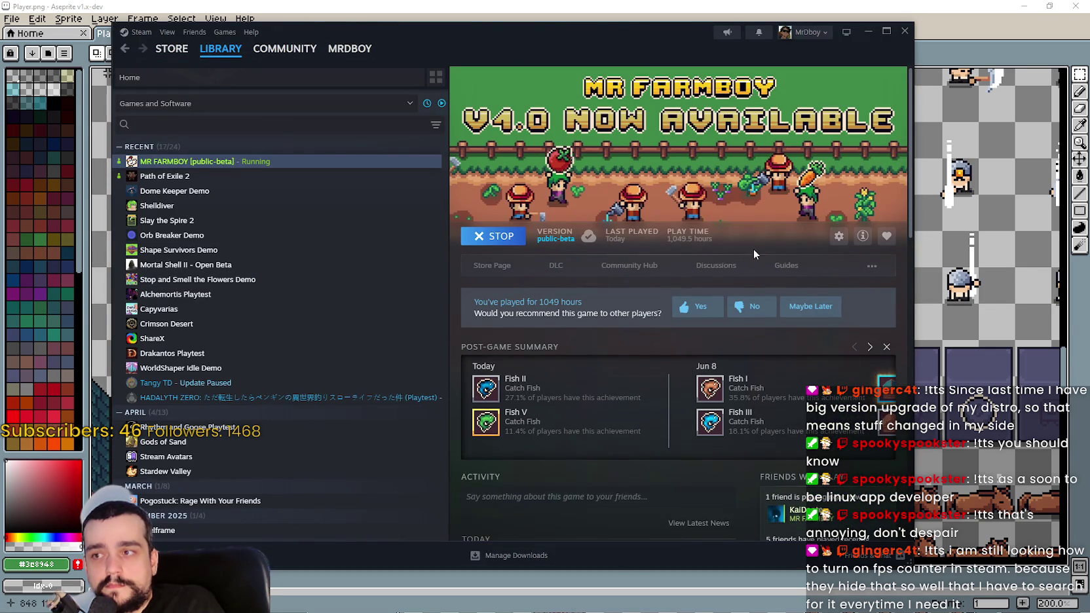
key("alt+Tab")
key("Escape")
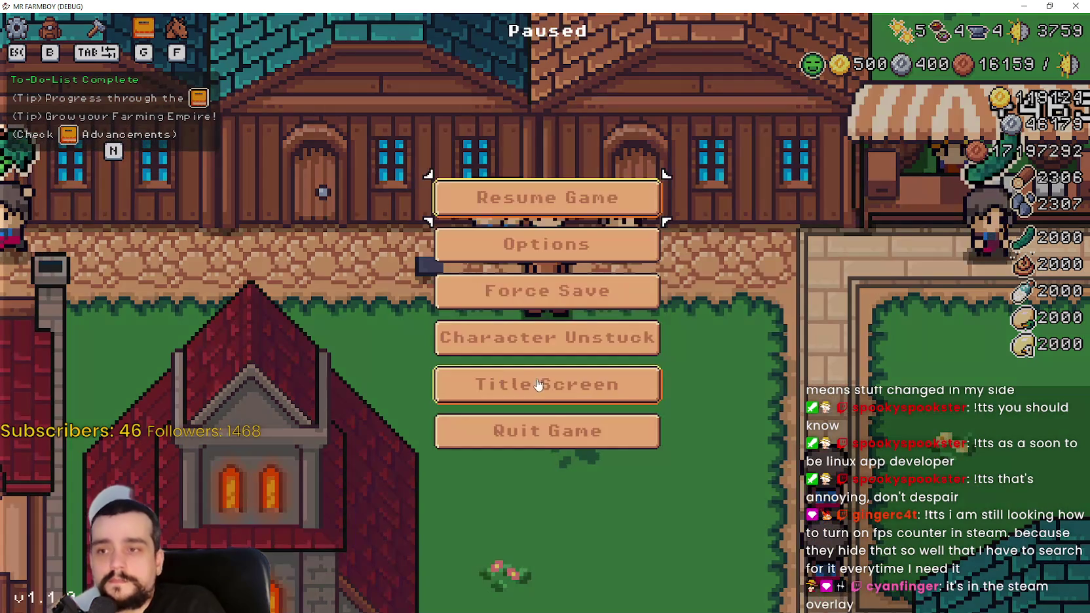
key("Escape")
key("alt+Tab")
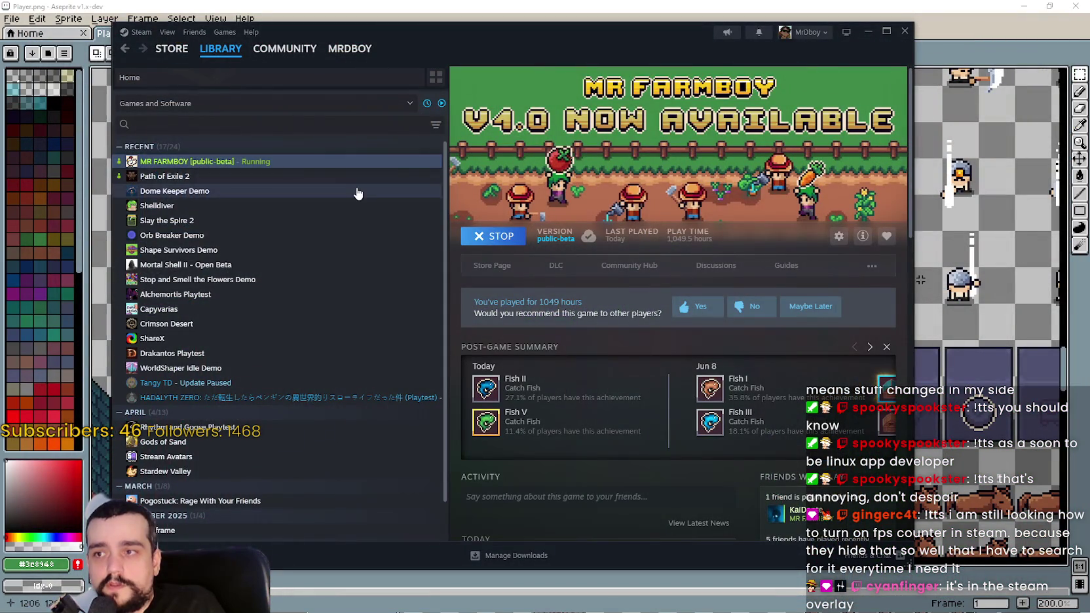
- In MR FARMBOY's Properties, enable Steam Overlay, select the dev-test beta branch, and start the update
right_click(323, 165)
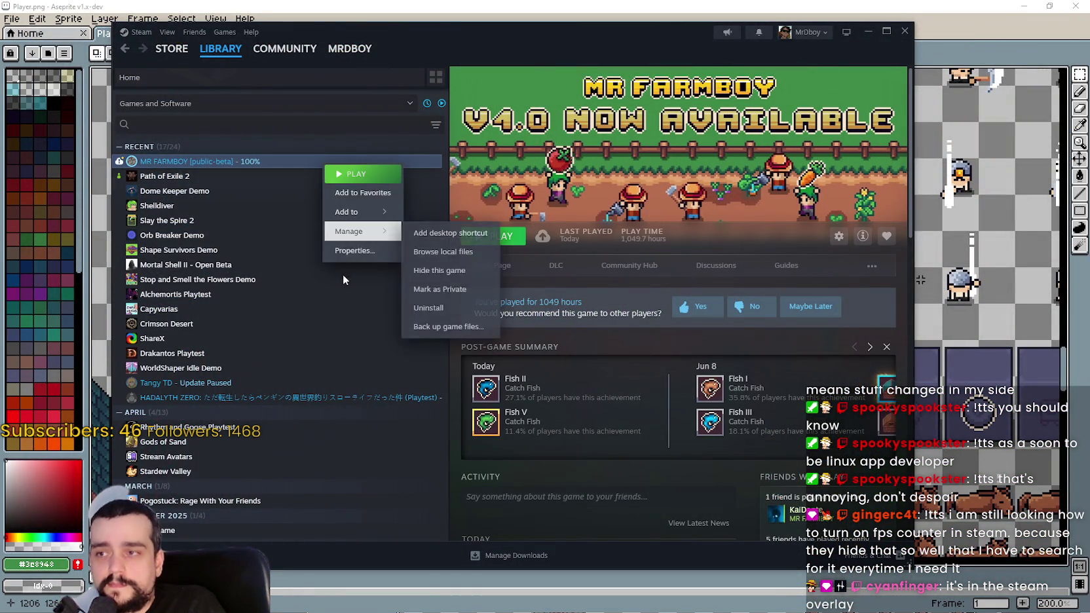
left_click(348, 246)
left_click(717, 188)
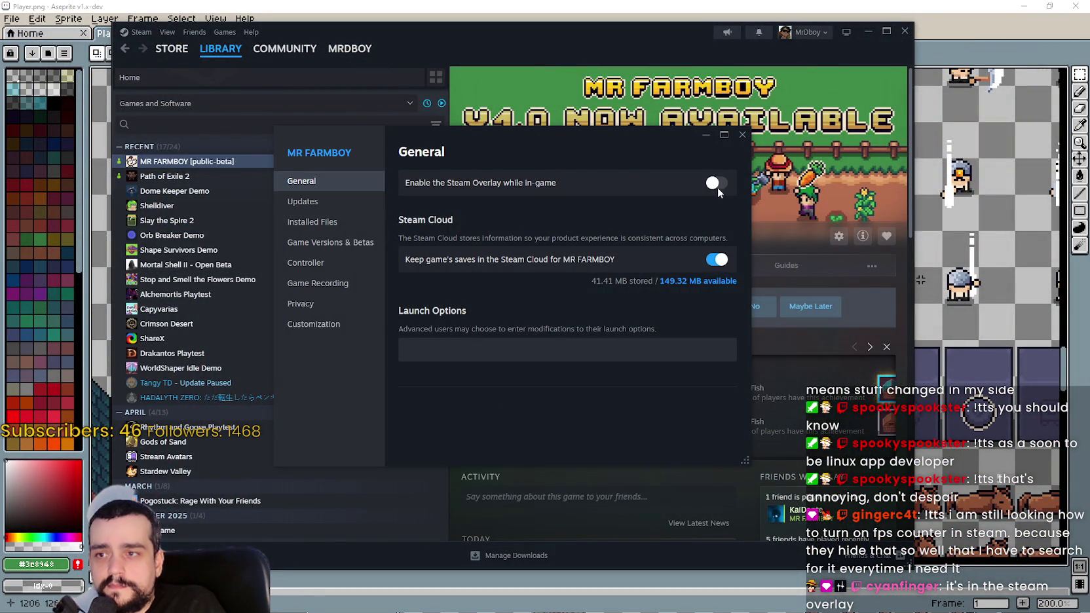
left_click(323, 223)
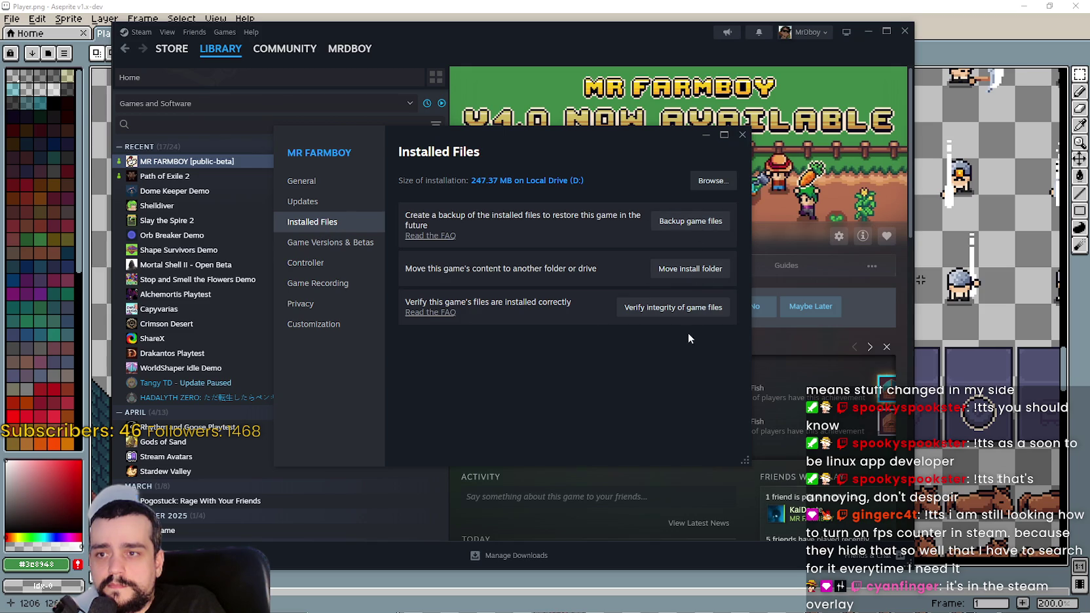
left_click(331, 243)
left_click(517, 352)
left_click(742, 134)
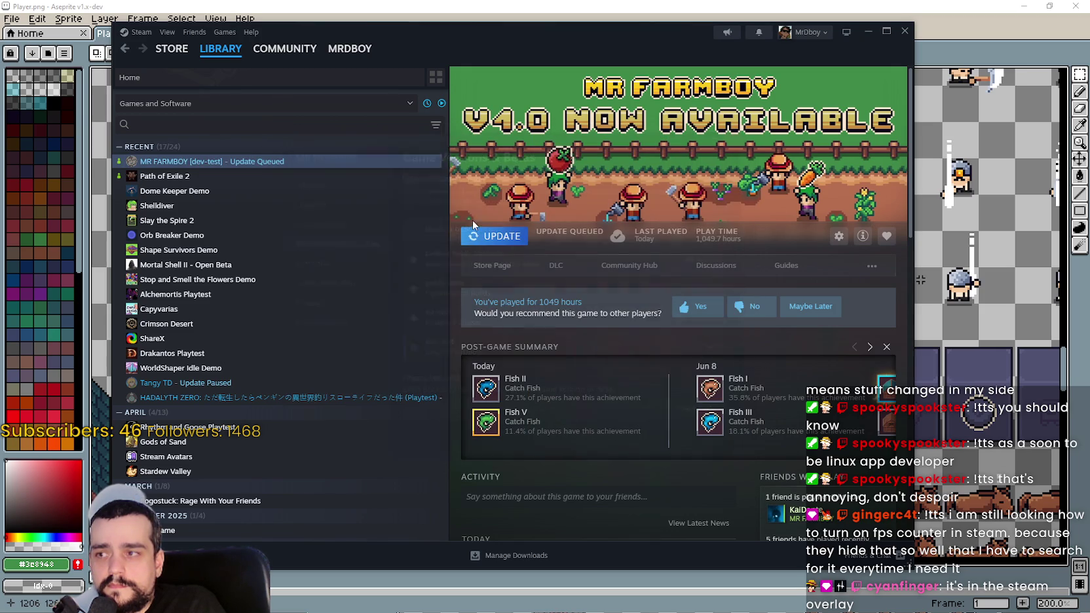
left_click(492, 236)
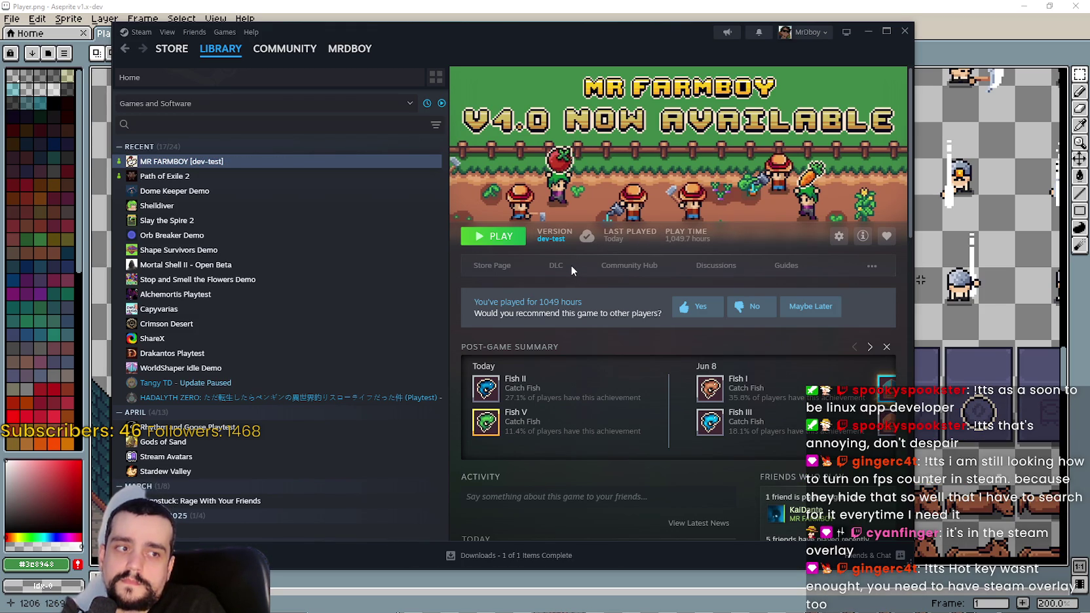
- Launch the dev-test build from Steam and load the world from Save 1
left_click(514, 237)
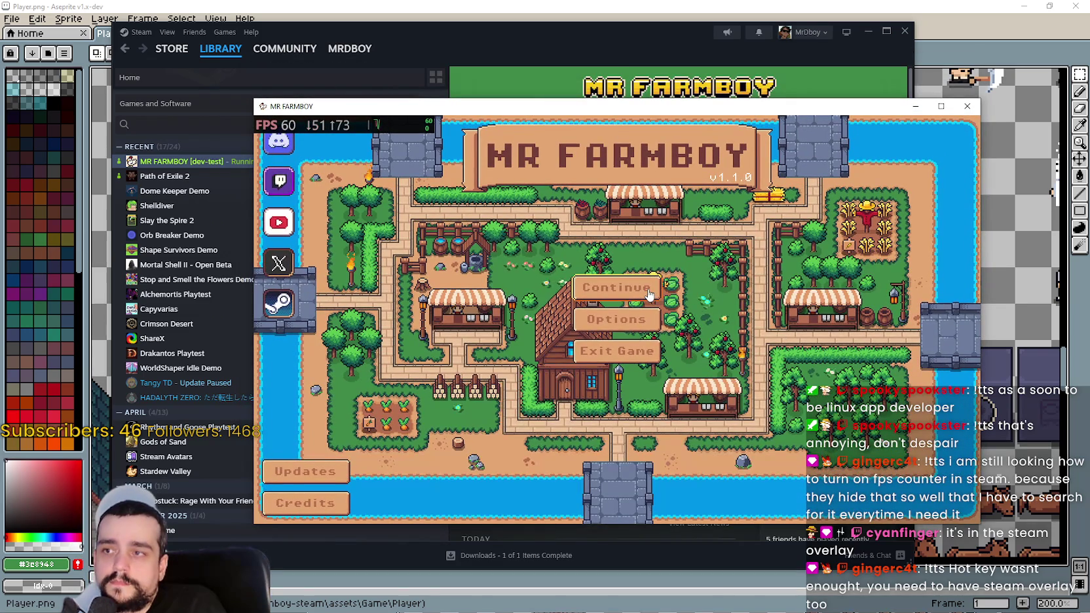
left_click(654, 294)
left_click(632, 273)
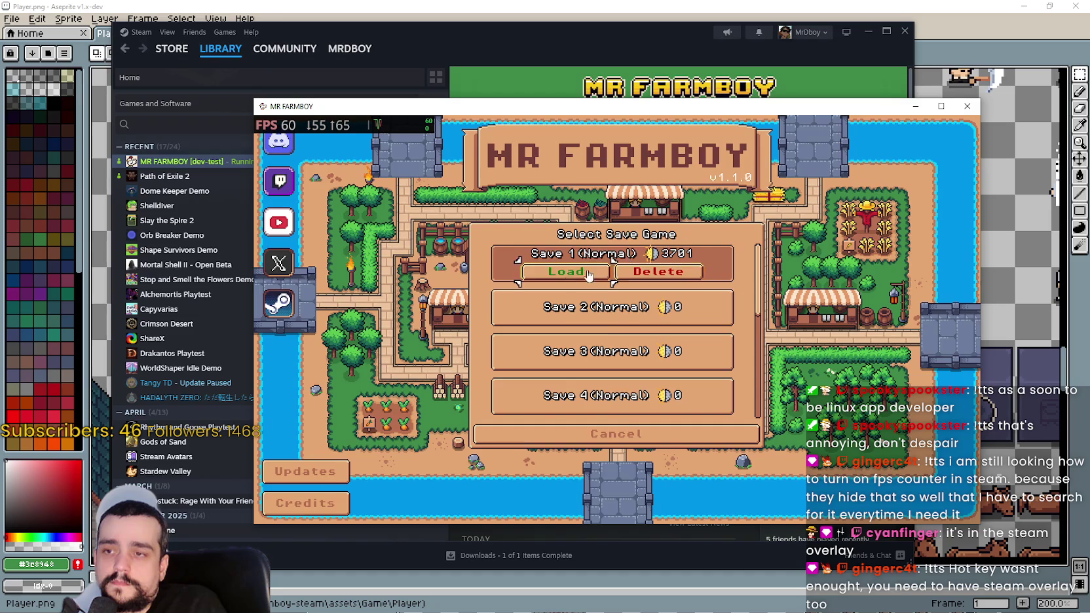
left_click(565, 269)
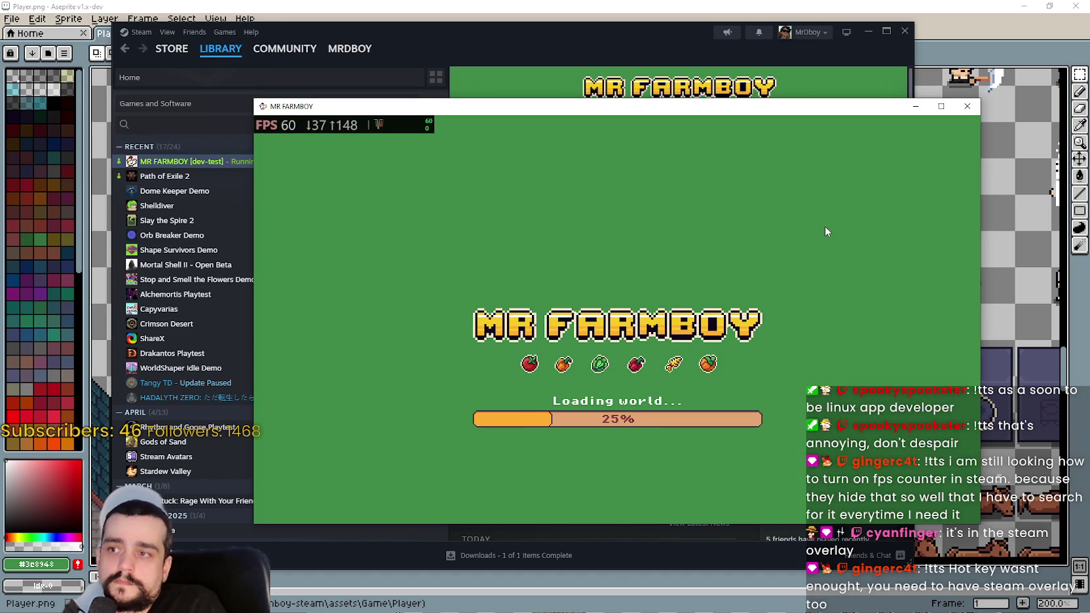
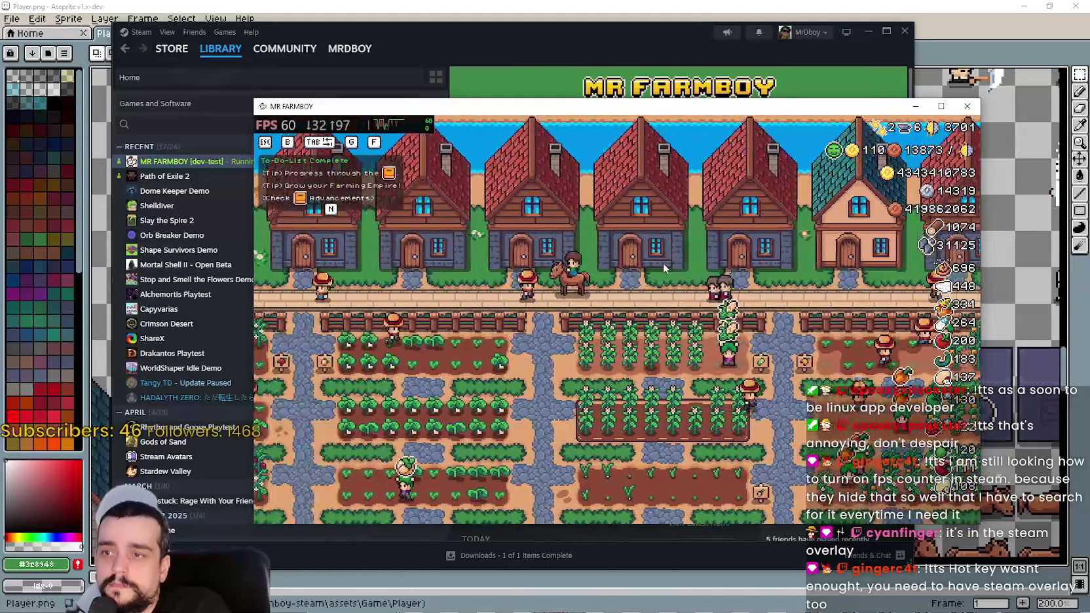
- Lower the master volume from 10 to 1 in the Audio options, apply it, and resume
key("Escape")
left_click(675, 269)
left_click(459, 195)
left_click(485, 194)
left_click(701, 195)
left_click(613, 195)
mouse_move(569, 267)
left_mouse_down()
mouse_move(396, 265)
mouse_move(420, 265)
left_mouse_up()
left_click(747, 463)
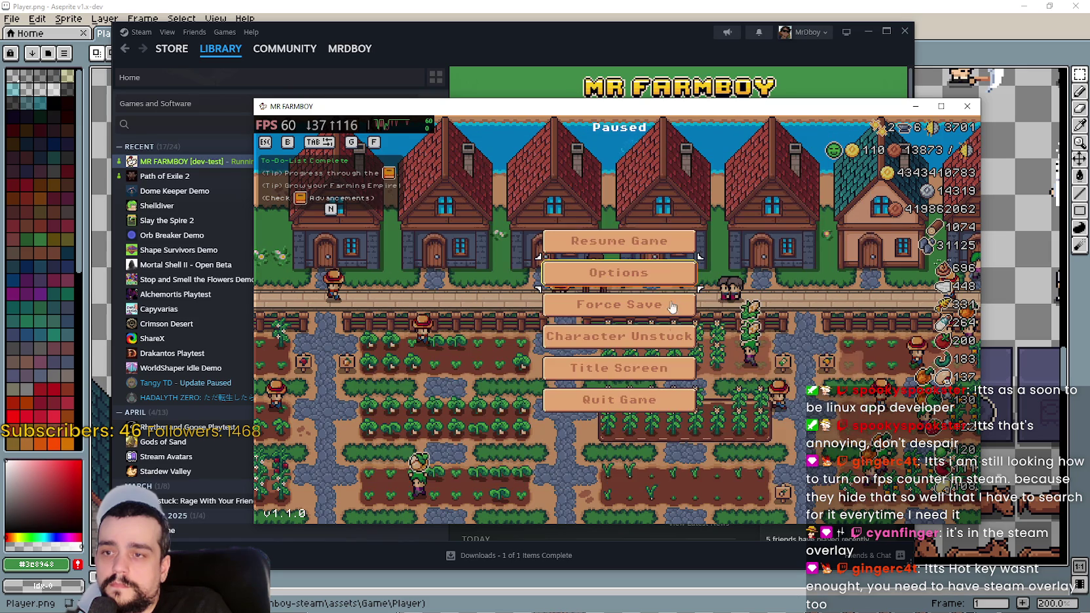
left_click(652, 239)
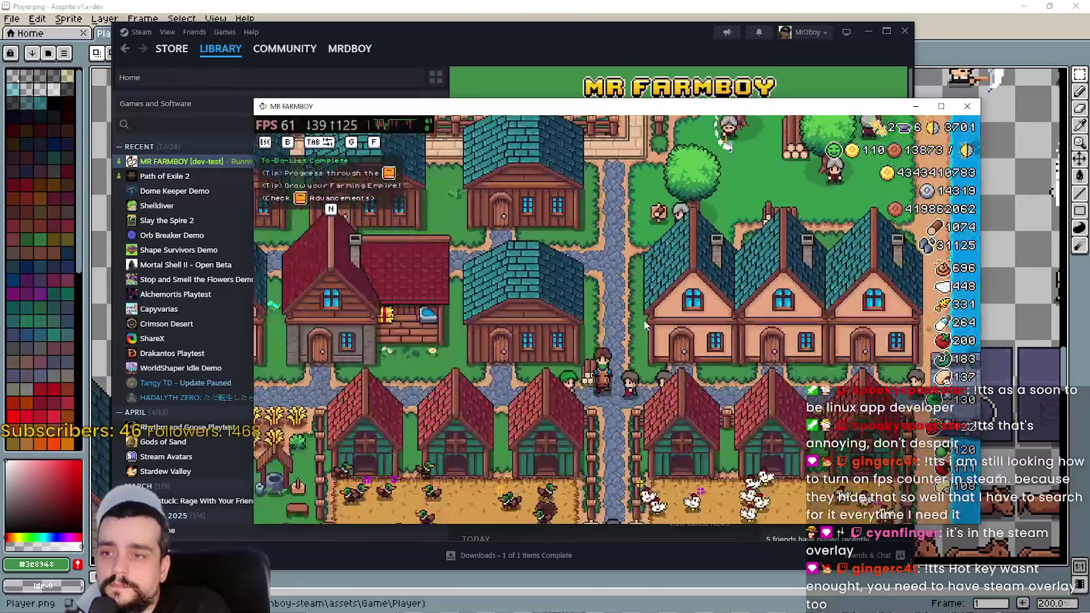
- Open a house's panel of hirable workers, beds and item priority
scroll(645, 321, "down", 2)
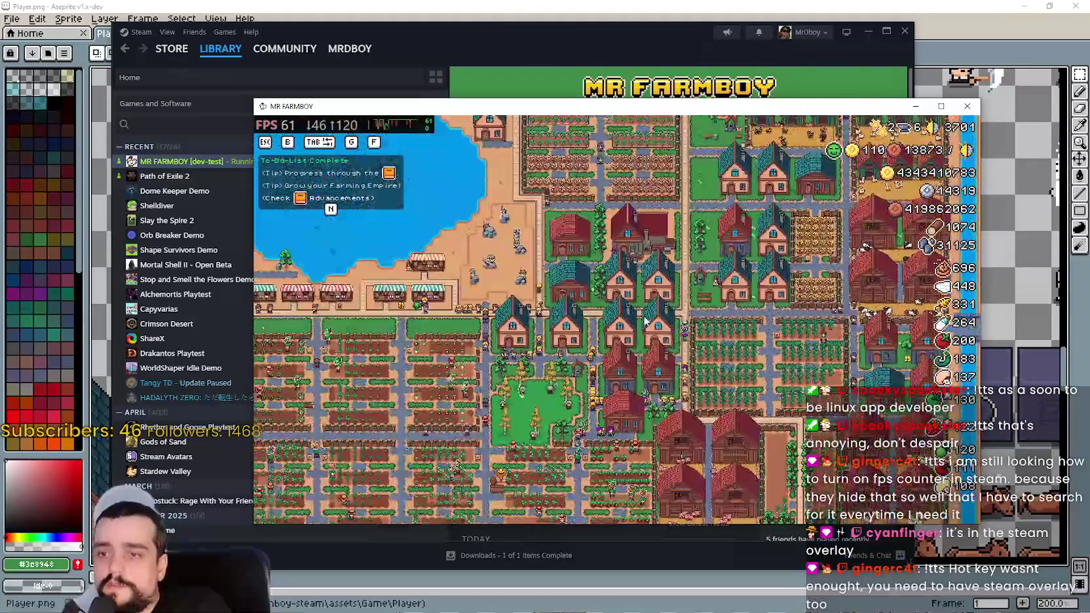
scroll(646, 322, "up", 4)
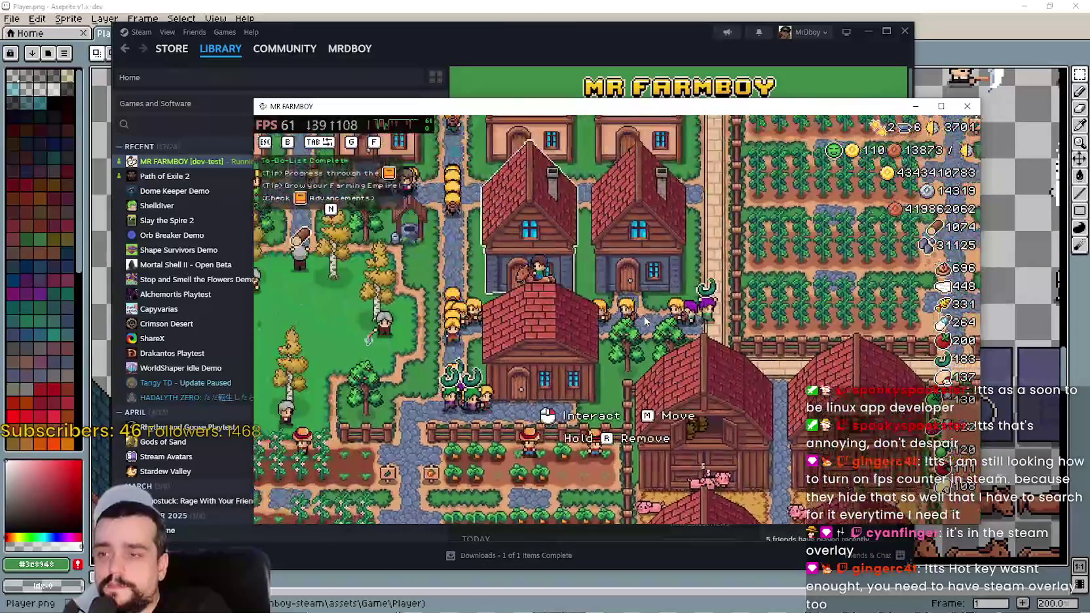
left_click(629, 248)
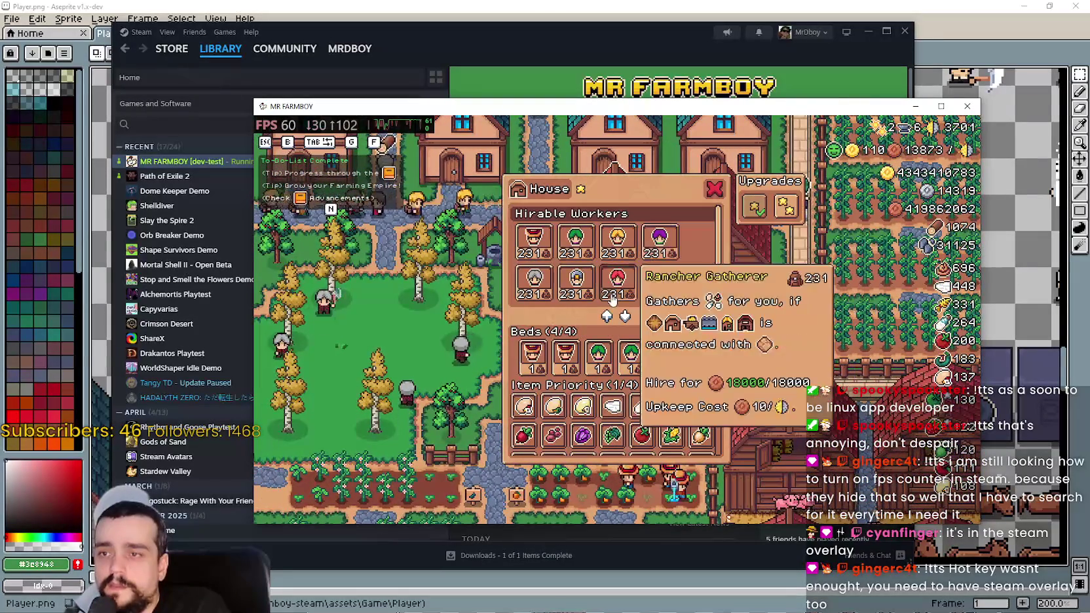
- Close the house panel and open the Stats & Inventory overview
mouse_move(612, 278)
key("Escape")
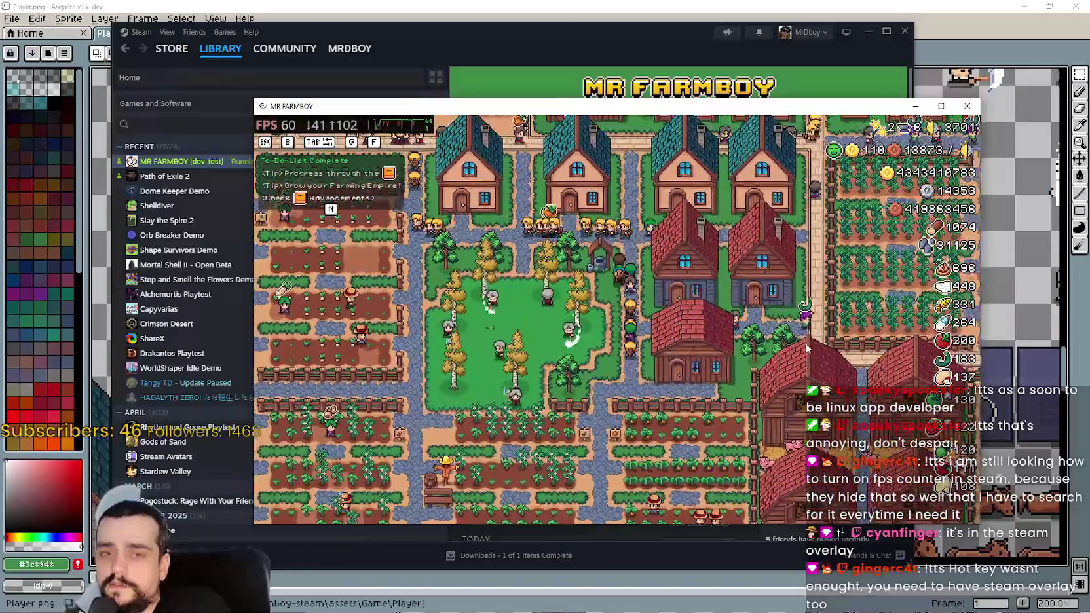
key("Tab")
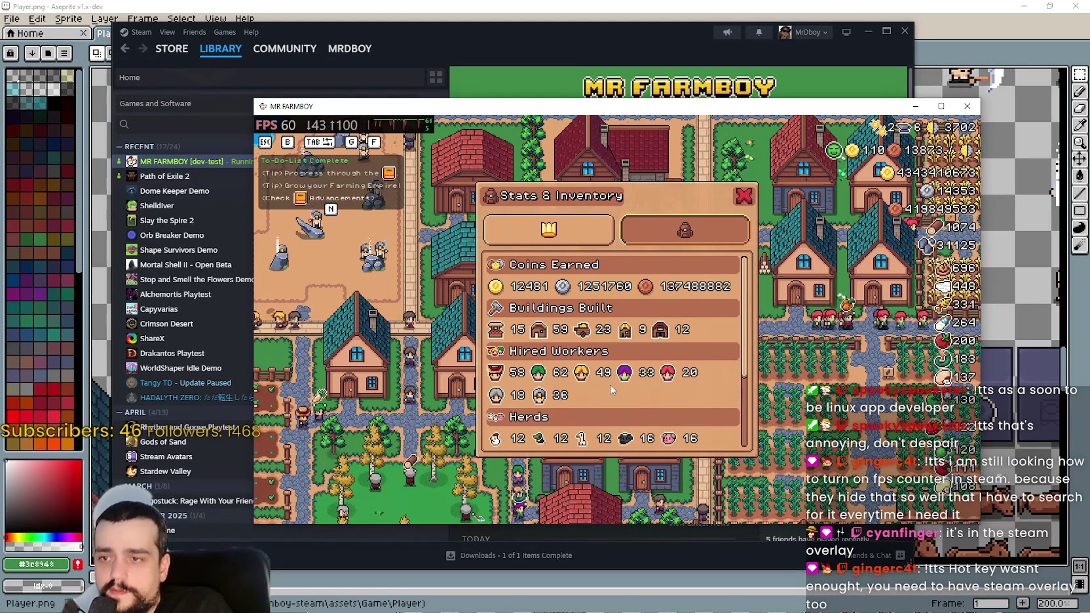
- Close Stats & Inventory, pause the game, and quit the farm to the title screen
left_click(739, 197)
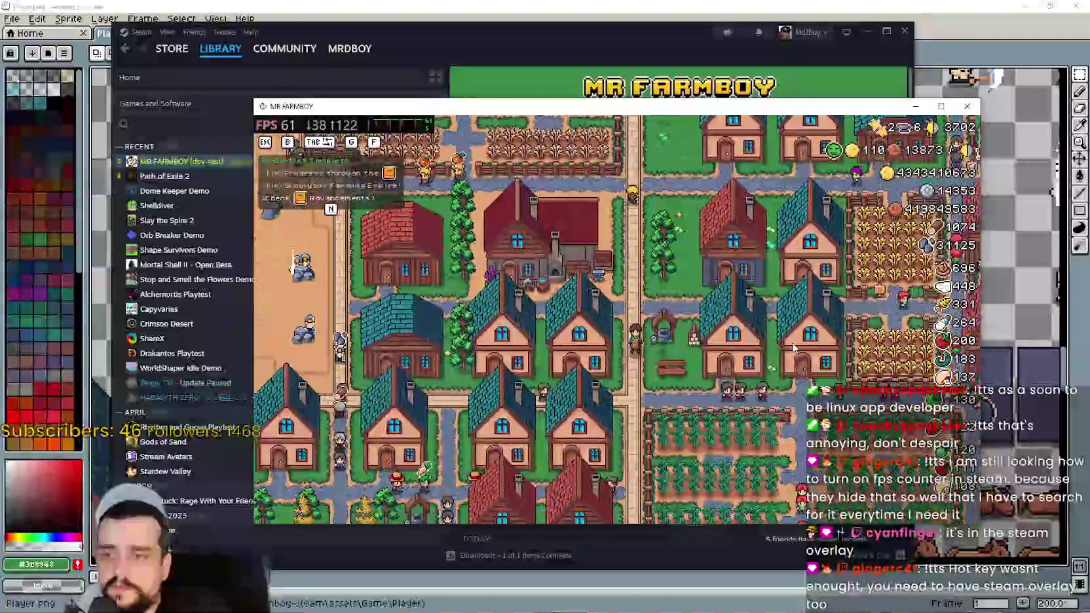
key("Tab")
key("Tab")
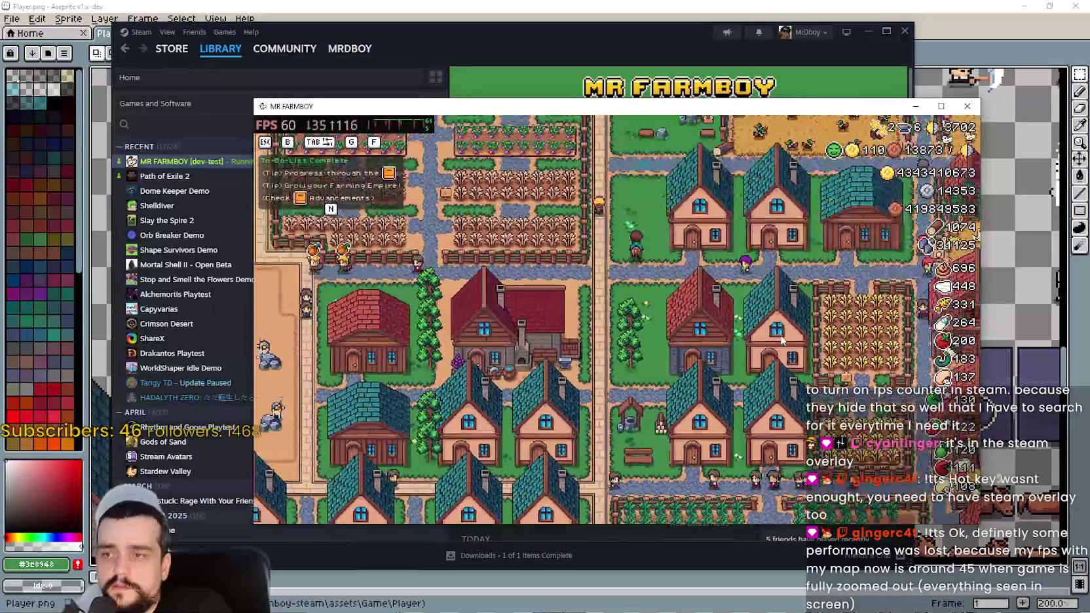
key("Escape")
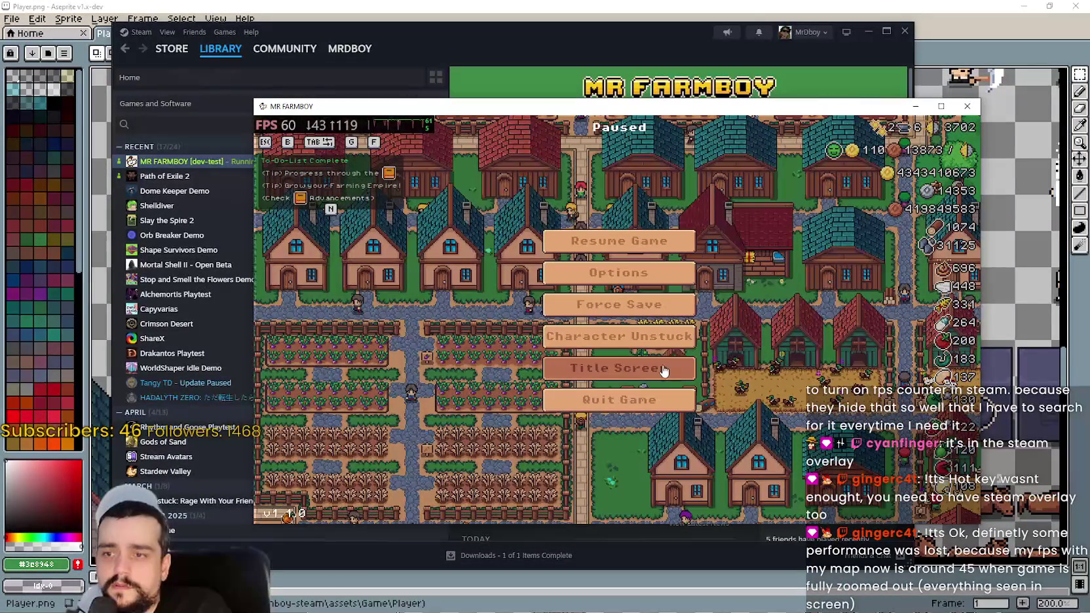
left_click(661, 365)
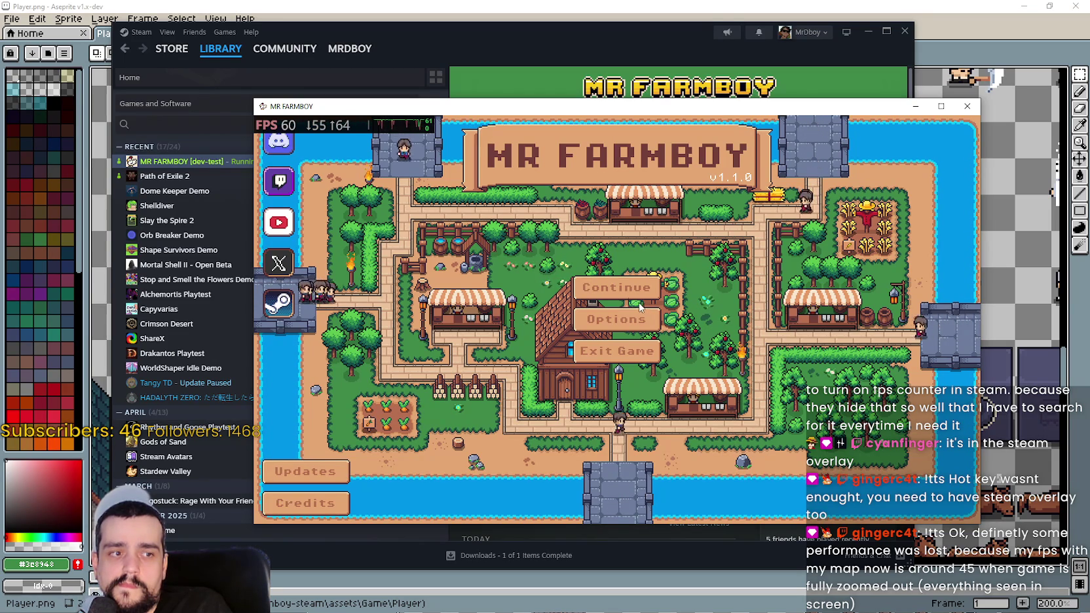
- Continue into Save 2 and maximize the game window once it loads
left_click(593, 288)
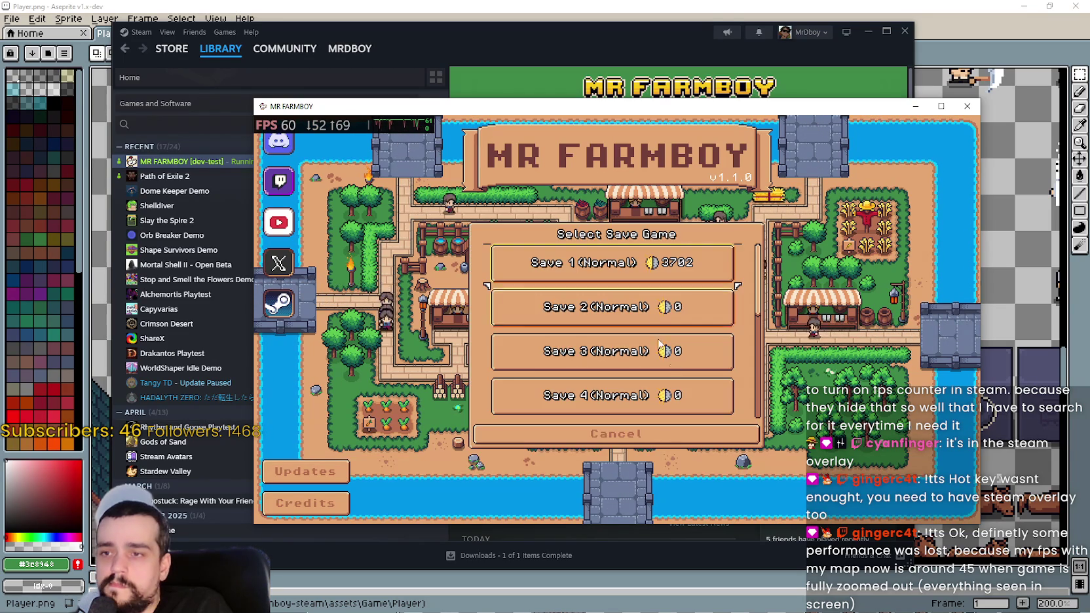
left_click(557, 317)
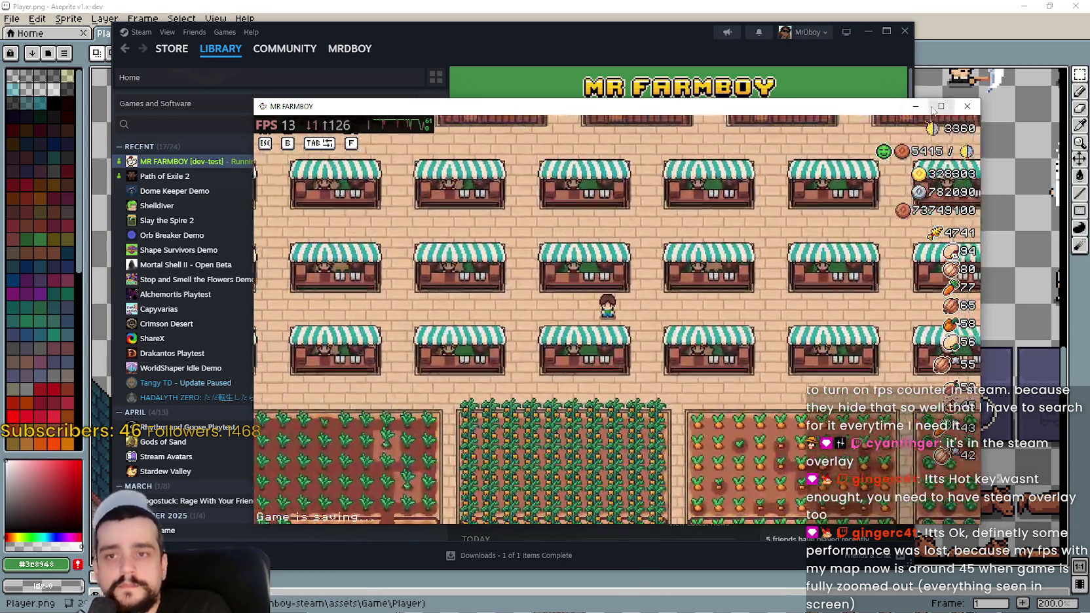
left_click(941, 106)
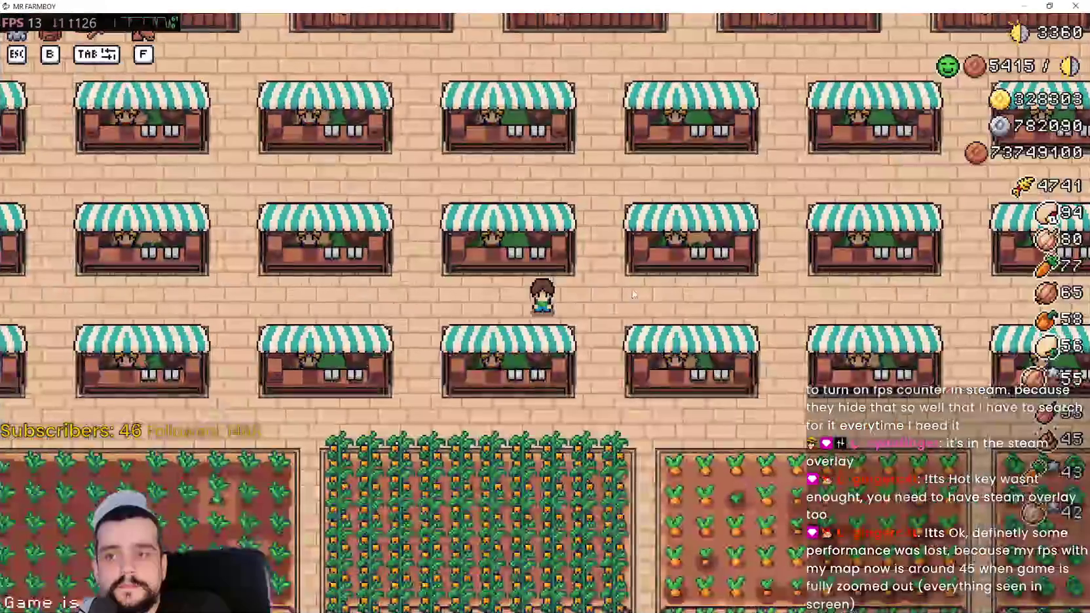
- Set the Video display mode to Fullscreen and return to play
scroll(631, 312, "up", 1)
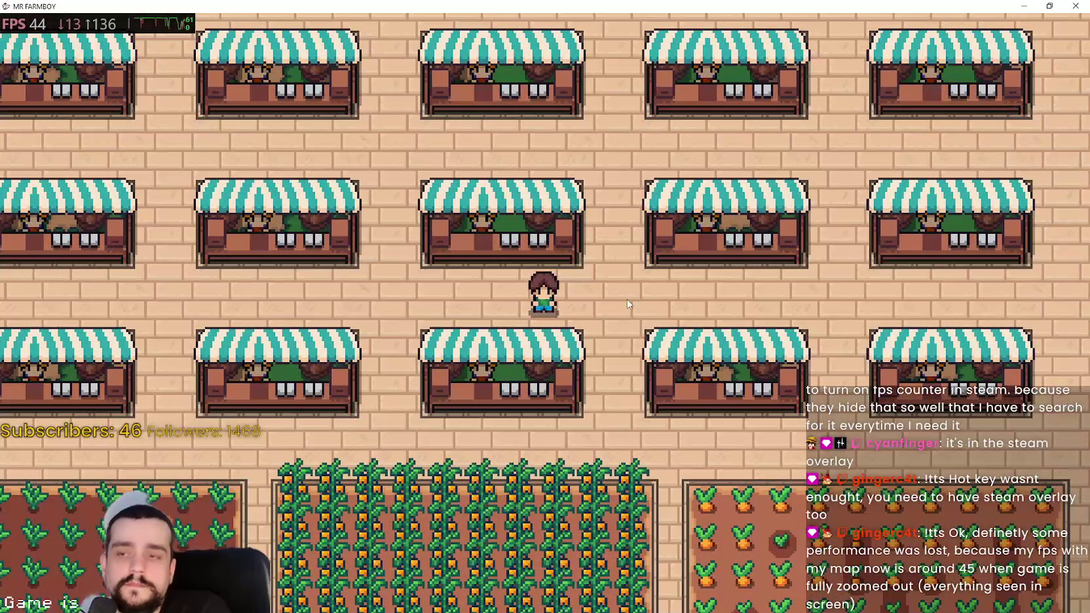
key("Escape")
left_click(551, 243)
left_click(718, 218)
key("Escape")
key("Escape")
- Walk the character north, south, then east and back west through the market stalls
key("w")
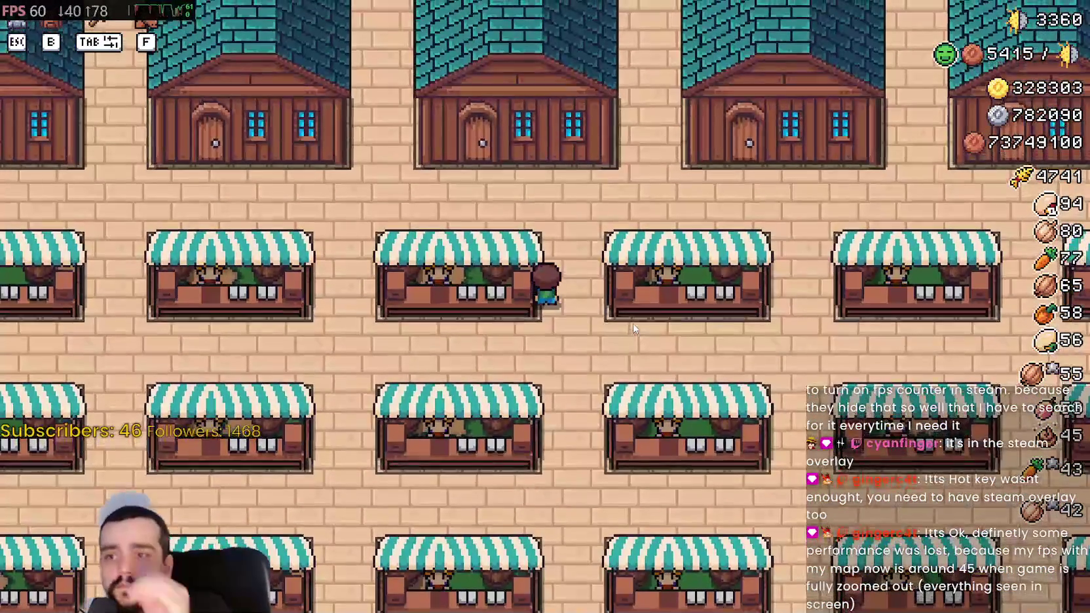
key("s")
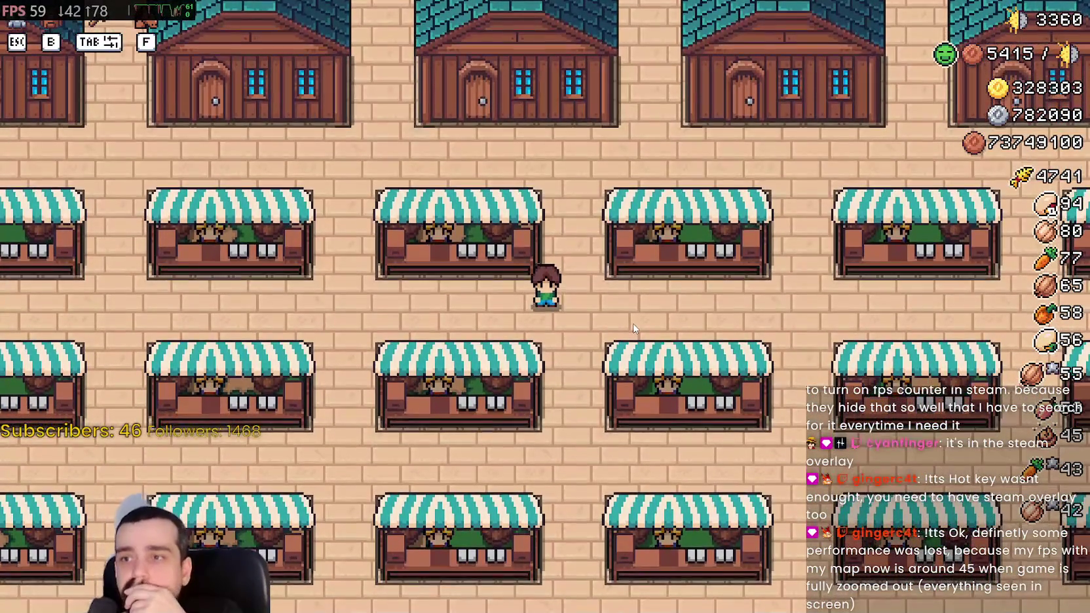
key("d")
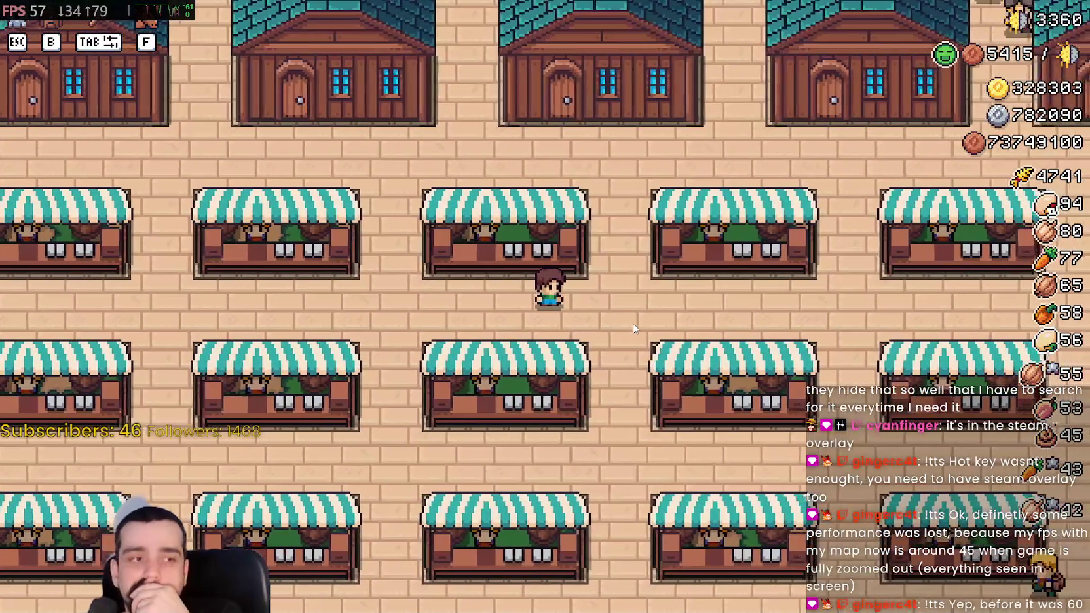
key("d")
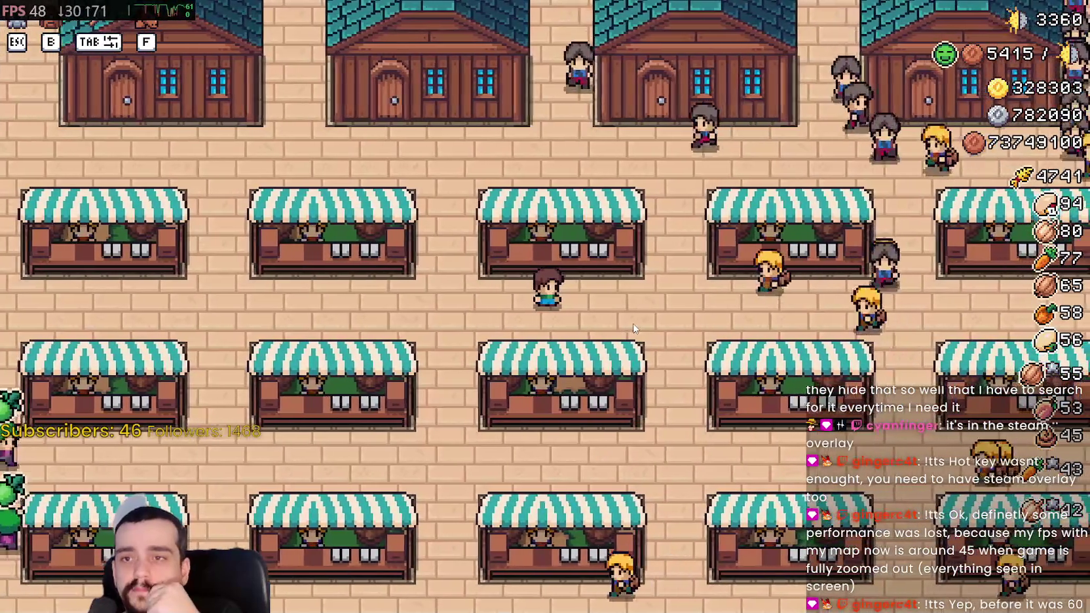
key("a")
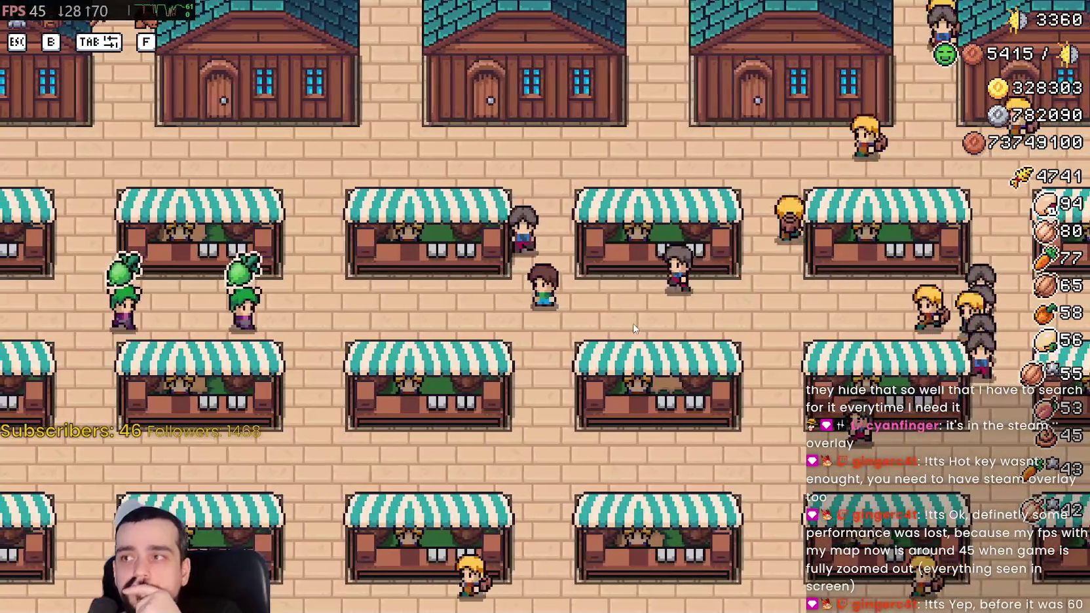
- Walk the character south and west along the crop fields, then east by the carrot field
key("s")
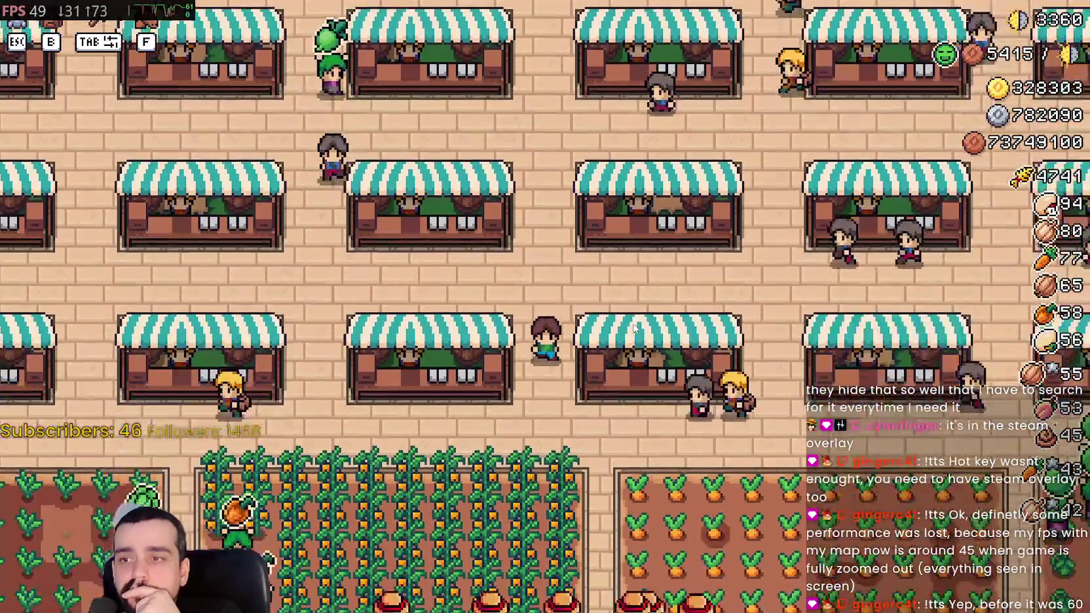
key("a")
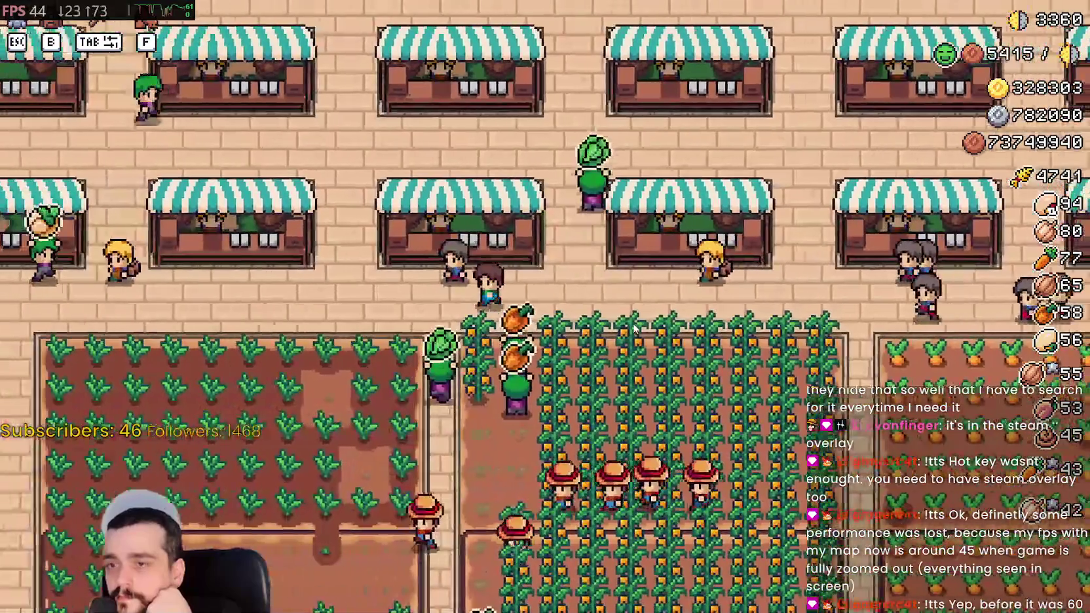
key("a")
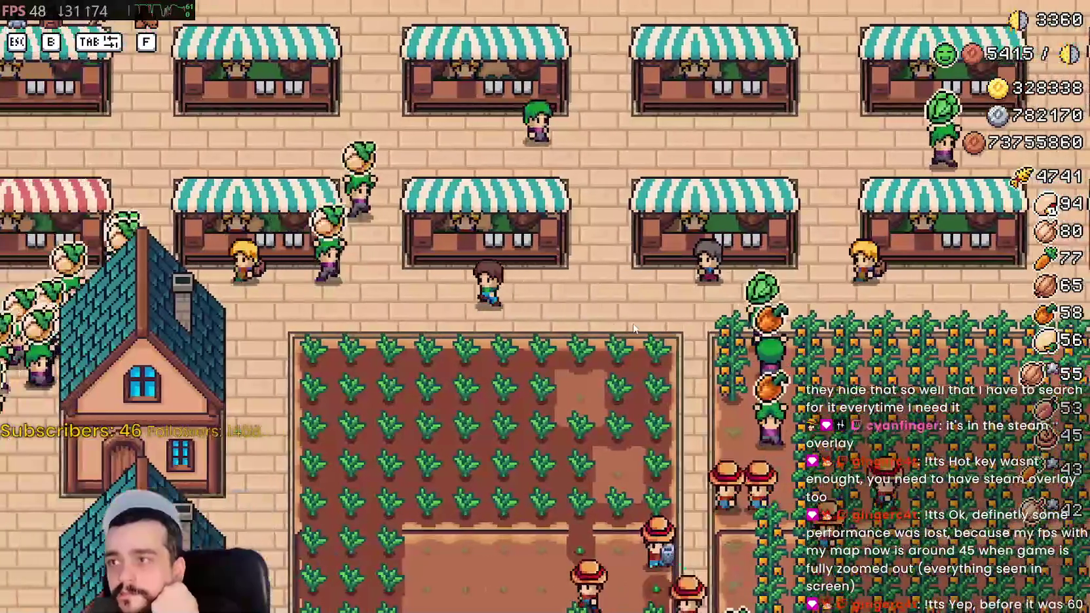
key("s")
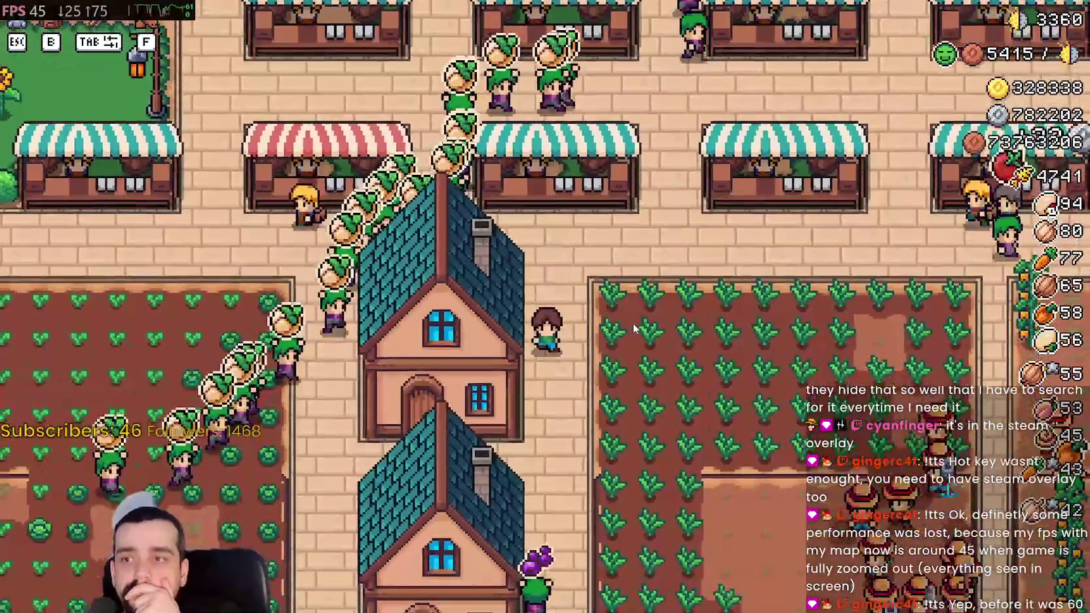
key("d")
key("w")
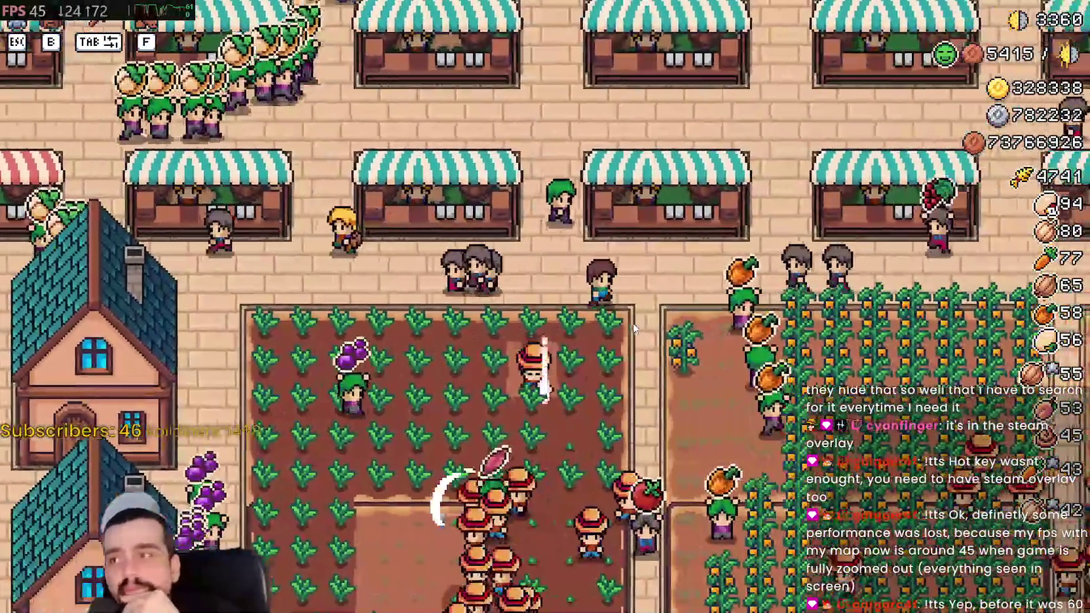
key("d")
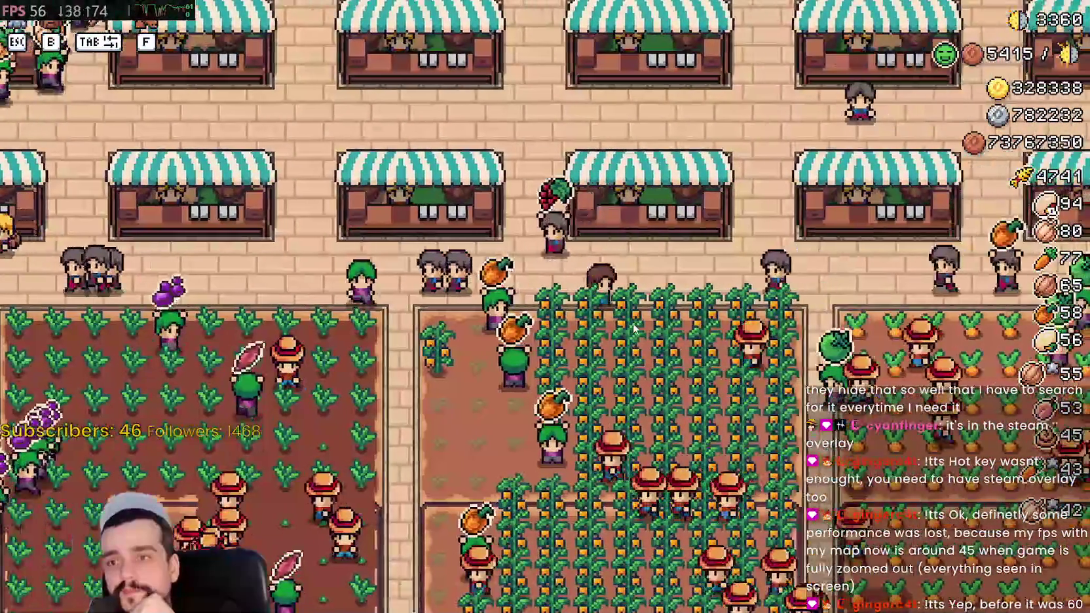
scroll(623, 320, "down", 3)
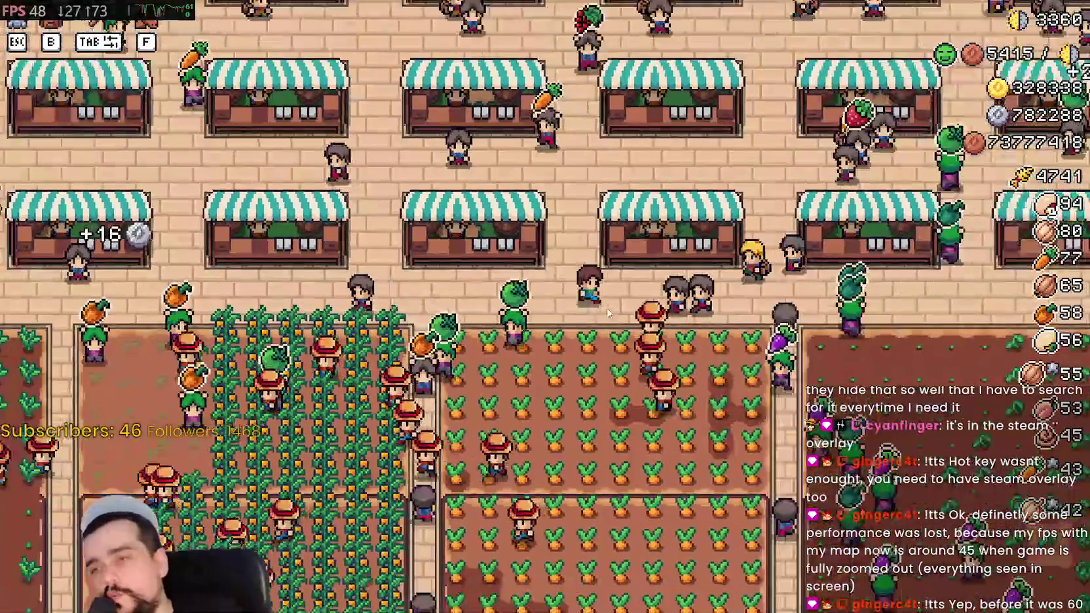